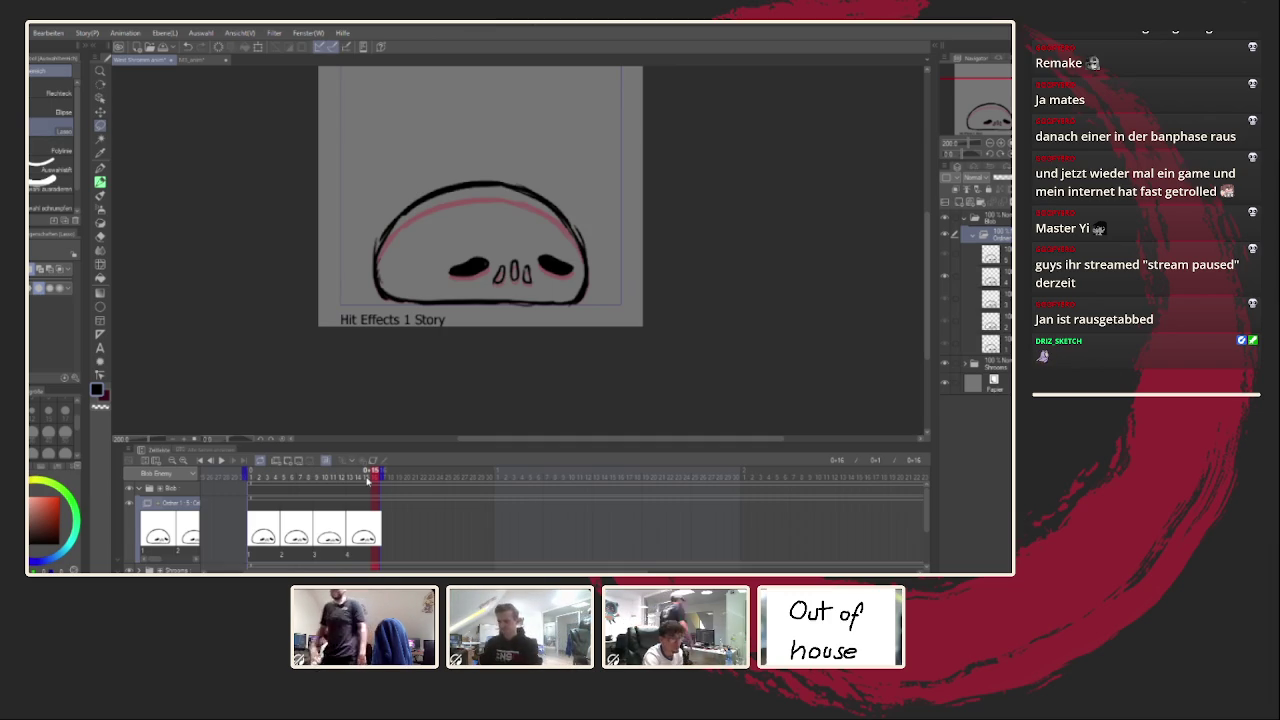
# Step: Play back the existing four-cel blob animation to review it, then stop
pyautogui.press('space')
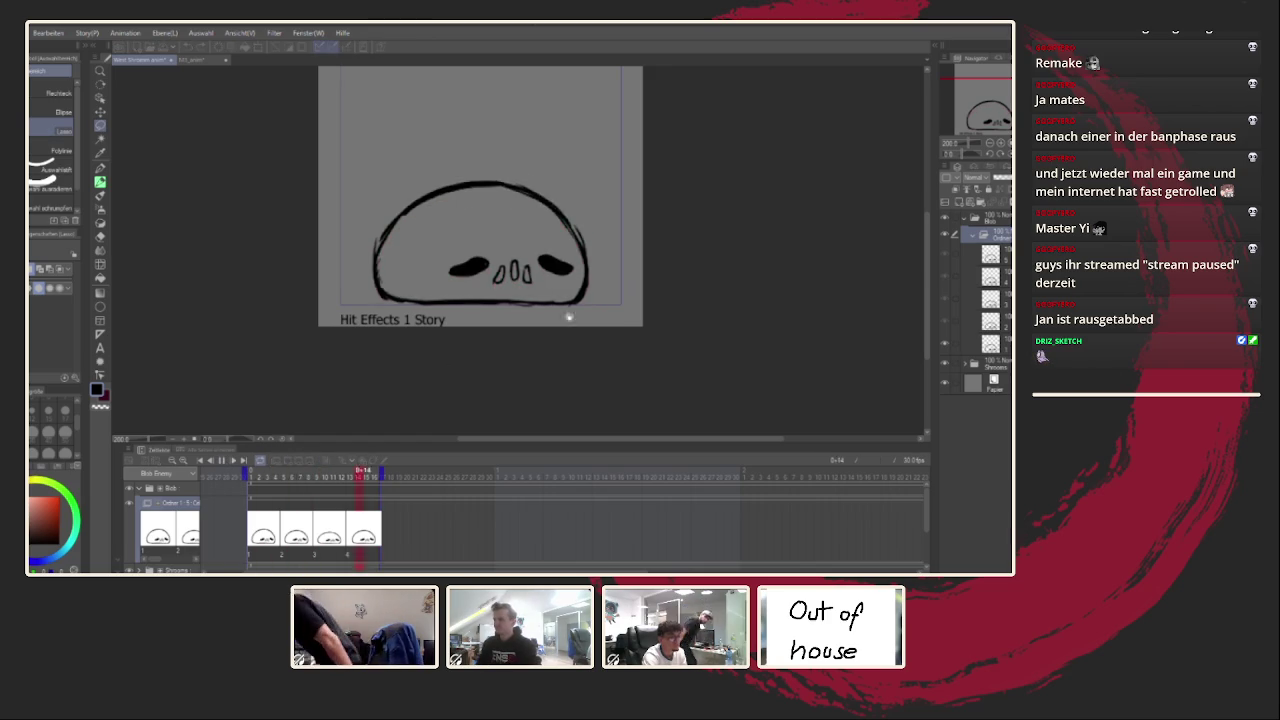
pyautogui.scroll(-3, 637, 266)
pyautogui.scroll(-2, 646, 243)
pyautogui.scroll(-1, 654, 249)
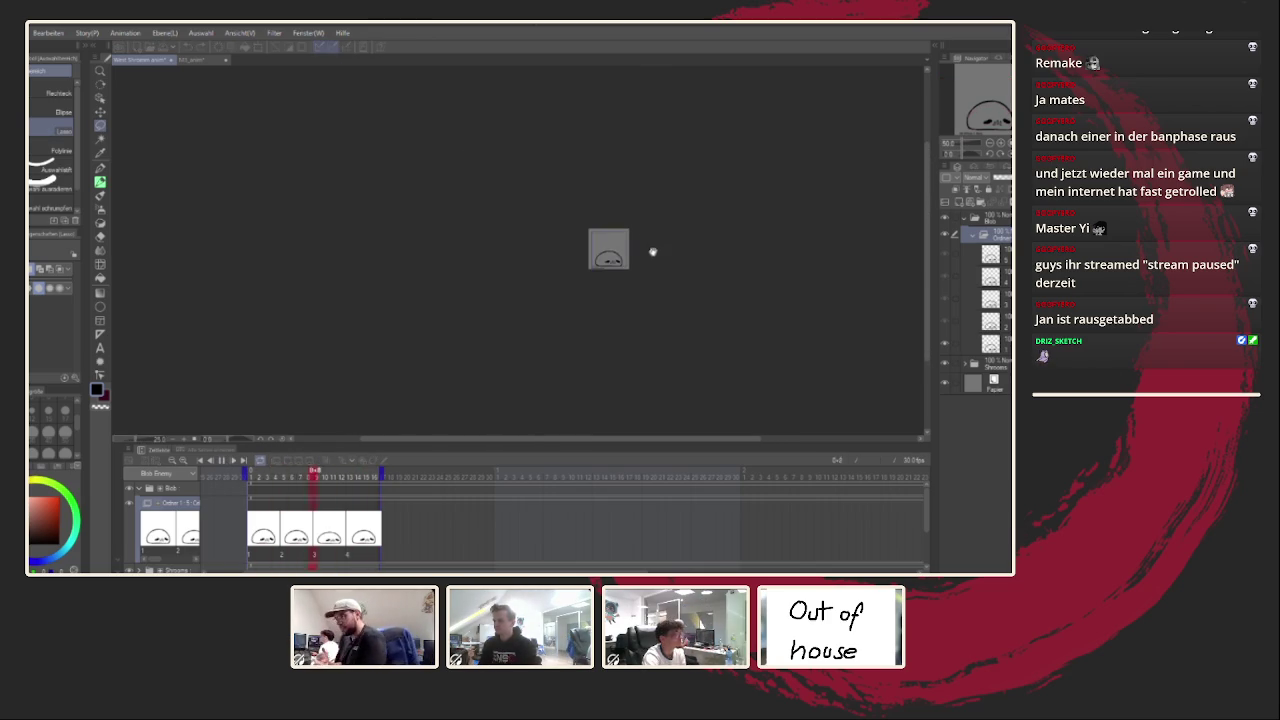
pyautogui.scroll(3, 523, 331)
pyautogui.scroll(2, 643, 286)
pyautogui.scroll(1, 537, 331)
pyautogui.scroll(-1, 517, 353)
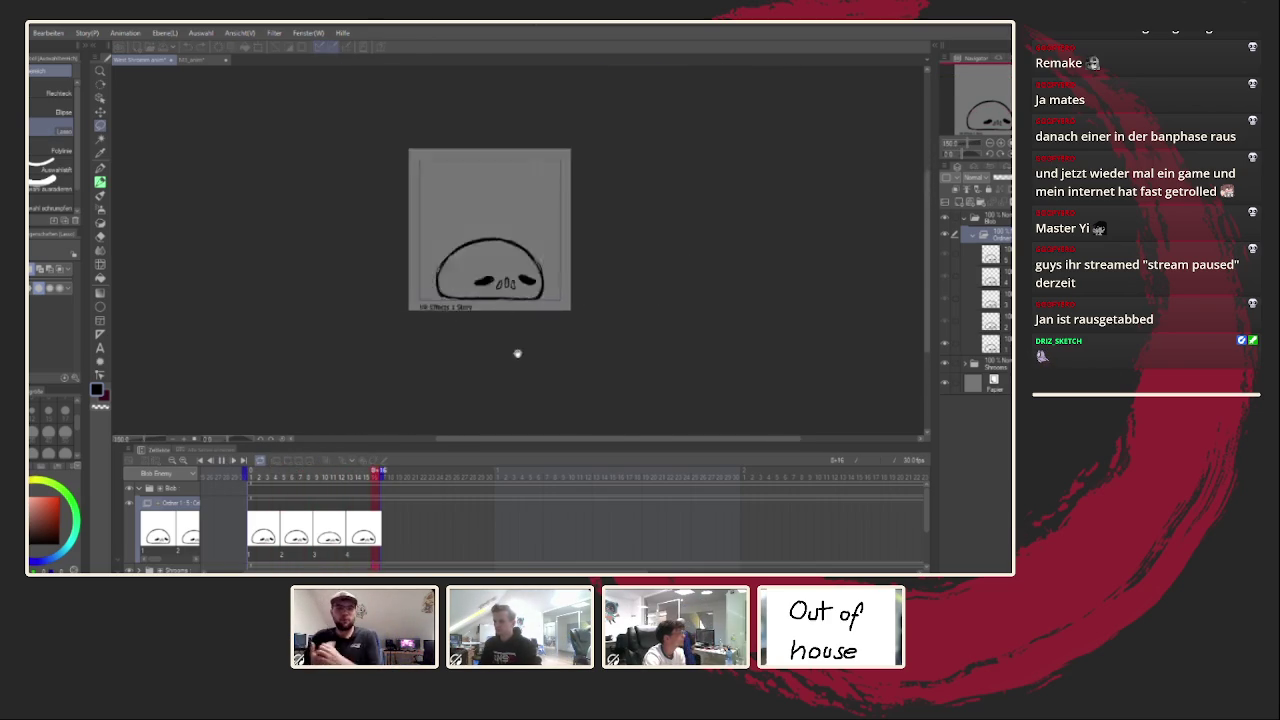
pyautogui.scroll(1, 509, 329)
pyautogui.press('space')
pyautogui.scroll(-1, 387, 525)
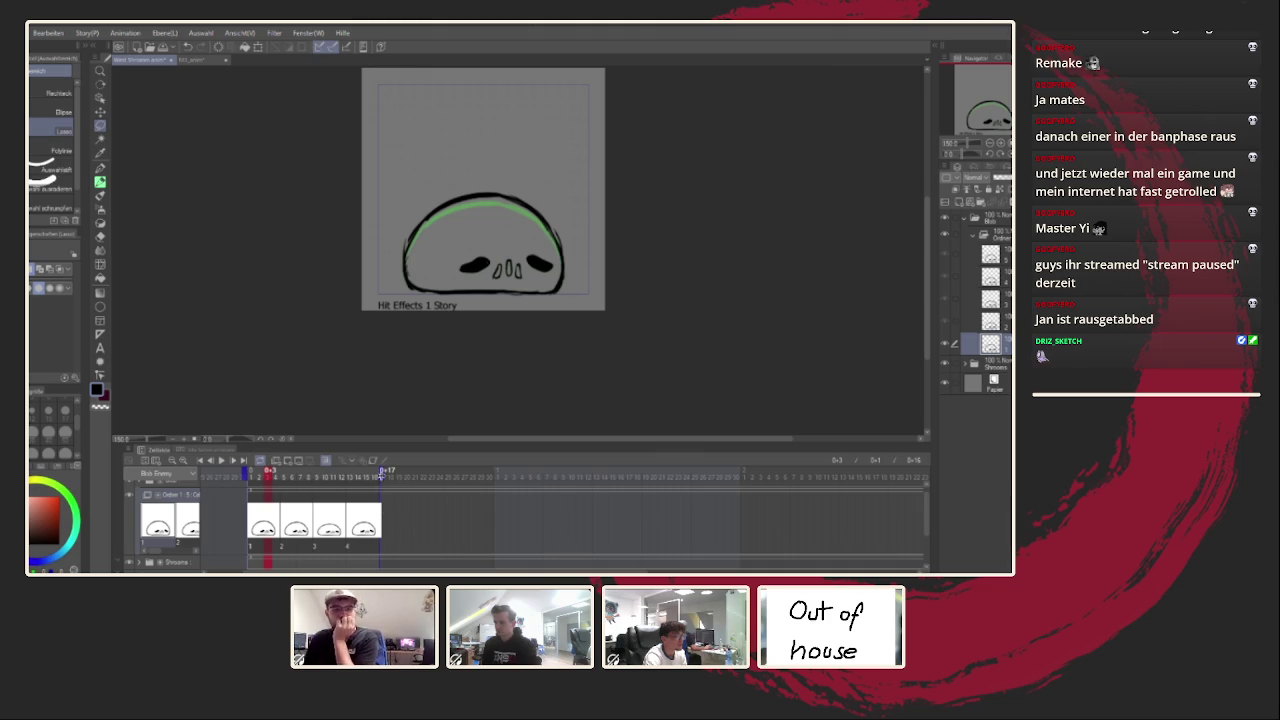
# Step: Add a new cel at frame 17 and extend the animation end to frame 20
pyautogui.click(382, 474)
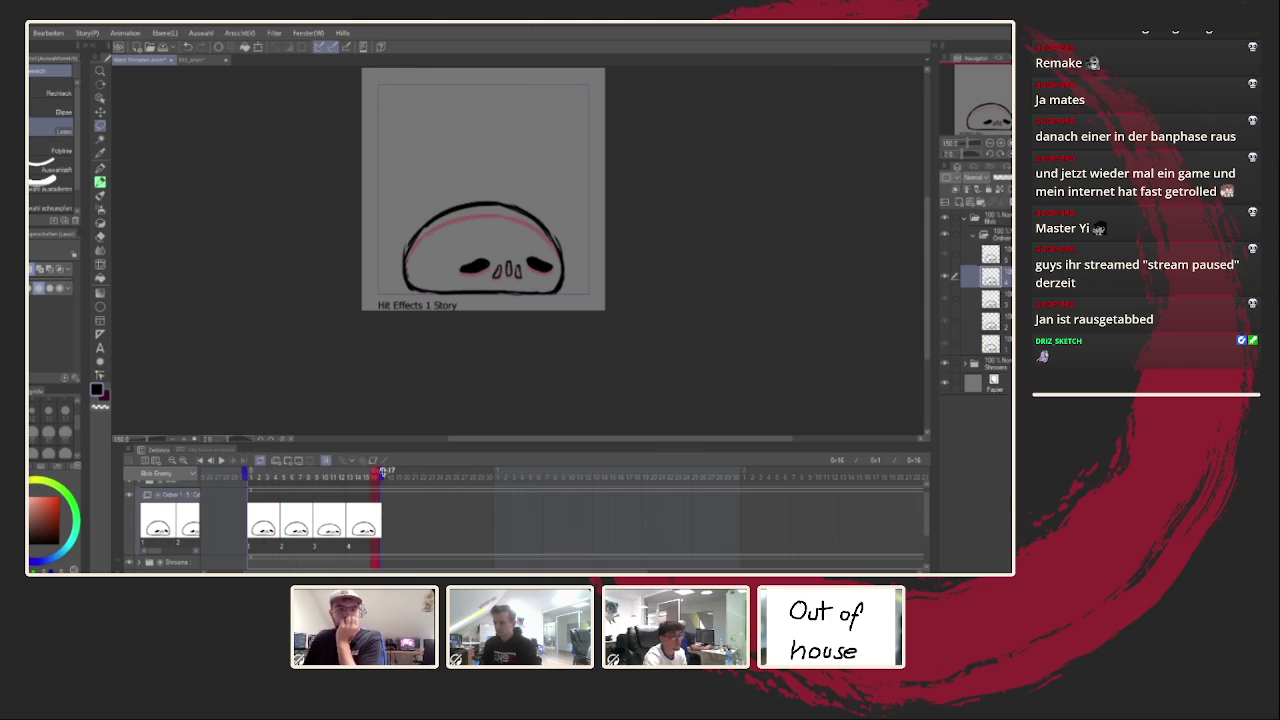
pyautogui.click(382, 510)
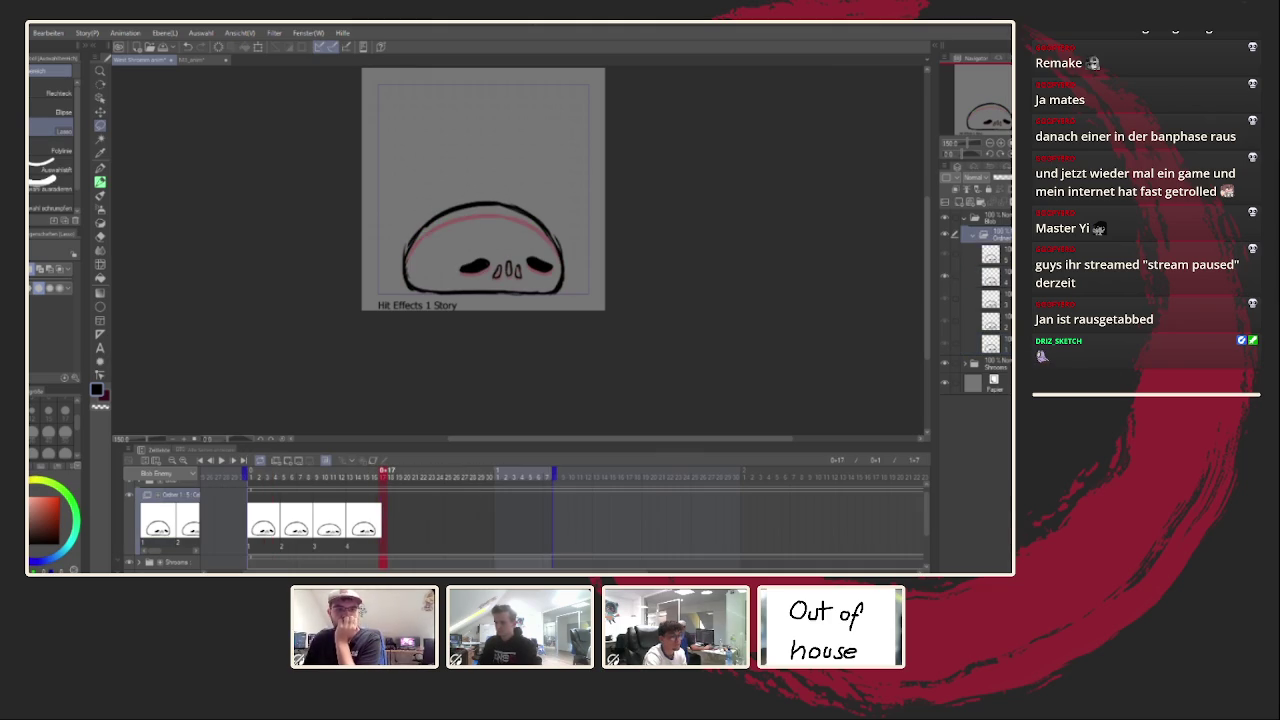
pyautogui.hotkey('ctrl', 'v')
pyautogui.moveTo(423, 485); pyautogui.dragTo(414, 484)
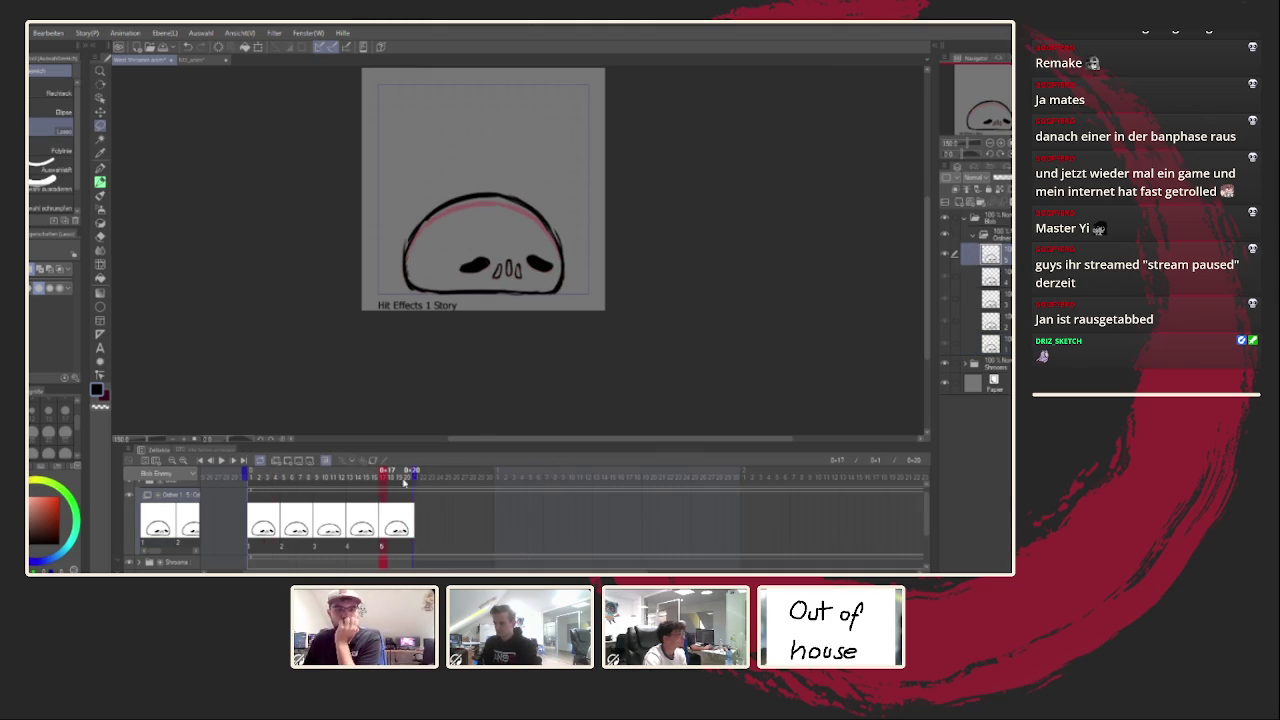
# Step: Play the extended animation to preview the new fifth cel
pyautogui.click(224, 461)
pyautogui.scroll(-3, 400, 310)
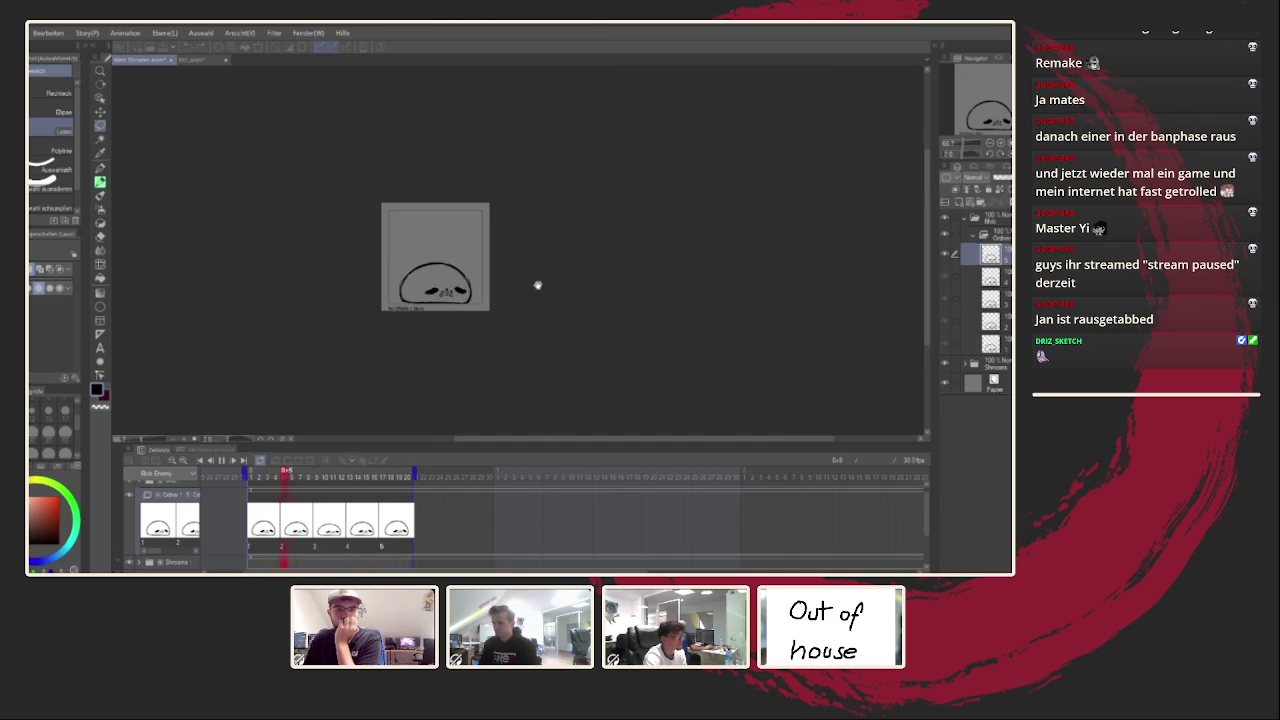
pyautogui.scroll(1, 438, 371)
pyautogui.scroll(-3, 448, 350)
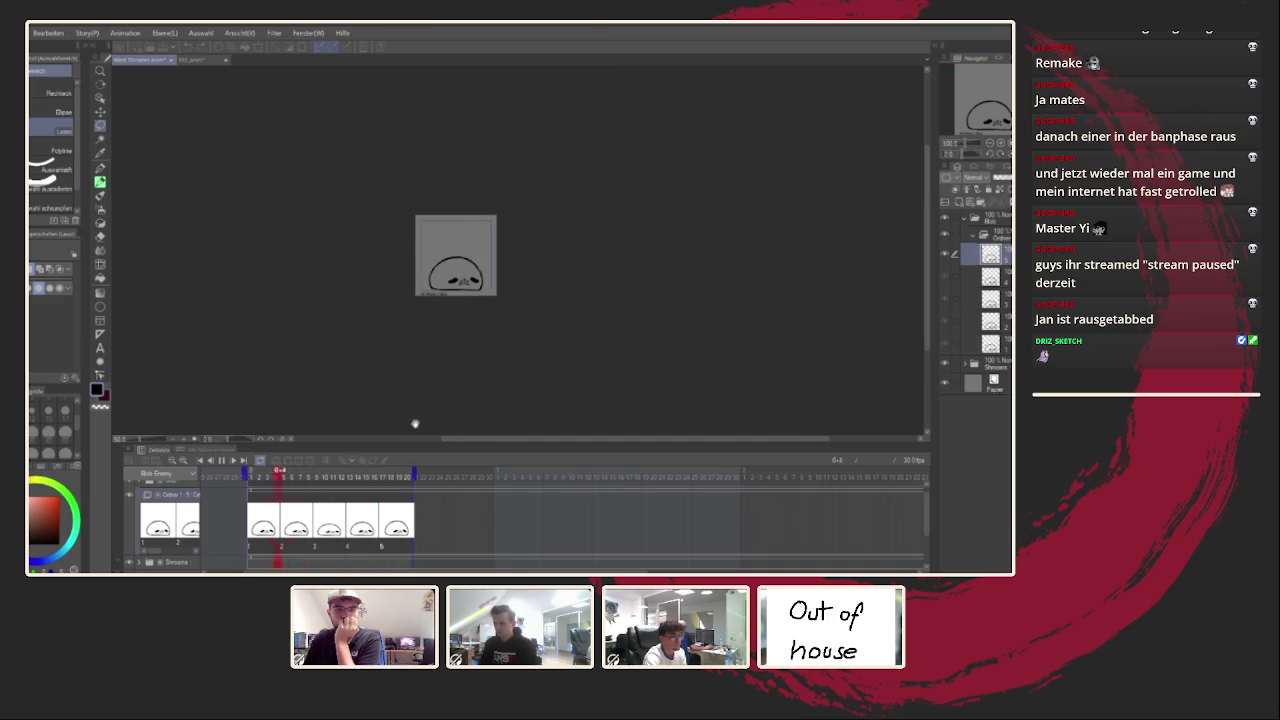
pyautogui.scroll(-1, 456, 337)
pyautogui.scroll(3, 454, 320)
pyautogui.scroll(2, 451, 294)
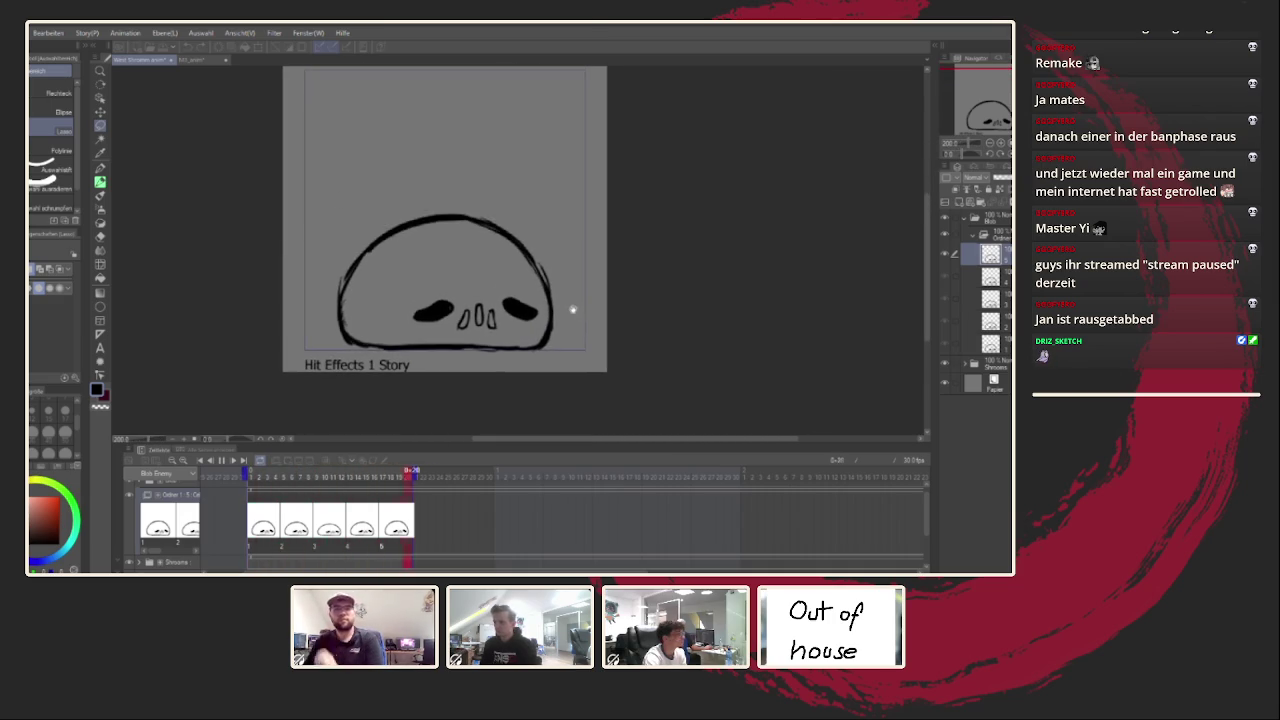
pyautogui.scroll(-1, 560, 320)
pyautogui.scroll(1, 539, 337)
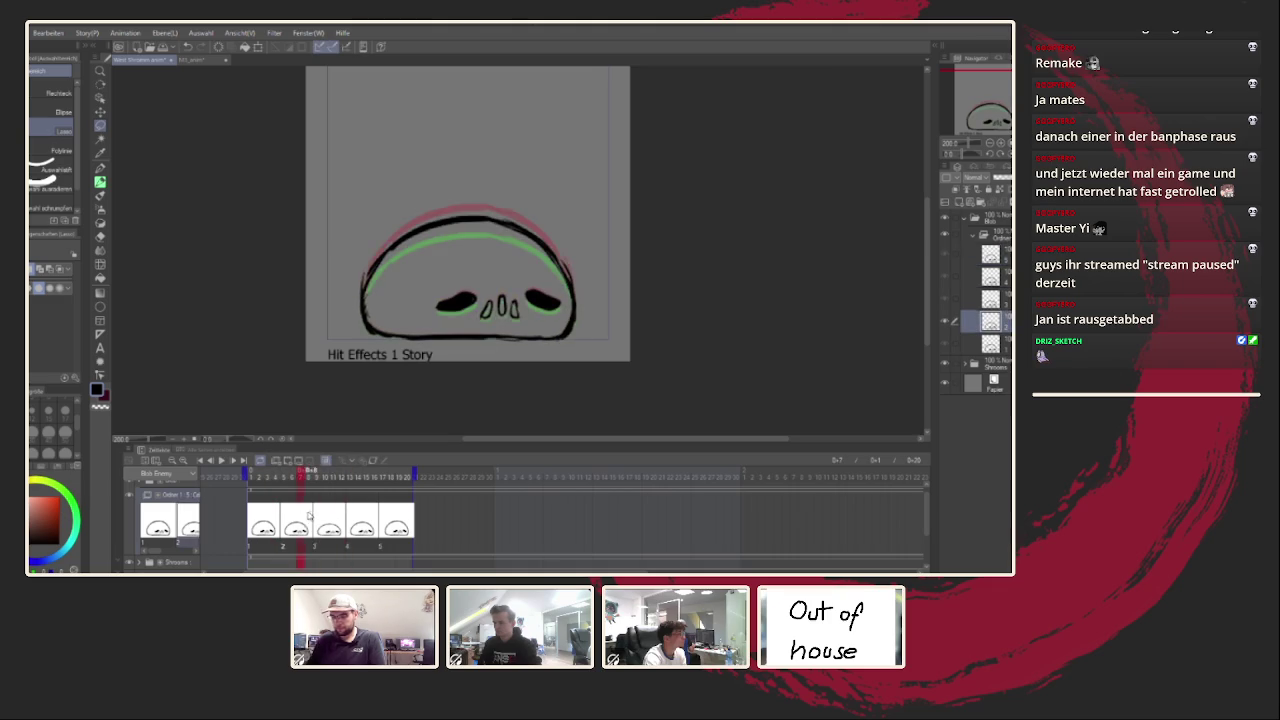
pyautogui.scroll(2, 458, 300)
# Step: Touch up the left and right eye shapes with the pen
pyautogui.press('p')
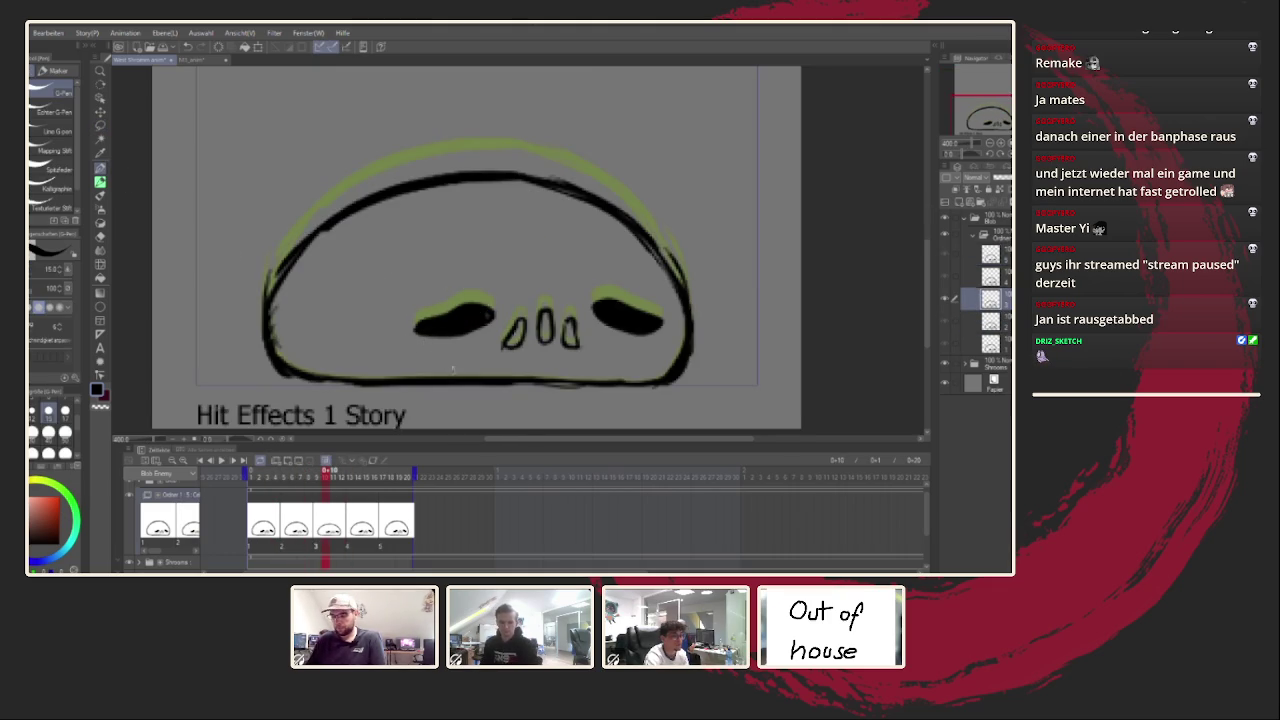
pyautogui.moveTo(418, 327)
pyautogui.mouseDown()
pyautogui.moveTo(409, 320)
pyautogui.moveTo(486, 286)
pyautogui.mouseUp()
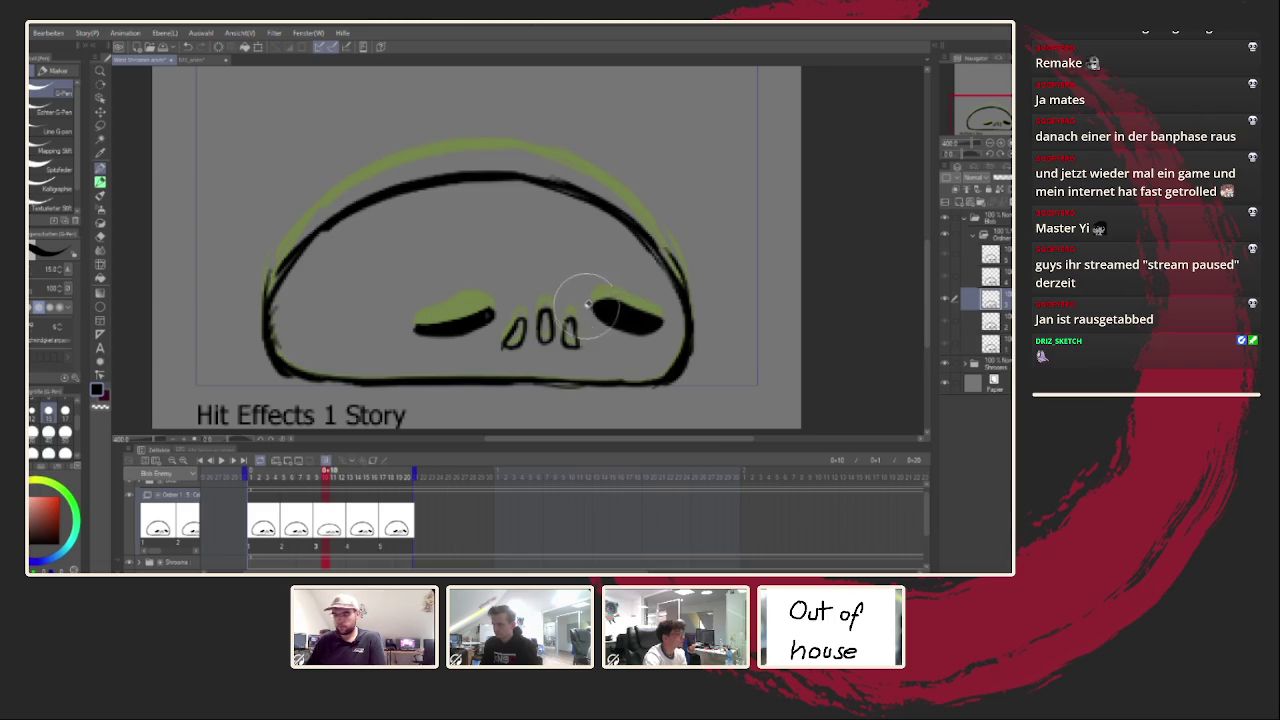
pyautogui.moveTo(590, 300)
pyautogui.mouseDown()
pyautogui.moveTo(608, 290)
pyautogui.moveTo(662, 338)
pyautogui.mouseUp()
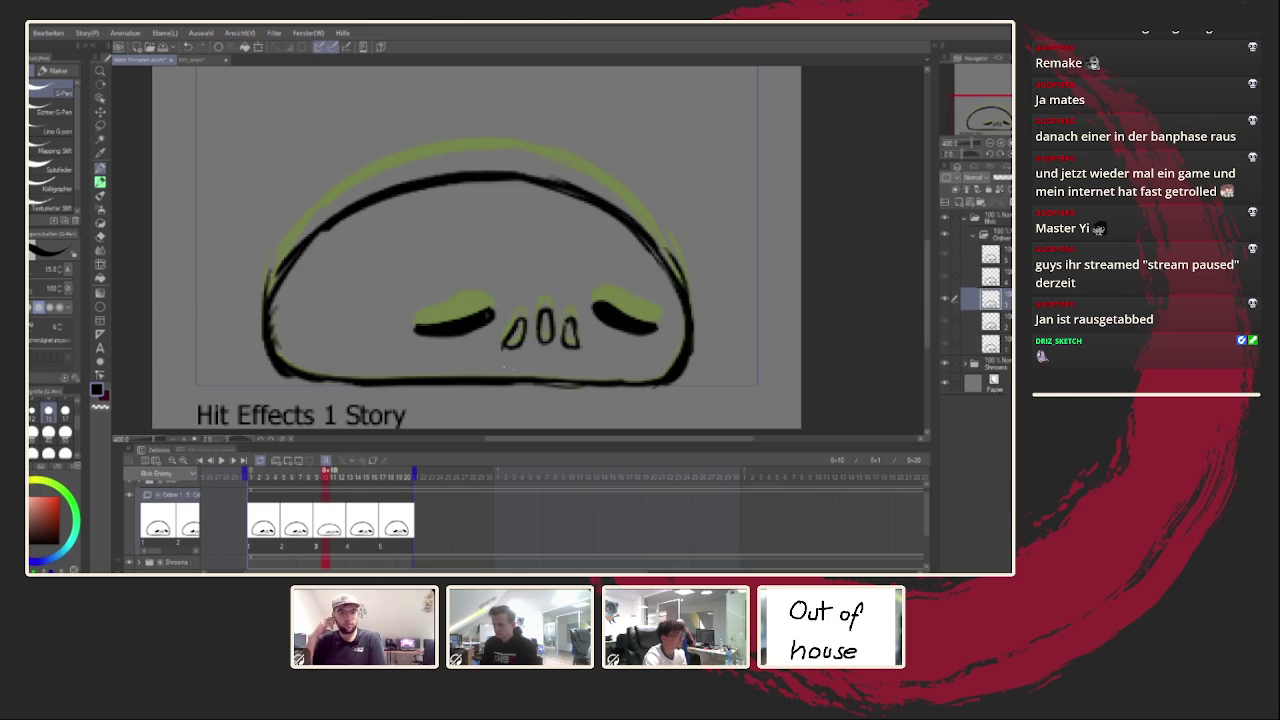
# Step: Fill the left and middle nose shapes solid black, cel by cel from the first
pyautogui.click(261, 476)
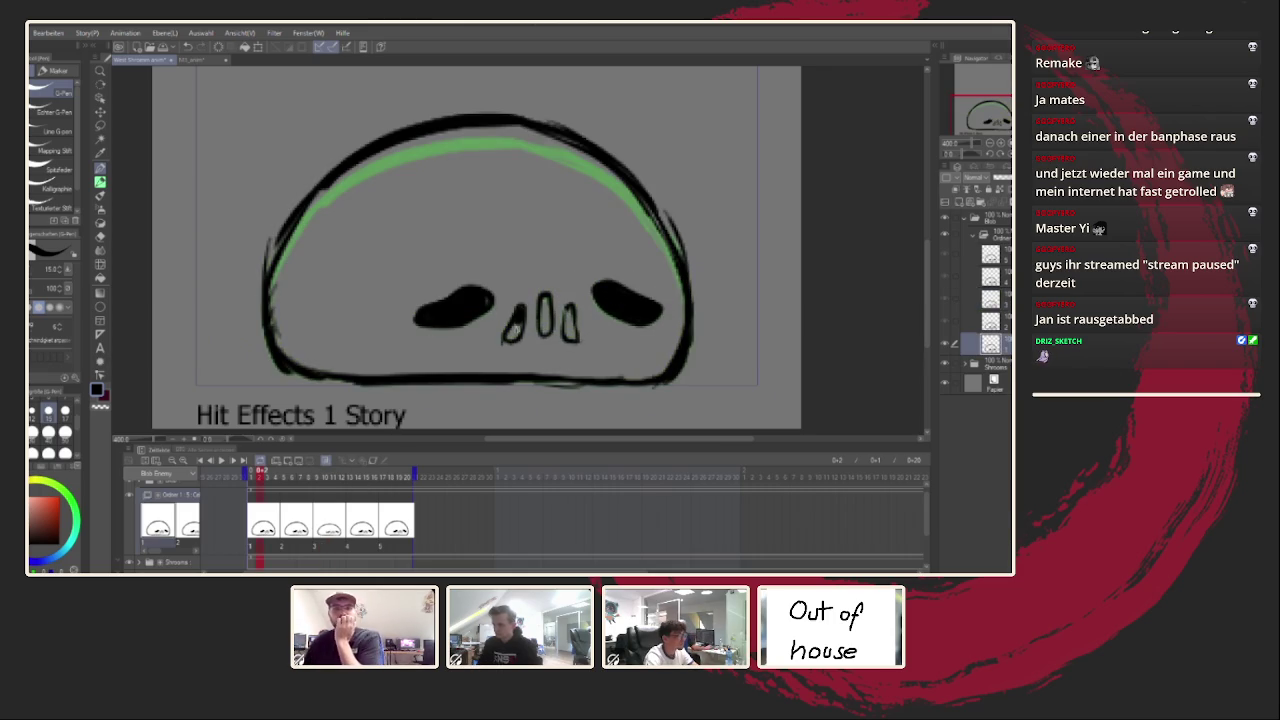
pyautogui.moveTo(541, 302)
pyautogui.mouseDown()
pyautogui.moveTo(546, 338)
pyautogui.moveTo(572, 342)
pyautogui.mouseUp()
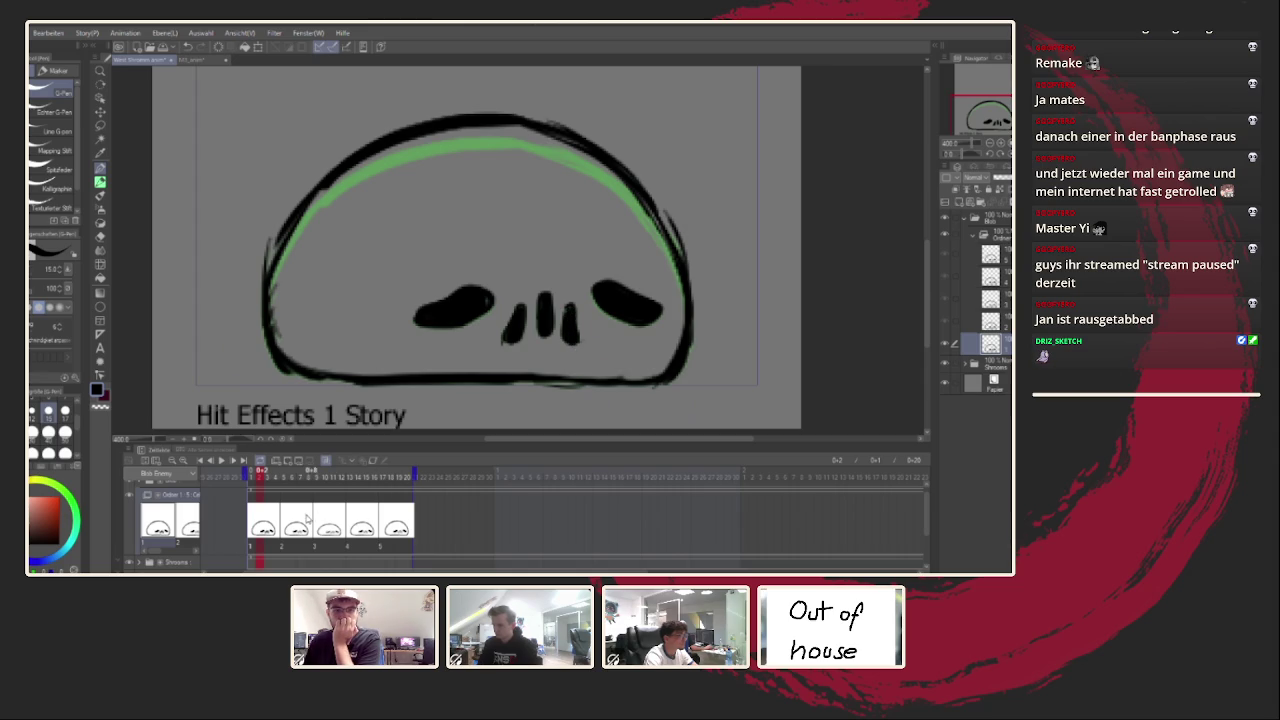
pyautogui.press('Right')
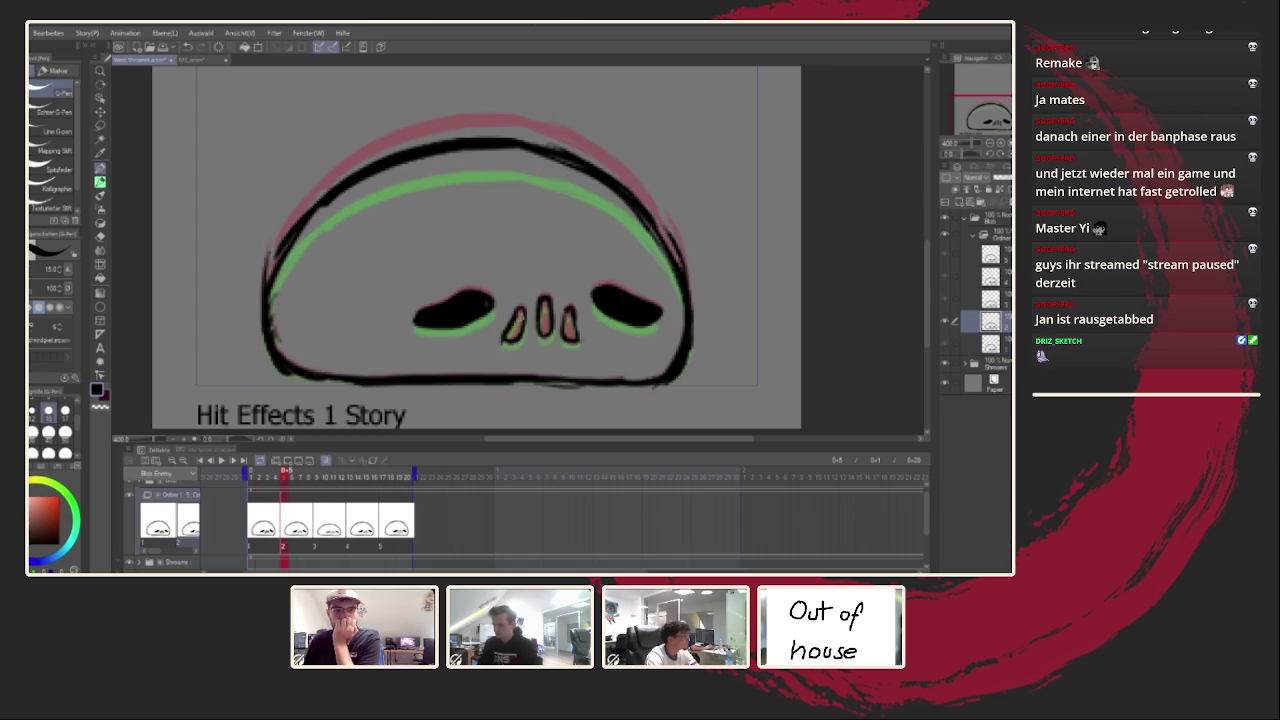
pyautogui.moveTo(516, 316); pyautogui.dragTo(508, 344)
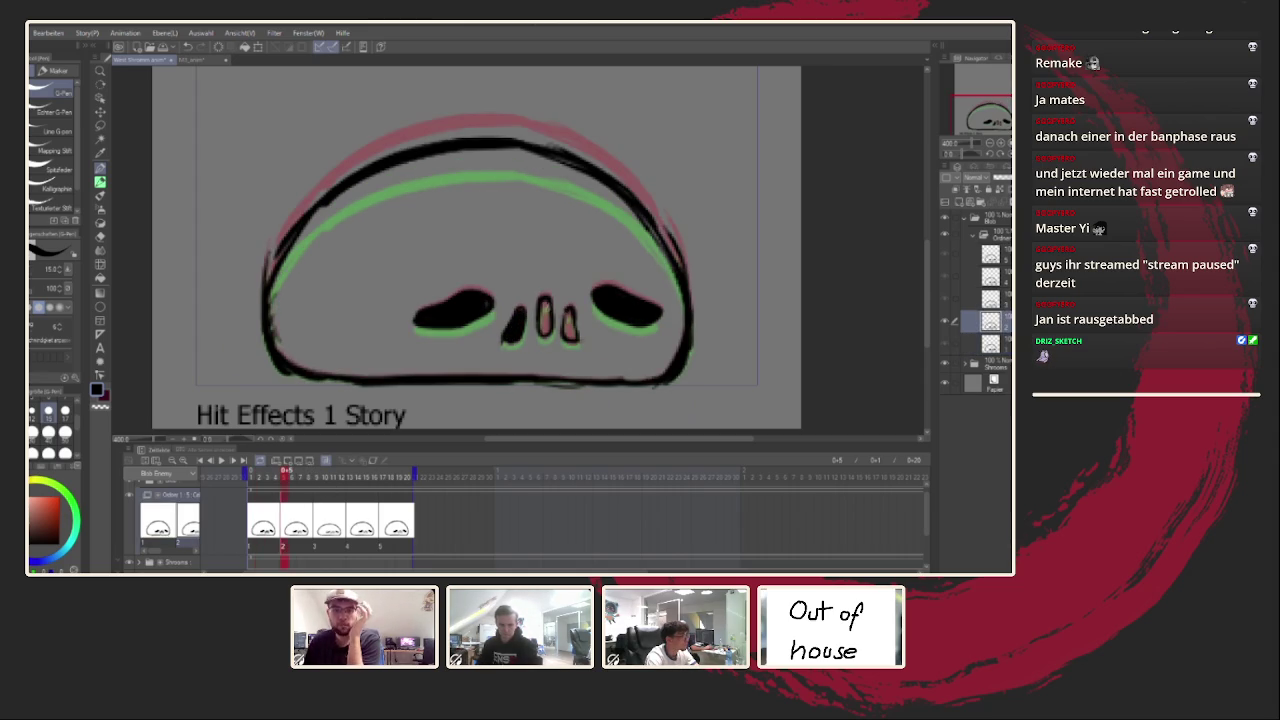
pyautogui.moveTo(540, 304); pyautogui.dragTo(547, 338)
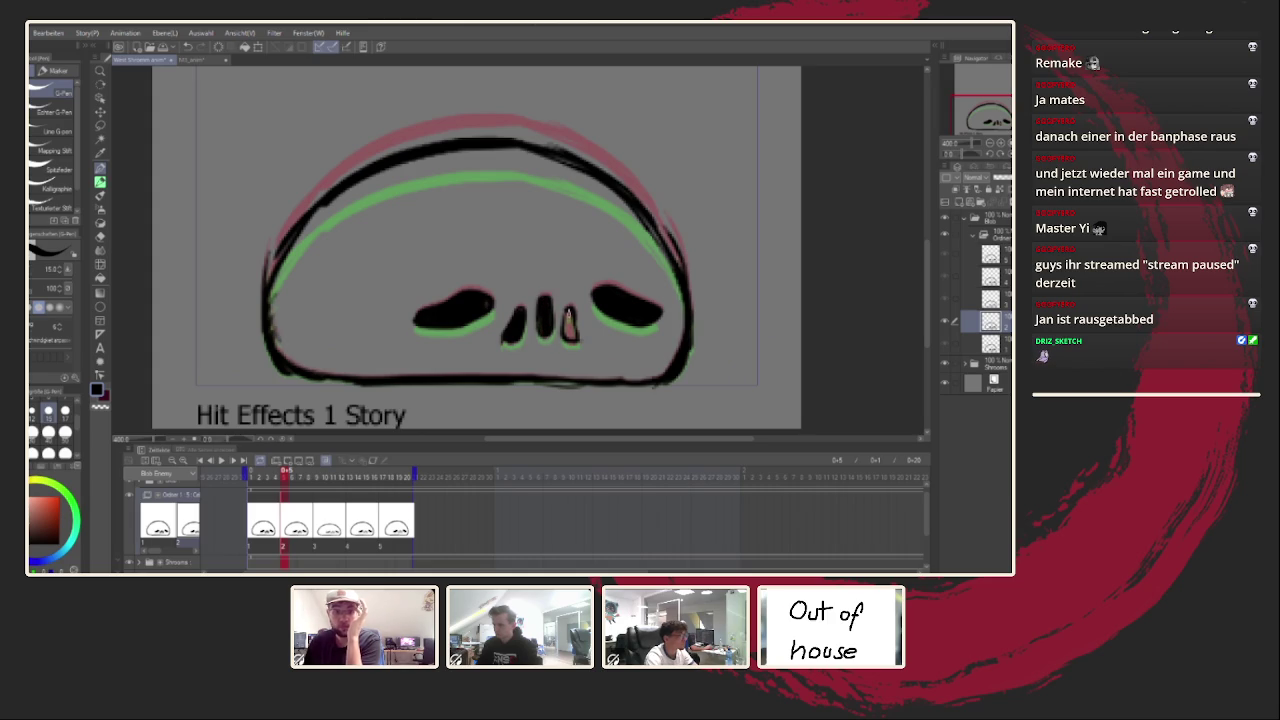
pyautogui.press('Right')
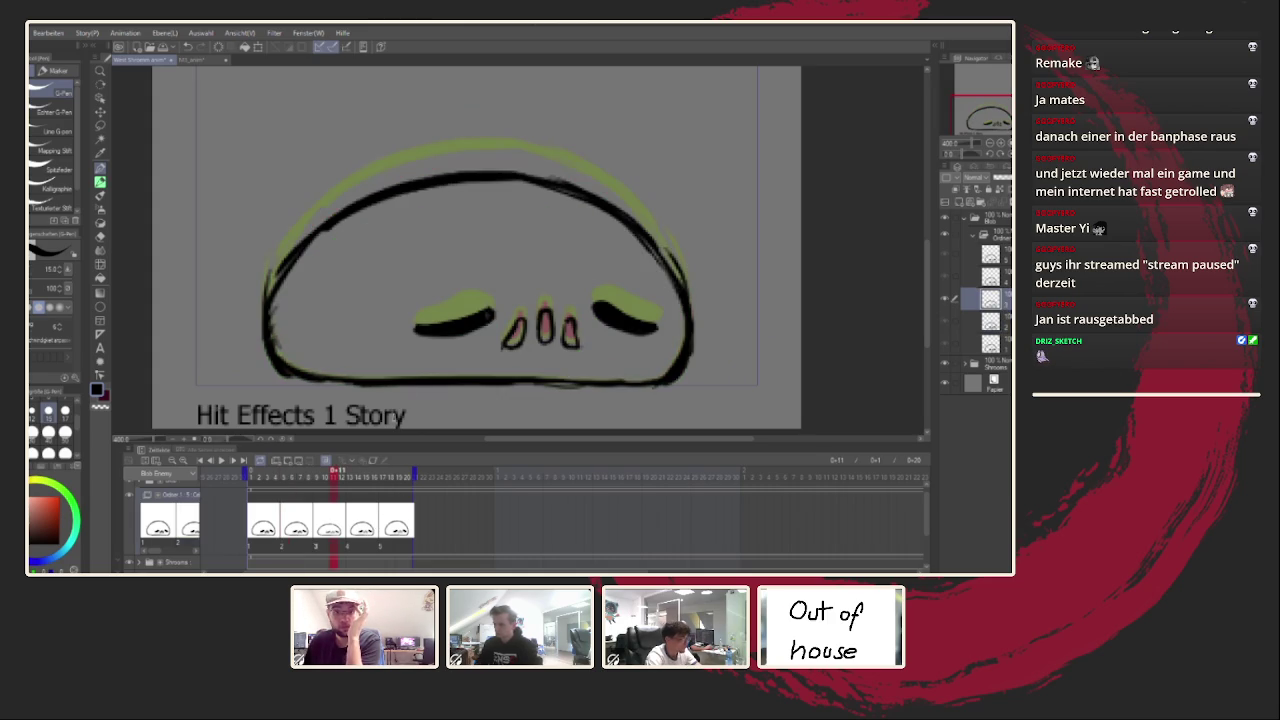
pyautogui.moveTo(516, 330); pyautogui.dragTo(510, 348)
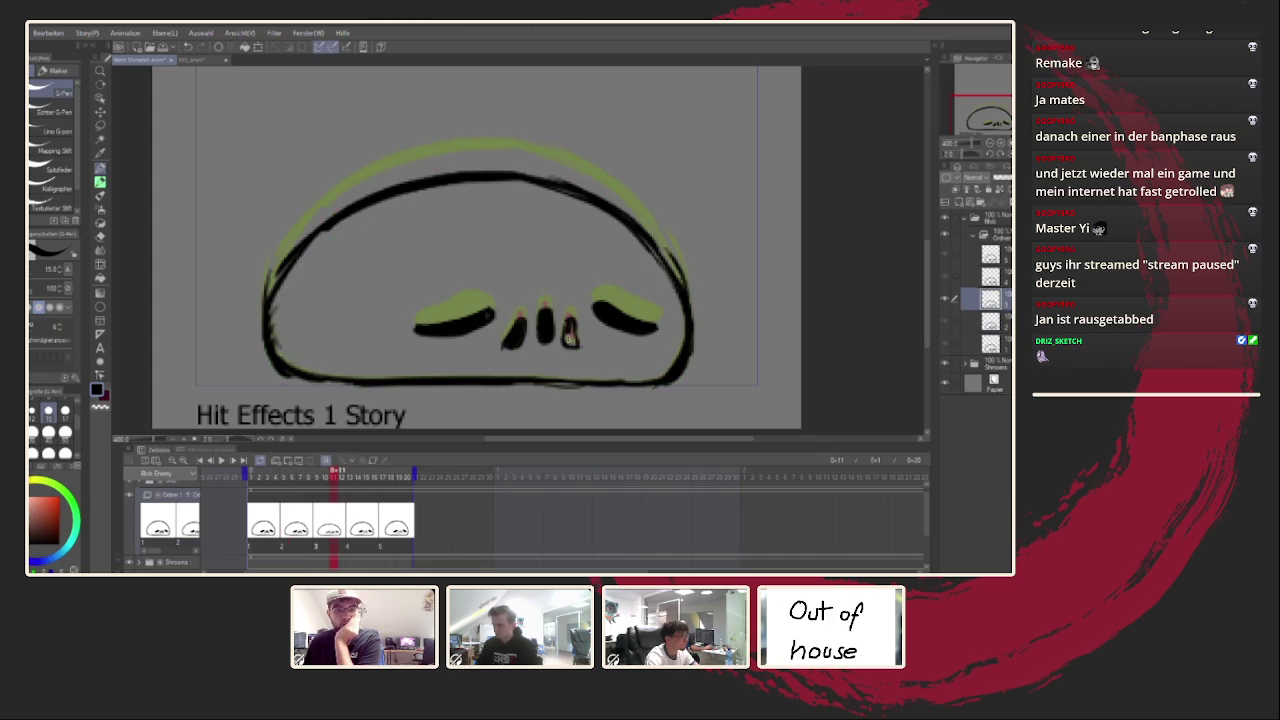
pyautogui.press('Right')
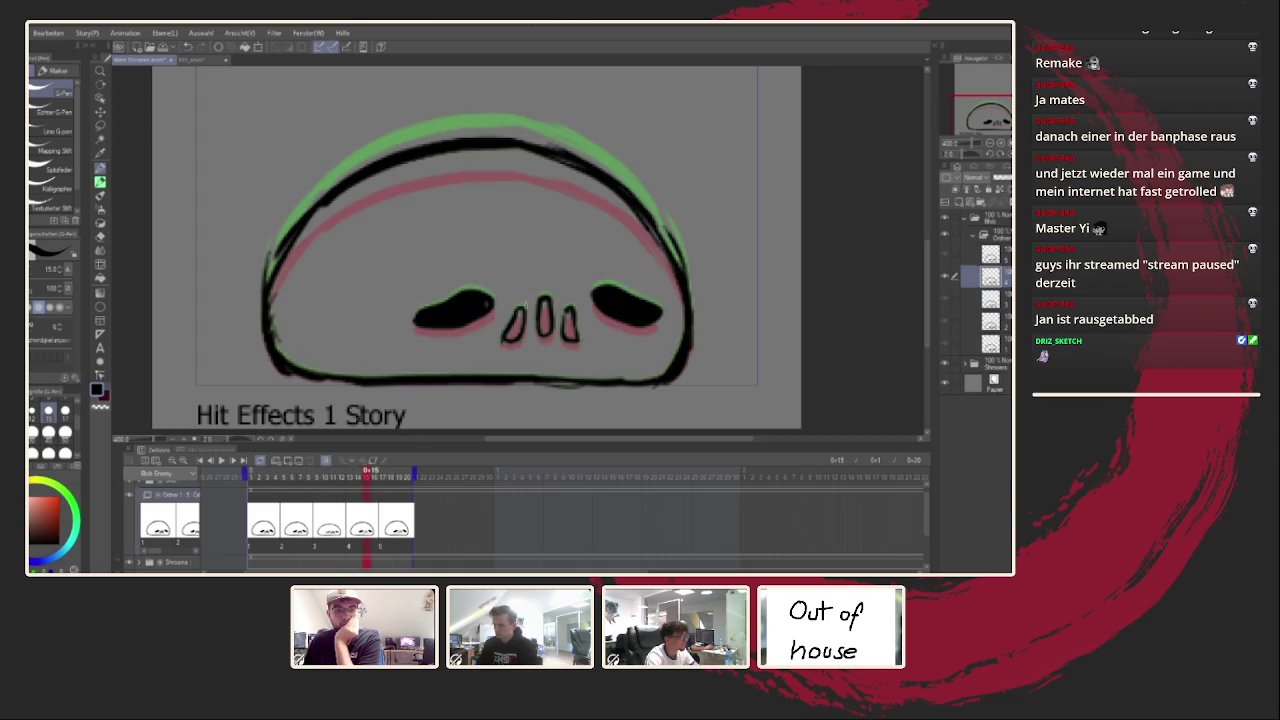
pyautogui.moveTo(542, 300)
pyautogui.mouseDown()
pyautogui.moveTo(545, 338)
pyautogui.moveTo(572, 340)
pyautogui.mouseUp()
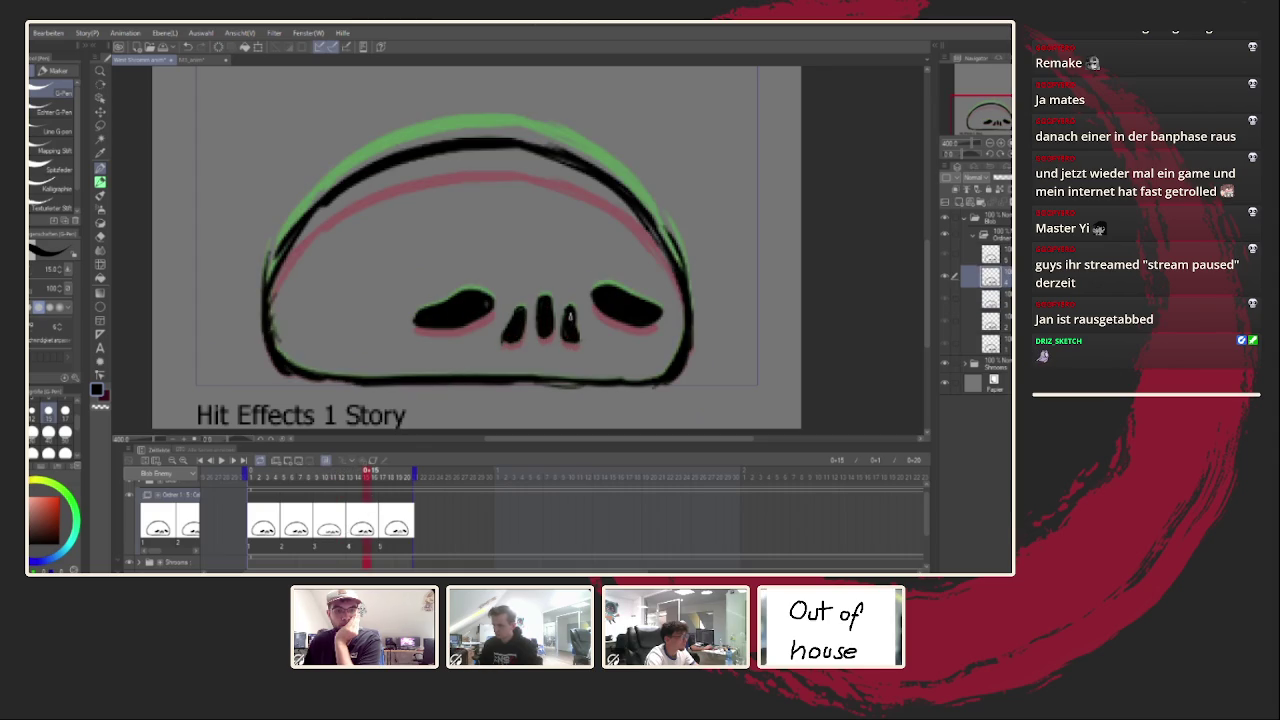
# Step: Zoom out and play the animation to check the nose fills
pyautogui.hotkey('ctrl', '-')
pyautogui.click(222, 460)
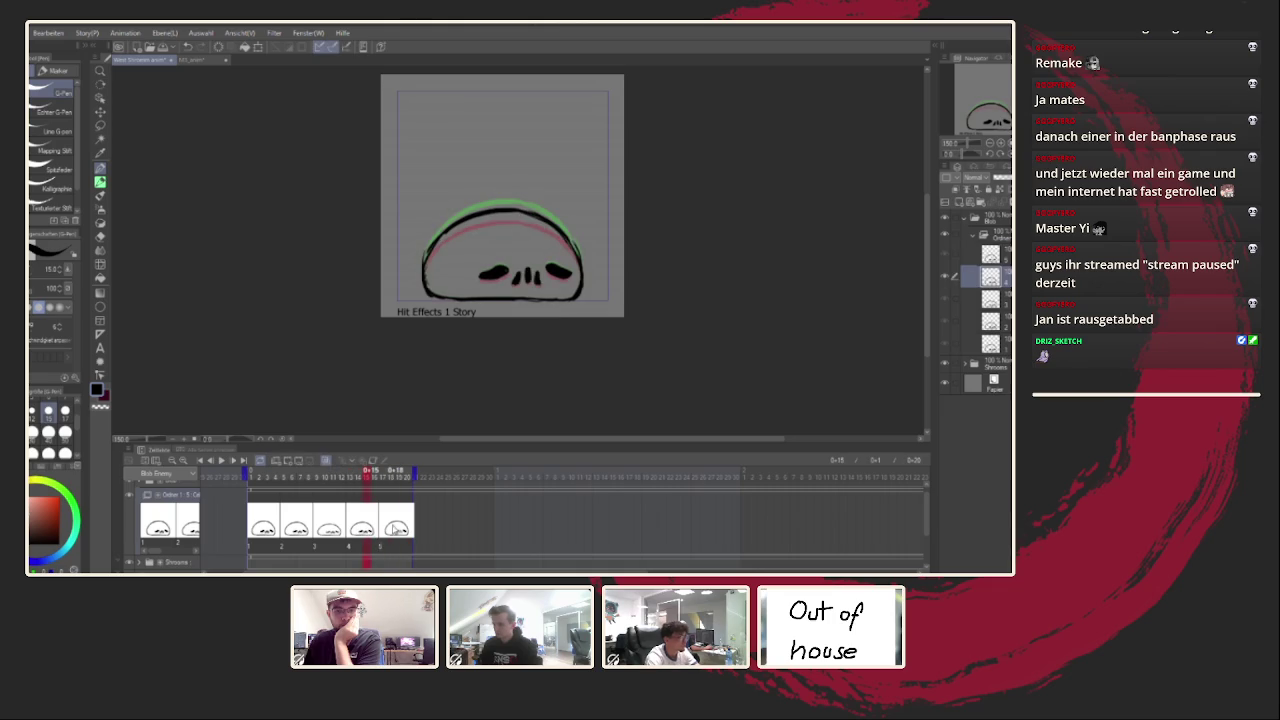
pyautogui.scroll(5, 545, 275)
# Step: Paint the nostril shapes black and trim the upper outer edges of both eyes
pyautogui.moveTo(383, 219)
pyautogui.mouseDown()
pyautogui.moveTo(356, 272)
pyautogui.moveTo(383, 213)
pyautogui.moveTo(432, 268)
pyautogui.mouseUp()
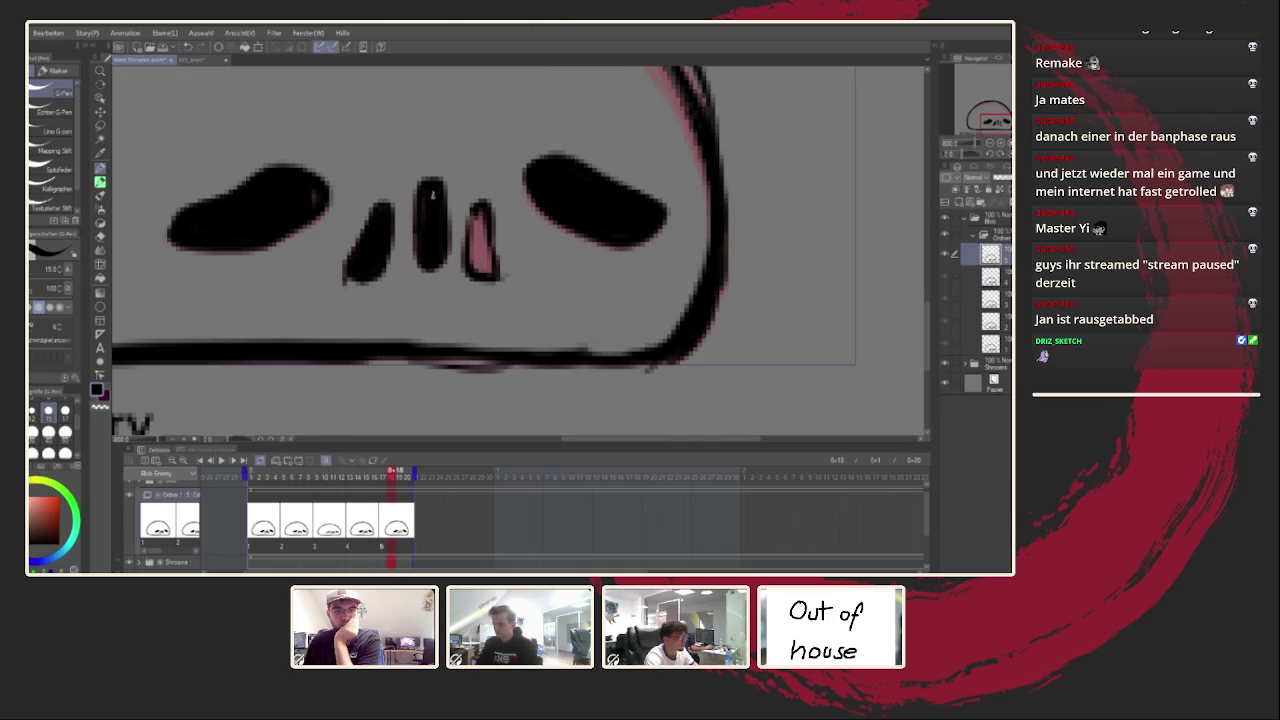
pyautogui.moveTo(476, 212)
pyautogui.mouseDown()
pyautogui.moveTo(480, 276)
pyautogui.moveTo(482, 218)
pyautogui.mouseUp()
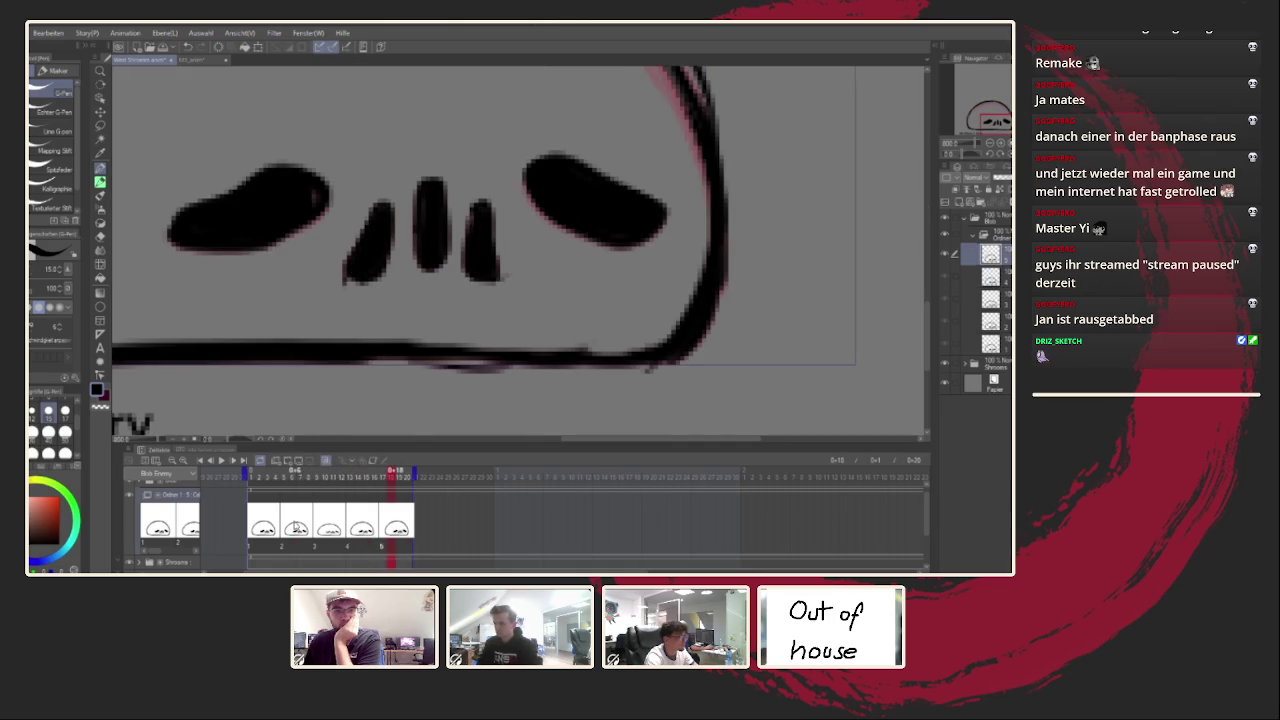
pyautogui.moveTo(273, 280)
pyautogui.mouseDown()
pyautogui.moveTo(286, 243)
pyautogui.moveTo(366, 234)
pyautogui.mouseUp()
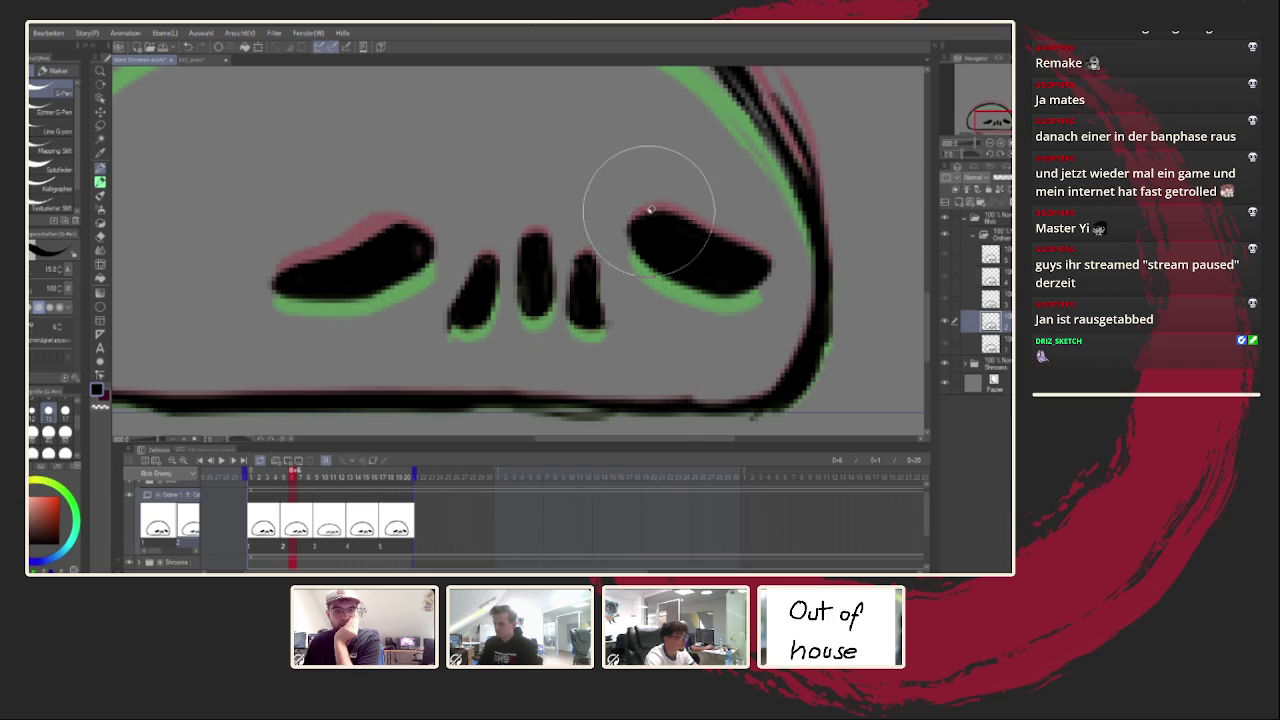
pyautogui.moveTo(636, 206)
pyautogui.mouseDown()
pyautogui.moveTo(763, 250)
pyautogui.moveTo(749, 290)
pyautogui.mouseUp()
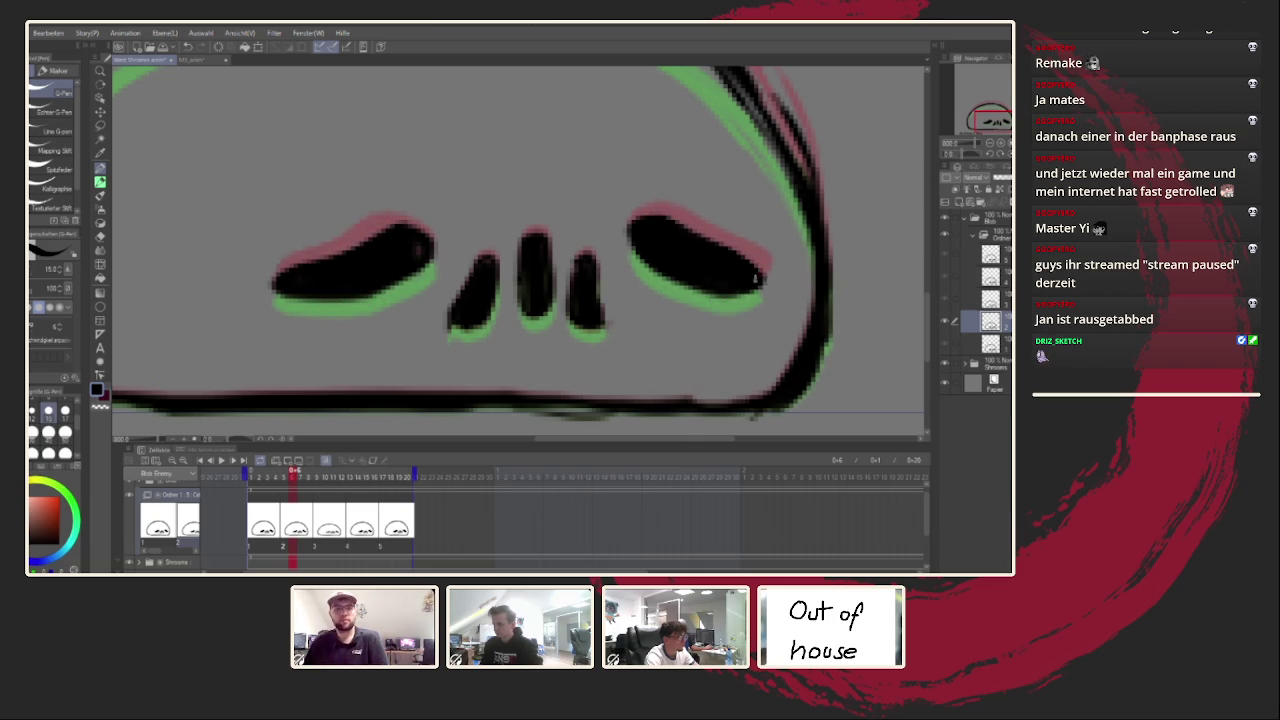
# Step: Reshape the left eye on frame 15, then thicken both eyes on the first drawing
pyautogui.click(333, 528)
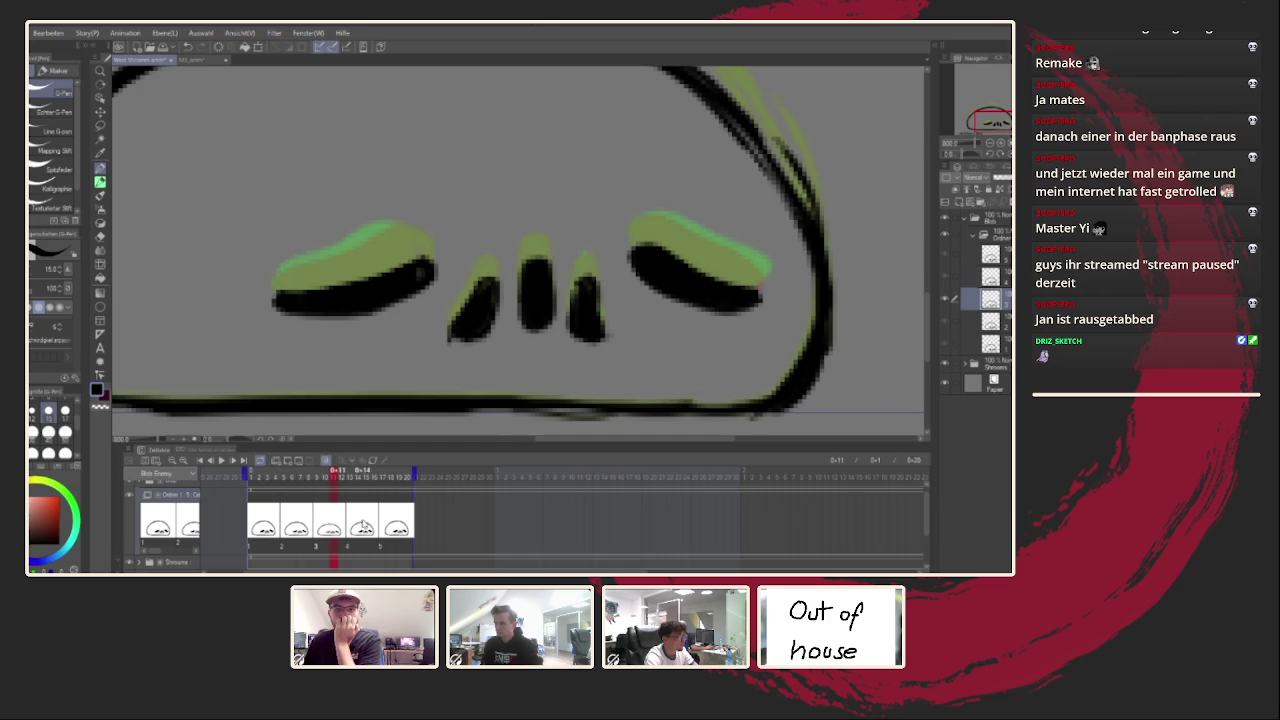
pyautogui.moveTo(333, 528); pyautogui.dragTo(365, 526)
pyautogui.moveTo(290, 255)
pyautogui.mouseDown()
pyautogui.moveTo(337, 214)
pyautogui.moveTo(408, 214)
pyautogui.moveTo(432, 240)
pyautogui.mouseUp()
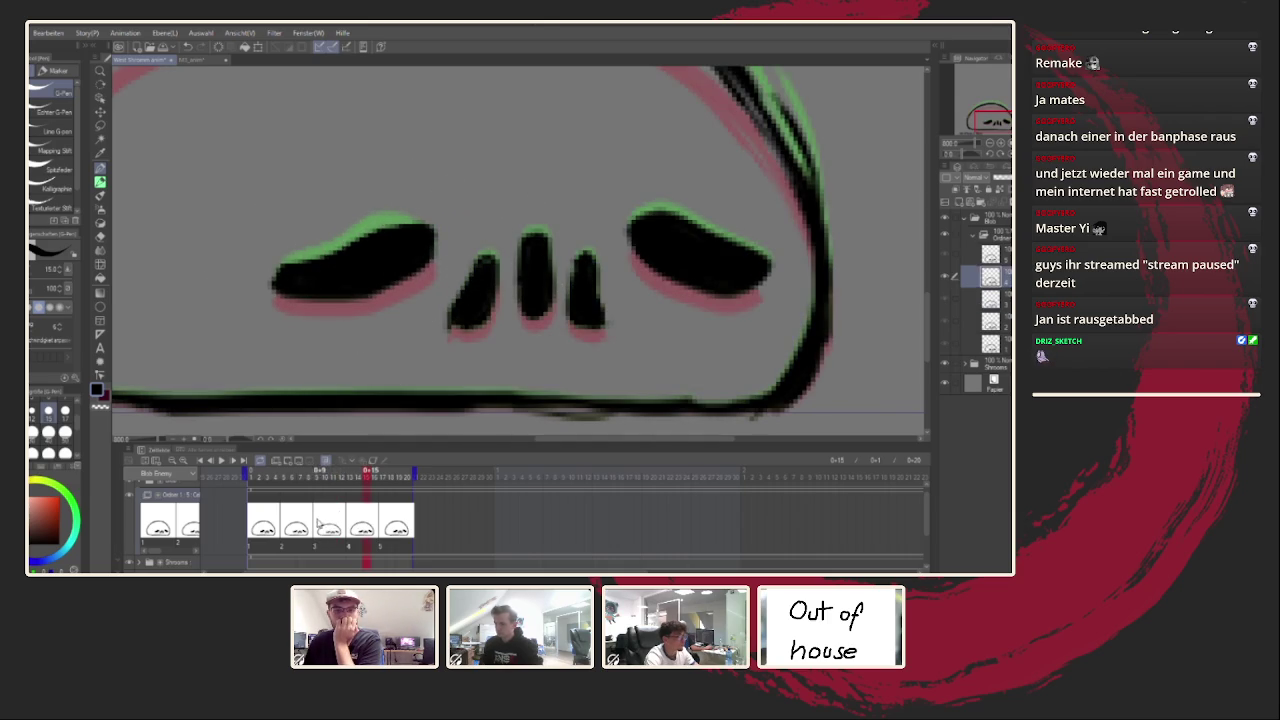
pyautogui.press('Left')
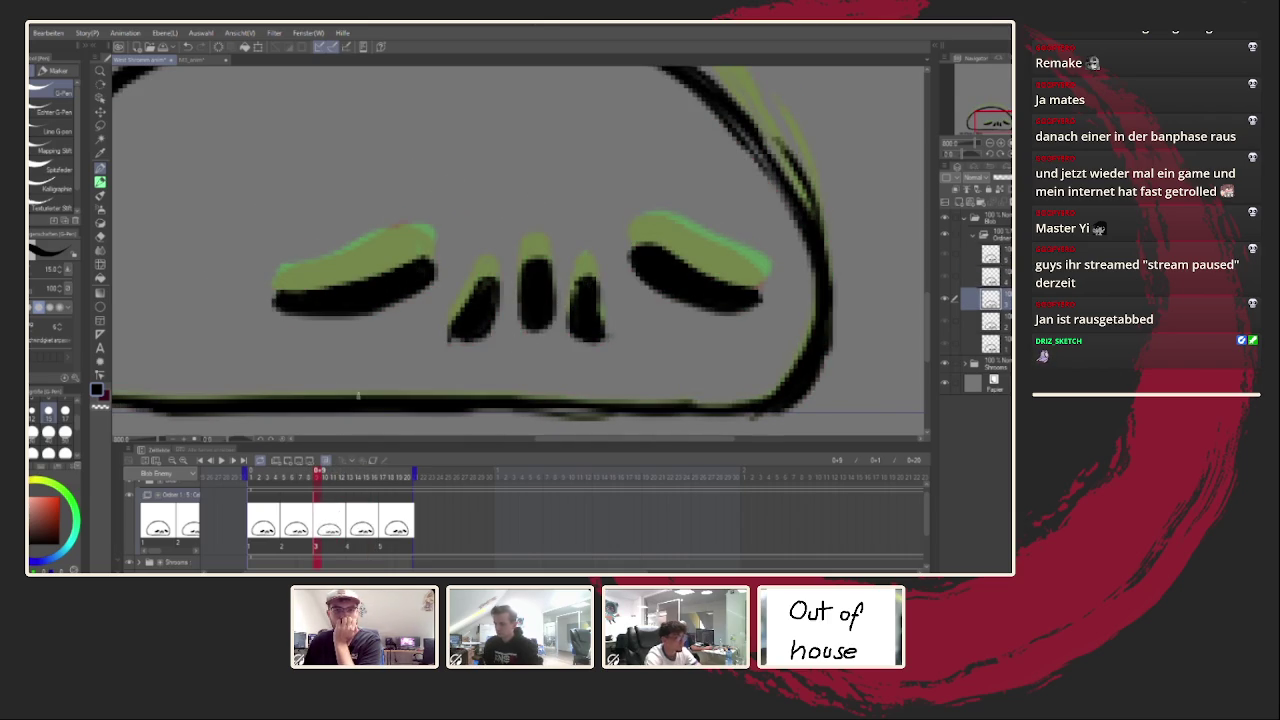
pyautogui.press('Left')
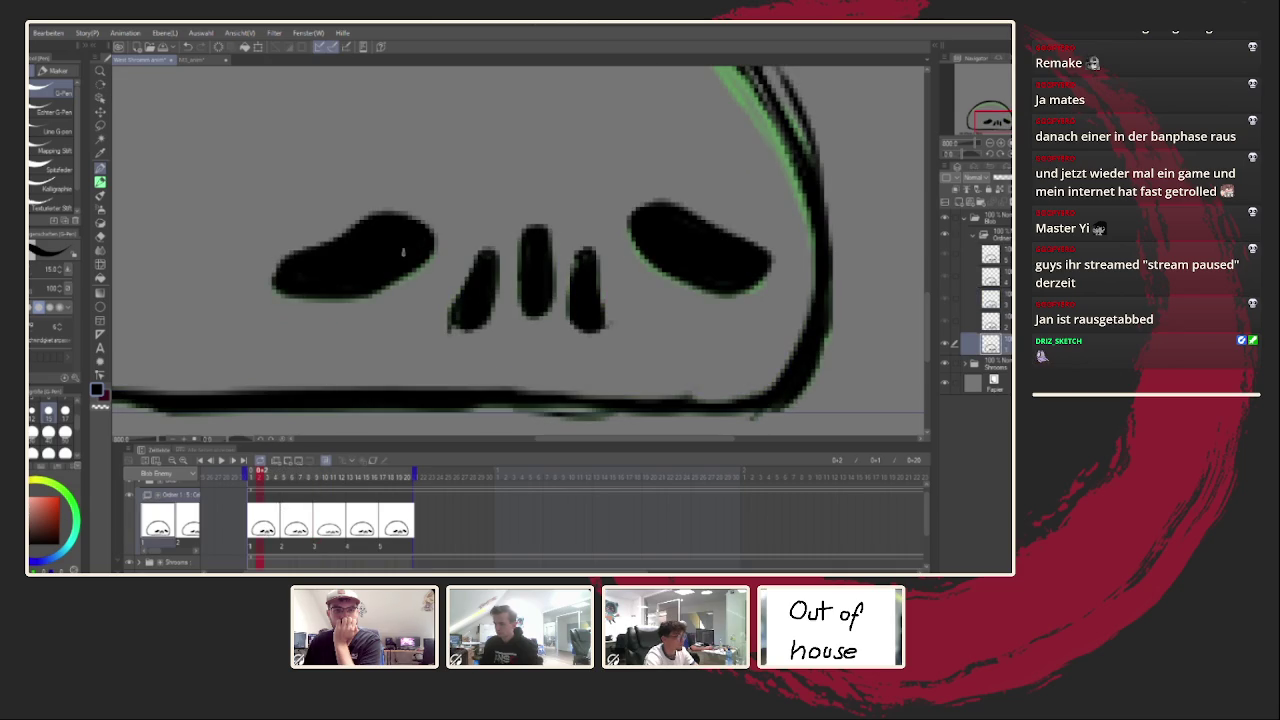
pyautogui.moveTo(282, 283)
pyautogui.mouseDown()
pyautogui.moveTo(290, 296)
pyautogui.moveTo(392, 286)
pyautogui.mouseUp()
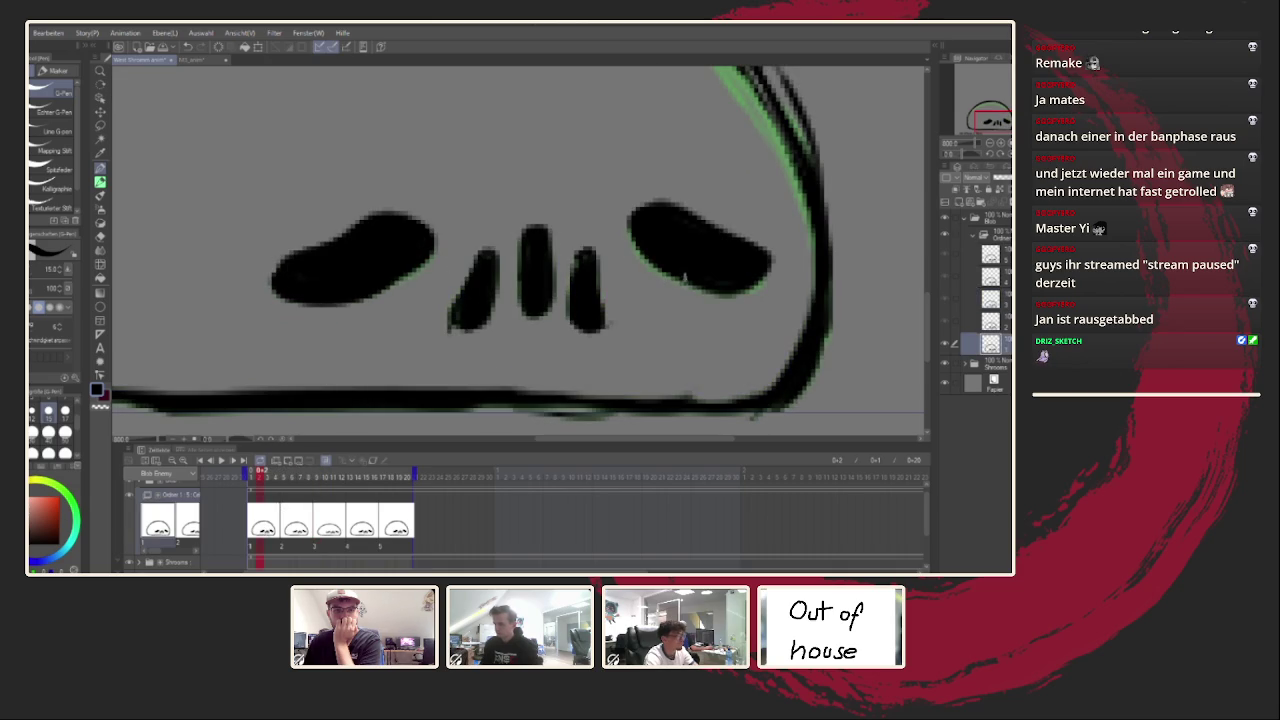
pyautogui.moveTo(646, 224)
pyautogui.mouseDown()
pyautogui.moveTo(640, 202)
pyautogui.moveTo(690, 220)
pyautogui.mouseUp()
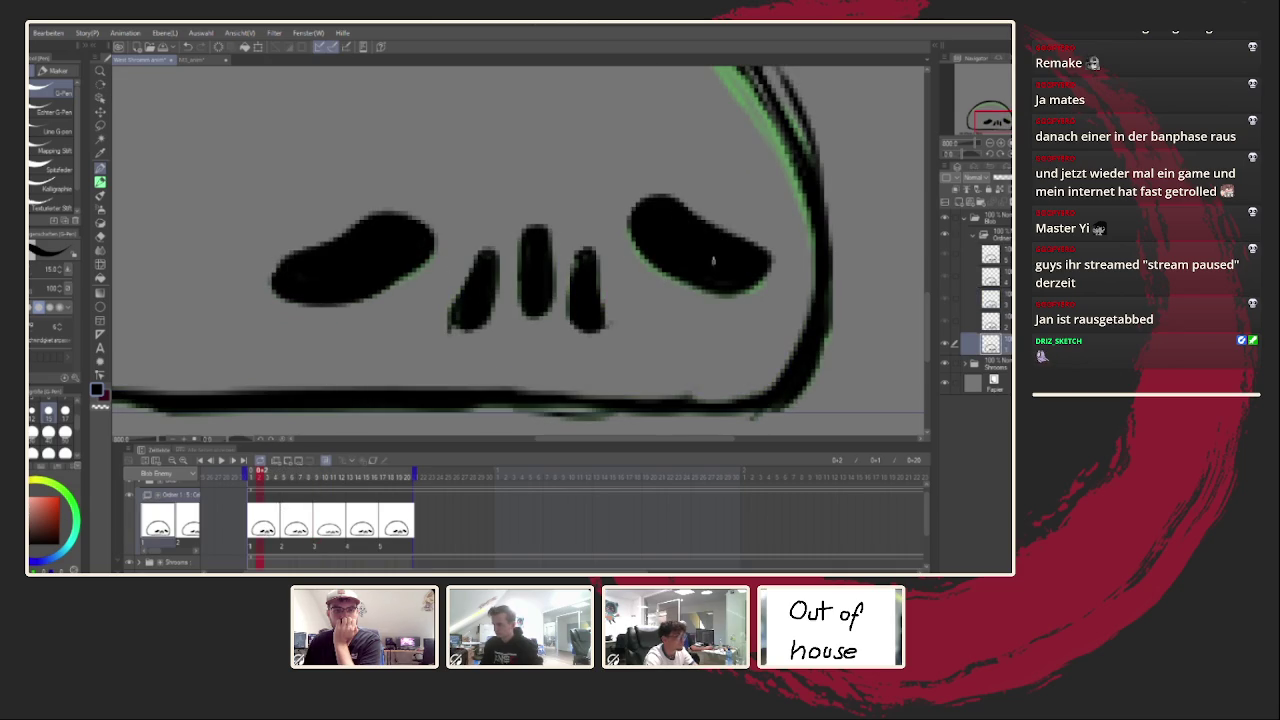
pyautogui.moveTo(698, 284); pyautogui.dragTo(768, 270)
# Step: Enlarge both eyes with black ink on the last drawing at frame 18
pyautogui.press('Right')
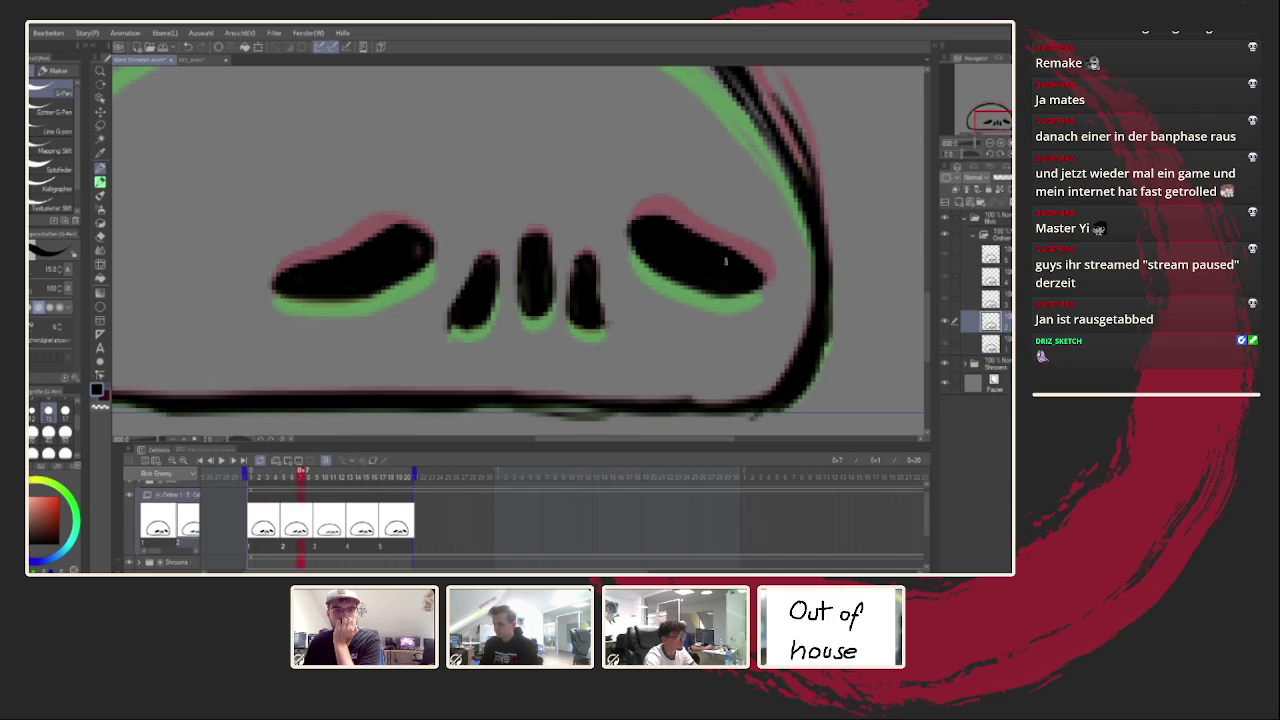
pyautogui.press('Right')
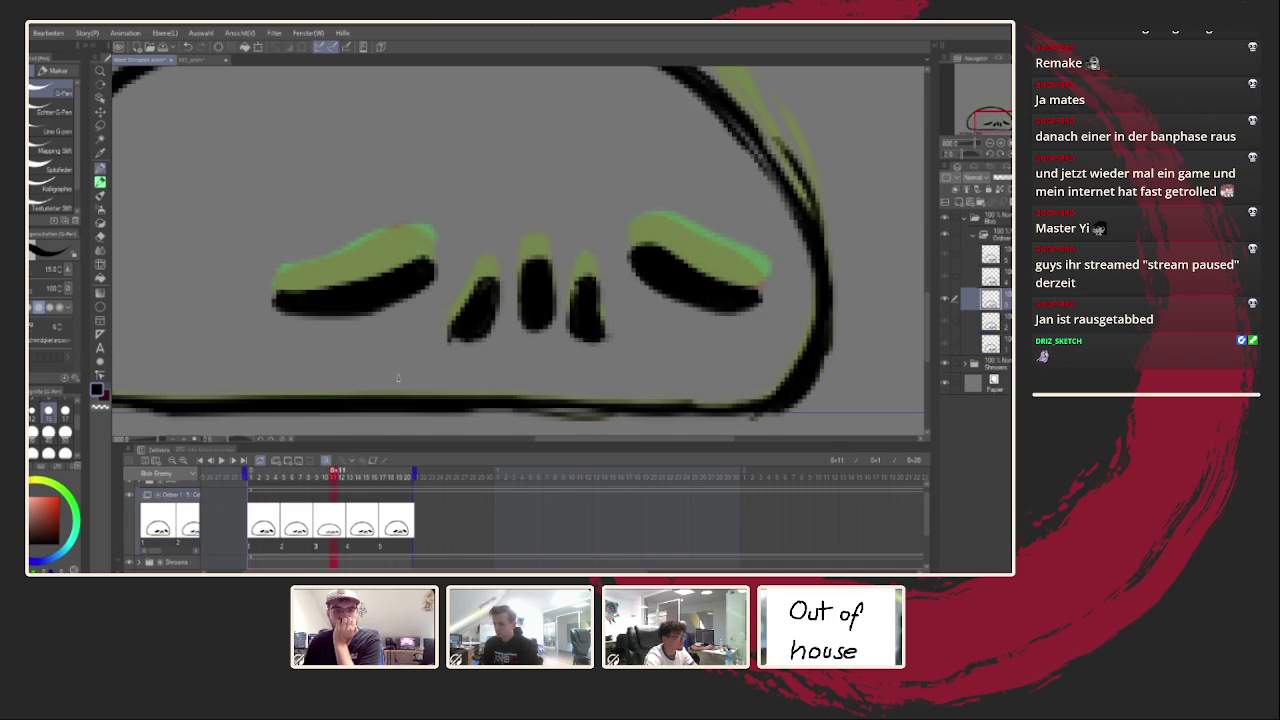
pyautogui.click(289, 522)
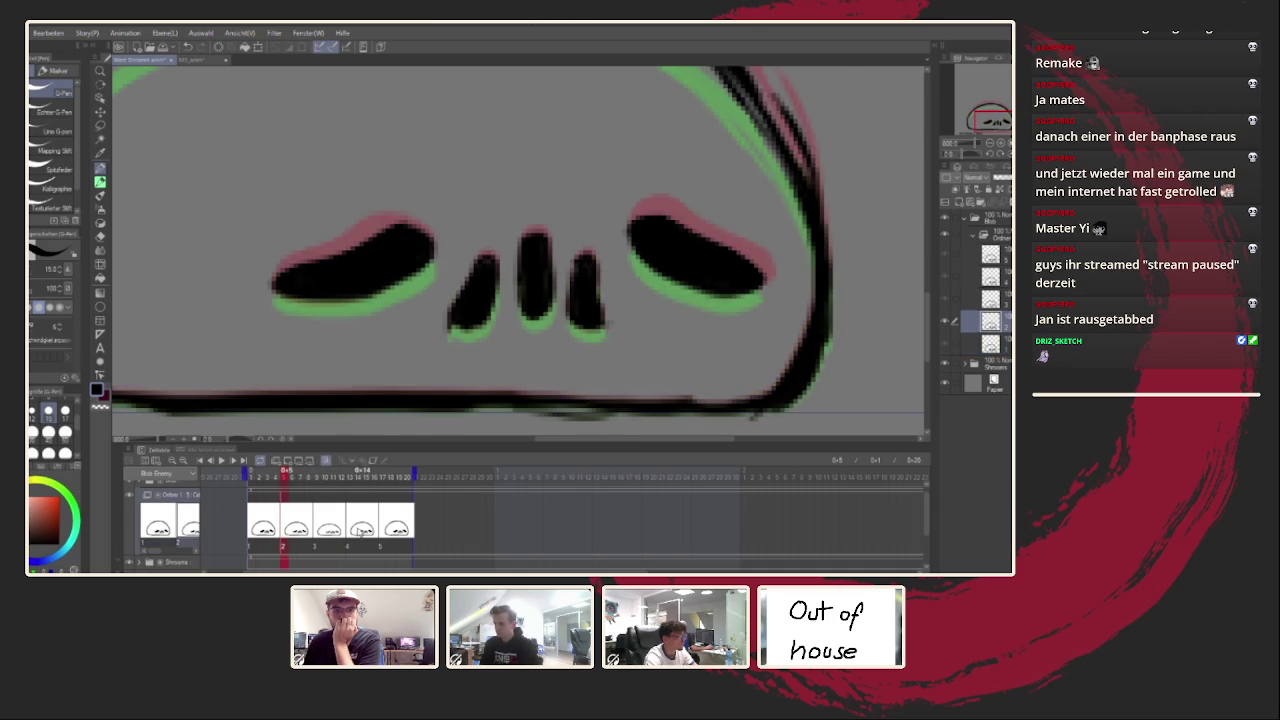
pyautogui.press('Right')
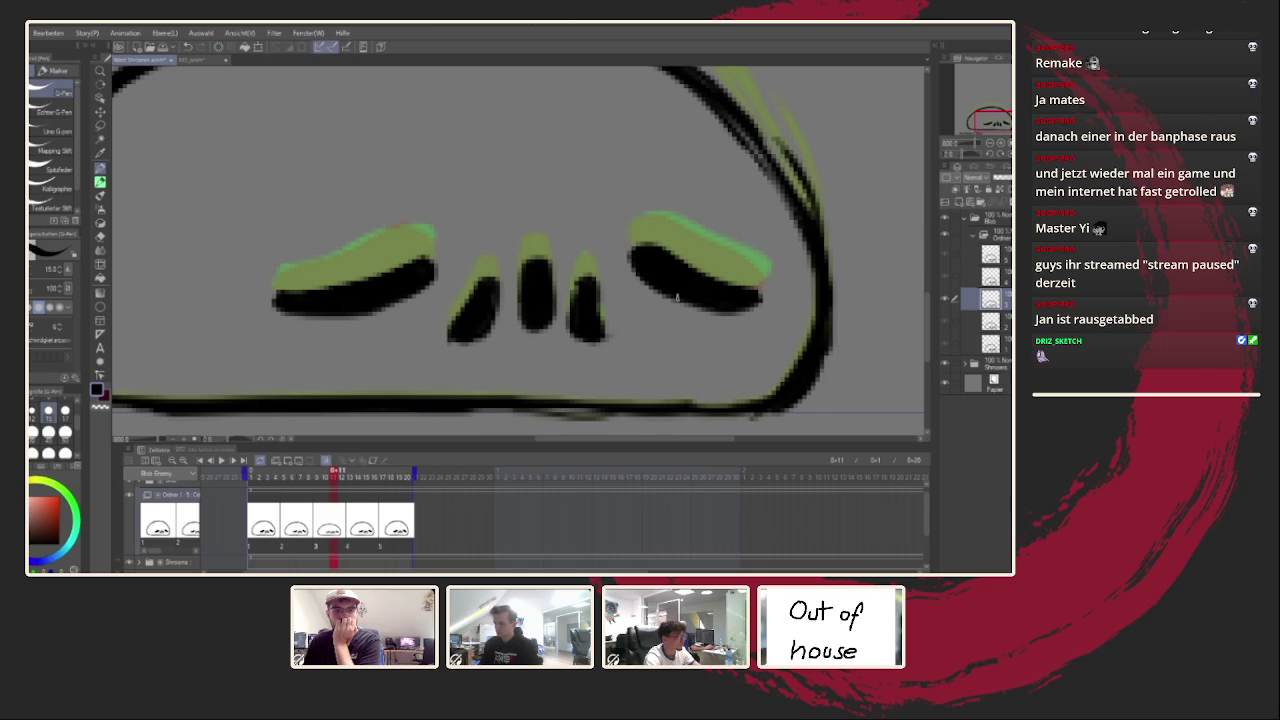
pyautogui.press('Right')
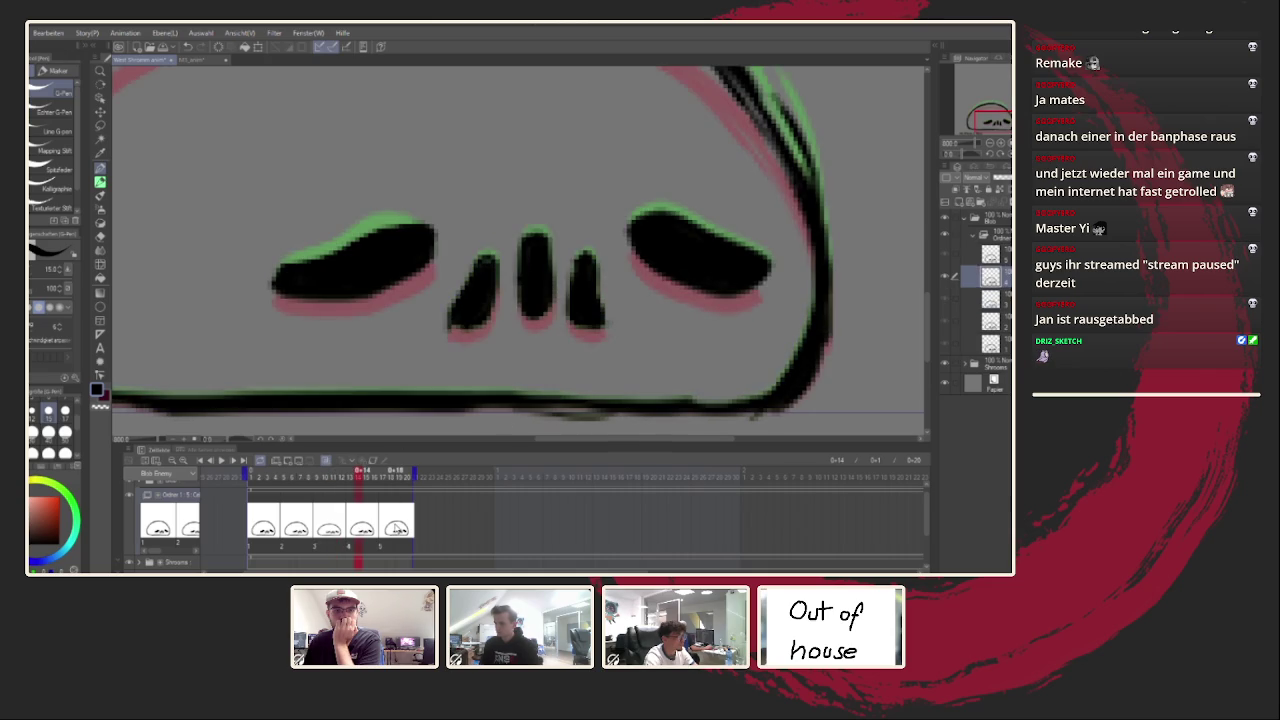
pyautogui.click(395, 512)
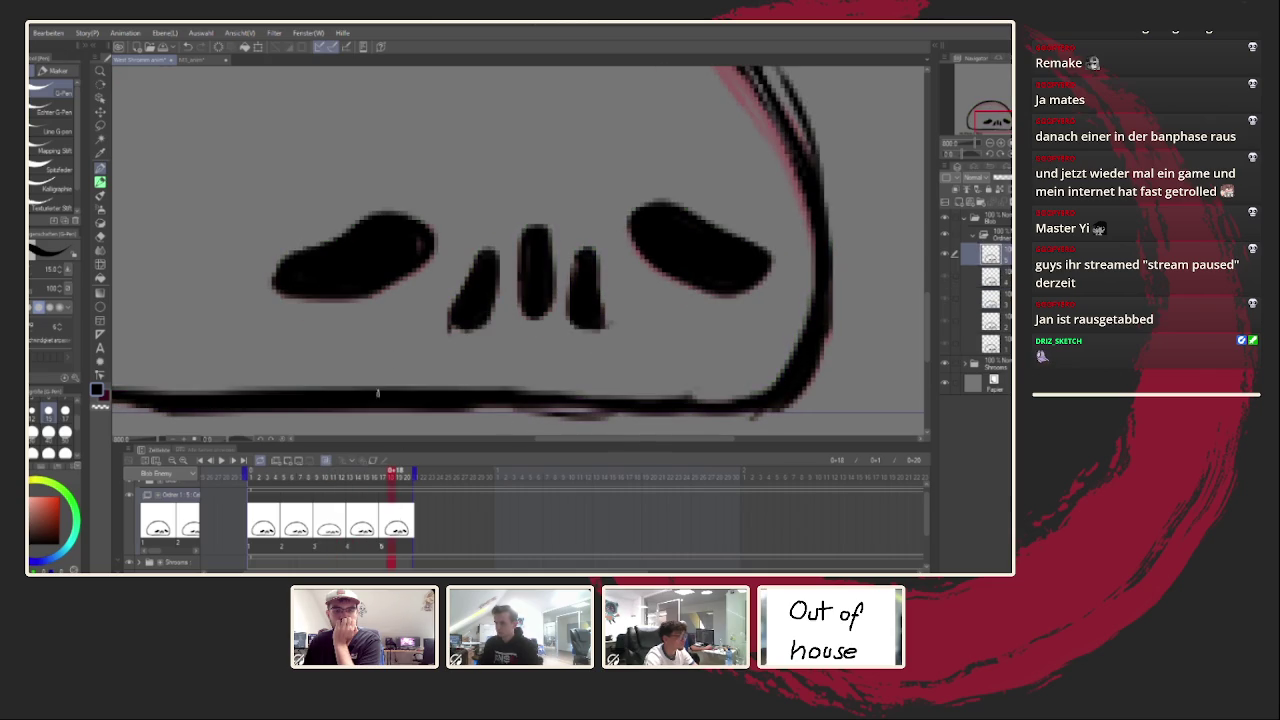
pyautogui.moveTo(357, 235); pyautogui.dragTo(428, 224)
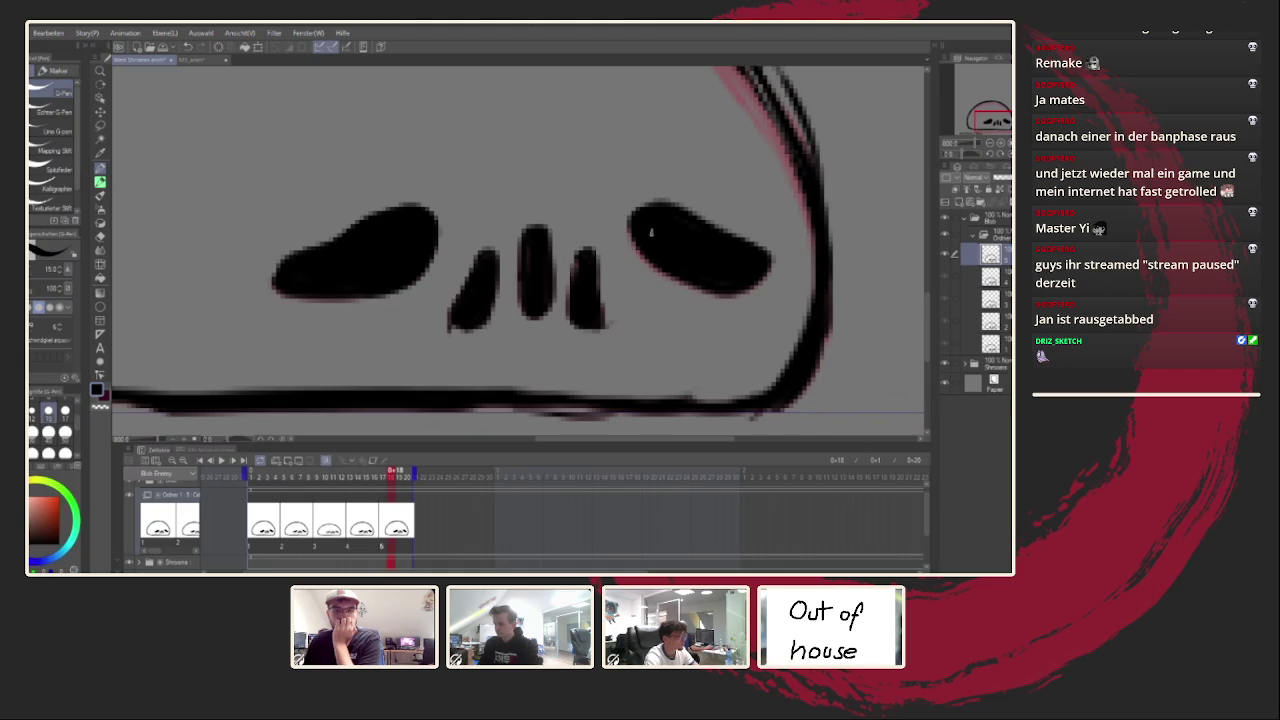
pyautogui.moveTo(636, 242); pyautogui.dragTo(700, 205)
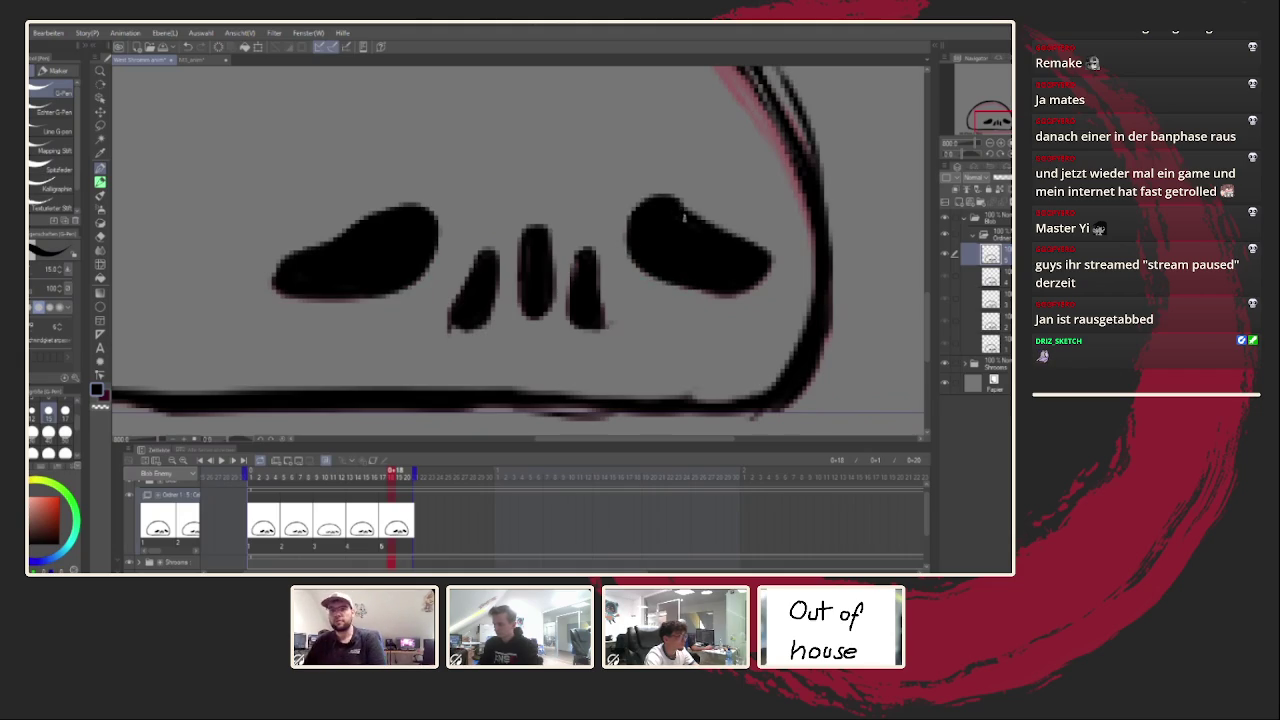
pyautogui.moveTo(360, 285); pyautogui.dragTo(415, 225)
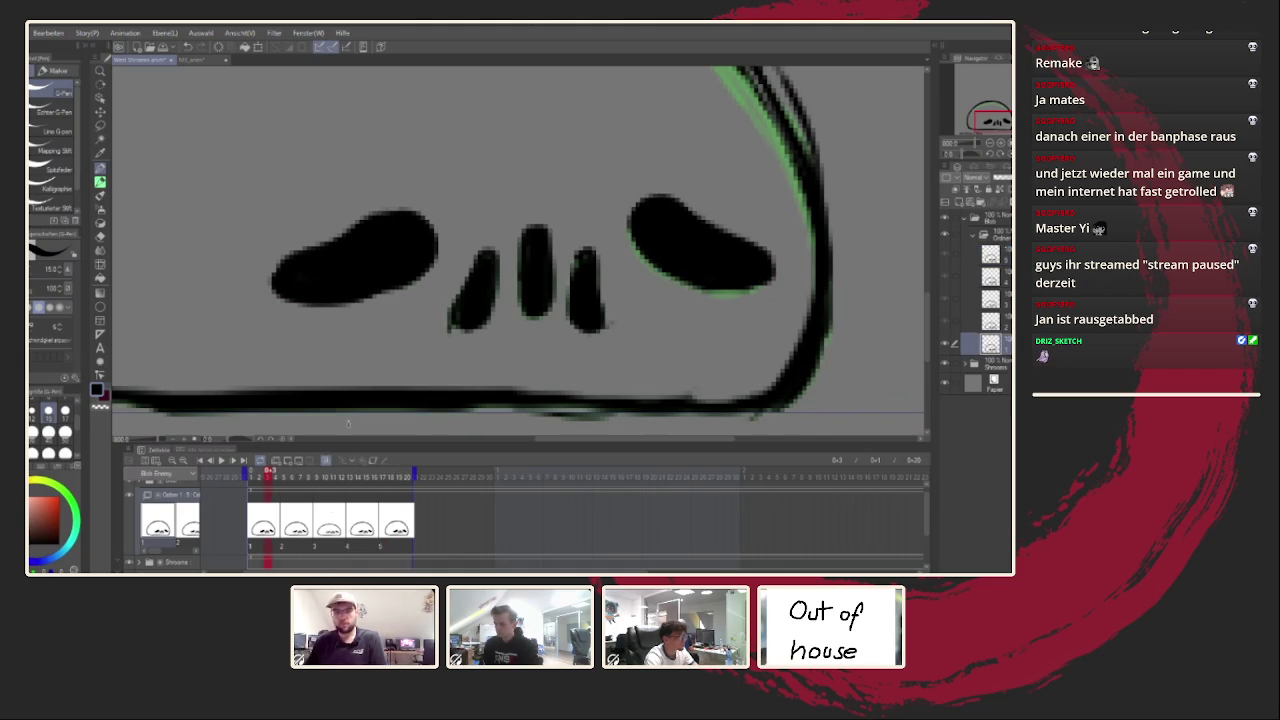
pyautogui.hotkey('ctrl', '0')
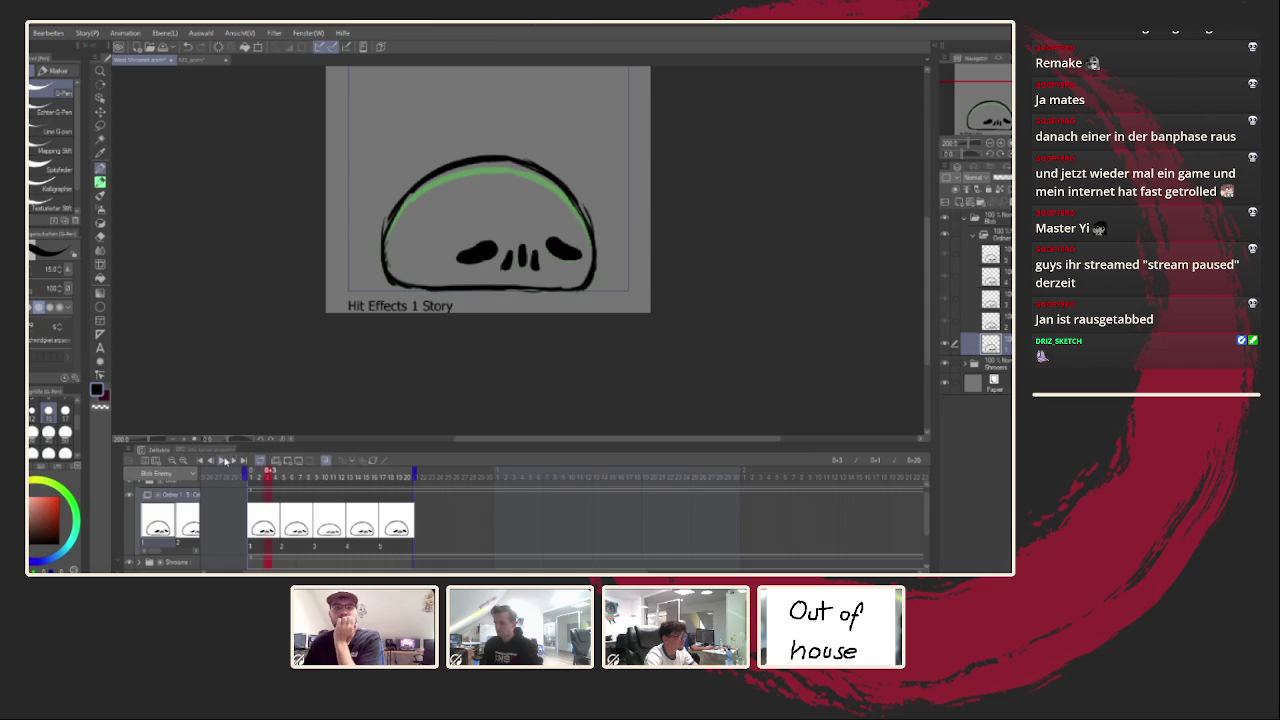
# Step: Stop playback on the second drawing, zoom in, and redraw the blob's top outline arc
pyautogui.click(221, 460)
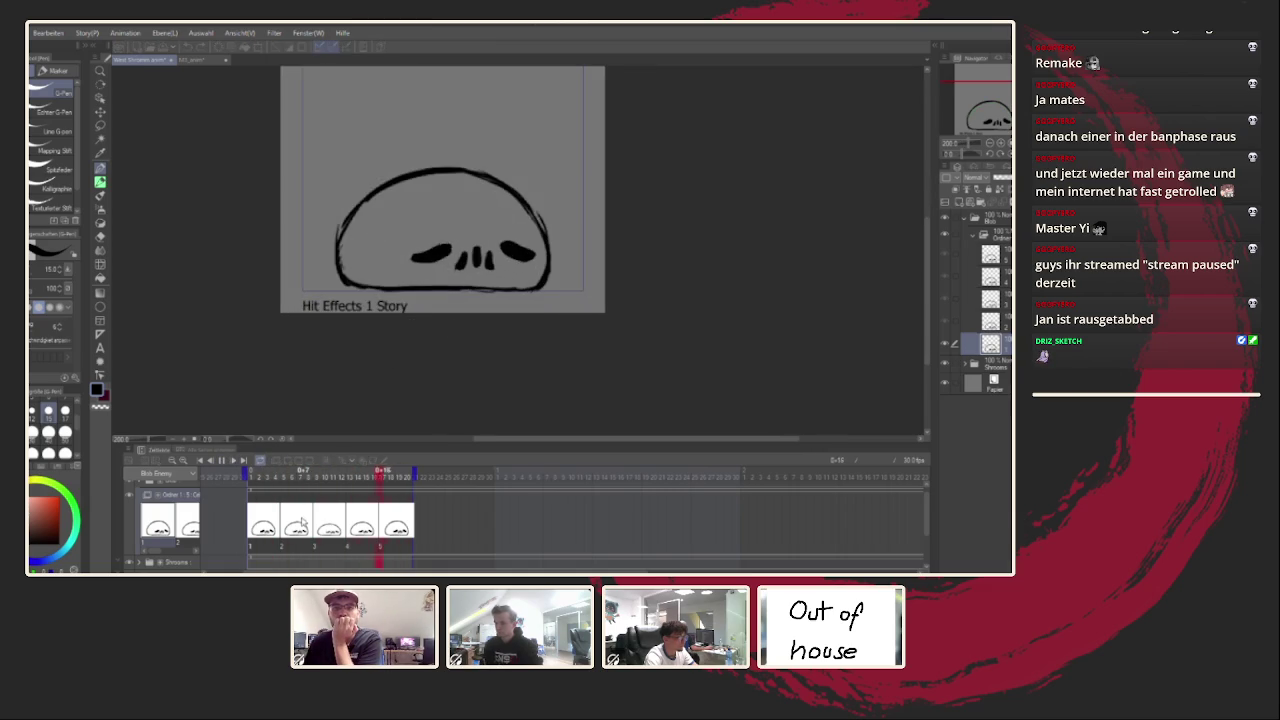
pyautogui.press('space')
pyautogui.scroll(5, 321, 175)
pyautogui.moveTo(321, 175)
pyautogui.mouseDown()
pyautogui.moveTo(326, 235)
pyautogui.moveTo(628, 194)
pyautogui.moveTo(651, 293)
pyautogui.mouseUp()
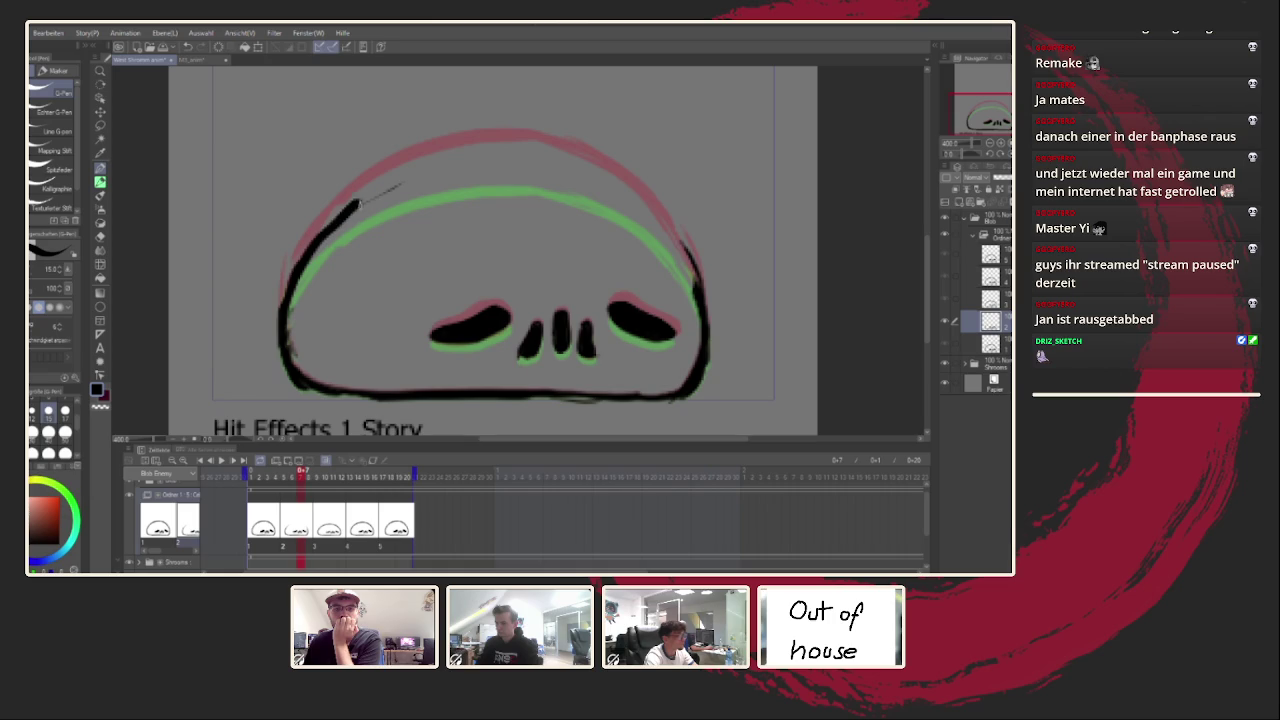
pyautogui.moveTo(400, 185); pyautogui.dragTo(578, 170)
# Step: Thicken the left outline with the canvas mirrored, then erase frame 11's lower-left outline
pyautogui.press('h')
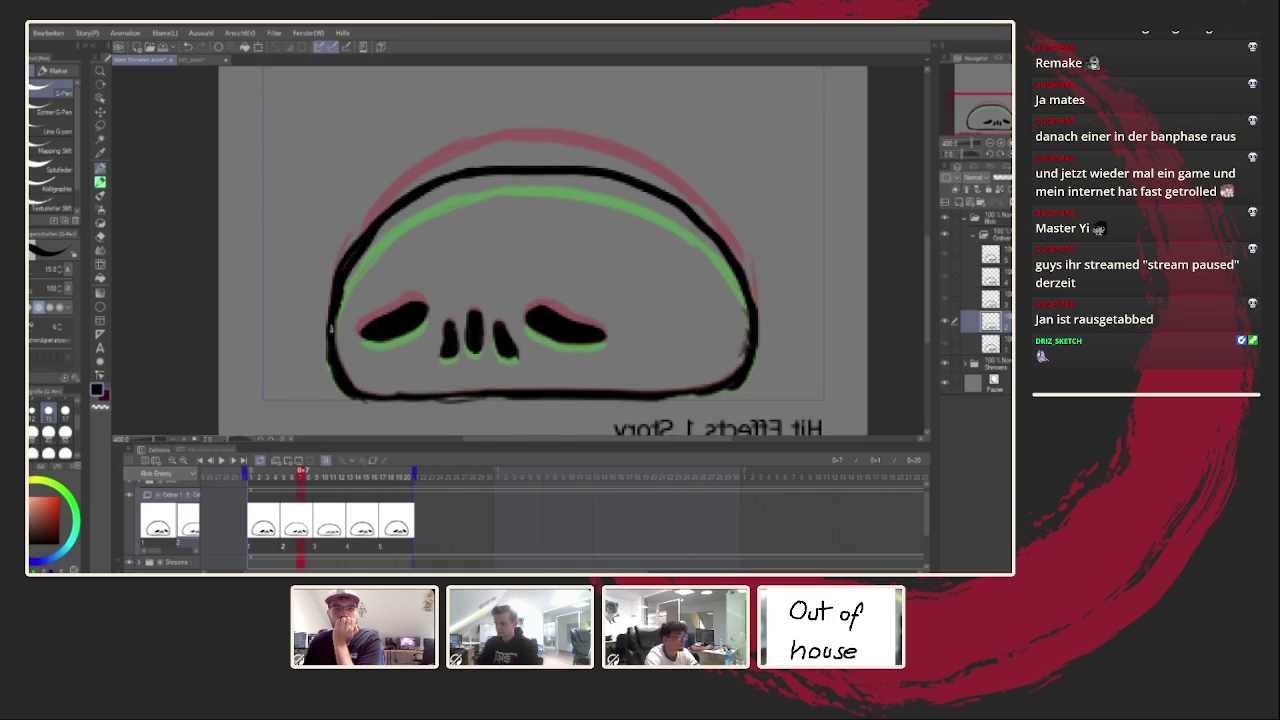
pyautogui.moveTo(334, 315); pyautogui.dragTo(375, 215)
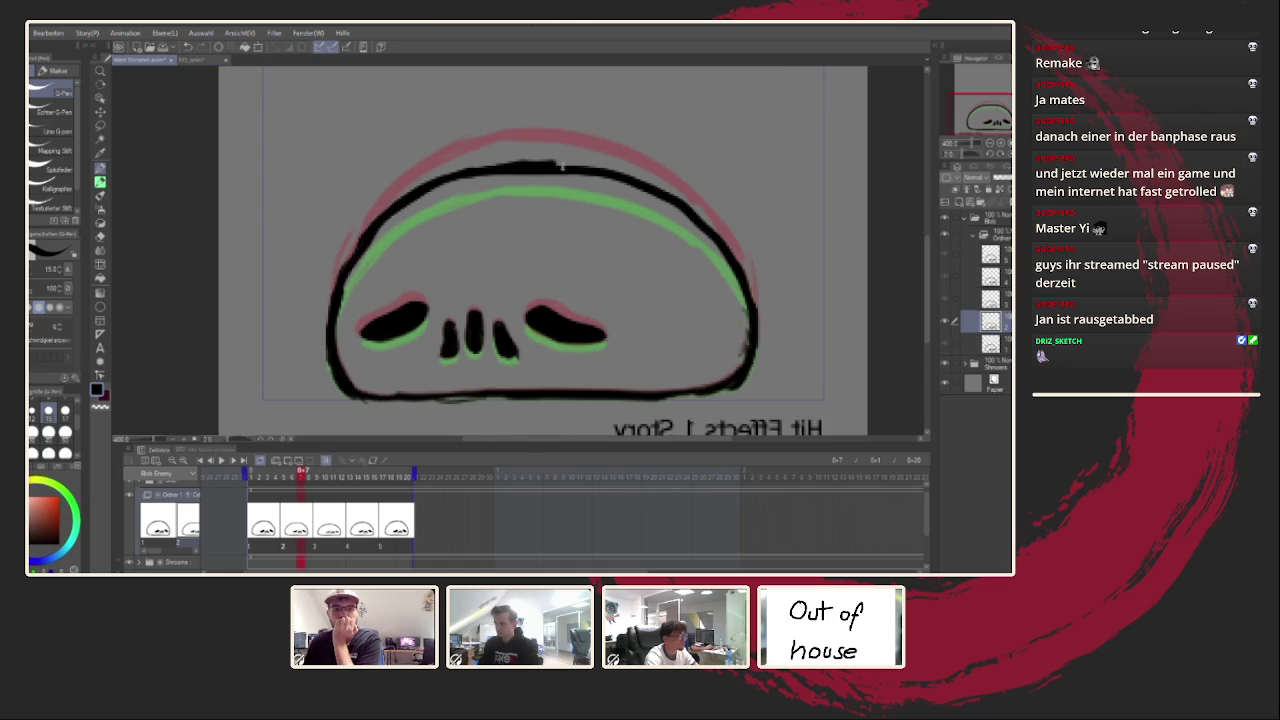
pyautogui.press('h')
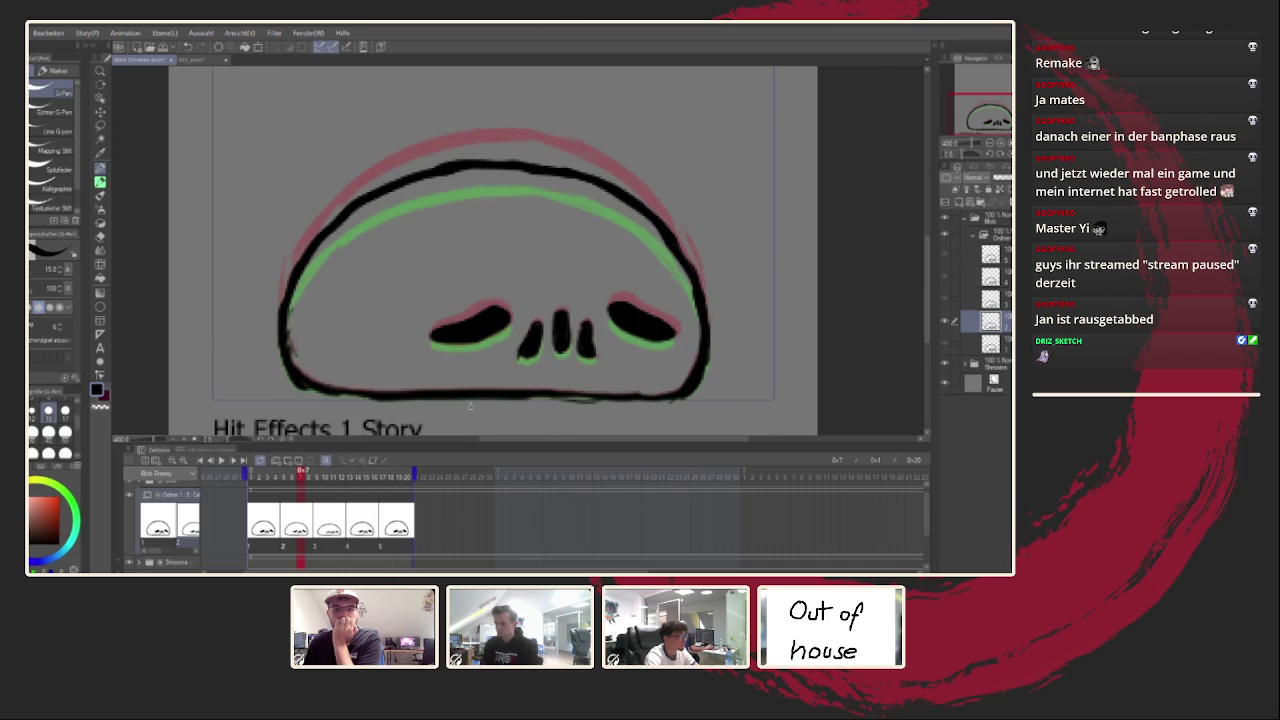
pyautogui.press('Right')
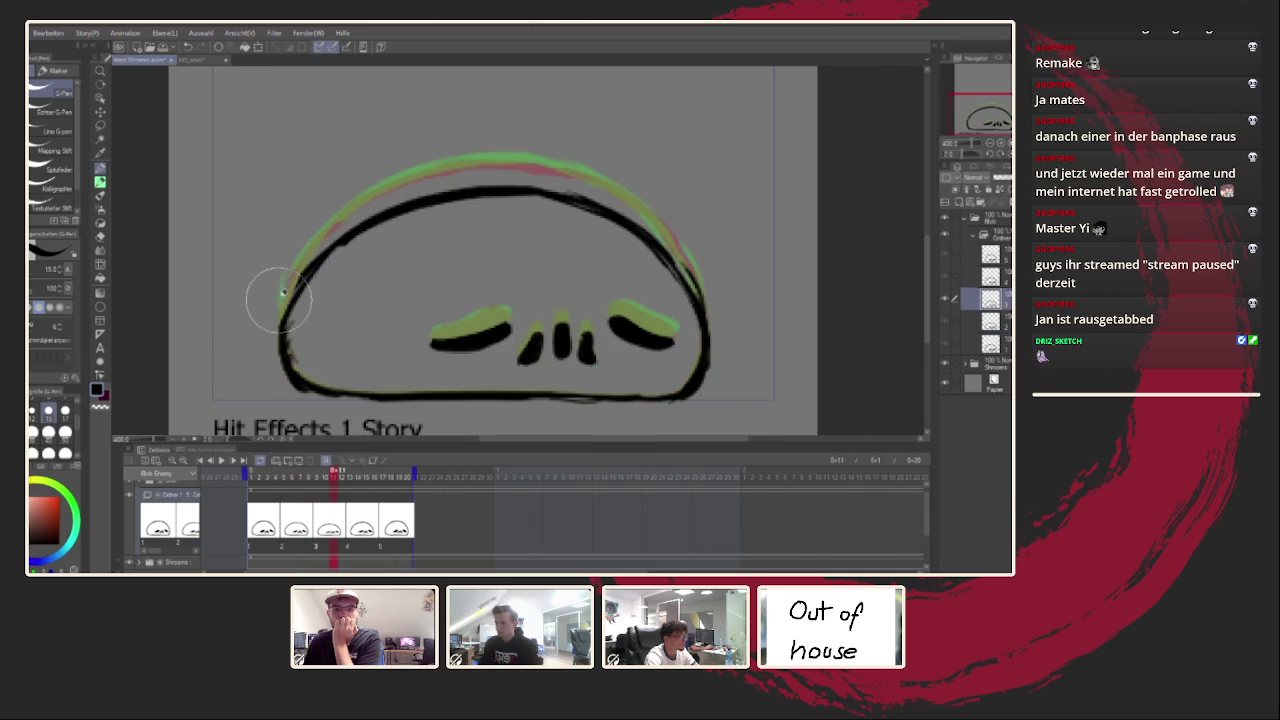
pyautogui.moveTo(296, 337)
pyautogui.mouseDown()
pyautogui.moveTo(306, 354)
pyautogui.moveTo(295, 372)
pyautogui.mouseUp()
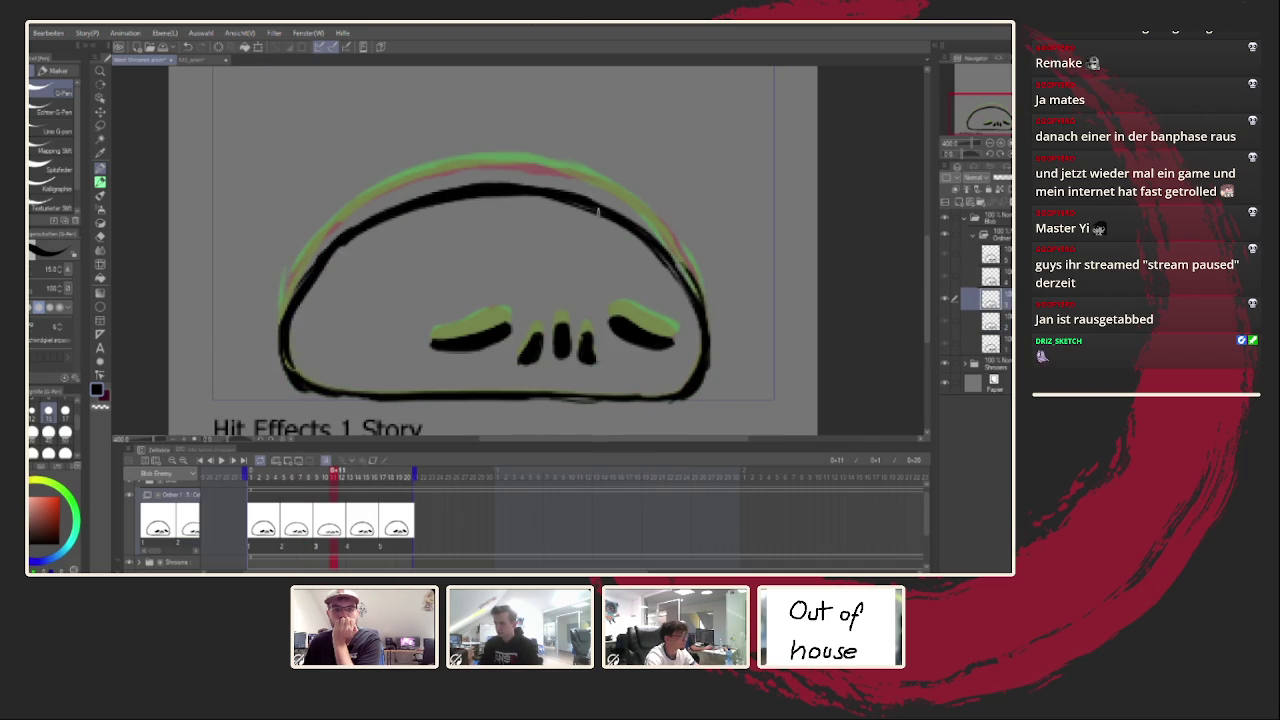
# Step: With the canvas mirrored, rework frame 11's upper-left outline and left eye shape
pyautogui.press('h')
pyautogui.moveTo(348, 272); pyautogui.dragTo(336, 302)
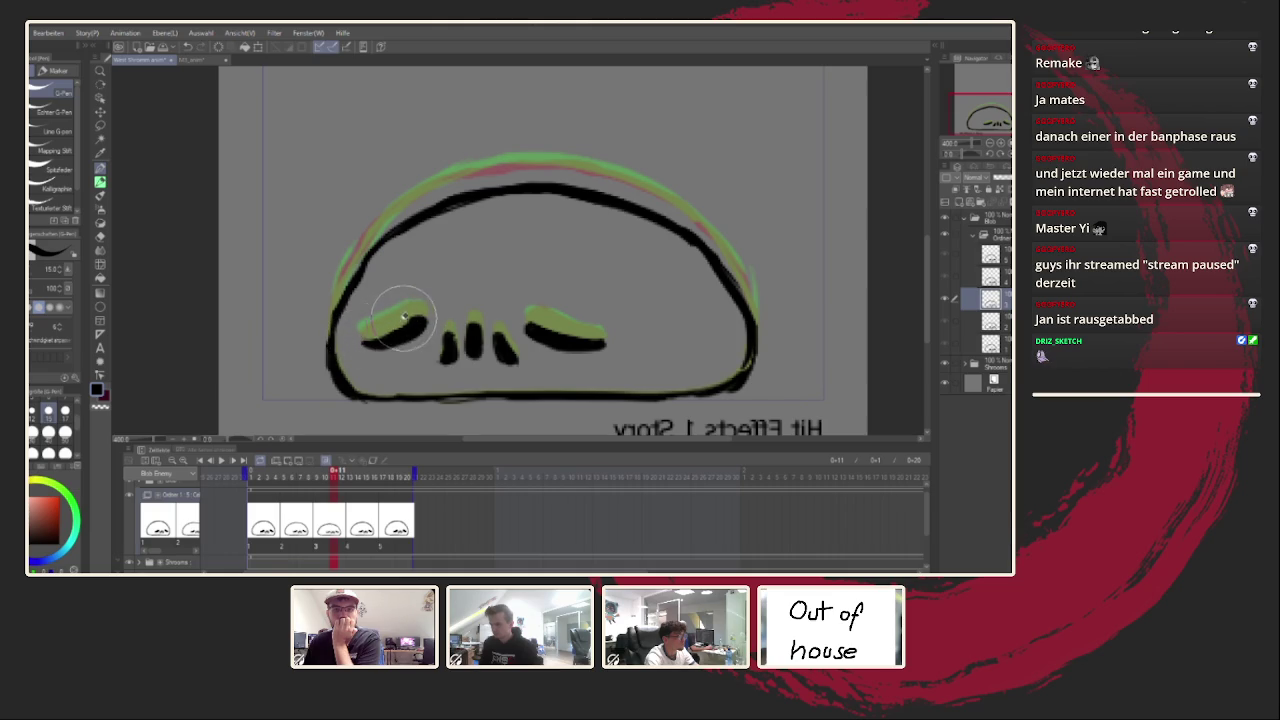
pyautogui.moveTo(358, 330); pyautogui.dragTo(424, 316)
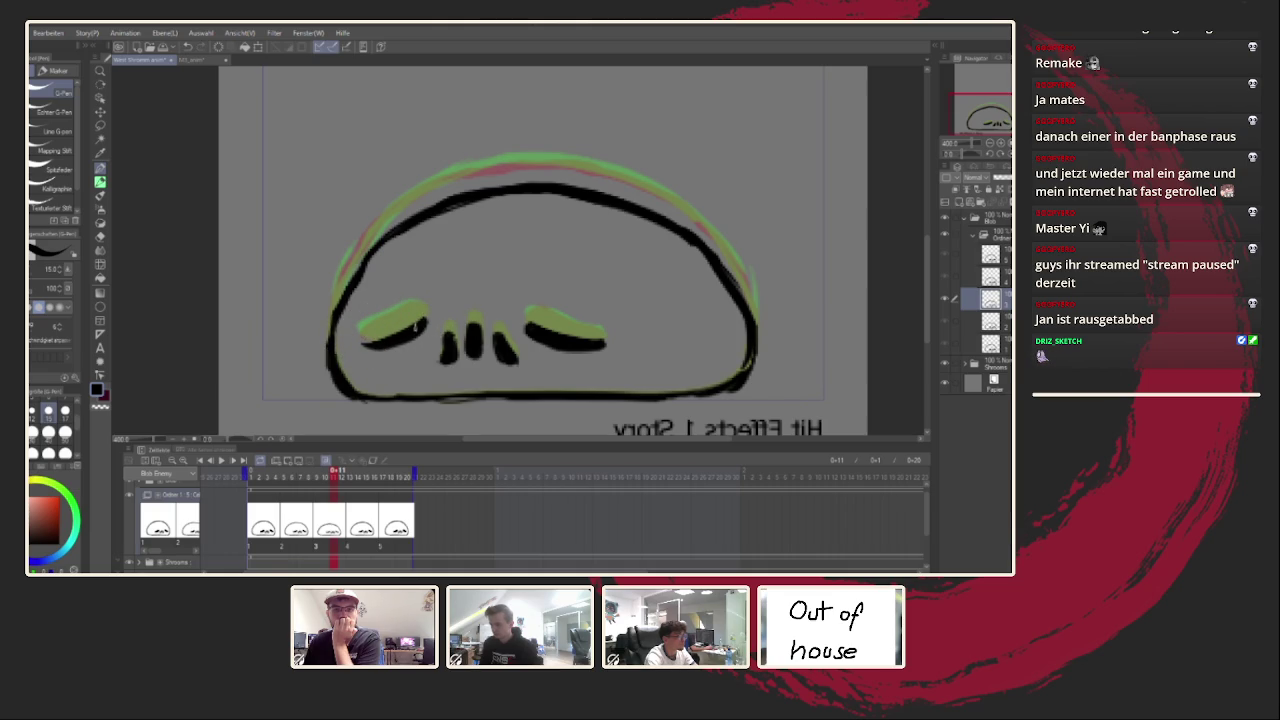
pyautogui.click(370, 519)
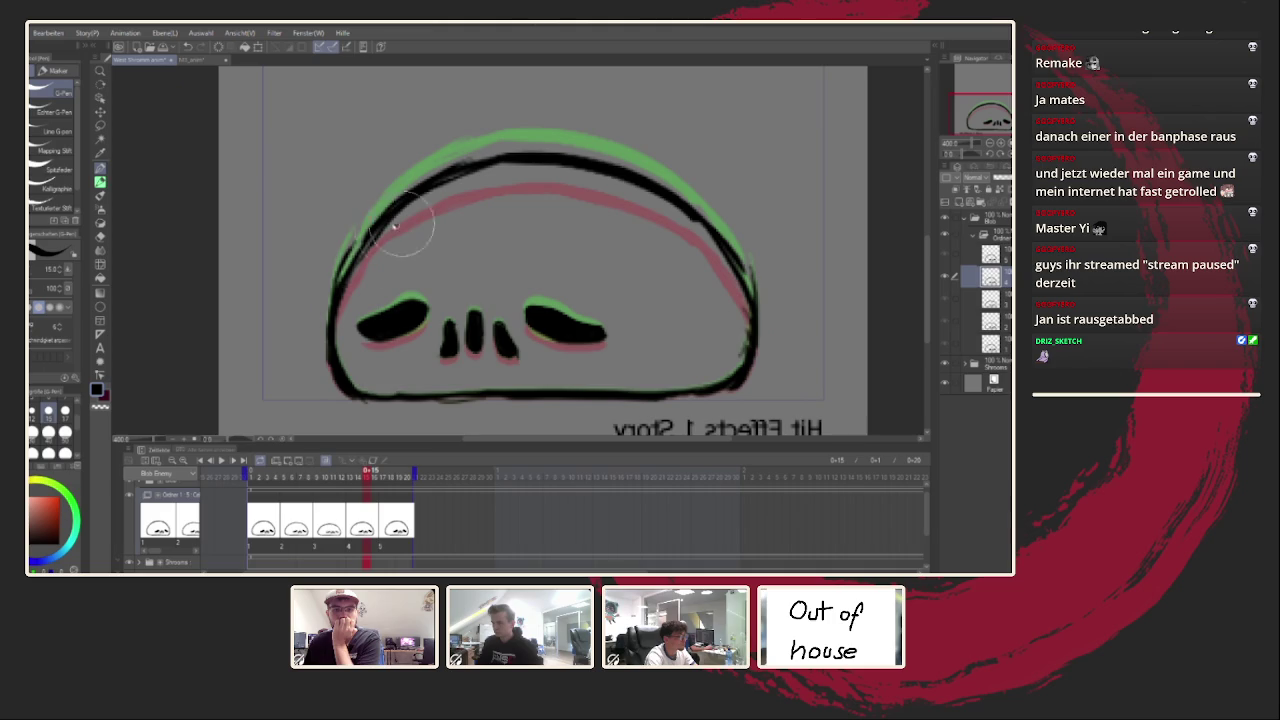
# Step: Redraw the left edge and erase rough bits of the top outline on the frame-15 drawing
pyautogui.moveTo(340, 260)
pyautogui.mouseDown()
pyautogui.moveTo(493, 152)
pyautogui.moveTo(381, 234)
pyautogui.moveTo(355, 270)
pyautogui.mouseUp()
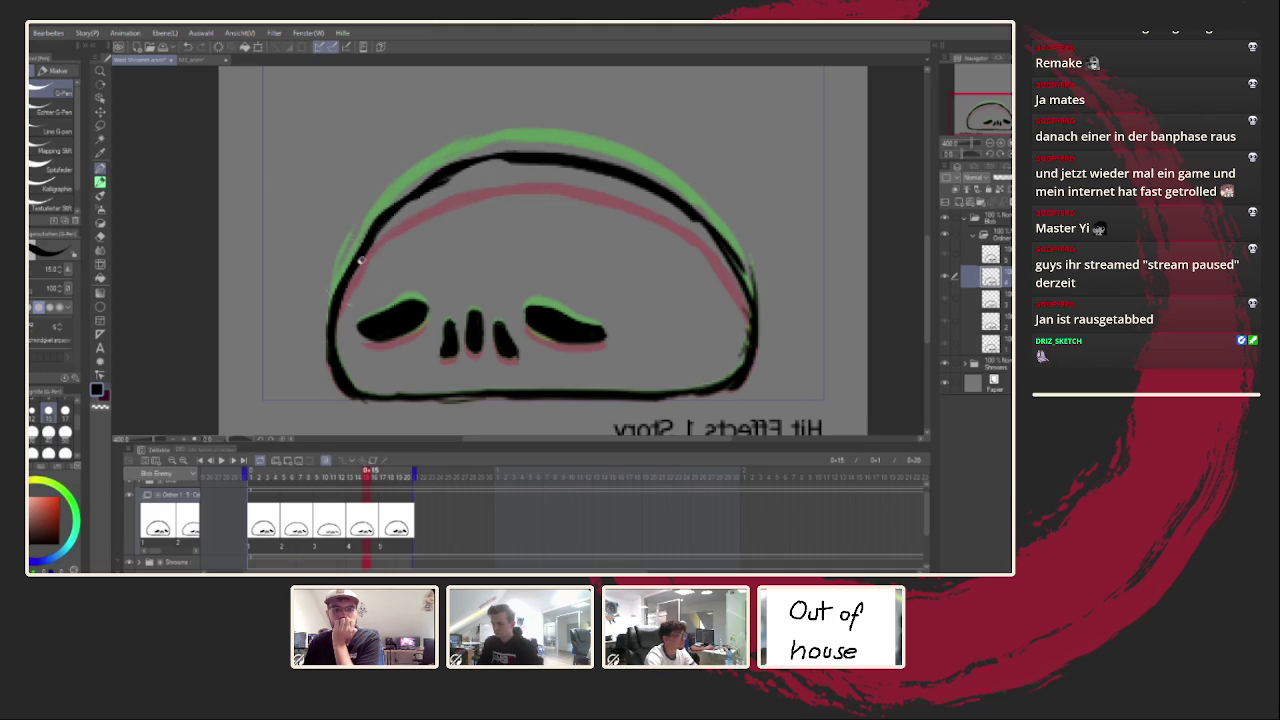
pyautogui.hotkey('ctrl', 'z')
pyautogui.press('h')
pyautogui.moveTo(330, 234); pyautogui.dragTo(283, 305)
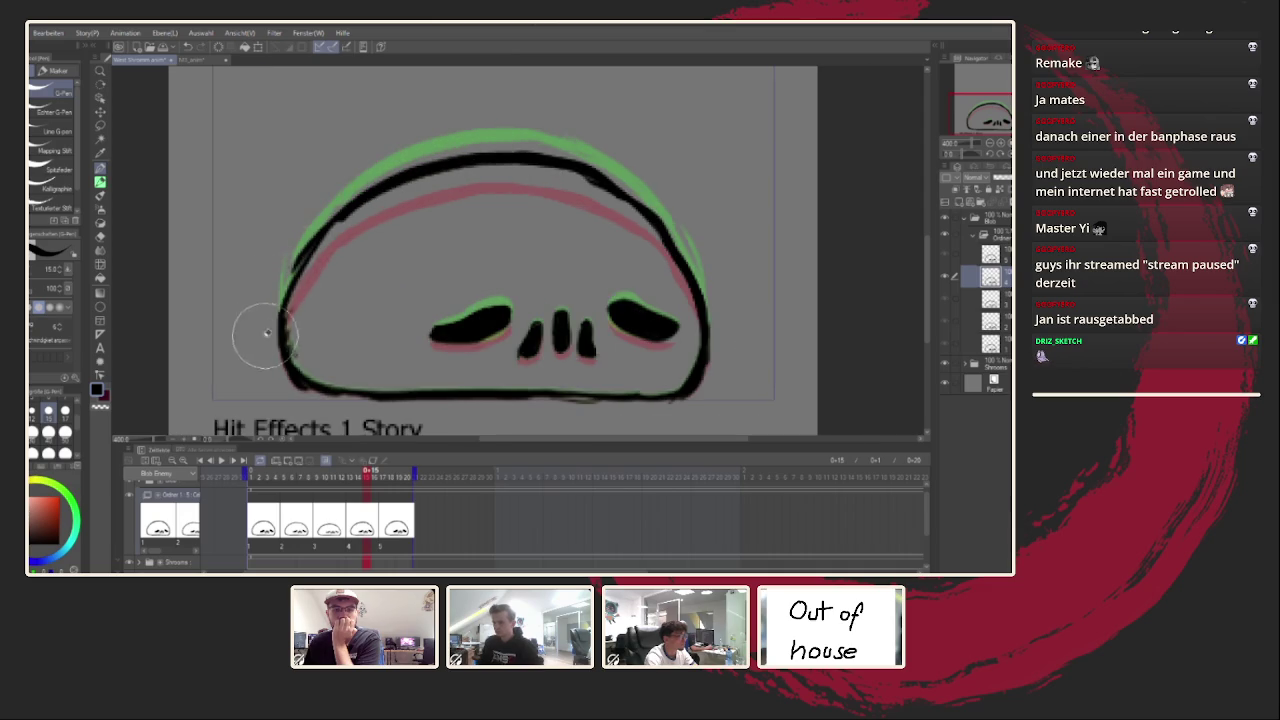
pyautogui.moveTo(368, 212); pyautogui.dragTo(412, 192)
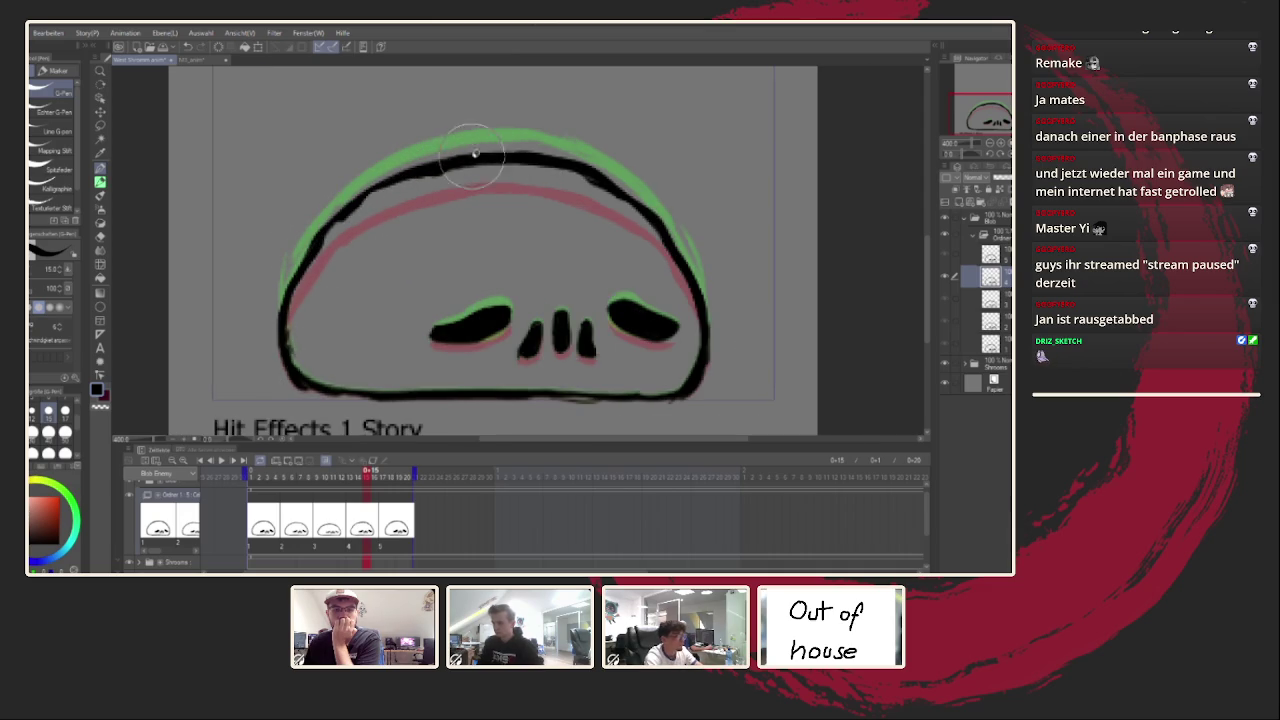
# Step: On the next drawing, redraw the left outline more smoothly with the canvas mirrored
pyautogui.press('Right')
pyautogui.press('Right')
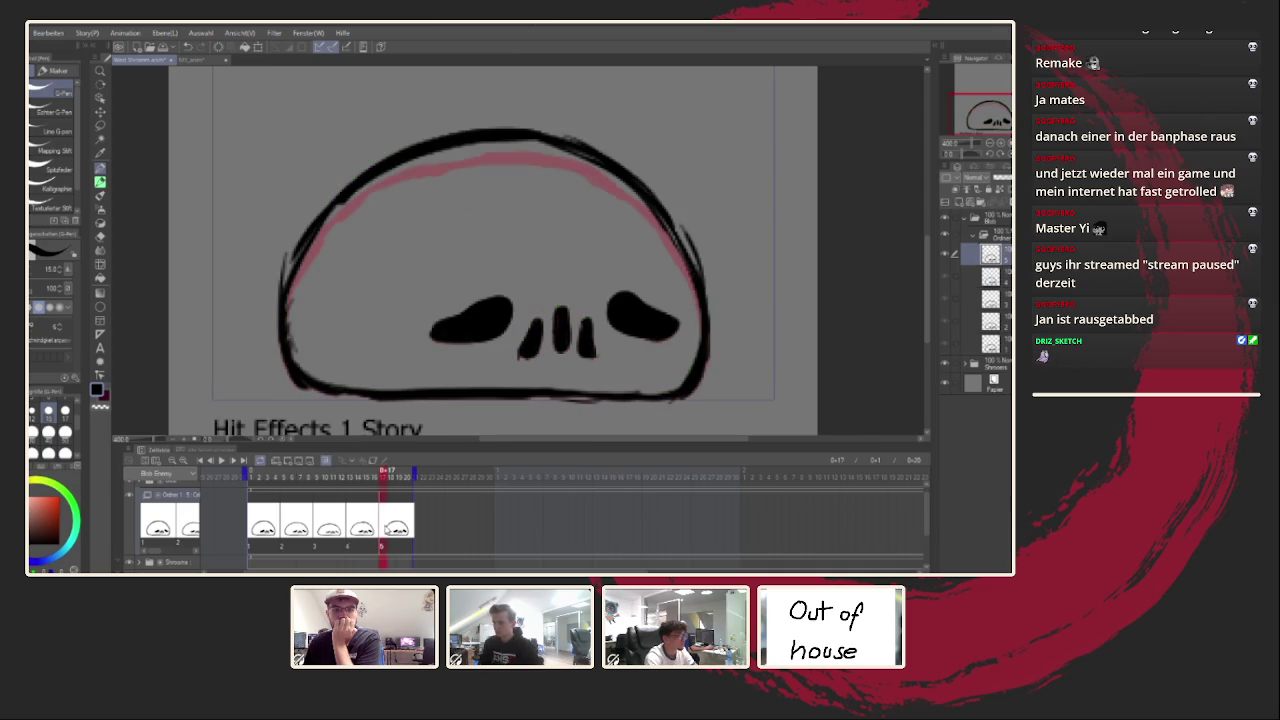
pyautogui.press('h')
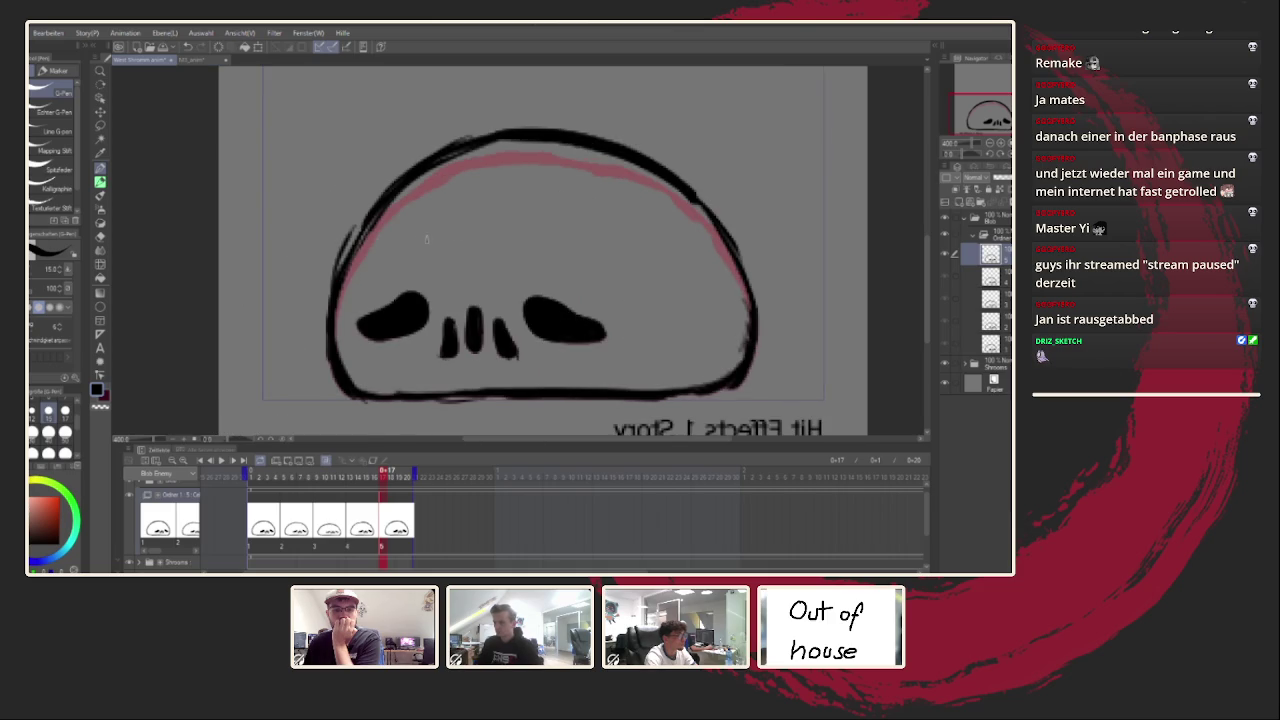
pyautogui.moveTo(325, 300)
pyautogui.mouseDown()
pyautogui.moveTo(343, 214)
pyautogui.moveTo(463, 135)
pyautogui.mouseUp()
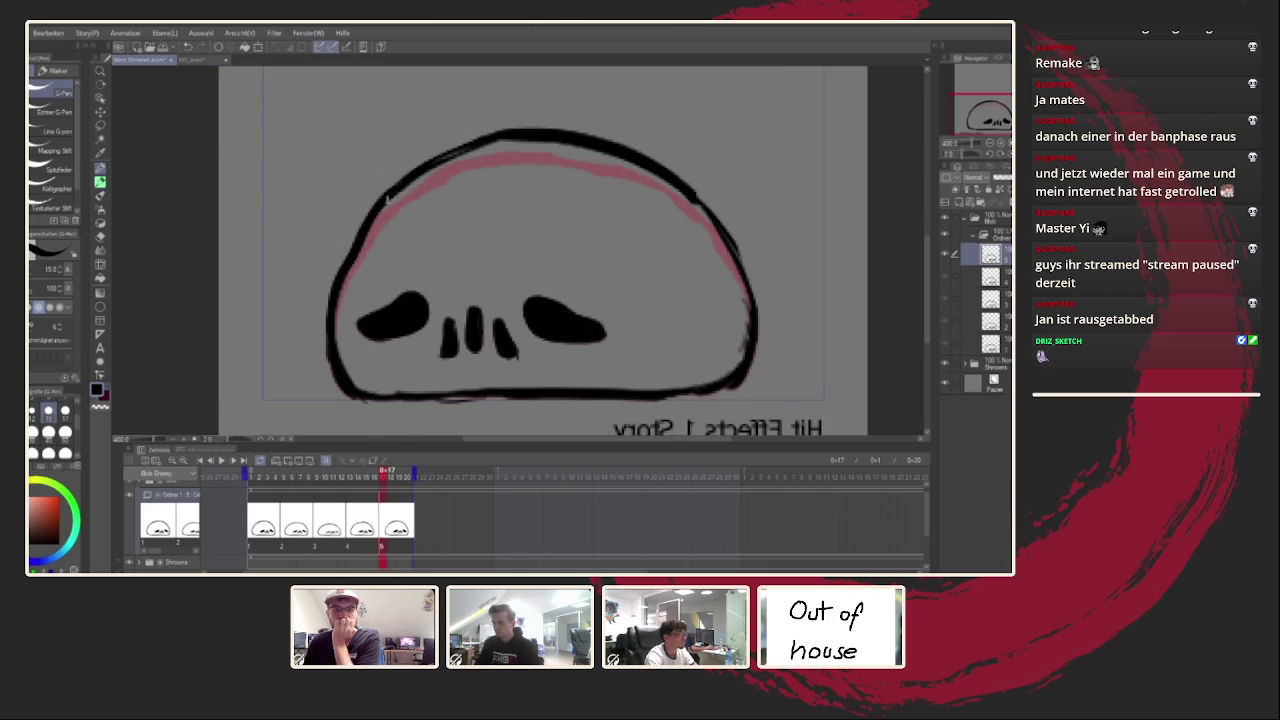
pyautogui.press('h')
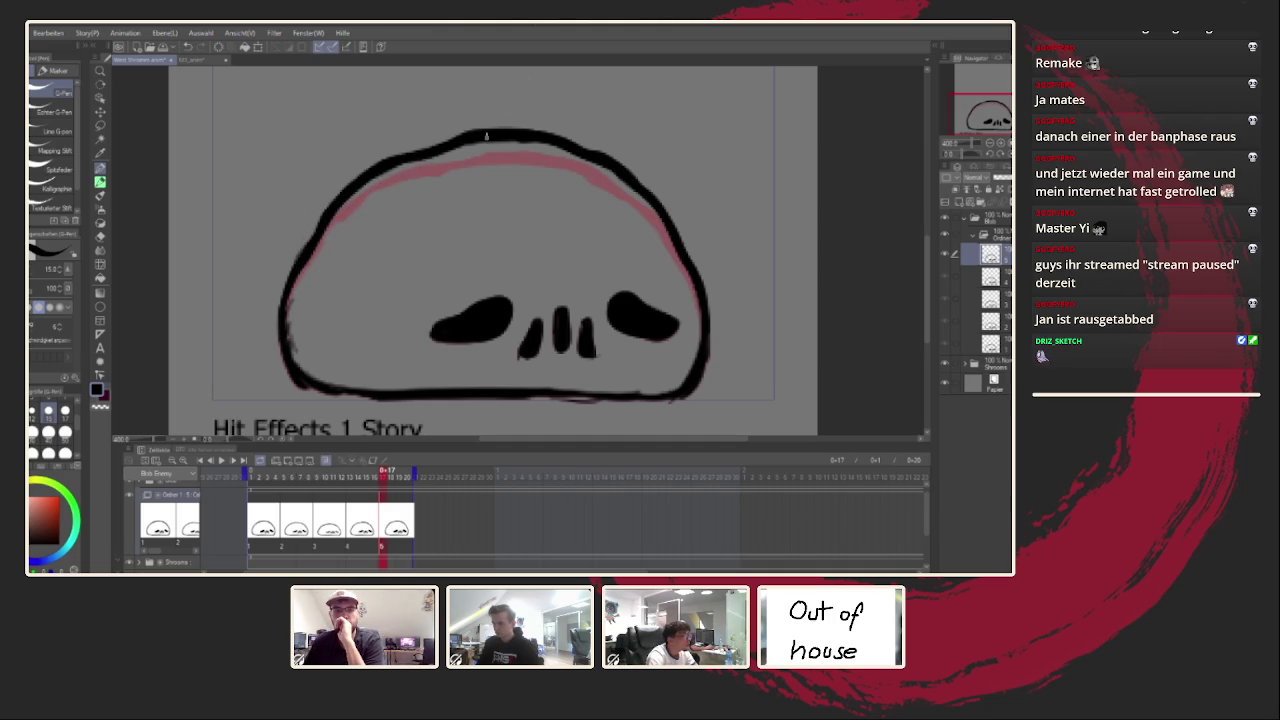
pyautogui.scroll(-5, 494, 343)
# Step: Preview the animation, stop back on the first drawing, and zoom in
pyautogui.press('h')
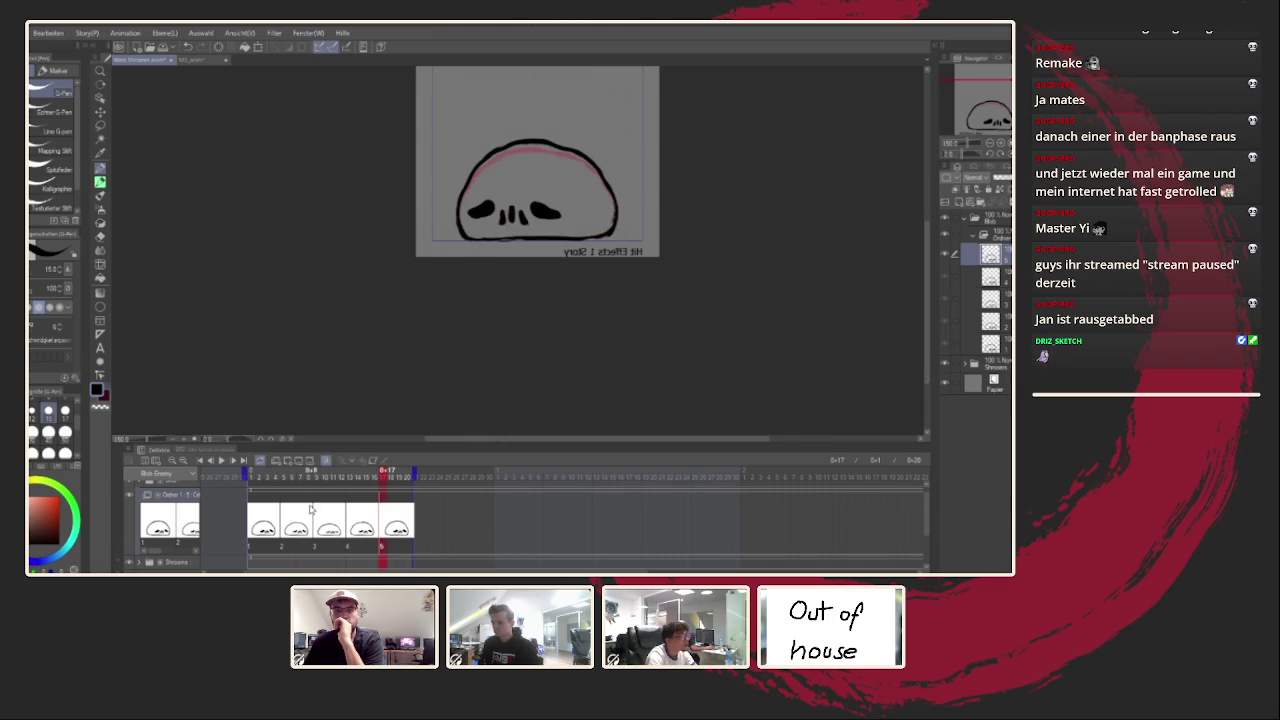
pyautogui.click(222, 461)
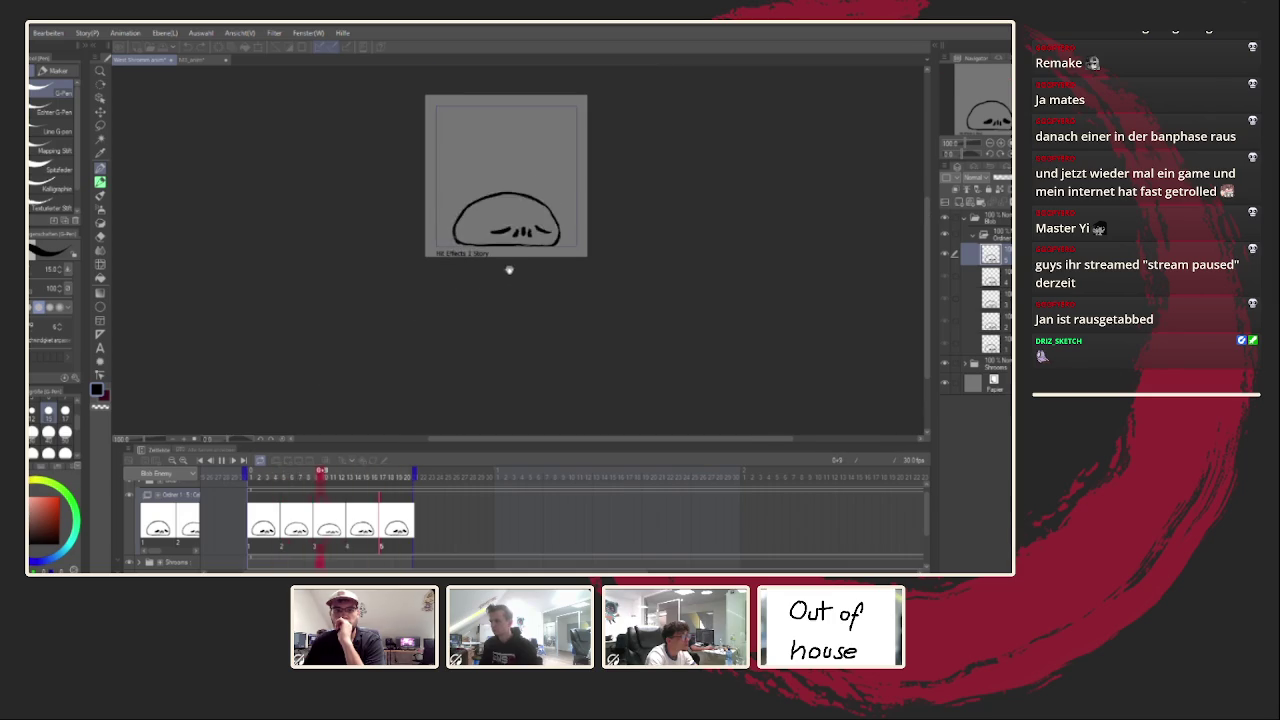
pyautogui.press('Return')
pyautogui.scroll(3, 466, 194)
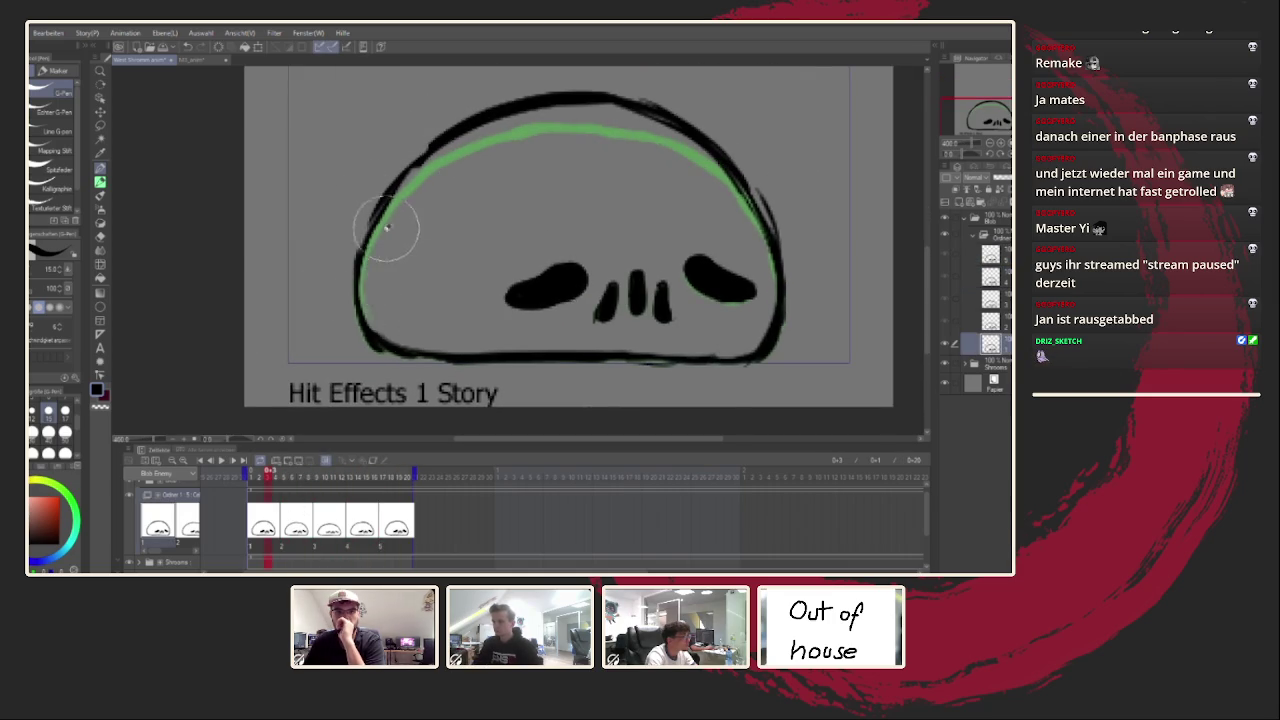
# Step: With the canvas mirrored, trace the left outline and erase excess upper-left thickness
pyautogui.press('h')
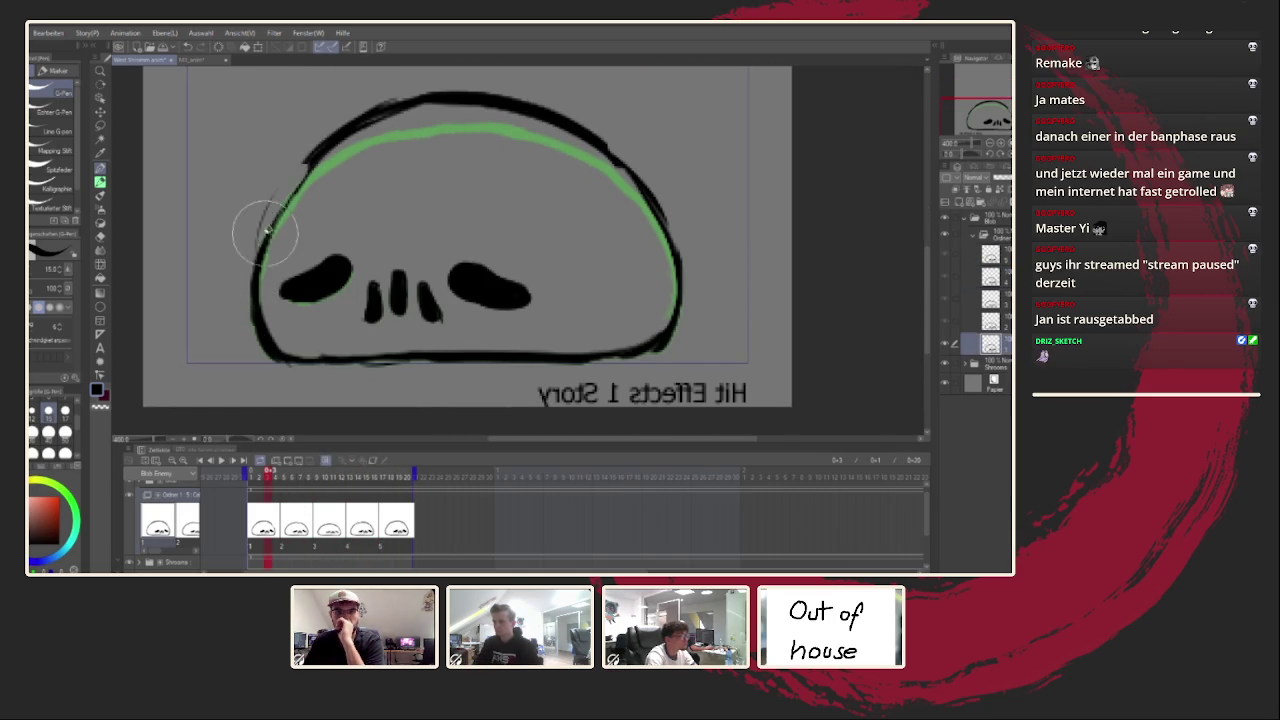
pyautogui.moveTo(290, 170); pyautogui.dragTo(268, 345)
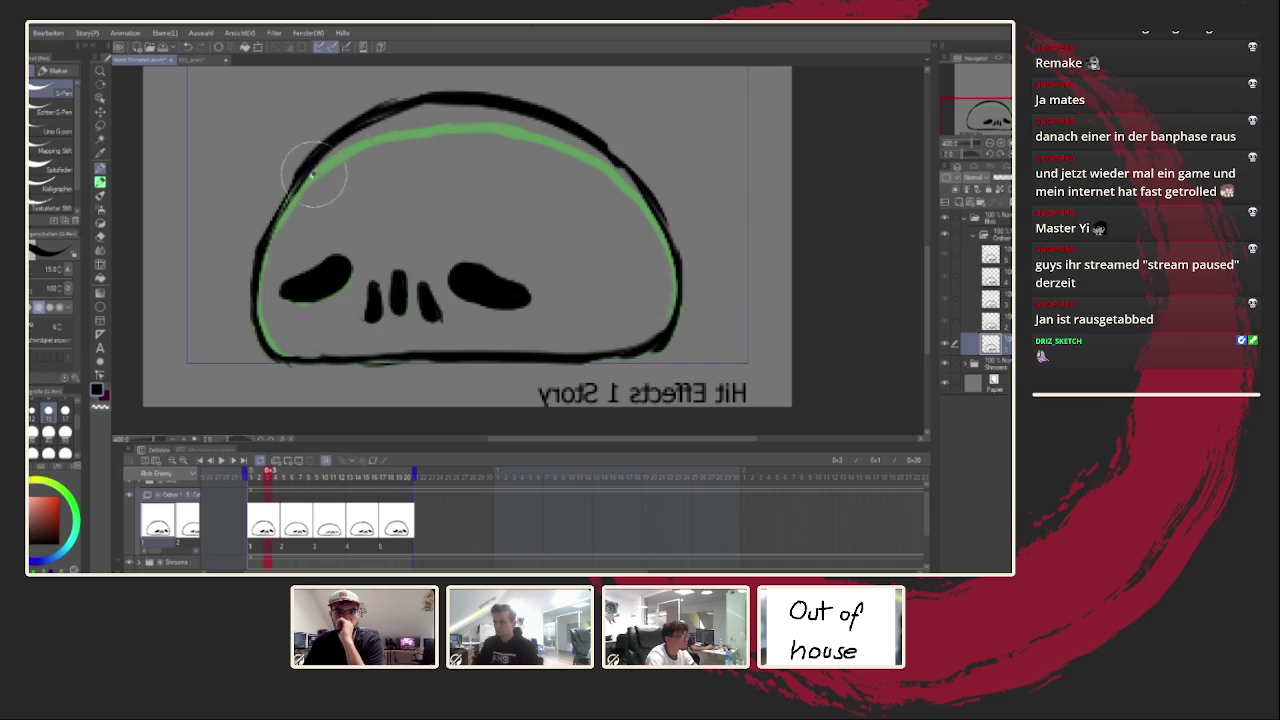
pyautogui.moveTo(323, 165); pyautogui.dragTo(405, 92)
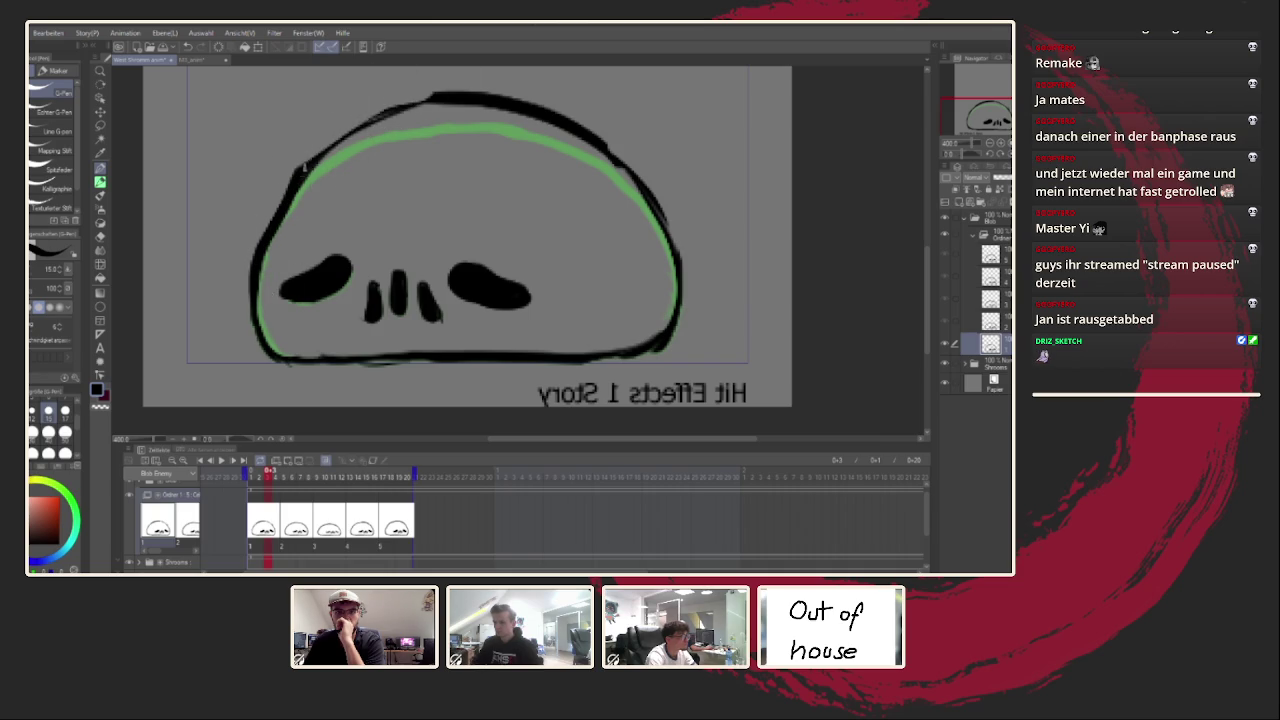
pyautogui.press('h')
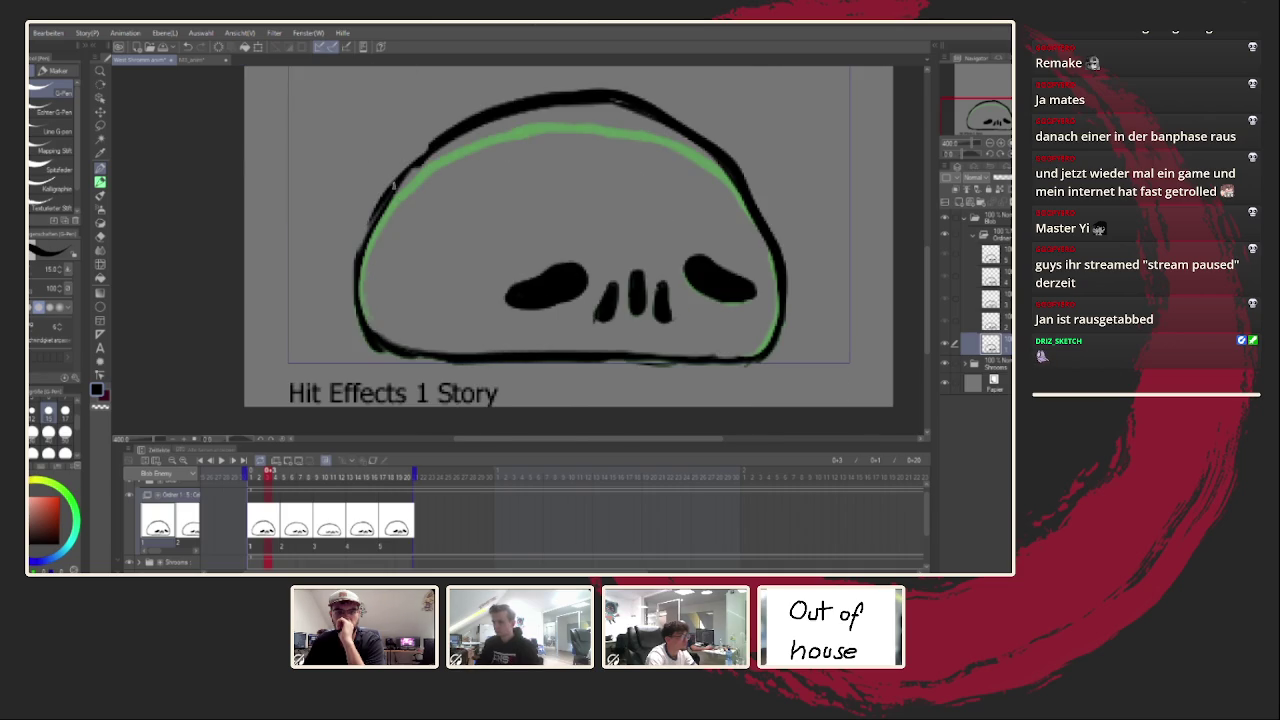
# Step: Thicken the top and upper-left outline, then fit the canvas and replay the animation
pyautogui.moveTo(472, 118); pyautogui.dragTo(618, 103)
pyautogui.moveTo(441, 133)
pyautogui.mouseDown()
pyautogui.moveTo(508, 94)
pyautogui.moveTo(430, 150)
pyautogui.moveTo(357, 258)
pyautogui.mouseUp()
pyautogui.moveTo(437, 145)
pyautogui.mouseDown()
pyautogui.moveTo(471, 109)
pyautogui.moveTo(423, 137)
pyautogui.moveTo(533, 90)
pyautogui.mouseUp()
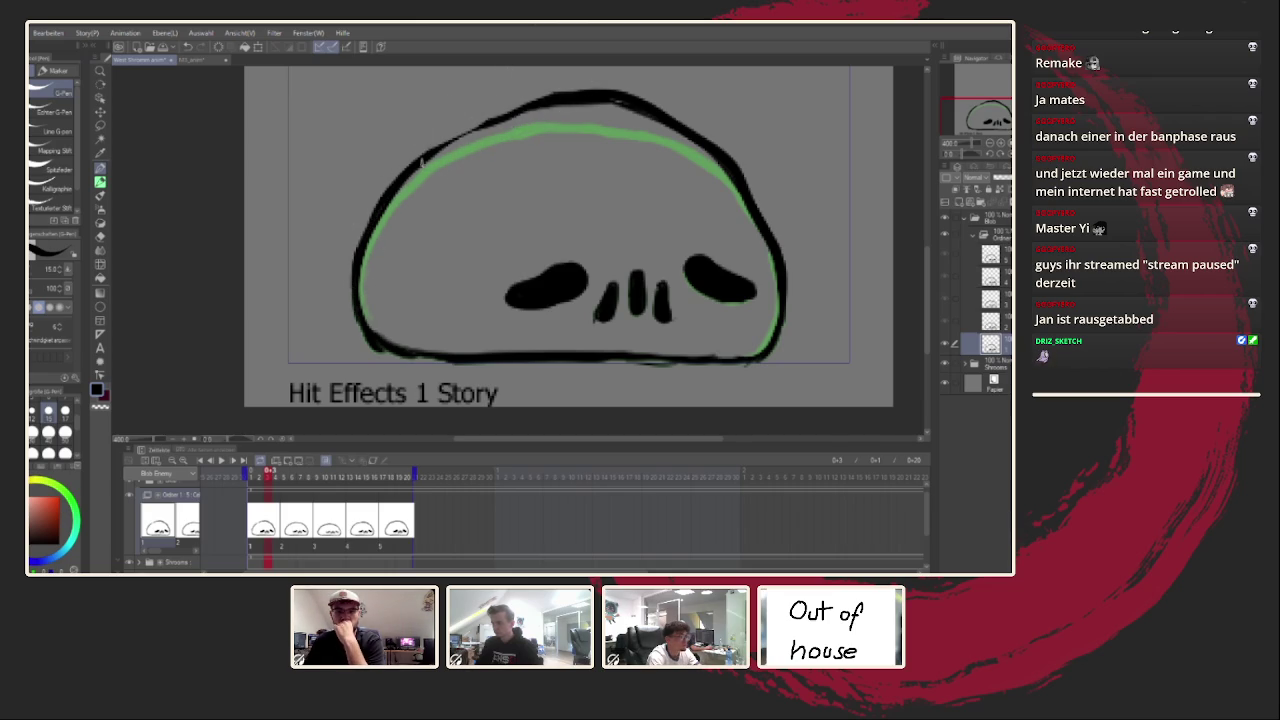
pyautogui.press('h')
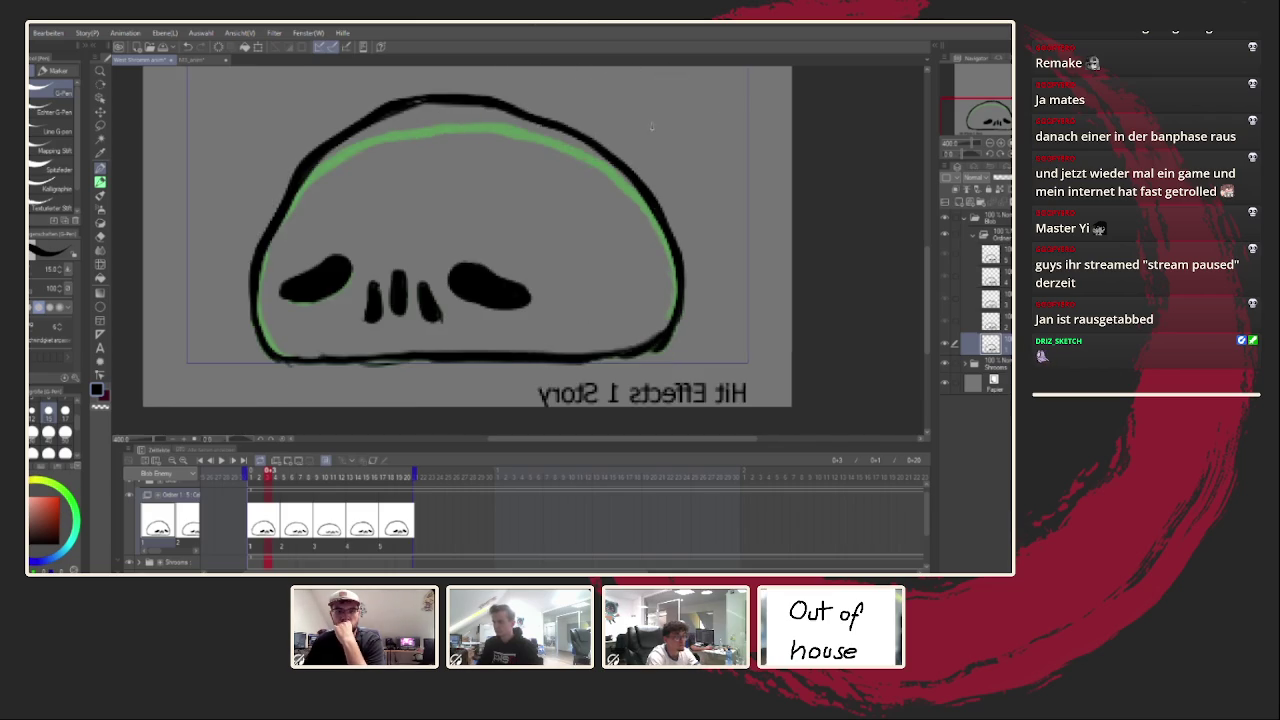
pyautogui.hotkey('ctrl', '0')
pyautogui.click(221, 460)
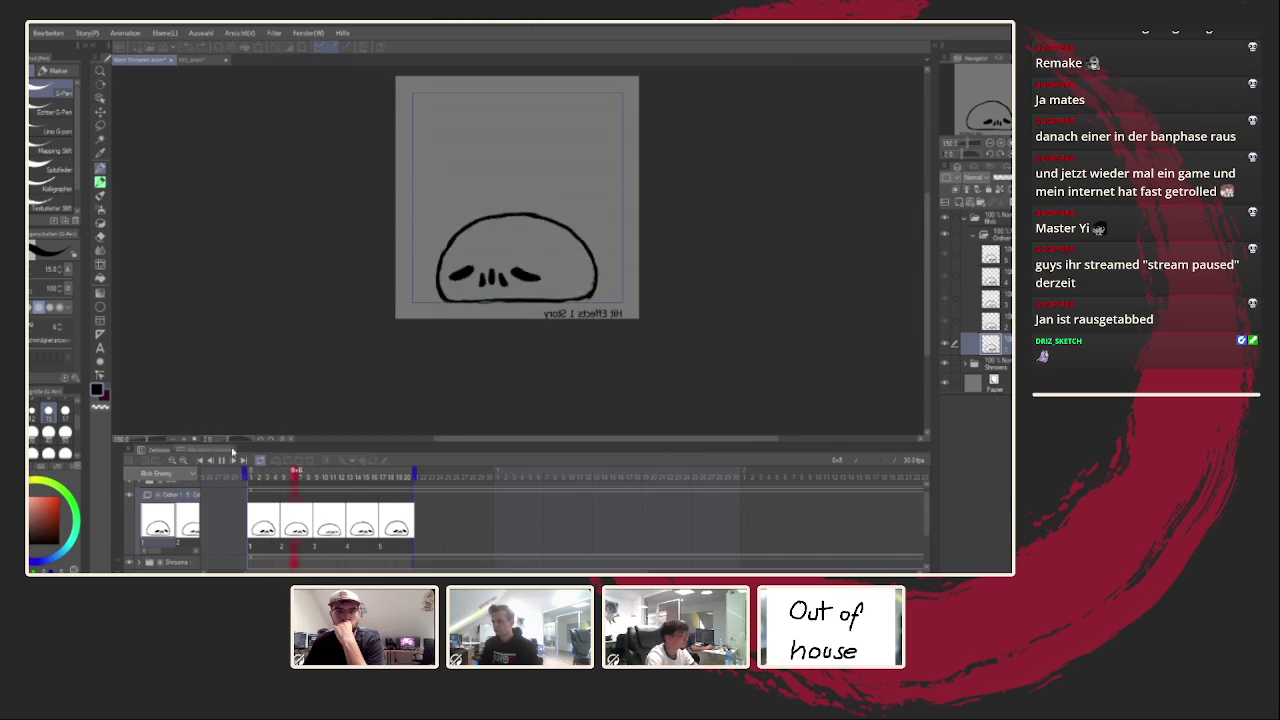
# Step: Move drawings 3–5 one frame later to hold drawing 2, then replay from frame 29
pyautogui.press('h')
pyautogui.scroll(-3, 484, 301)
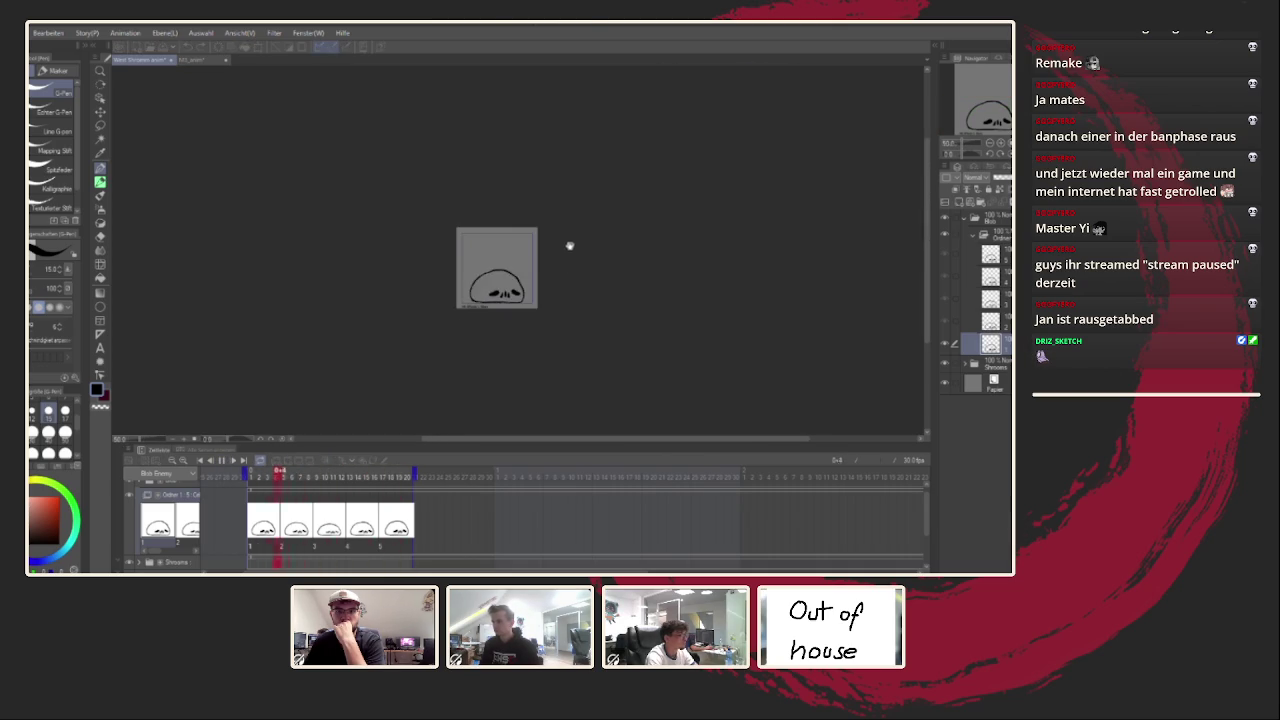
pyautogui.scroll(3, 527, 290)
pyautogui.scroll(1, 527, 290)
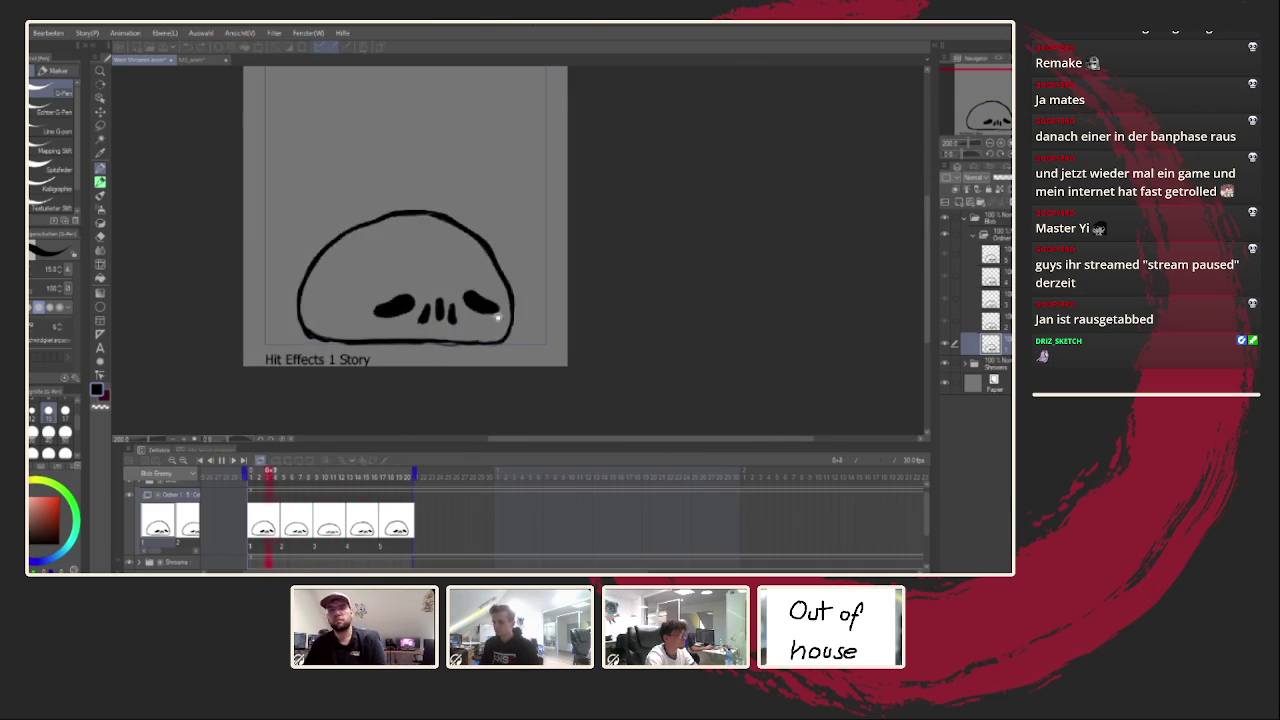
pyautogui.scroll(-2, 515, 296)
pyautogui.click(303, 530)
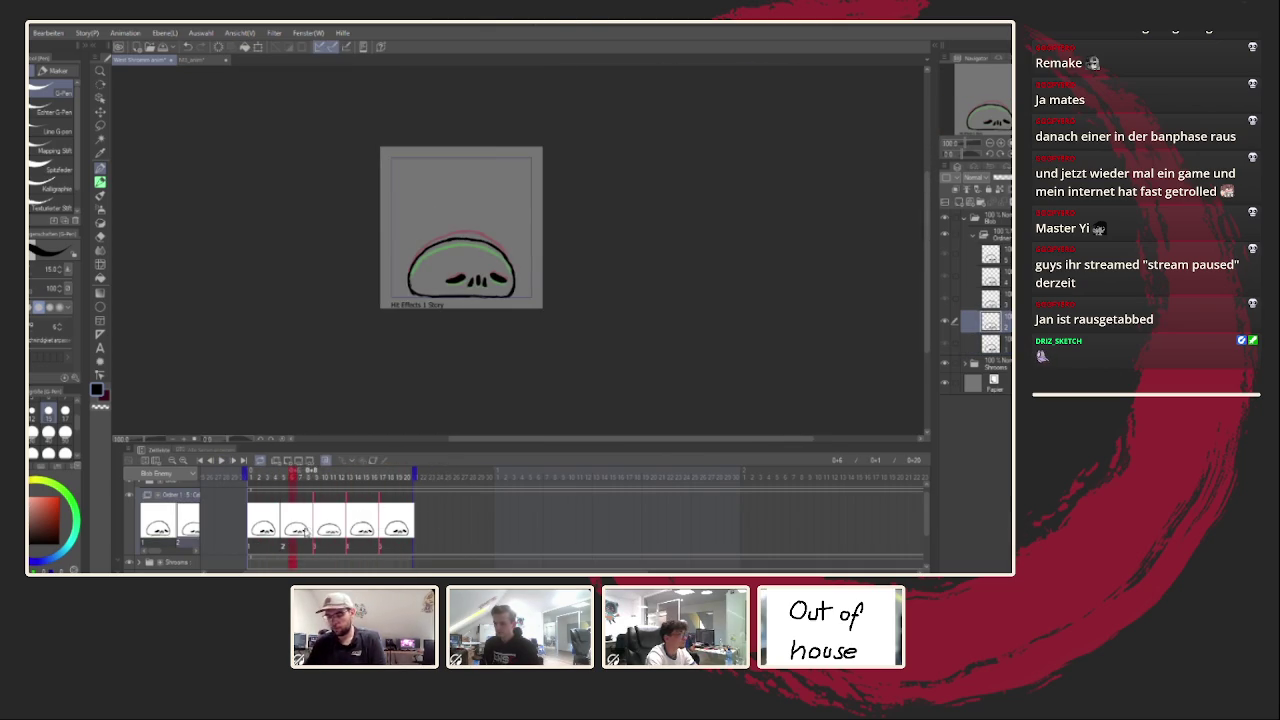
pyautogui.moveTo(315, 530); pyautogui.dragTo(424, 525)
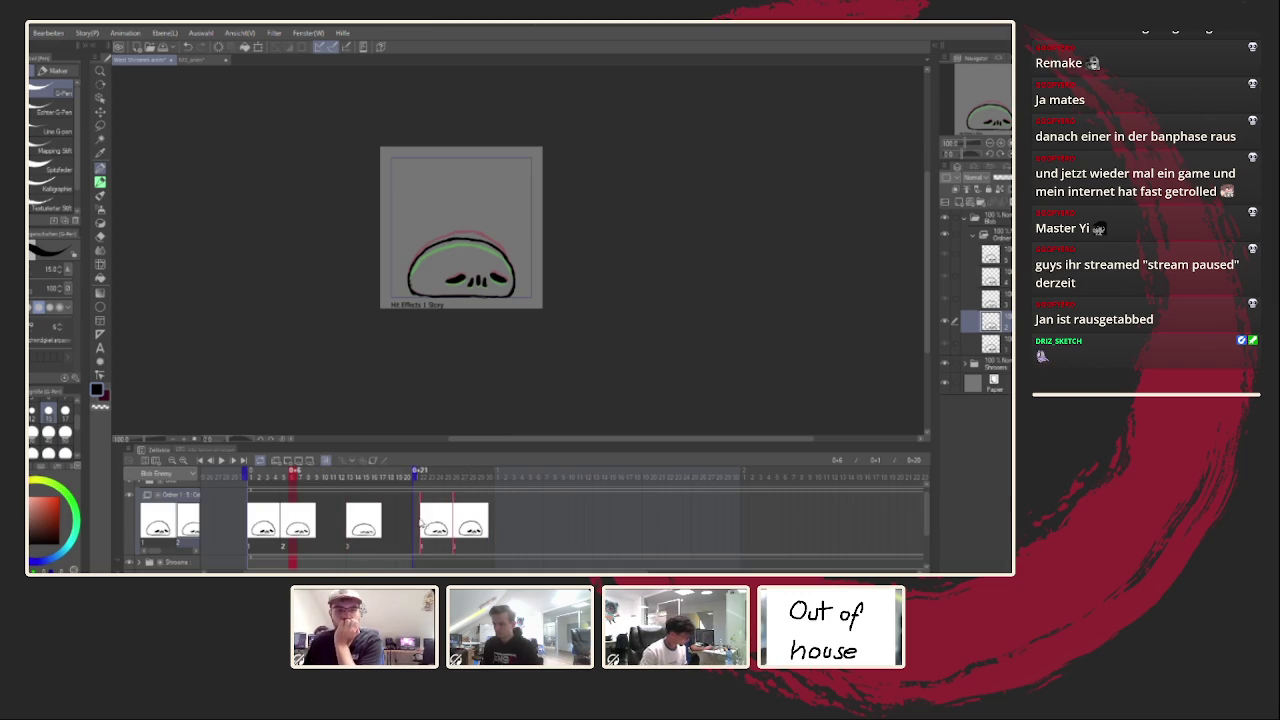
pyautogui.click(482, 487)
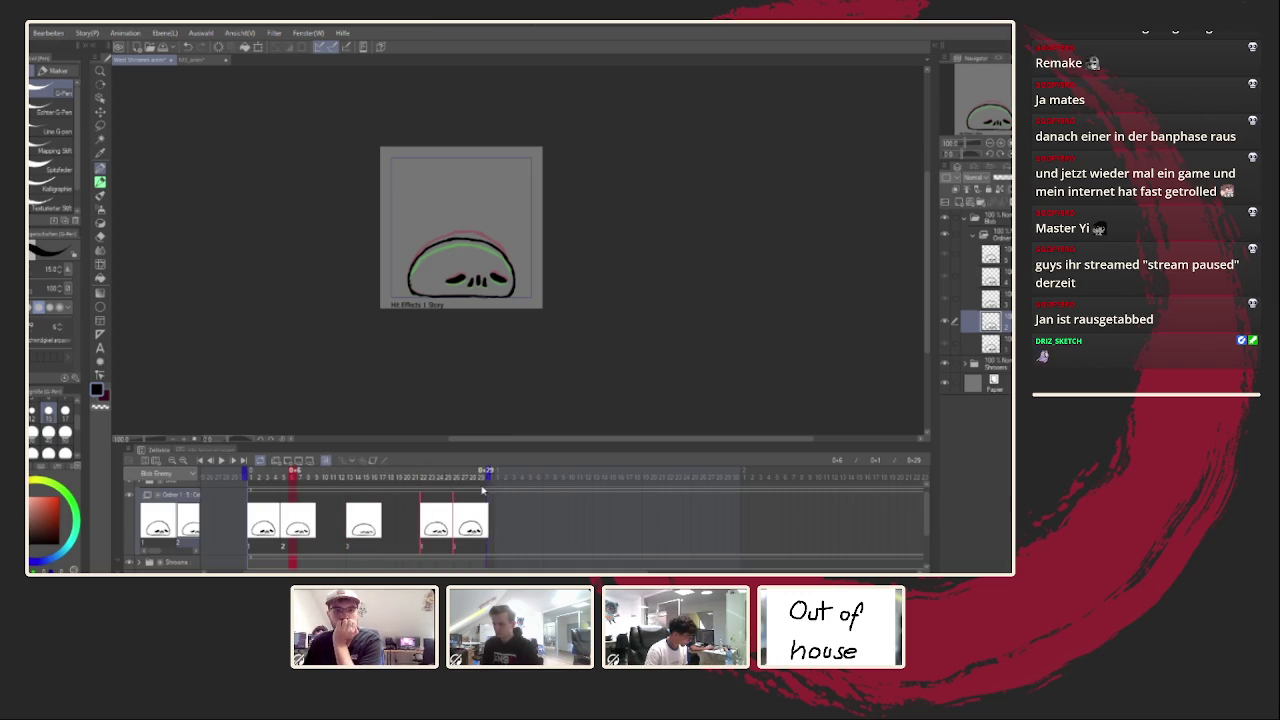
pyautogui.click(221, 462)
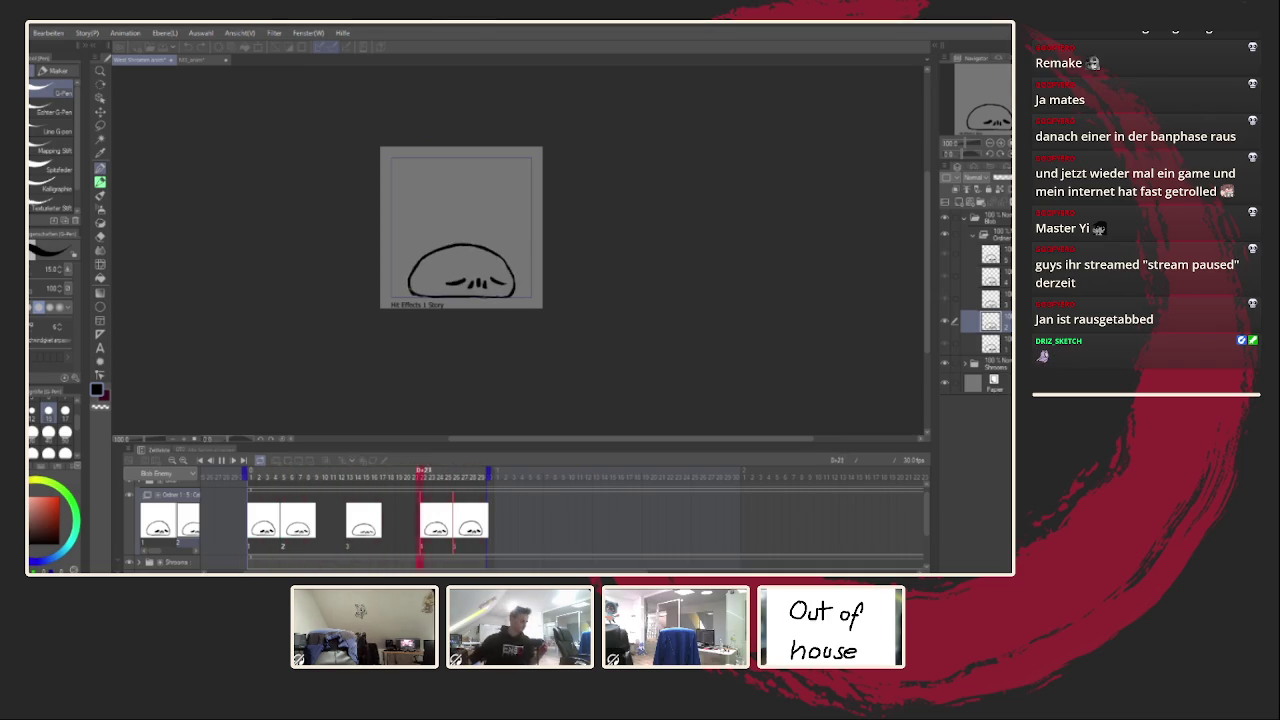
# Step: Scroll the canvas view while reworking the blob's outline and eyes across frames
pyautogui.scroll(3, 470, 308)
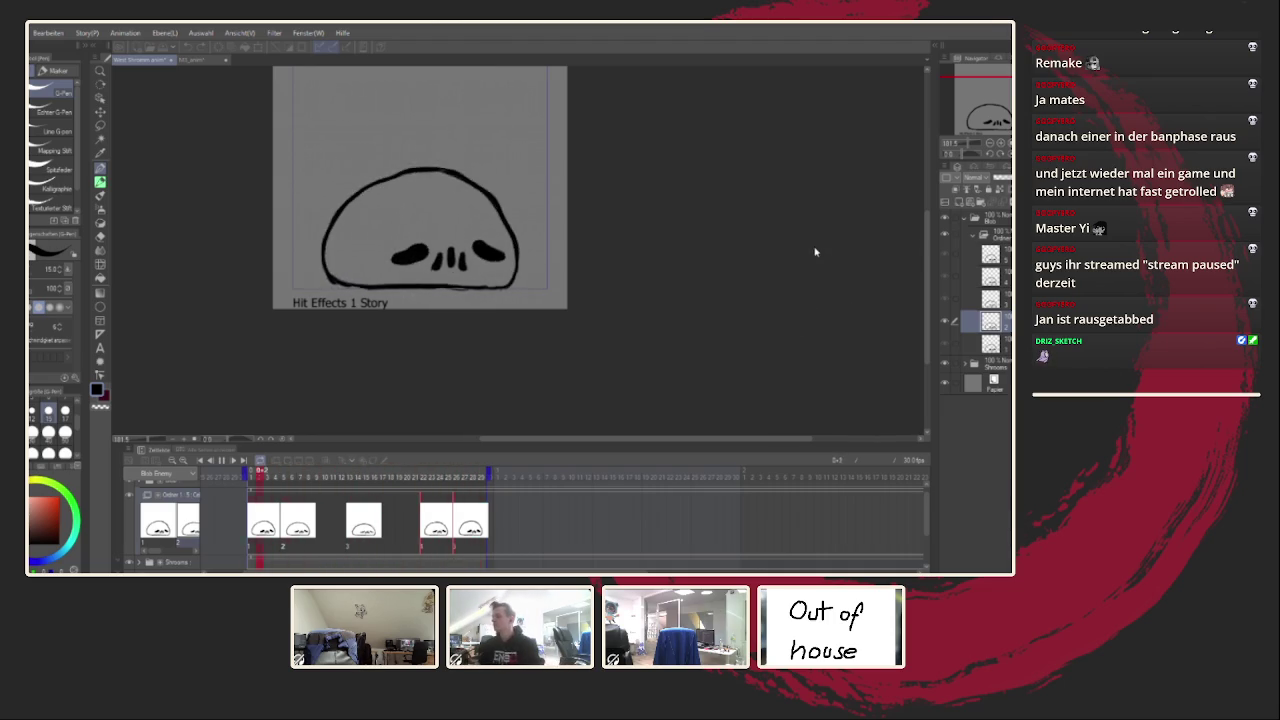
# Step: Stop the blob preview on frame 10 and switch to the pink skull blob document
pyautogui.moveTo(622, 255); pyautogui.dragTo(678, 281)
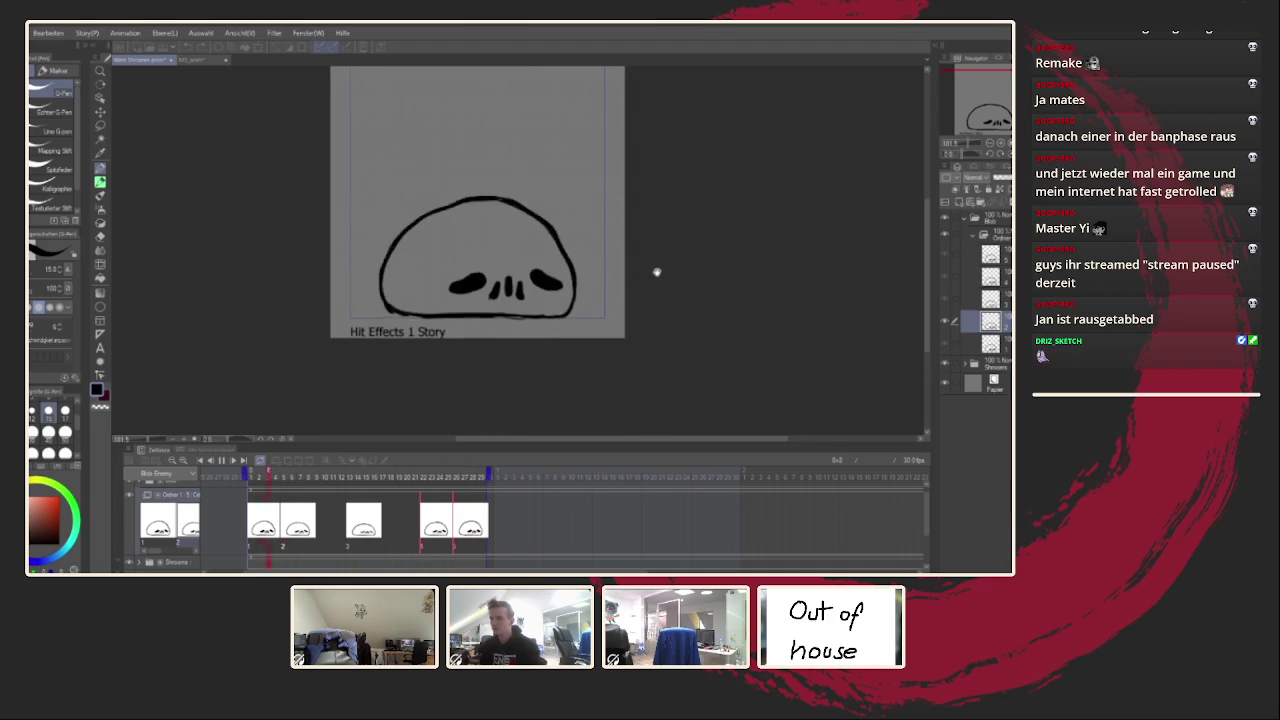
pyautogui.press('Return')
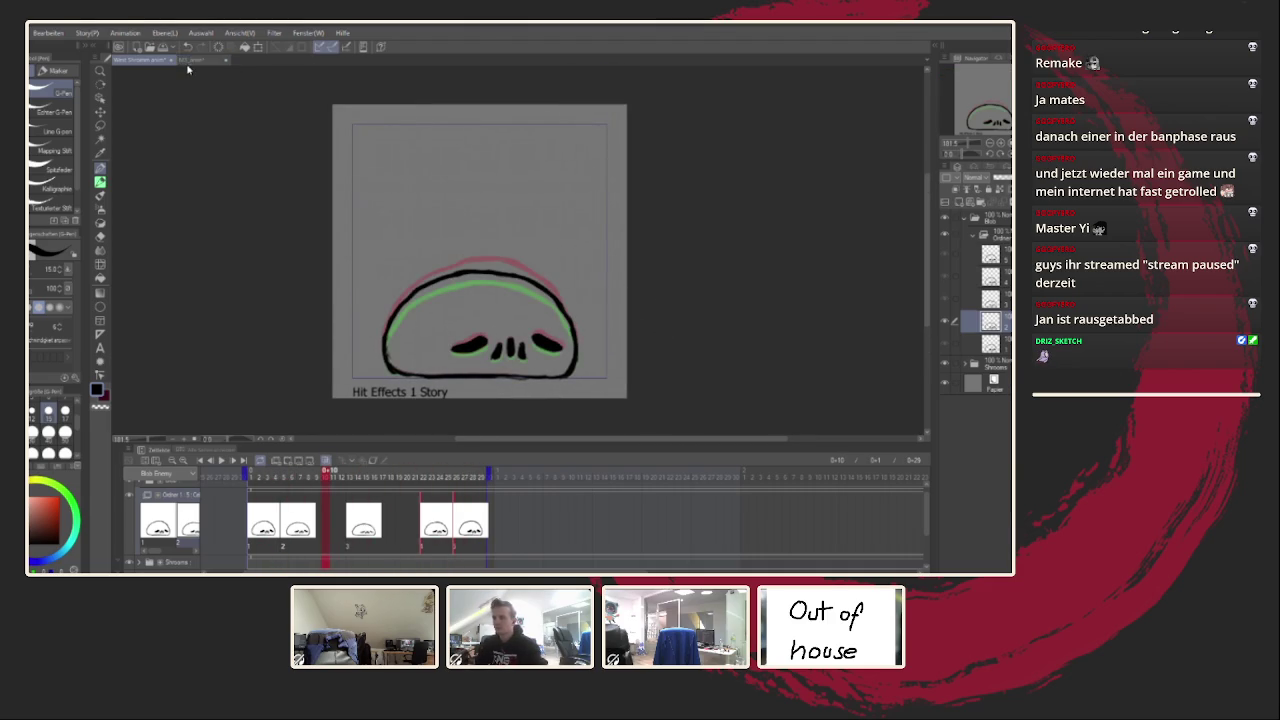
pyautogui.click(188, 60)
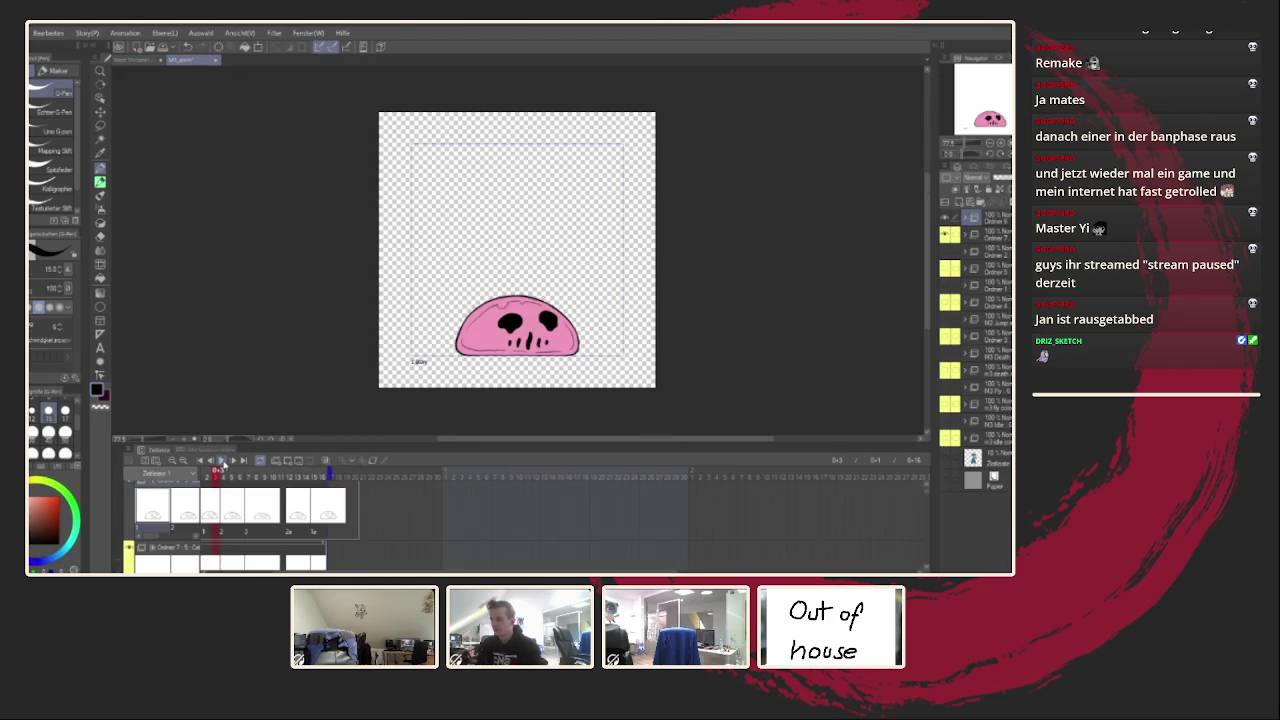
pyautogui.click(222, 461)
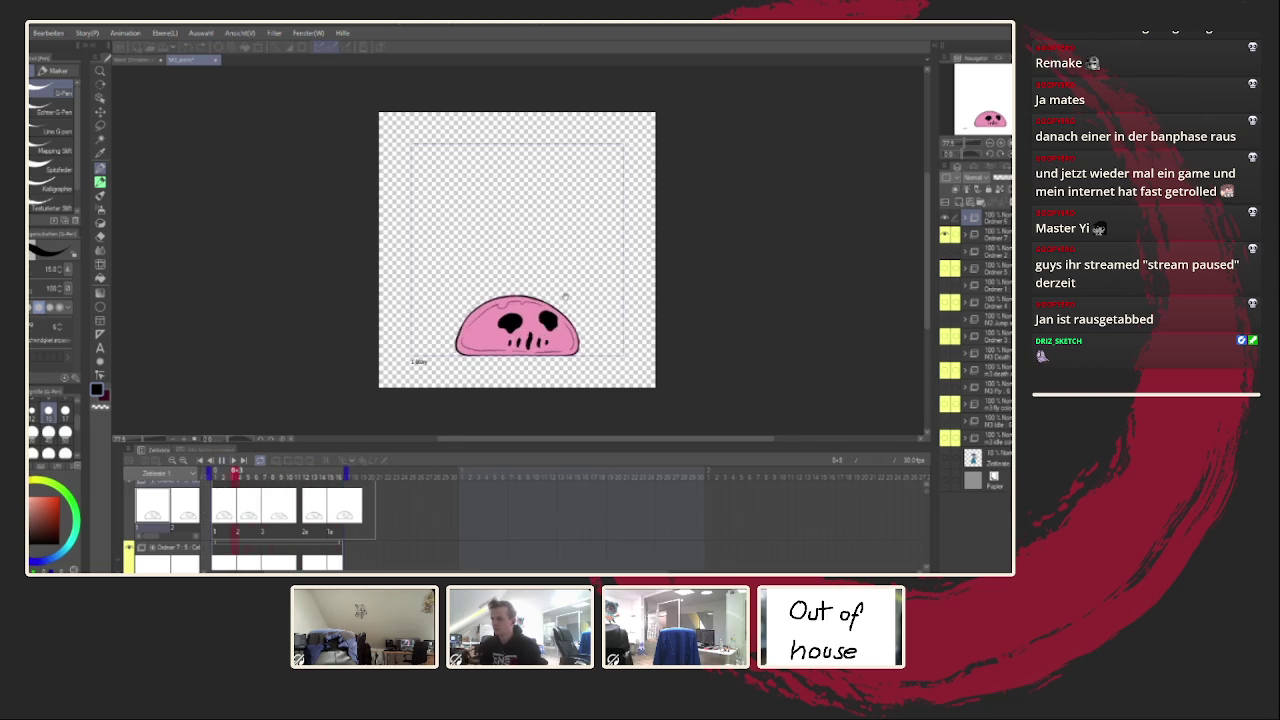
pyautogui.scroll(1, 566, 295)
pyautogui.scroll(1, 566, 295)
pyautogui.scroll(1, 566, 295)
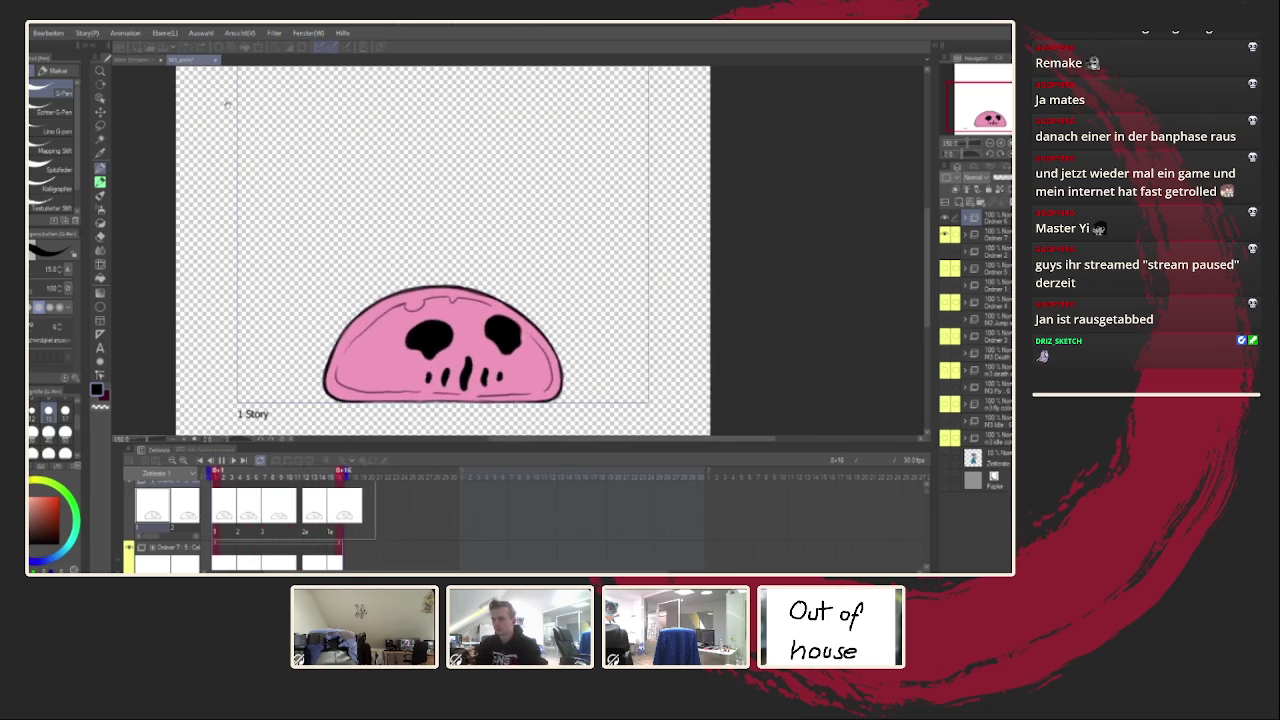
pyautogui.click(229, 465)
pyautogui.click(229, 463)
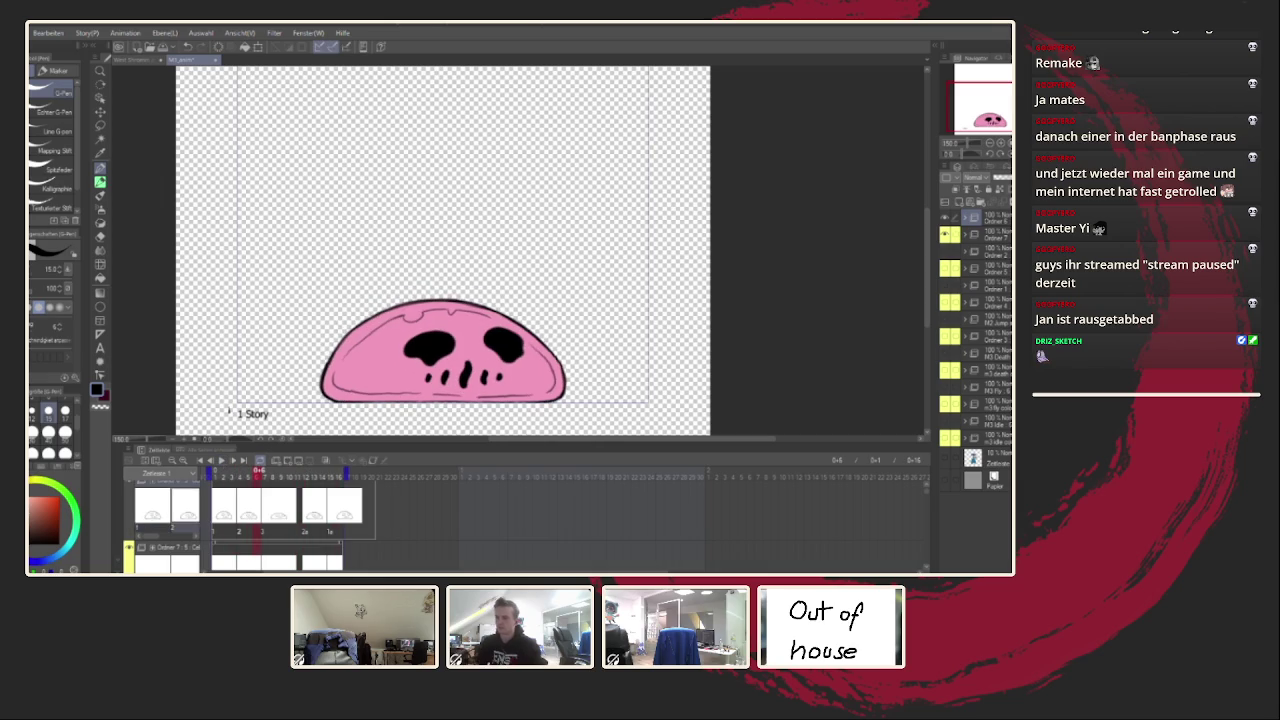
# Step: Switch to the Hit Effects 1 Story document and play its blob animation, zooming to watch
pyautogui.click(145, 60)
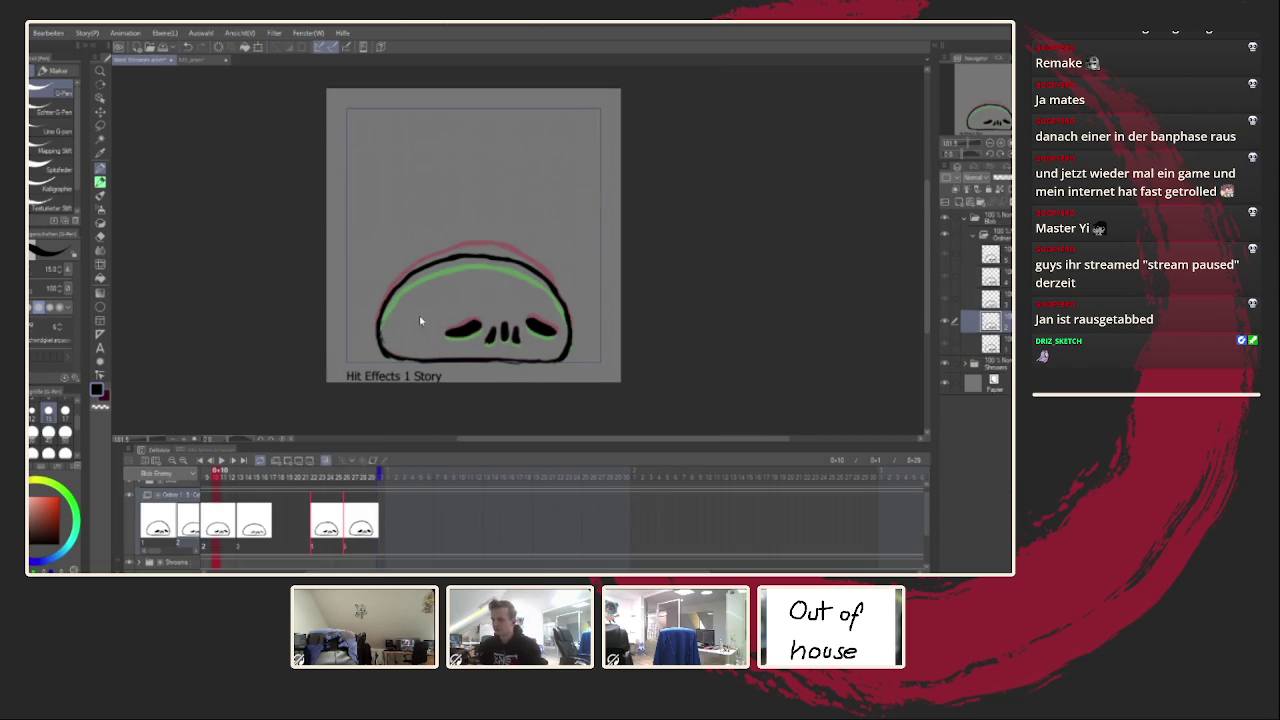
pyautogui.click(229, 462)
pyautogui.scroll(-2, 215, 422)
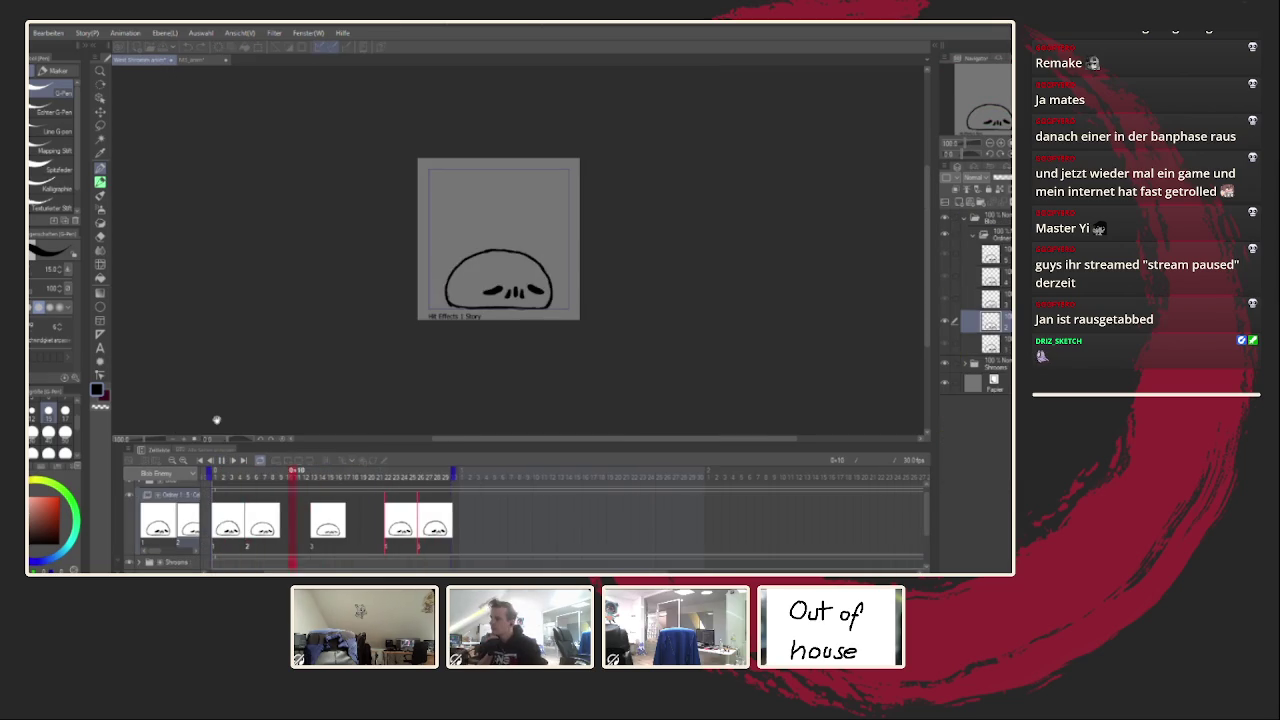
pyautogui.scroll(2, 215, 421)
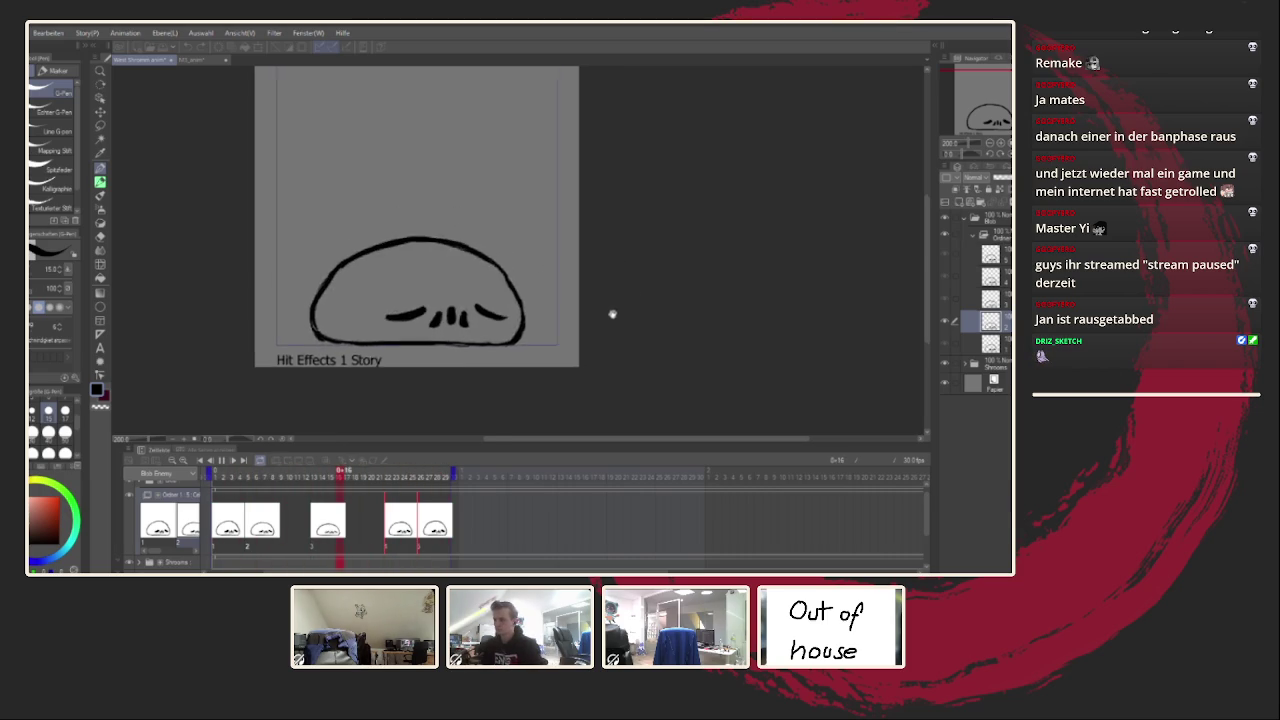
pyautogui.scroll(1, 607, 305)
# Step: Stop playback on frame 7 and reshape the top of the blob's head outline
pyautogui.click(233, 517)
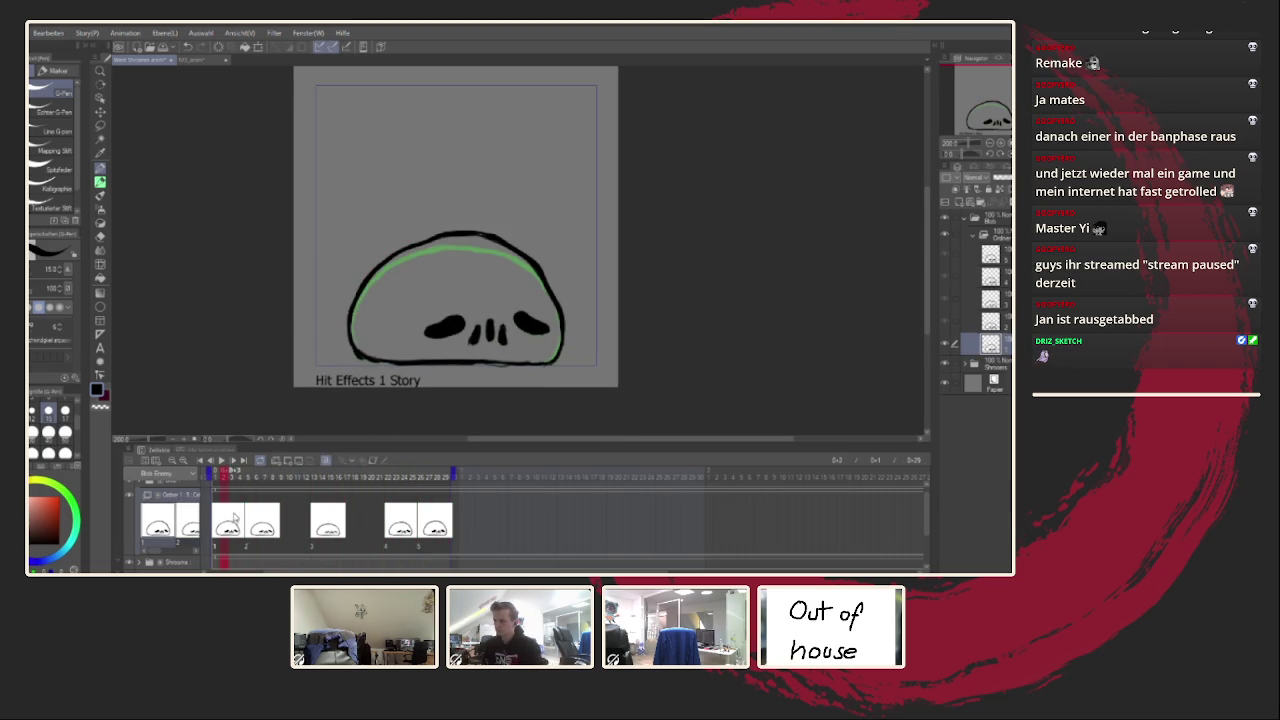
pyautogui.click(261, 516)
pyautogui.scroll(2, 457, 250)
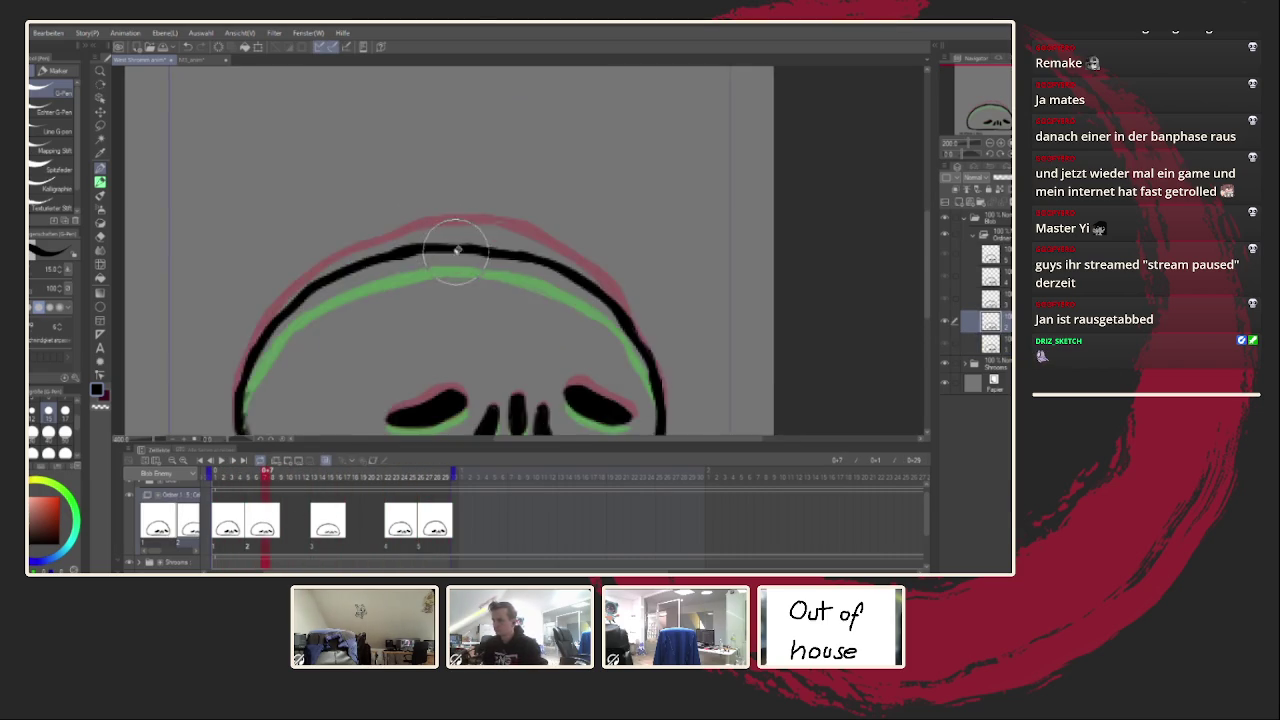
pyautogui.scroll(1, 543, 256)
pyautogui.moveTo(565, 255); pyautogui.dragTo(637, 273)
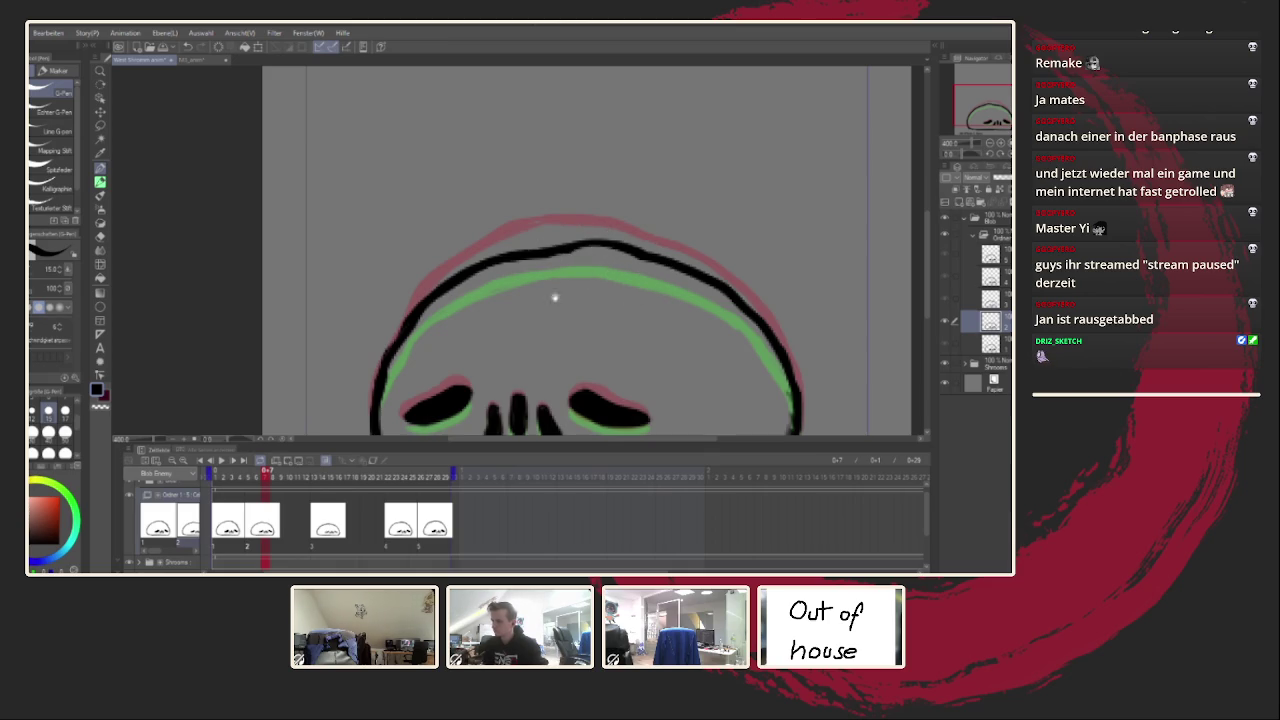
# Step: Smooth the bottom, bottom-right corner and right side of the head outline
pyautogui.scroll(-2, 561, 285)
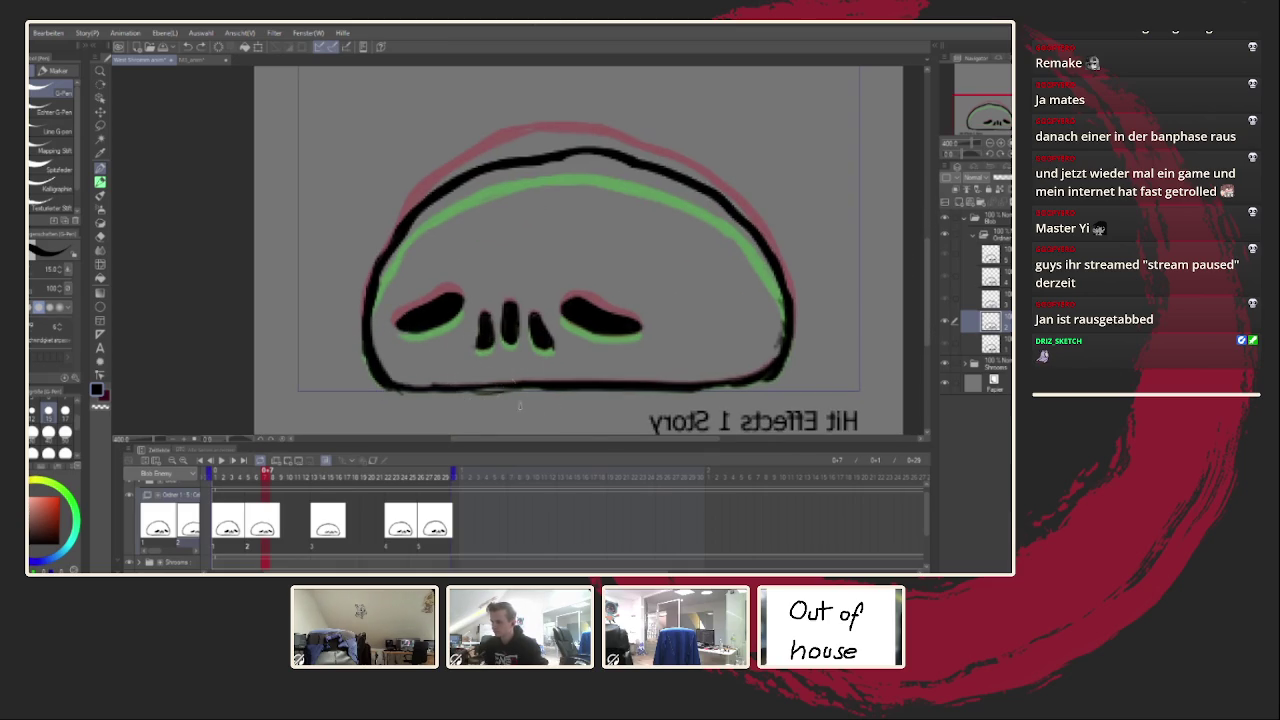
pyautogui.moveTo(519, 405); pyautogui.dragTo(458, 336)
pyautogui.moveTo(367, 307); pyautogui.dragTo(612, 300)
pyautogui.moveTo(722, 303); pyautogui.dragTo(668, 321)
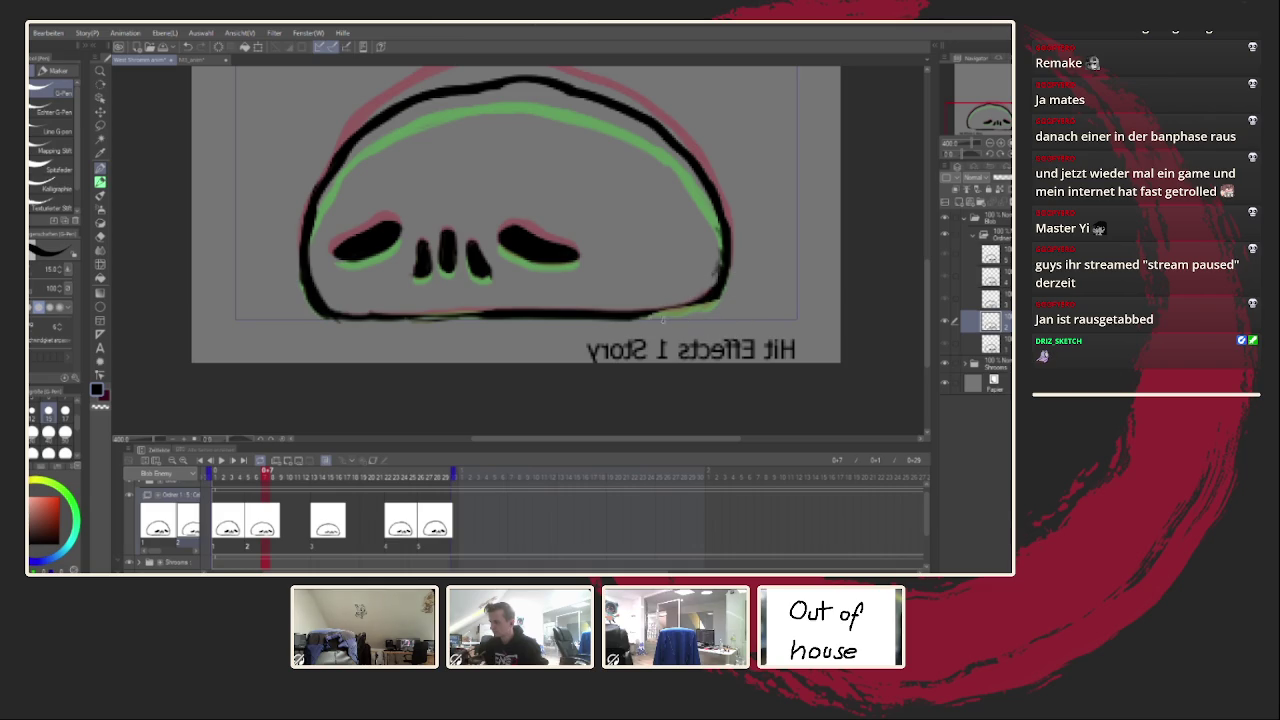
pyautogui.moveTo(716, 263); pyautogui.dragTo(694, 266)
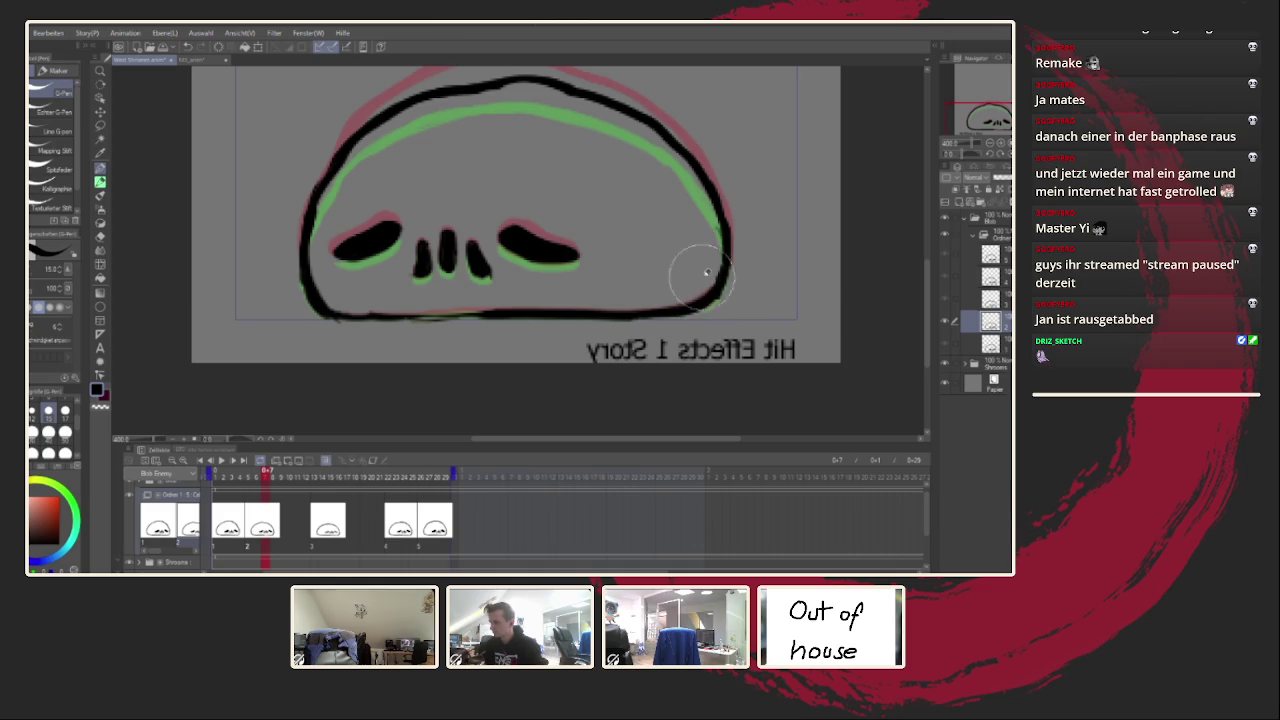
# Step: On the earlier drawing, fill the bottom-right corner solidly and thicken the bottom-left outline
pyautogui.click(240, 472)
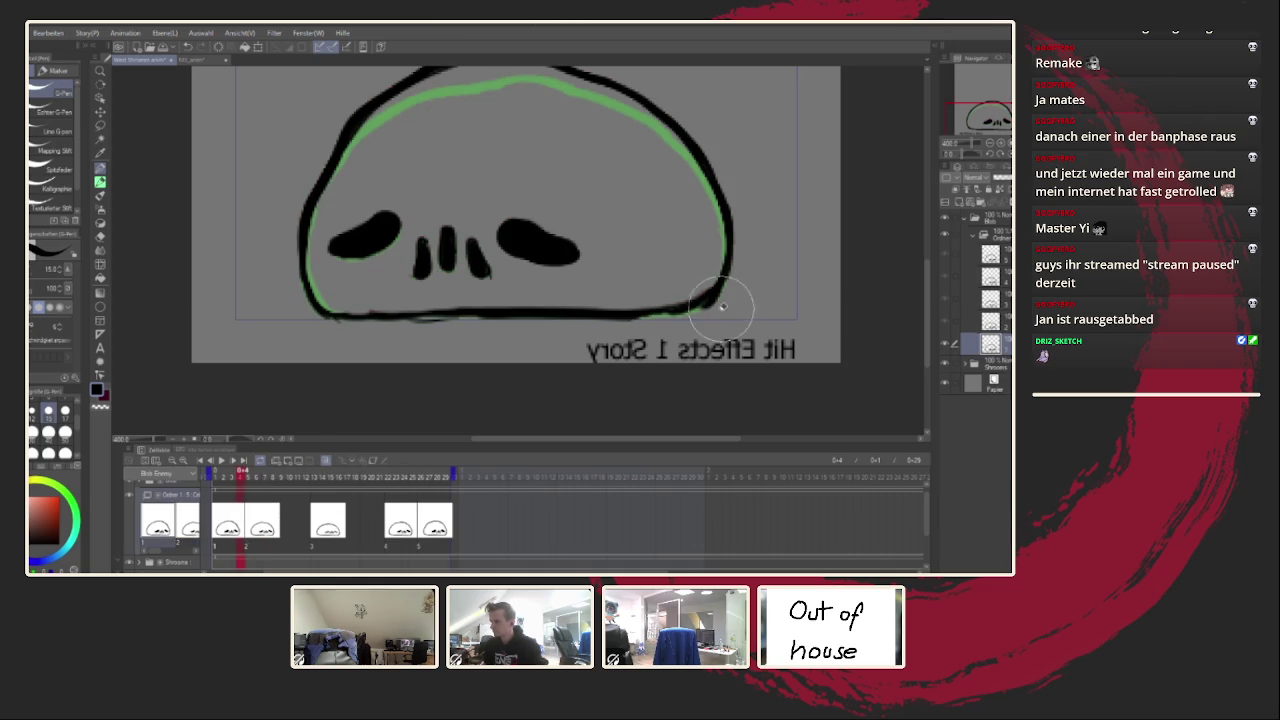
pyautogui.moveTo(700, 271); pyautogui.dragTo(690, 305)
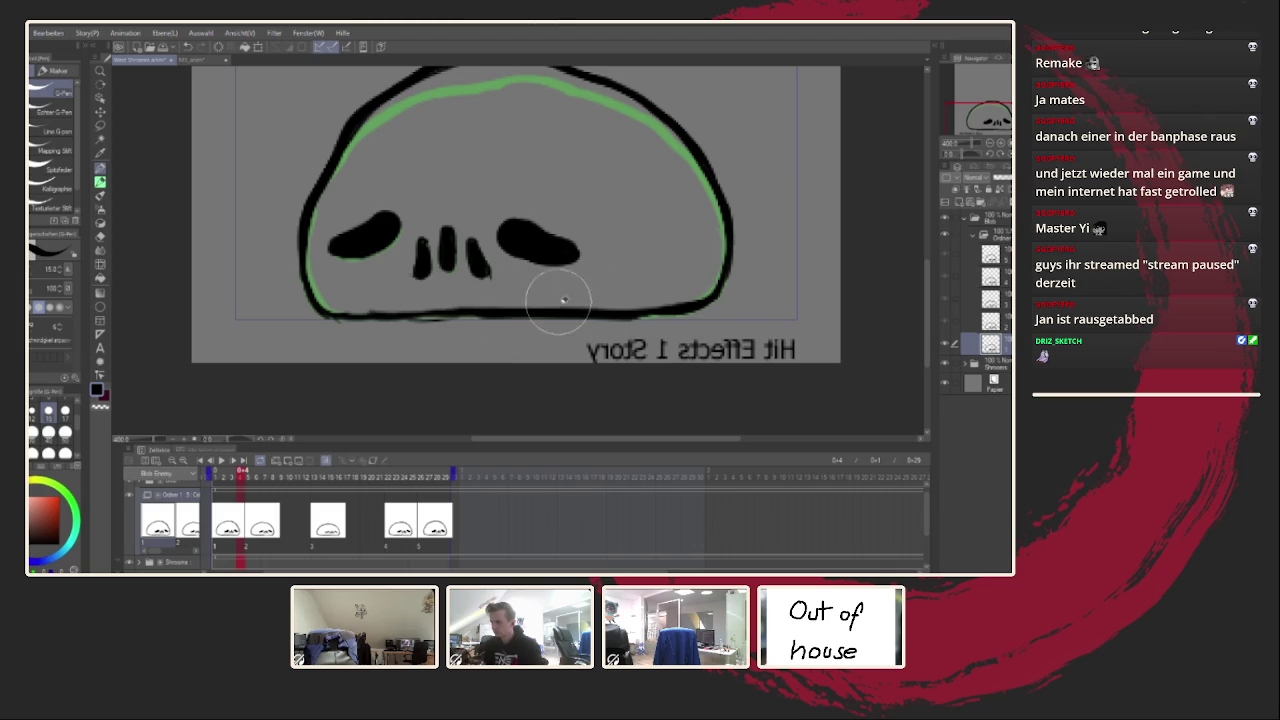
pyautogui.moveTo(457, 302); pyautogui.dragTo(361, 304)
# Step: Unmirror the canvas, advance to the next drawing and redraw its left eye
pyautogui.press('h')
pyautogui.press('Right')
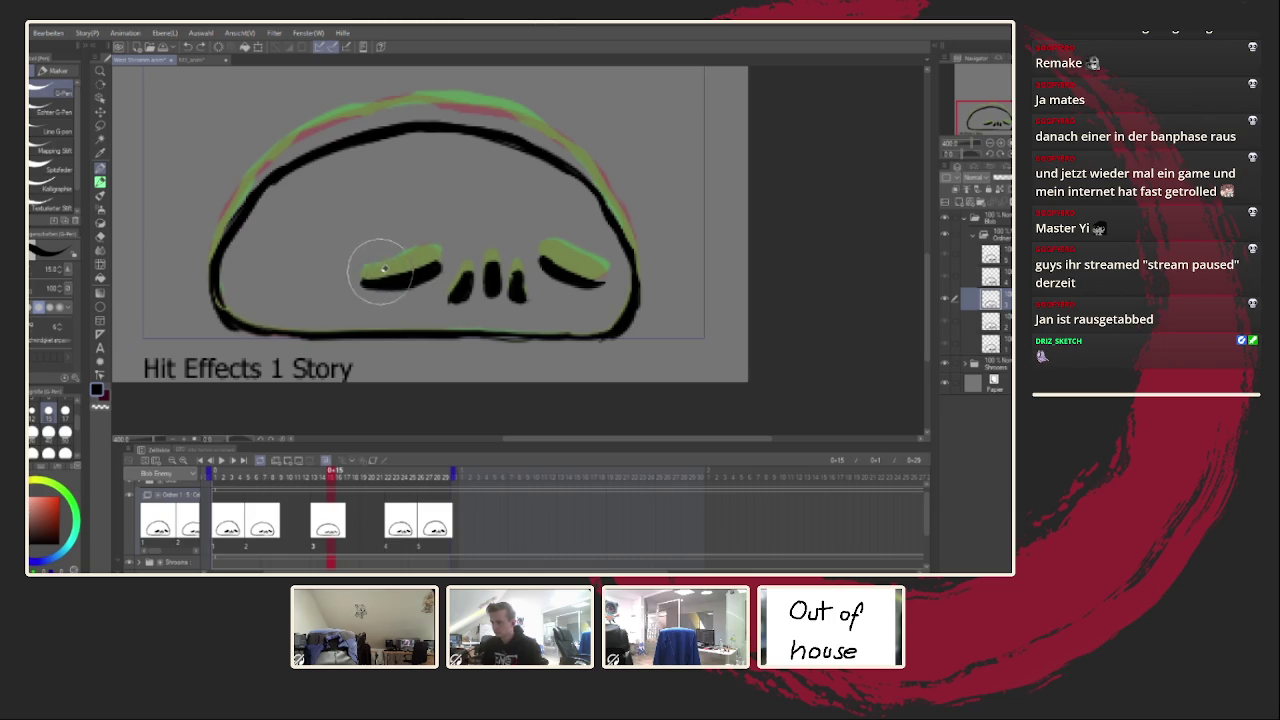
pyautogui.moveTo(358, 268); pyautogui.dragTo(440, 252)
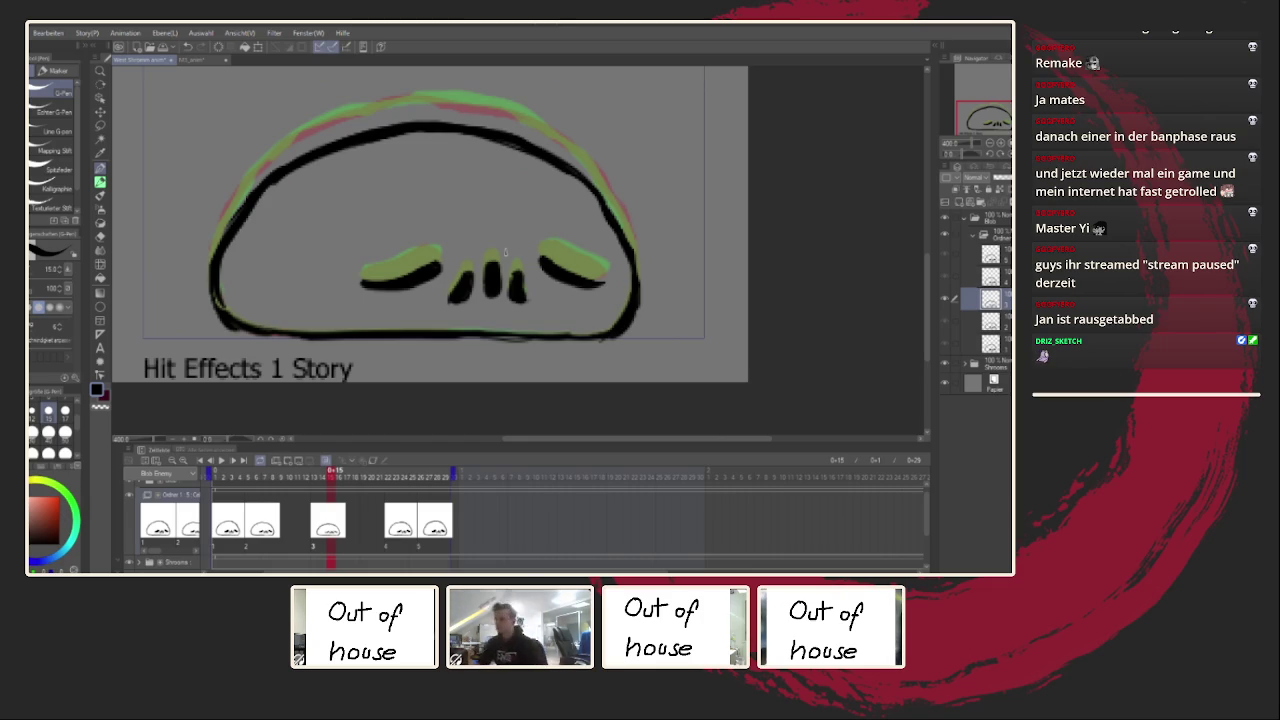
# Step: Play the animation, step through drawings three to five checking the eyes, then replay it all
pyautogui.click(222, 460)
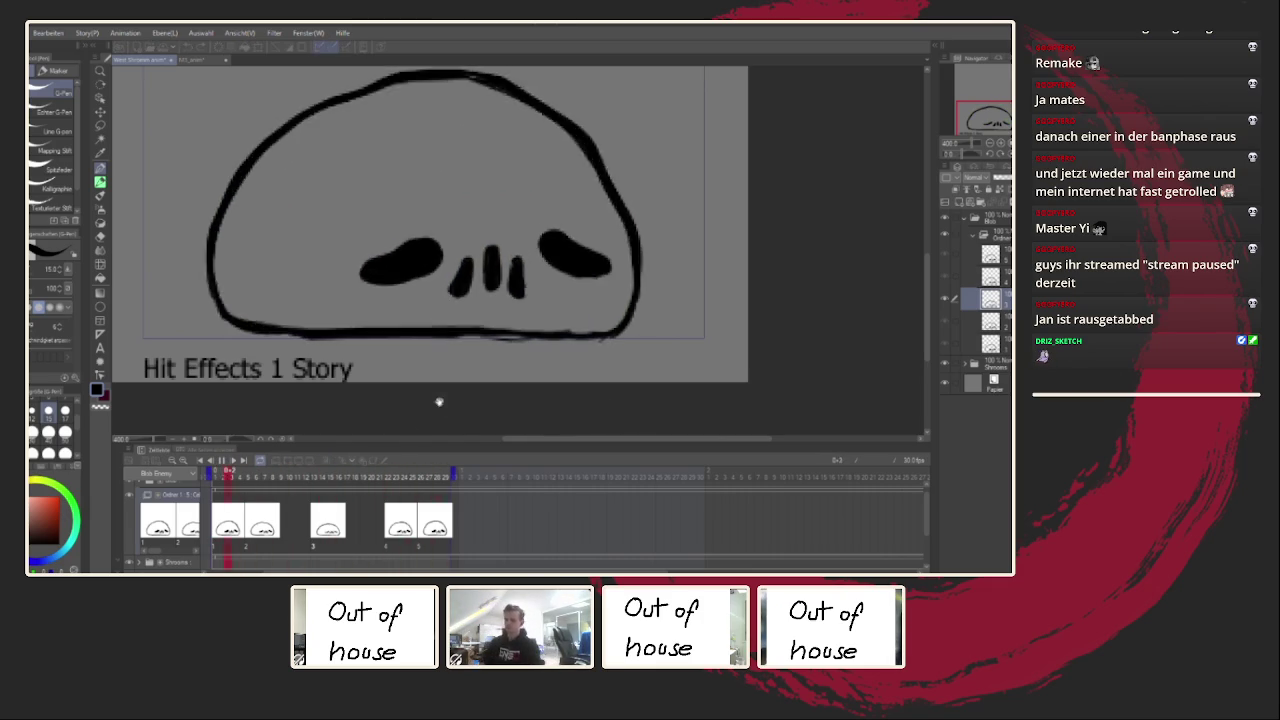
pyautogui.click(243, 528)
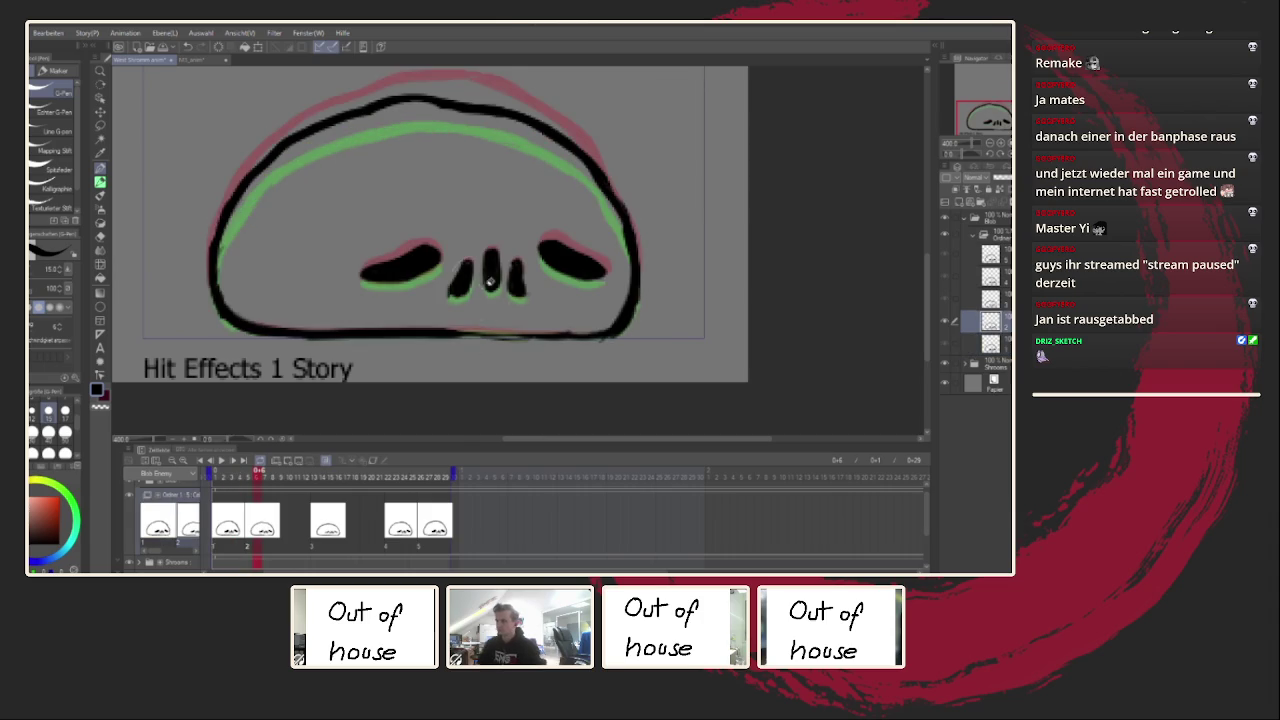
pyautogui.scroll(3, 437, 283)
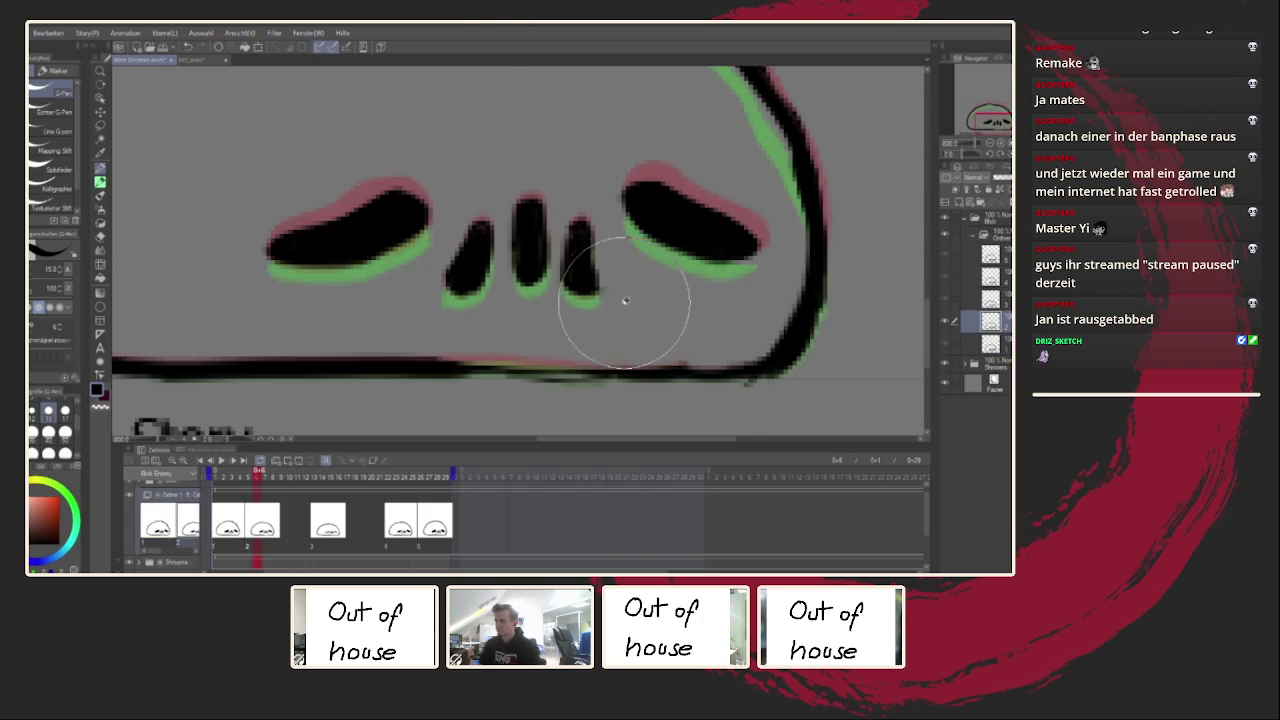
pyautogui.click(330, 522)
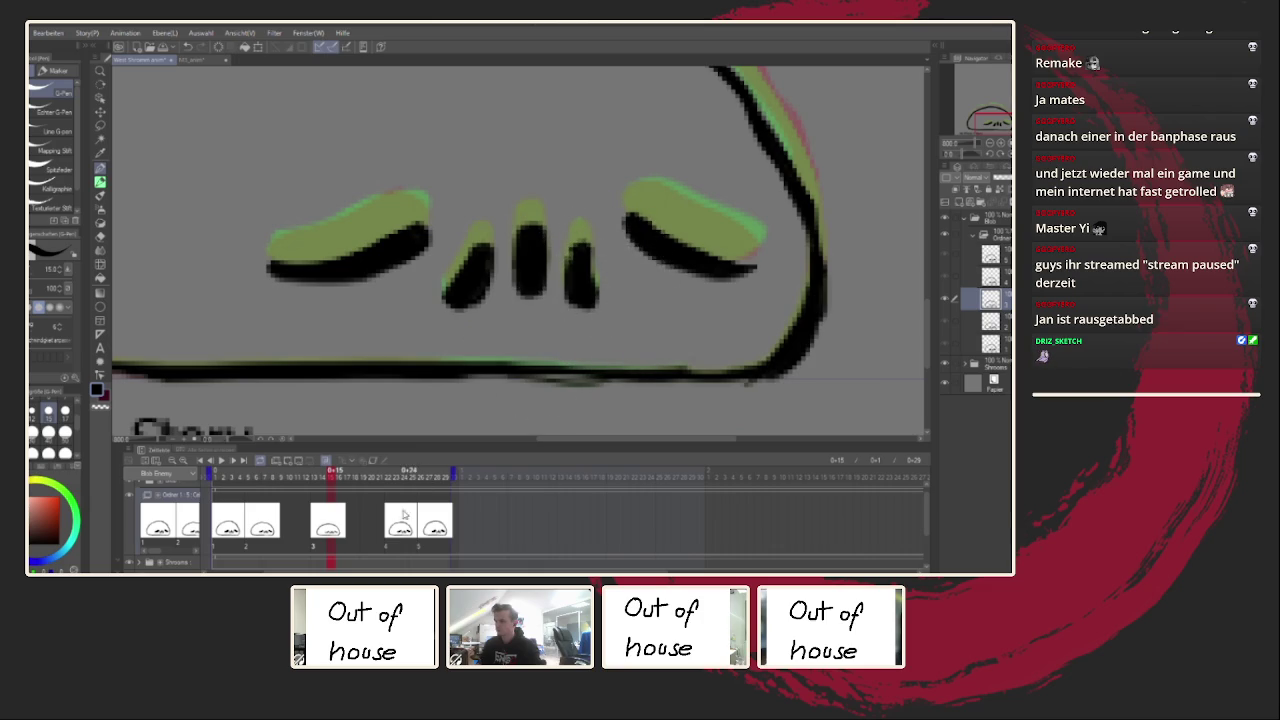
pyautogui.press('Right')
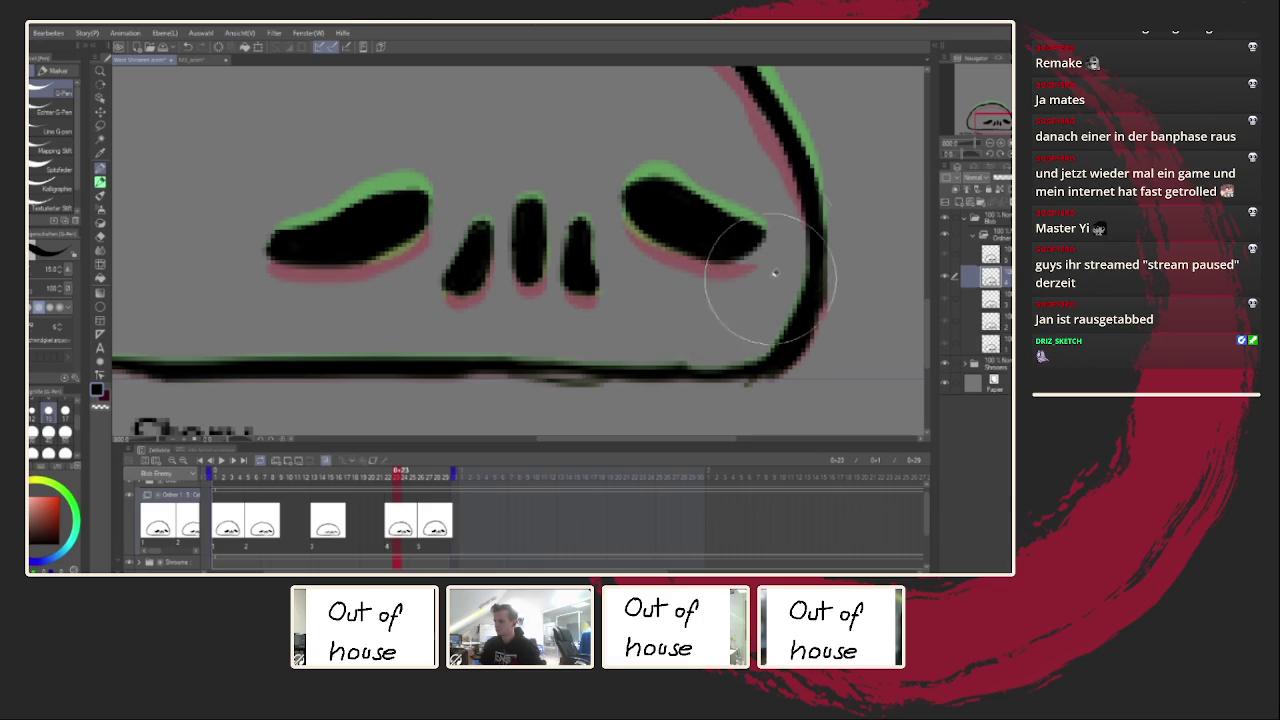
pyautogui.press('space')
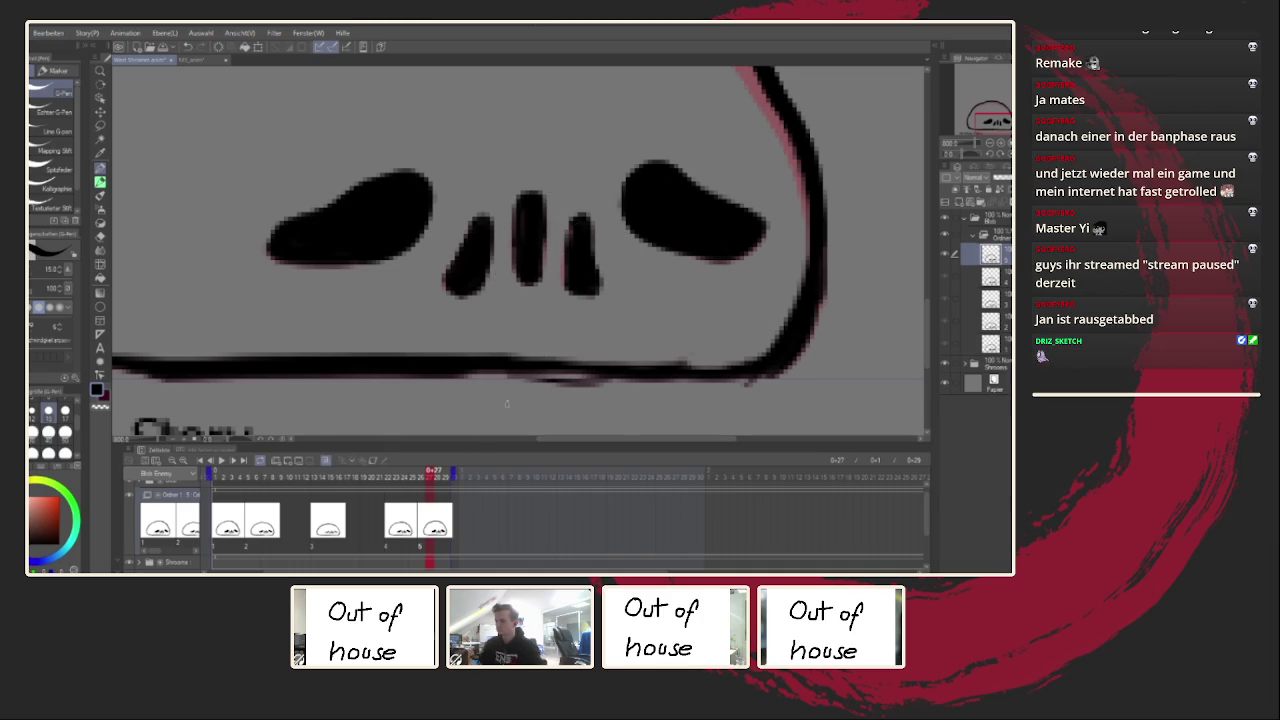
pyautogui.press('Left')
pyautogui.press('Left')
pyautogui.press('Left')
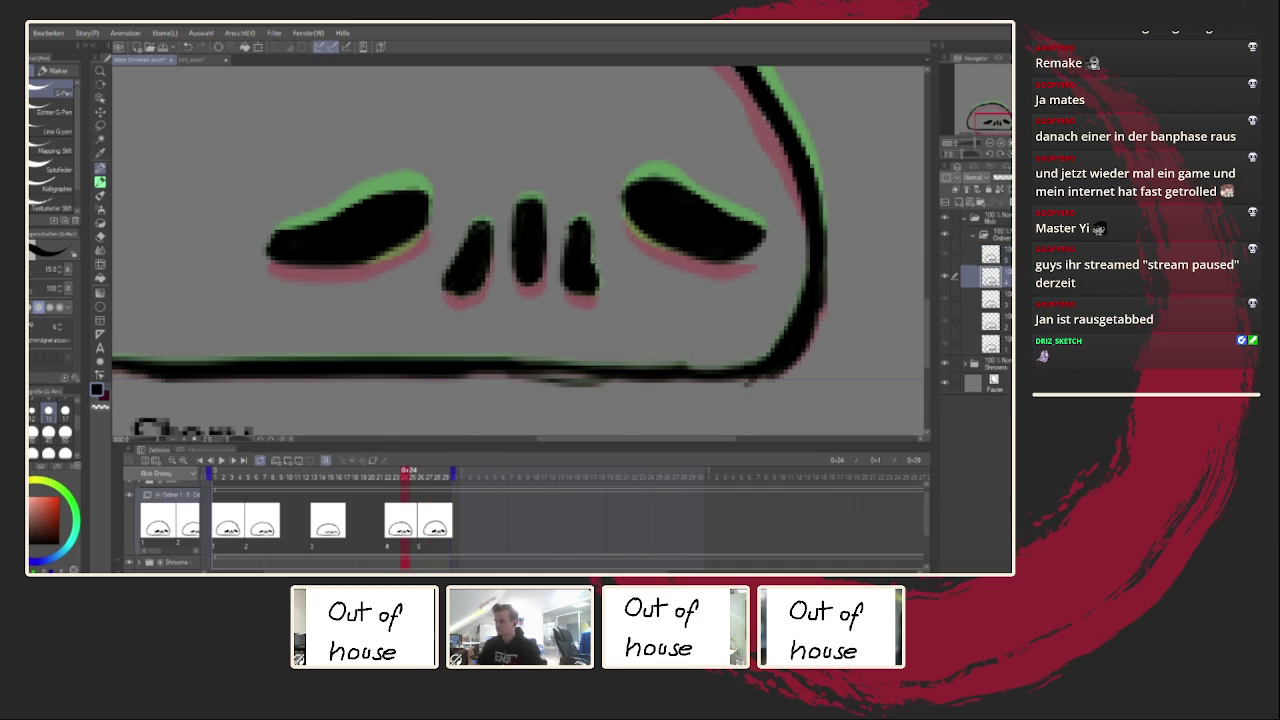
pyautogui.scroll(-10, 580, 285)
pyautogui.press('Return')
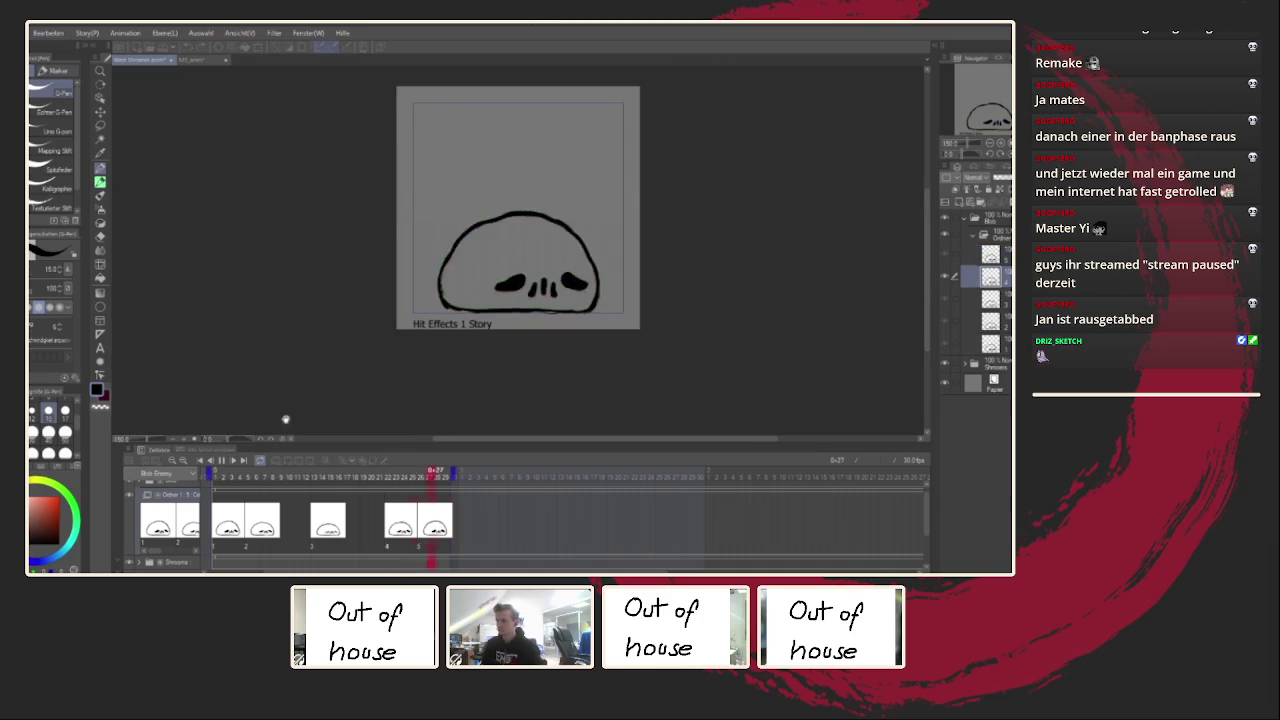
# Step: Extend the pink shading along the blob's left outline on this and the previous drawing
pyautogui.scroll(3, 497, 310)
pyautogui.scroll(2, 495, 318)
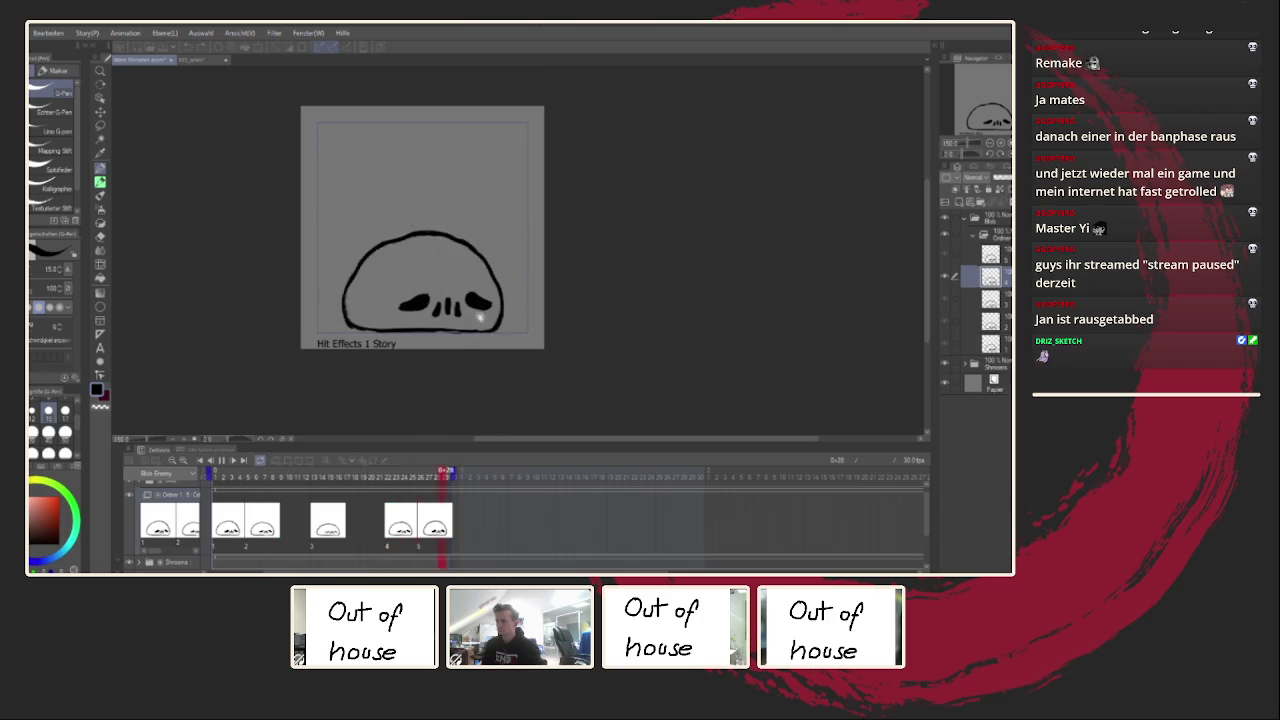
pyautogui.scroll(2, 491, 330)
pyautogui.scroll(2, 493, 360)
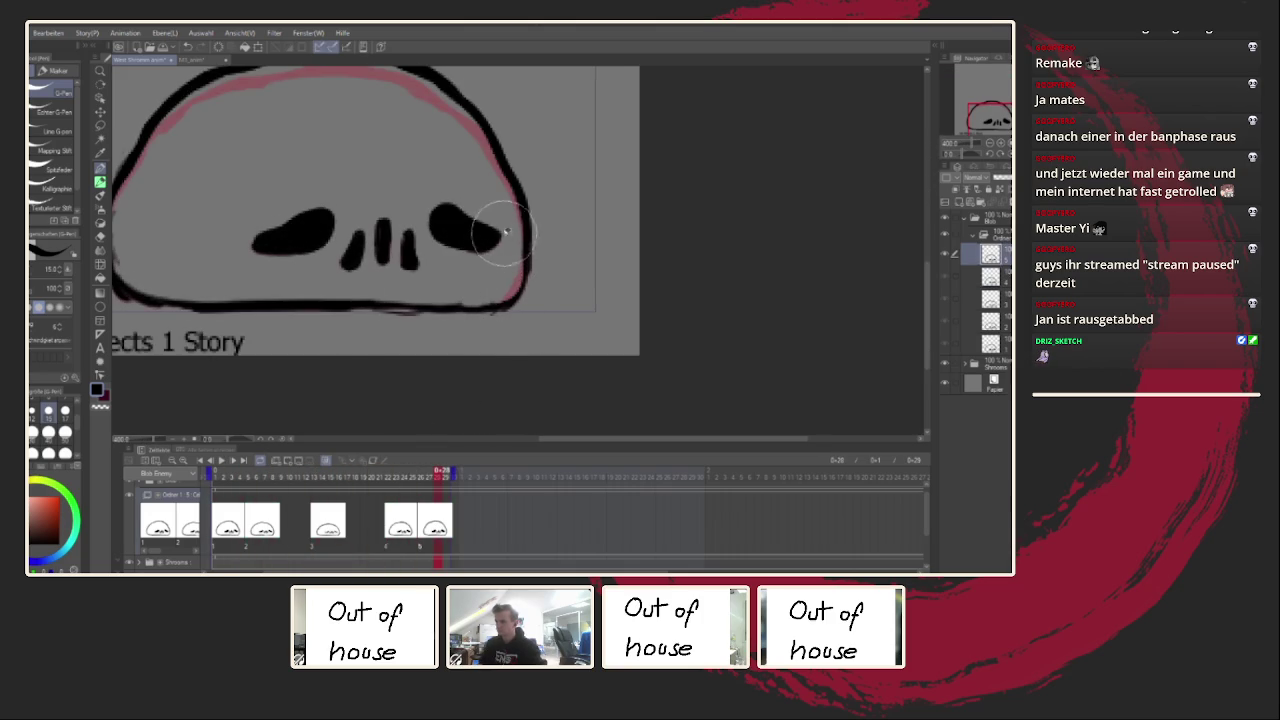
pyautogui.moveTo(491, 294); pyautogui.dragTo(563, 303)
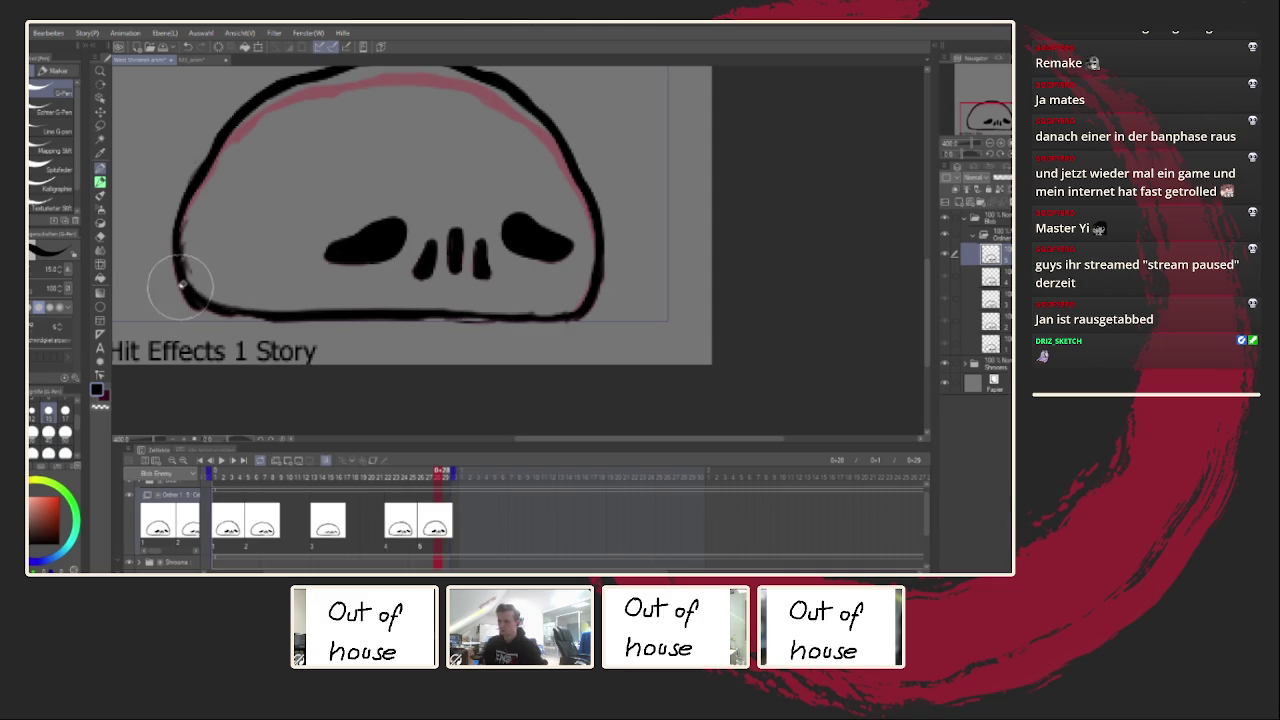
pyautogui.moveTo(191, 234)
pyautogui.mouseDown()
pyautogui.moveTo(179, 270)
pyautogui.moveTo(243, 277)
pyautogui.mouseUp()
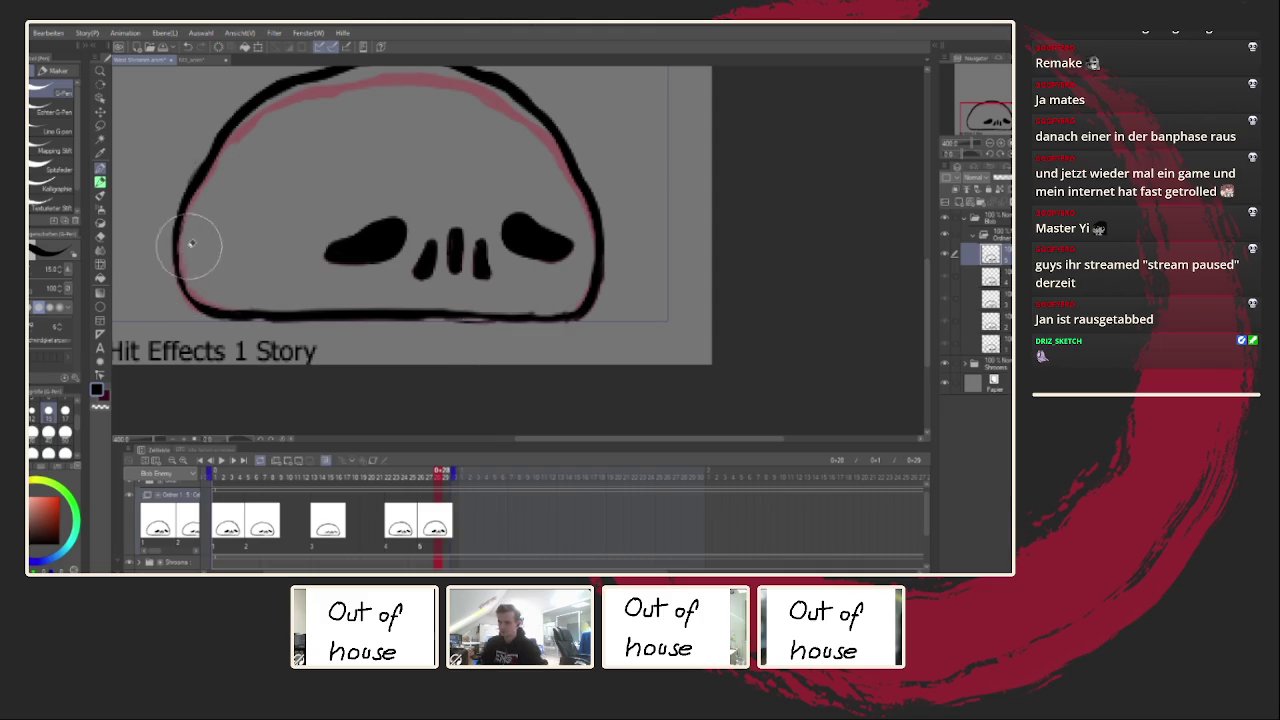
pyautogui.scroll(2, 230, 200)
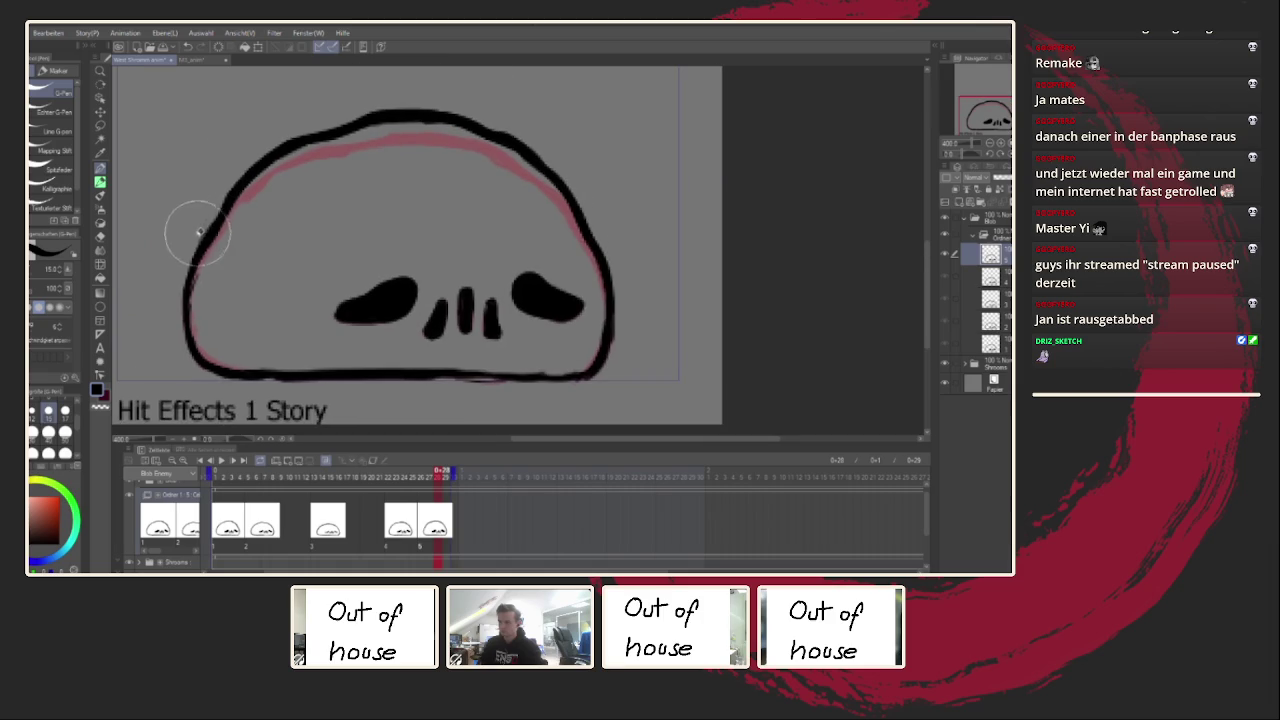
pyautogui.hotkey('ctrl', 'Left')
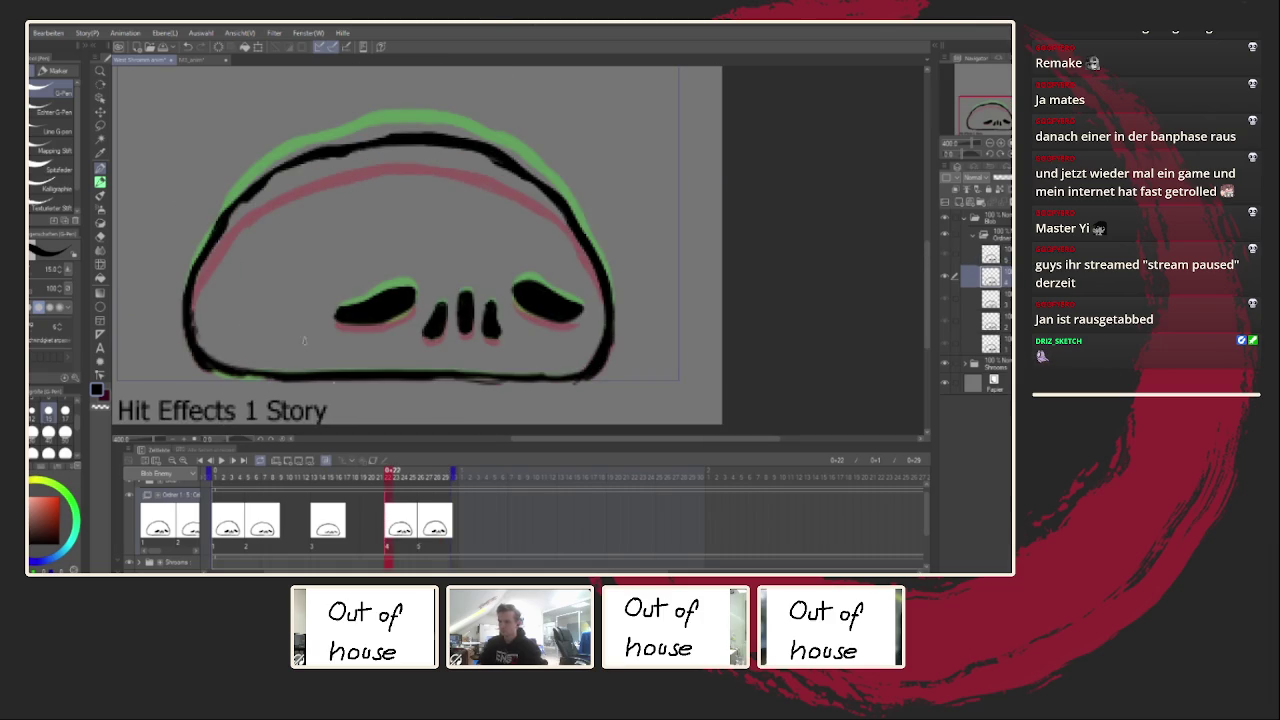
pyautogui.moveTo(205, 330); pyautogui.dragTo(193, 347)
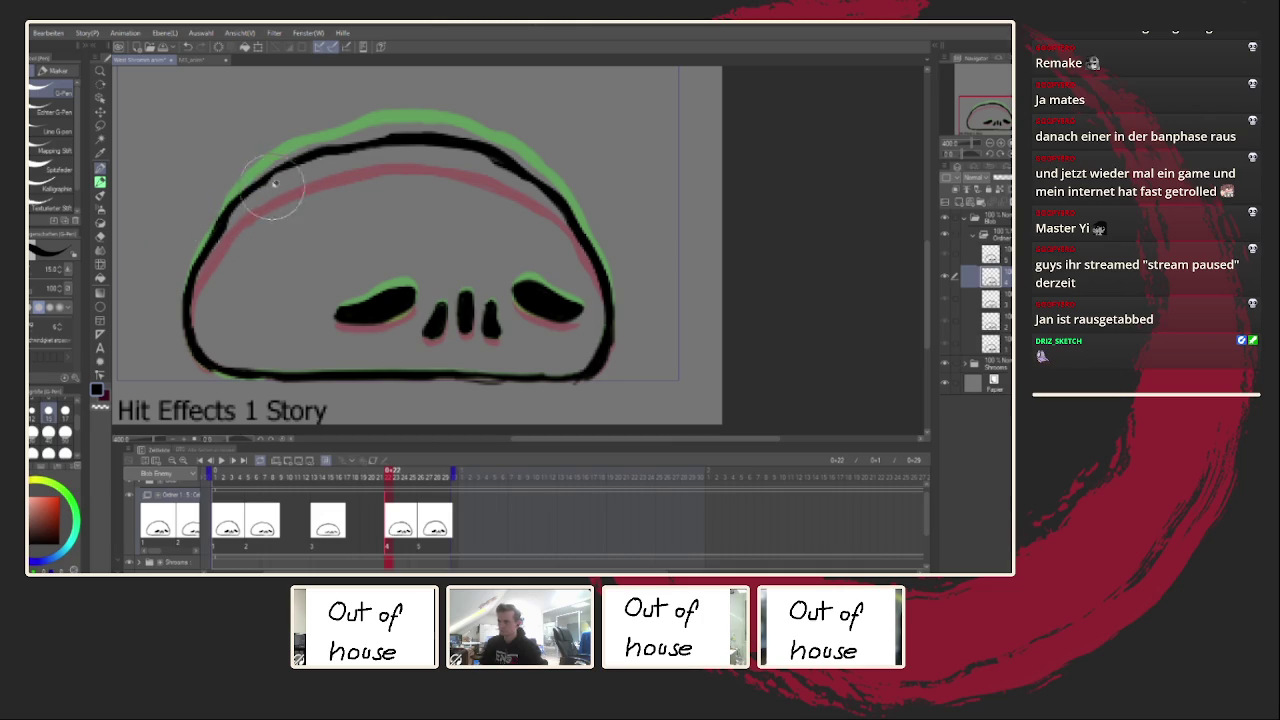
# Step: Retrace the upper-left top outline on a mirrored canvas, then advance to the next drawing
pyautogui.press('h')
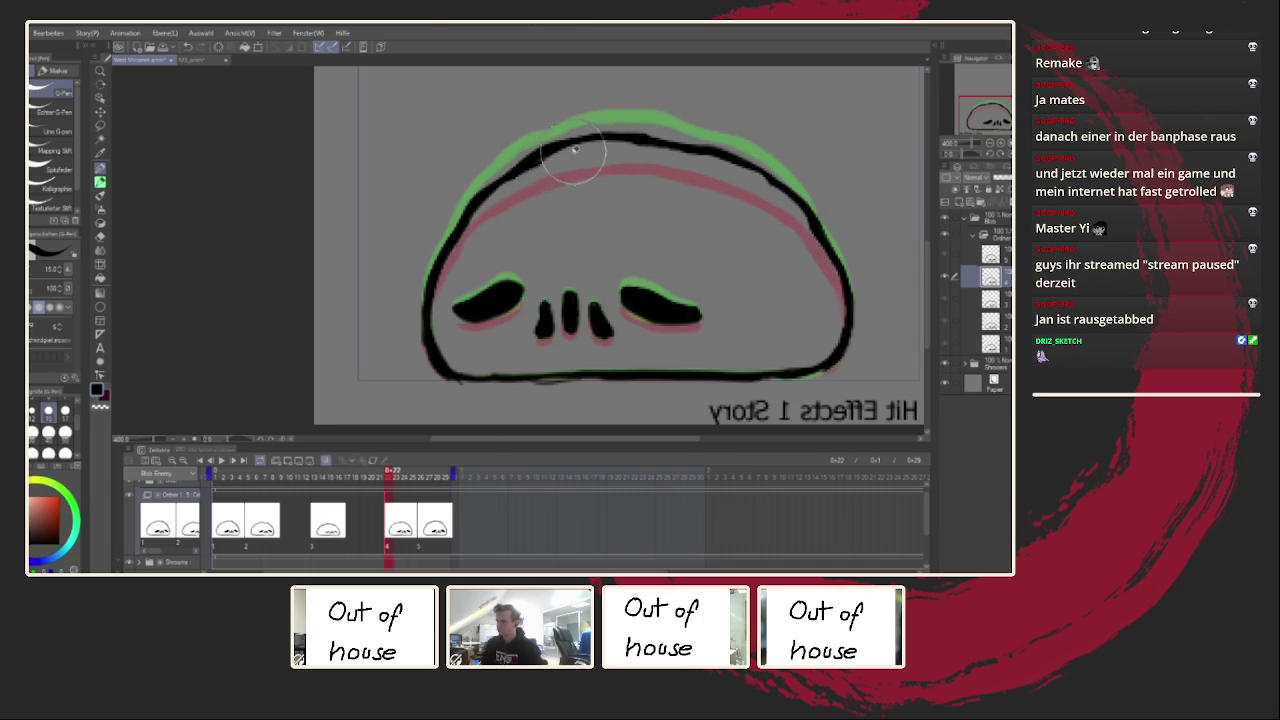
pyautogui.moveTo(582, 140); pyautogui.dragTo(515, 205)
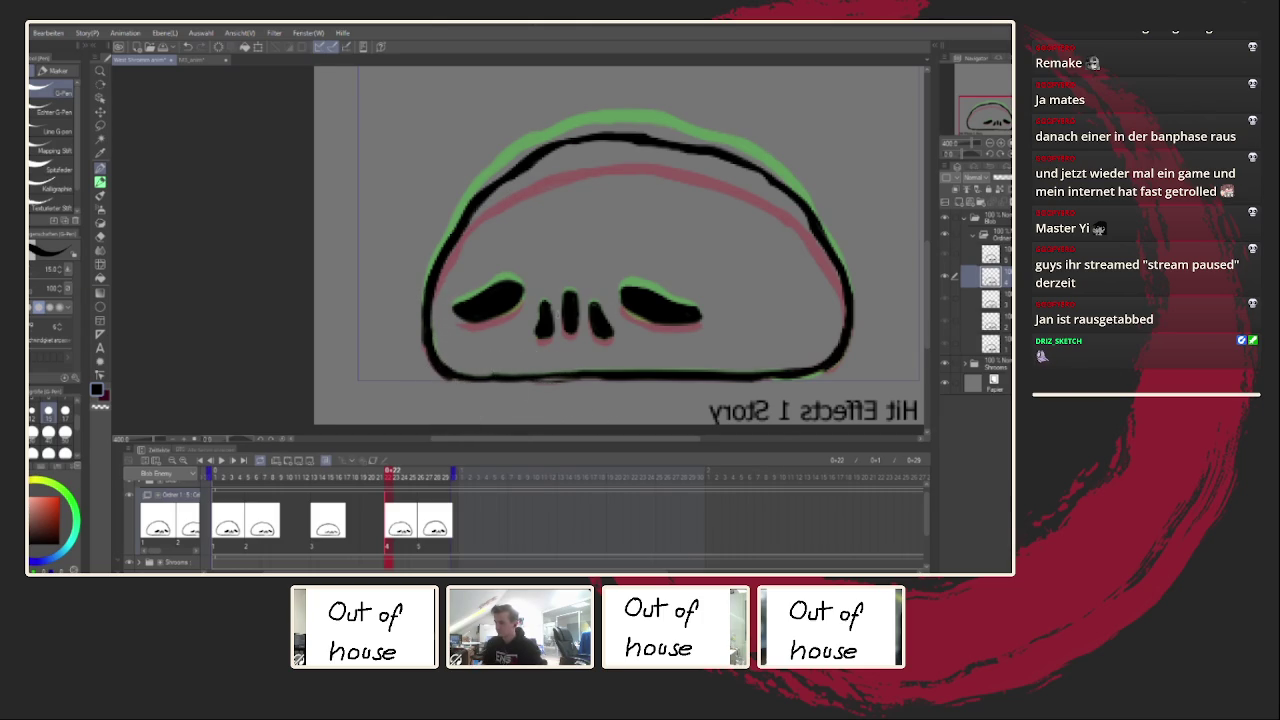
pyautogui.press('h')
pyautogui.press('Right')
pyautogui.press('Right')
pyautogui.press('Right')
pyautogui.press('Right')
pyautogui.press('Right')
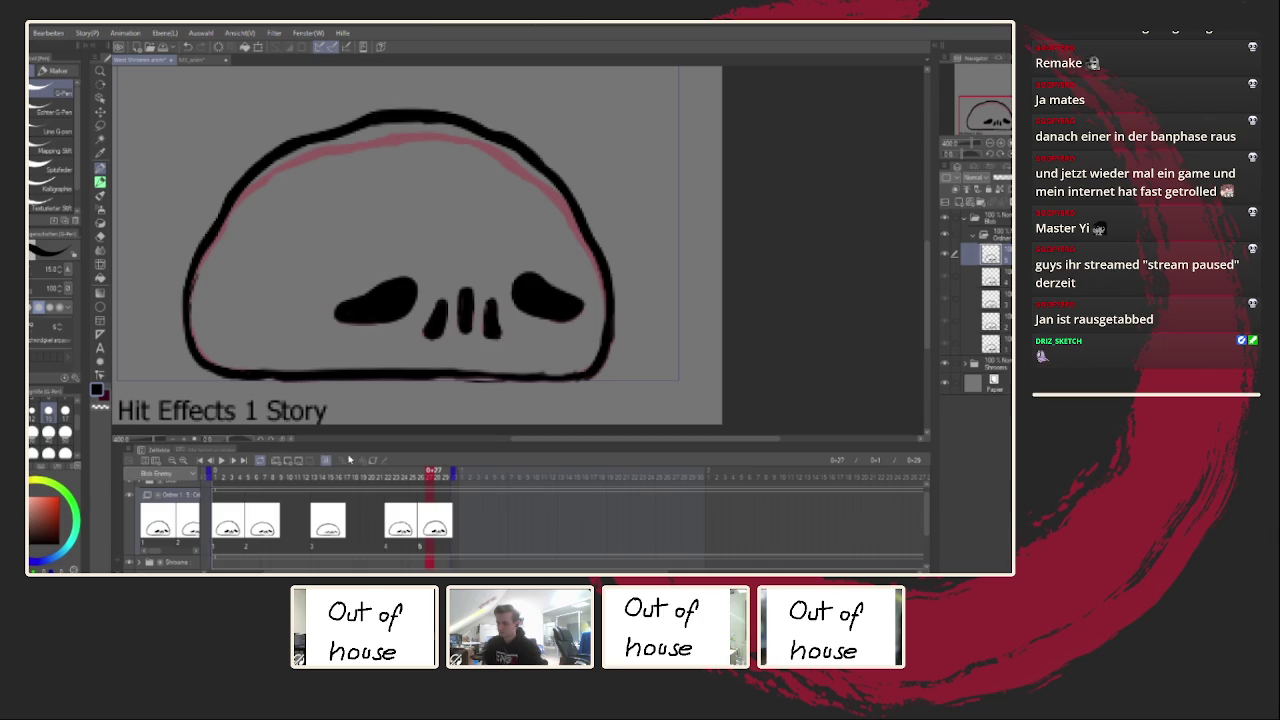
# Step: On the closed-eye frame 14, extend the stroke under the left eye, checking with mirrored views
pyautogui.click(327, 519)
pyautogui.scroll(3, 343, 306)
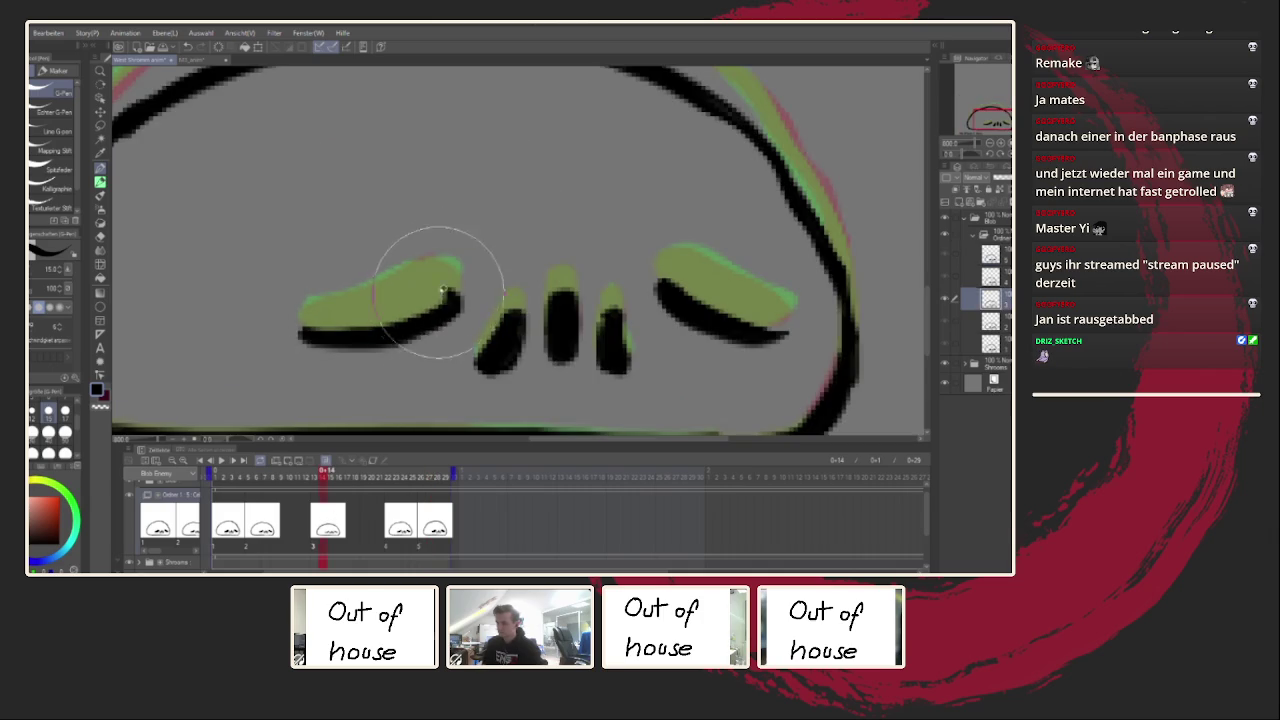
pyautogui.press('h')
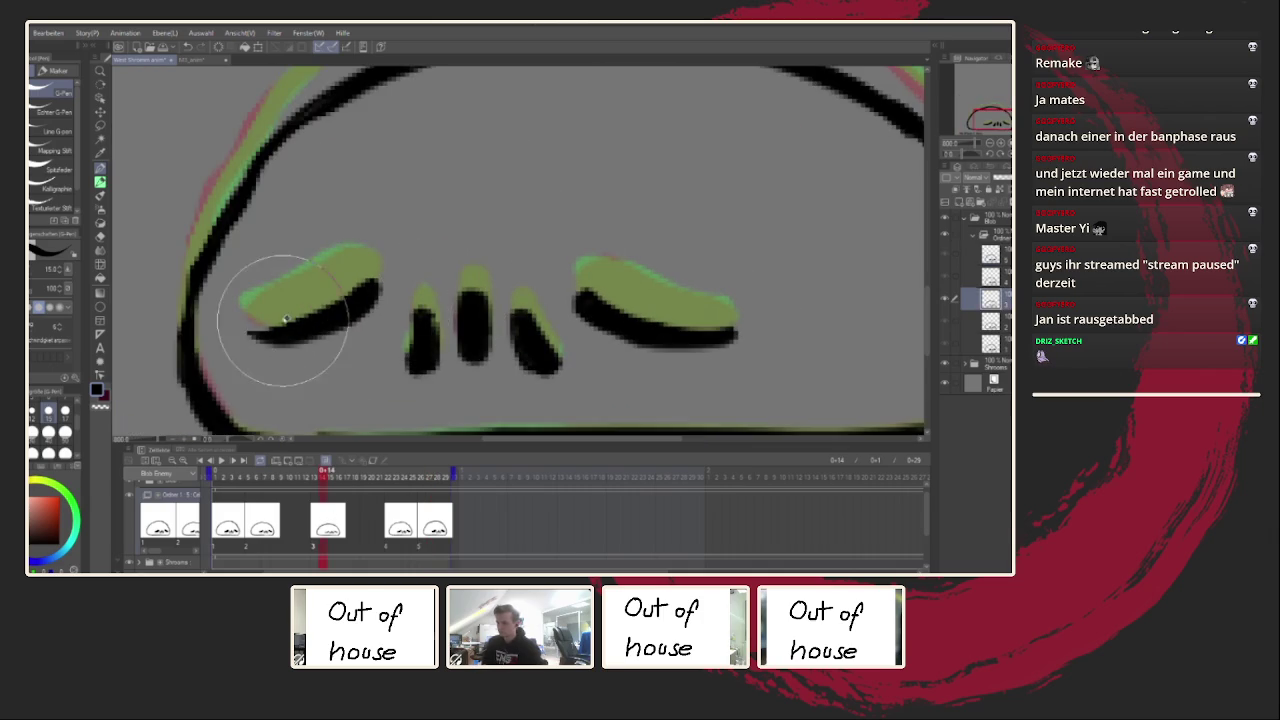
pyautogui.moveTo(264, 344); pyautogui.dragTo(248, 336)
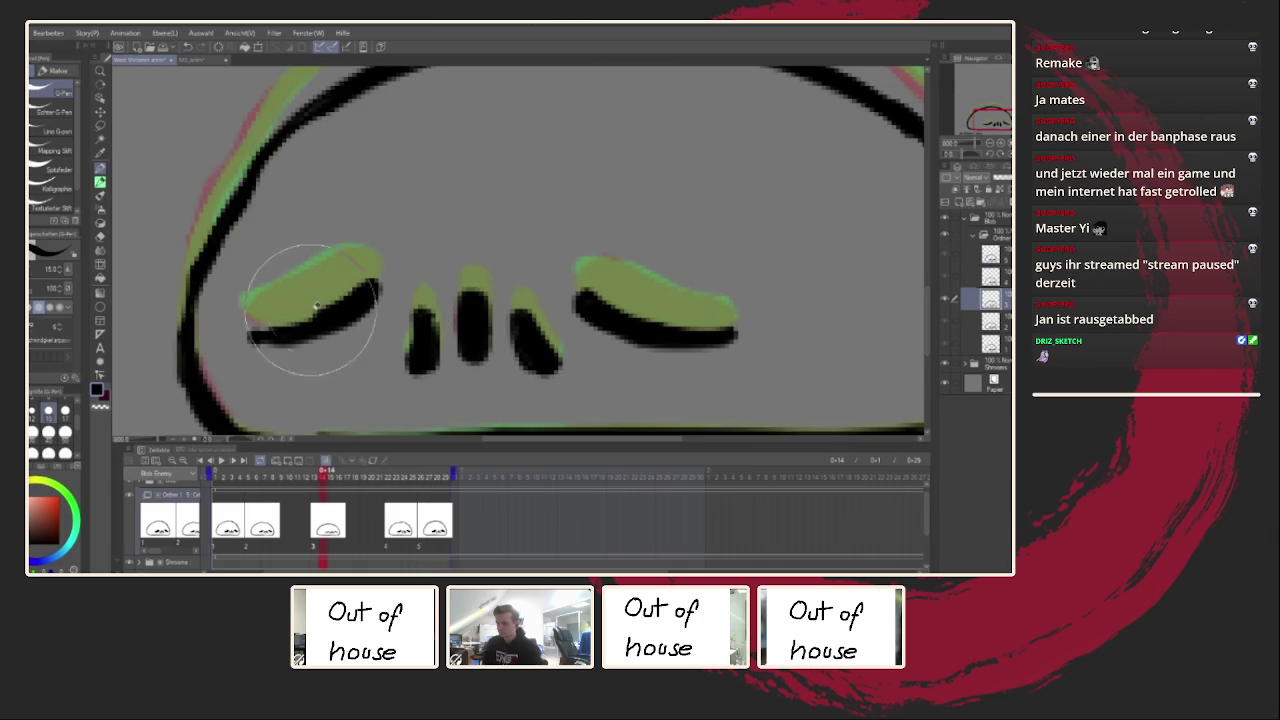
pyautogui.scroll(-5, 349, 337)
pyautogui.scroll(3, 349, 337)
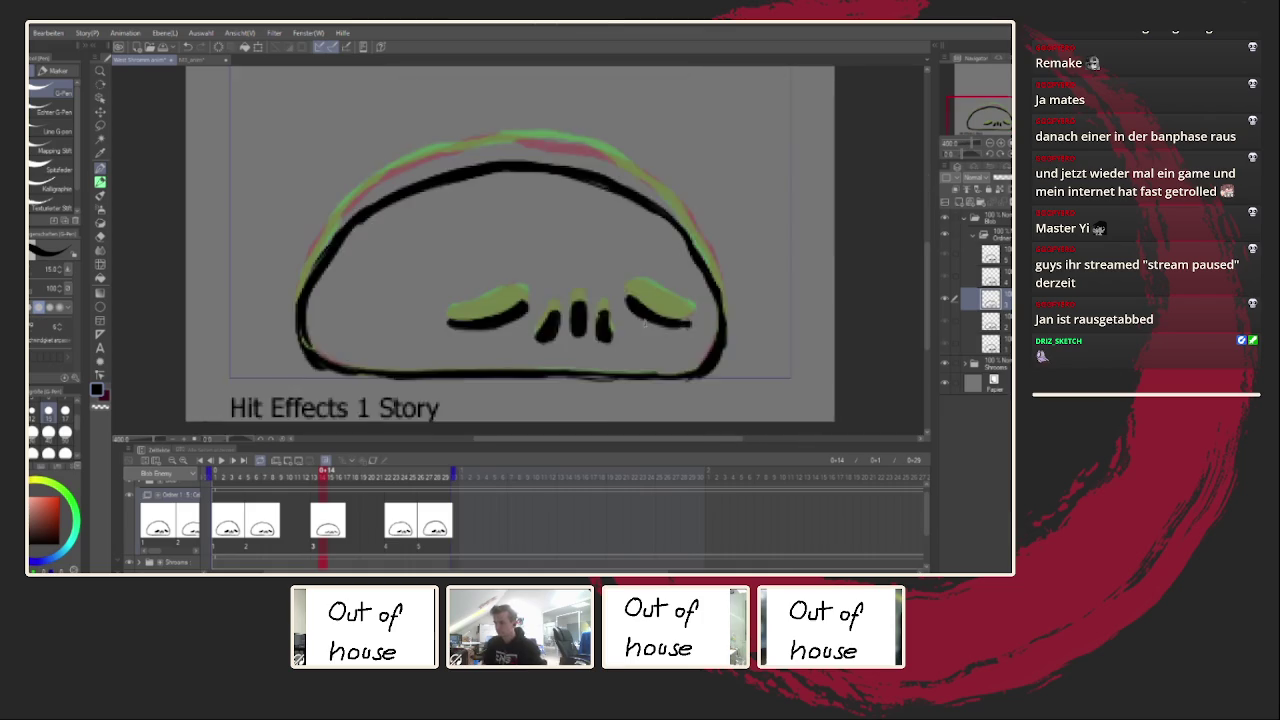
pyautogui.press('h')
pyautogui.scroll(2, 349, 337)
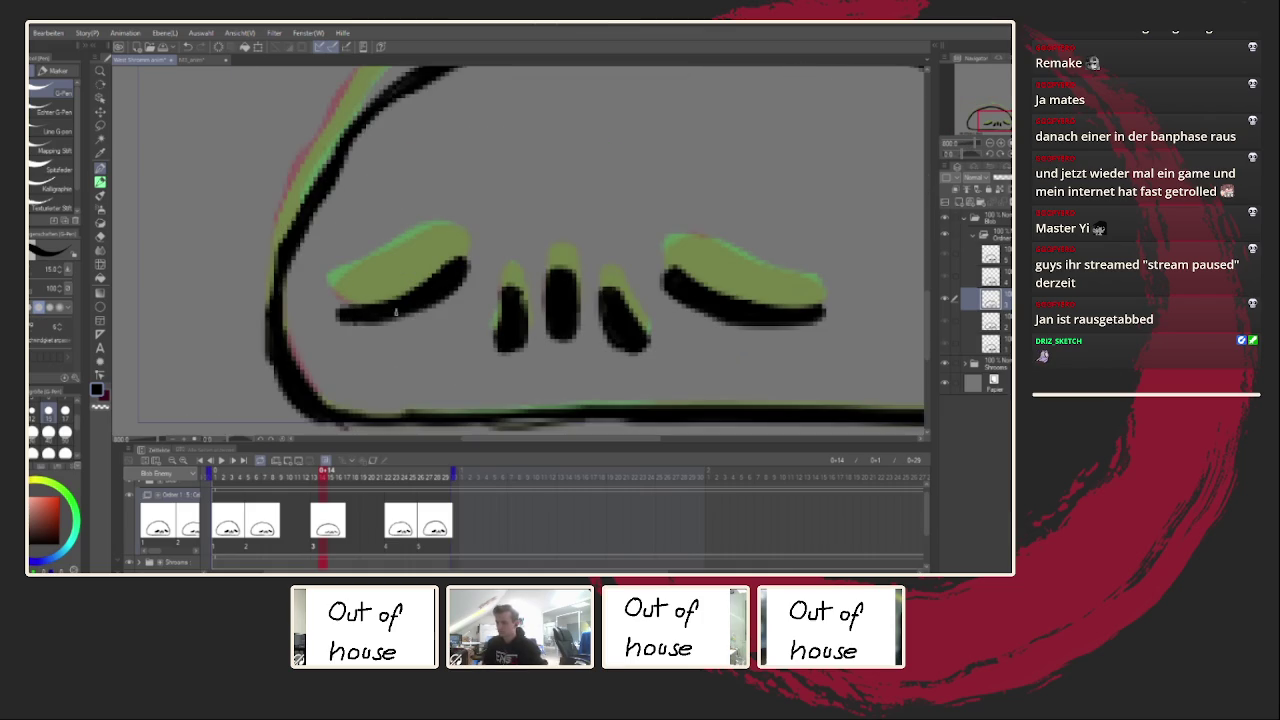
pyautogui.scroll(-5, 390, 312)
pyautogui.press('h')
pyautogui.scroll(3, 640, 303)
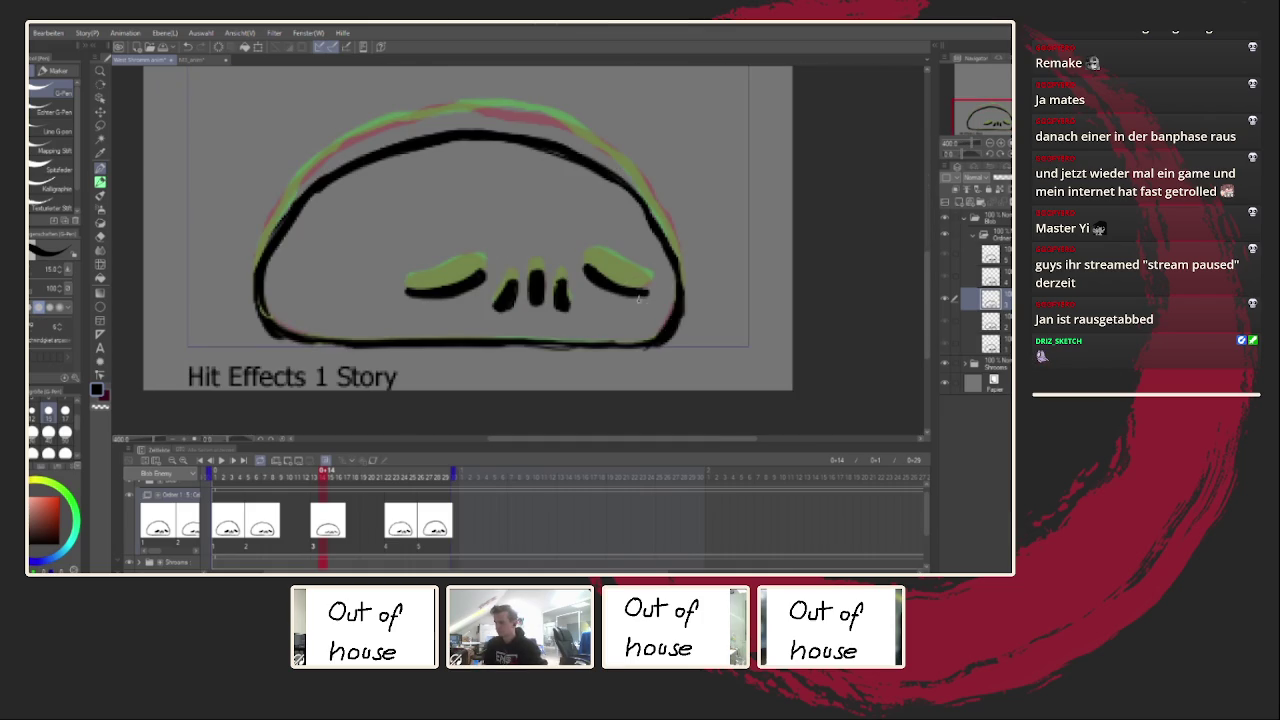
# Step: Inspect the later frames and shift drawing 4 from frame 22 one frame earlier
pyautogui.click(224, 461)
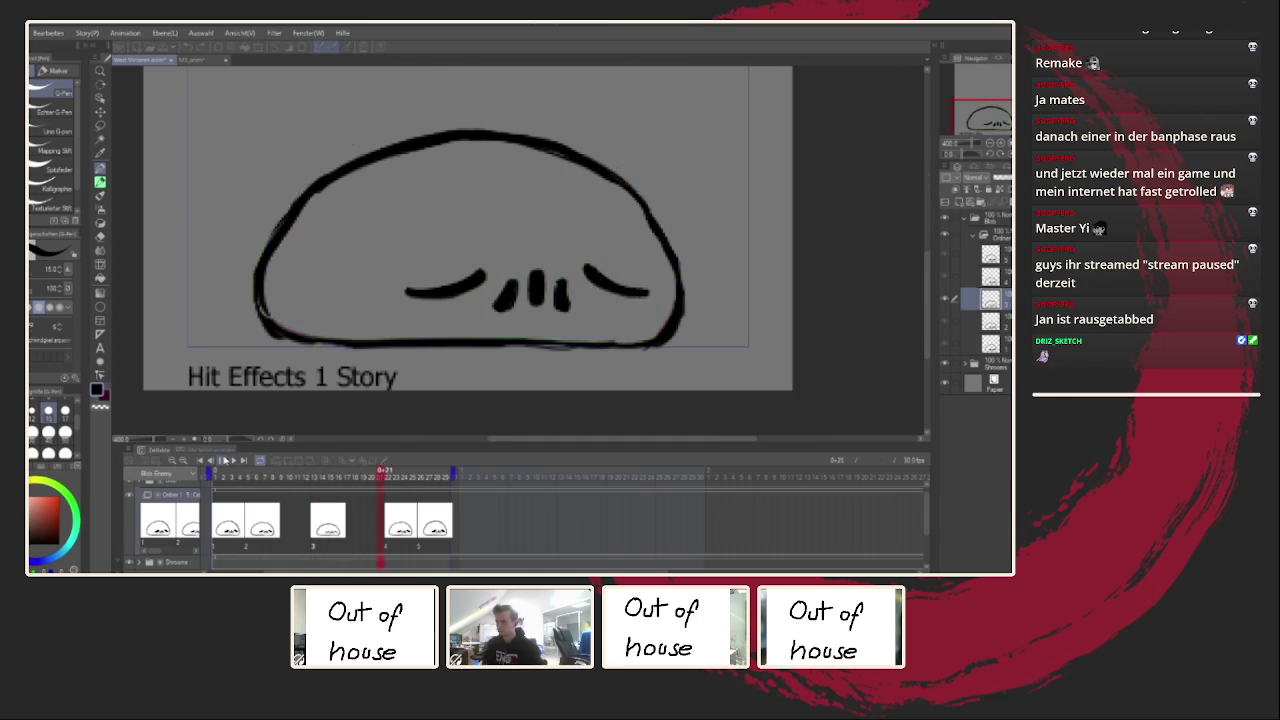
pyautogui.click(248, 515)
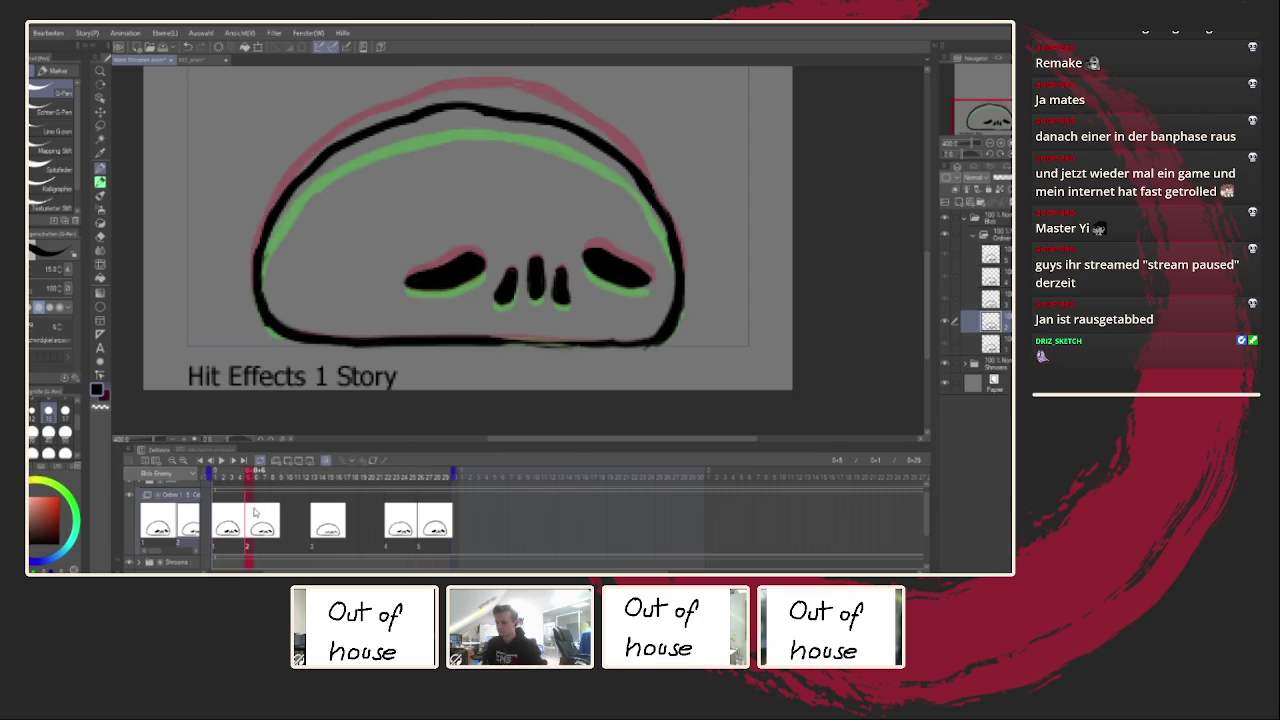
pyautogui.click(260, 515)
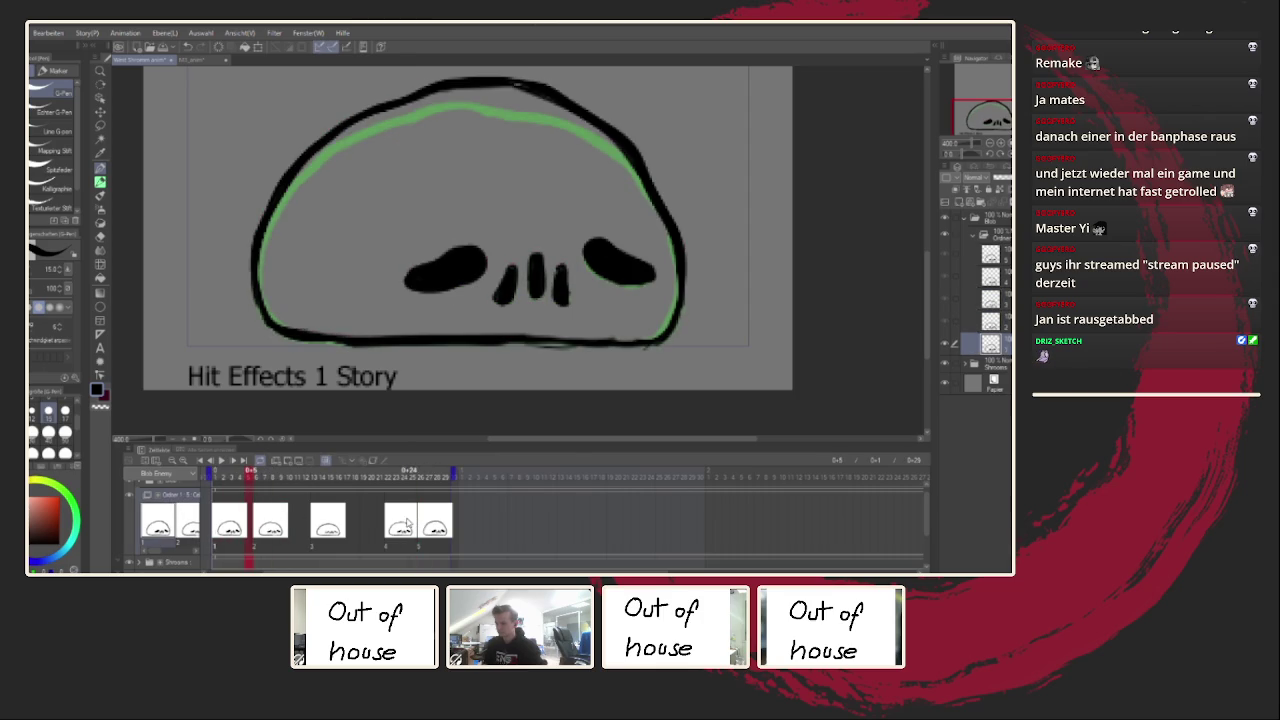
pyautogui.click(419, 517)
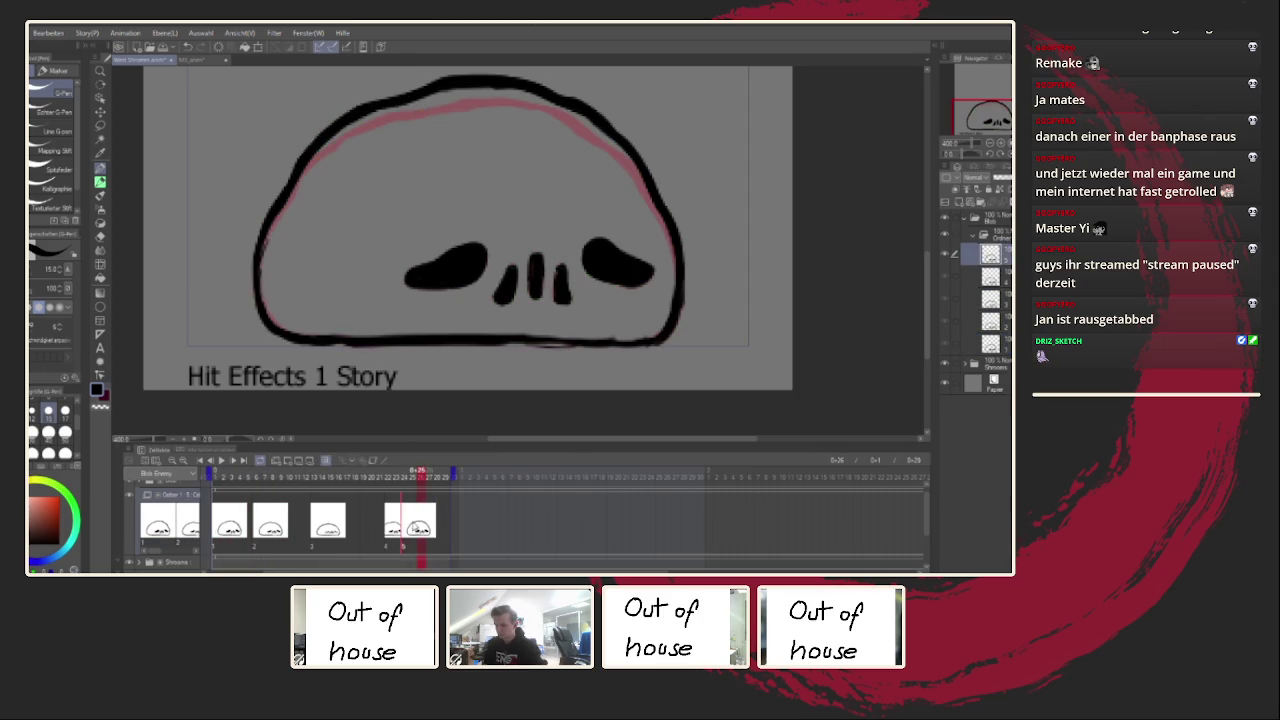
pyautogui.click(388, 518)
pyautogui.moveTo(385, 521); pyautogui.dragTo(381, 521)
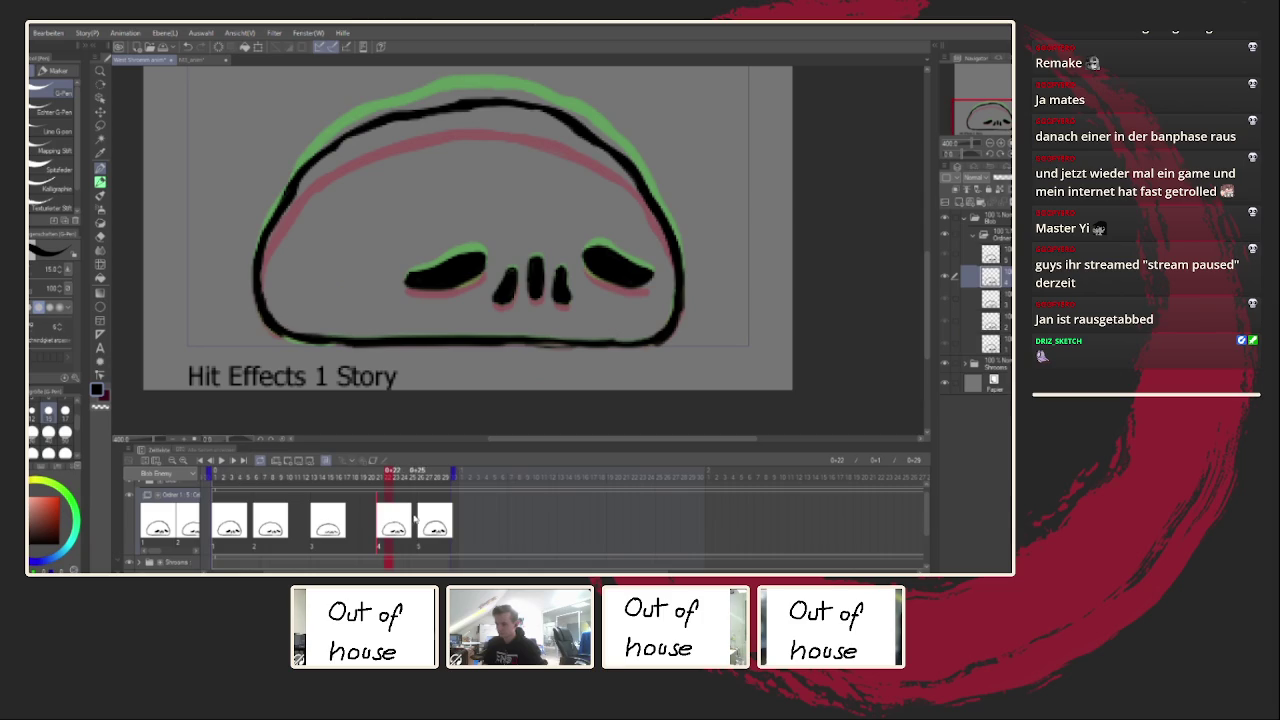
pyautogui.click(413, 519)
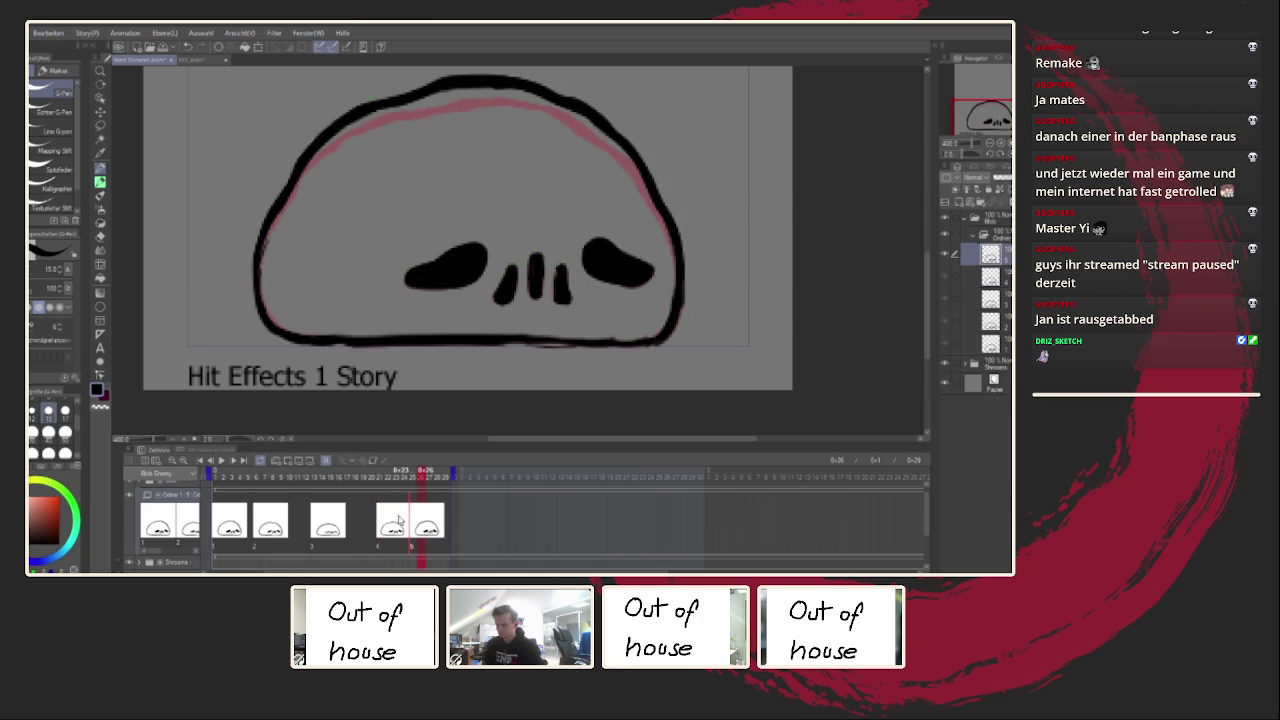
# Step: Preview the animation timing twice, stopping playback each time
pyautogui.click(221, 461)
pyautogui.scroll(-5, 523, 329)
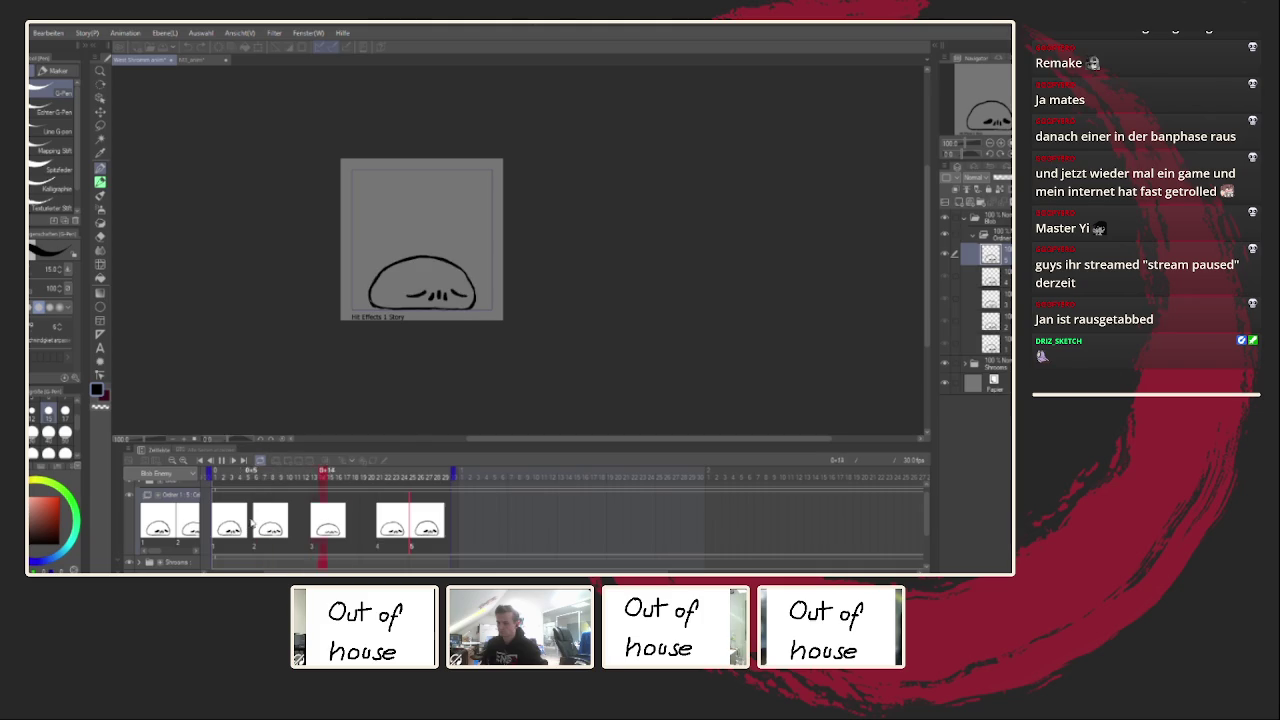
pyautogui.press('space')
pyautogui.click(222, 461)
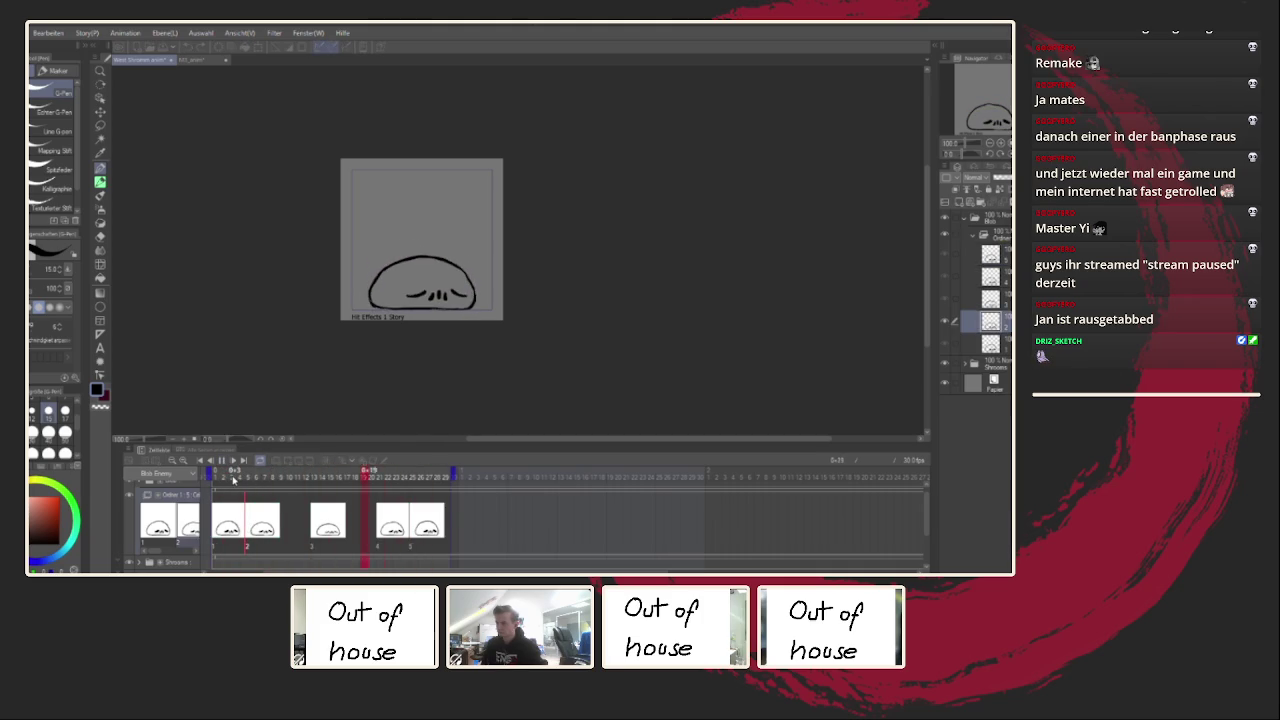
pyautogui.press('space')
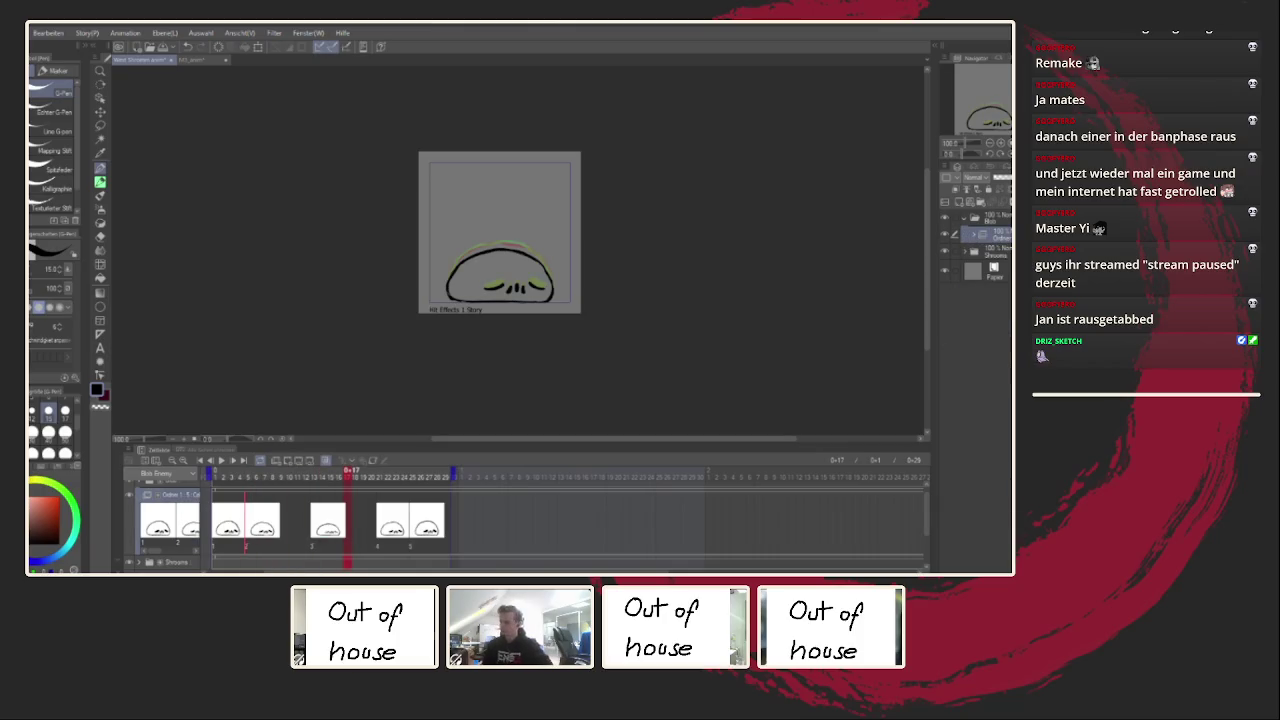
pyautogui.click(967, 255)
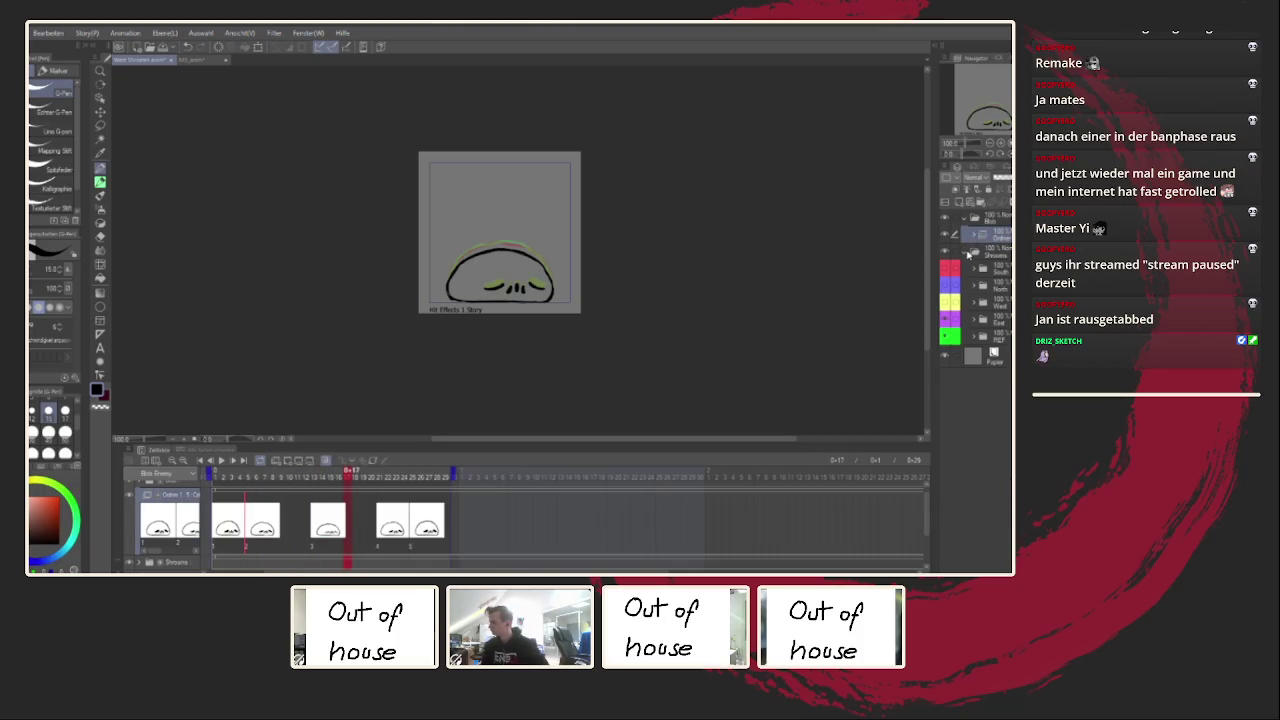
pyautogui.click(967, 255)
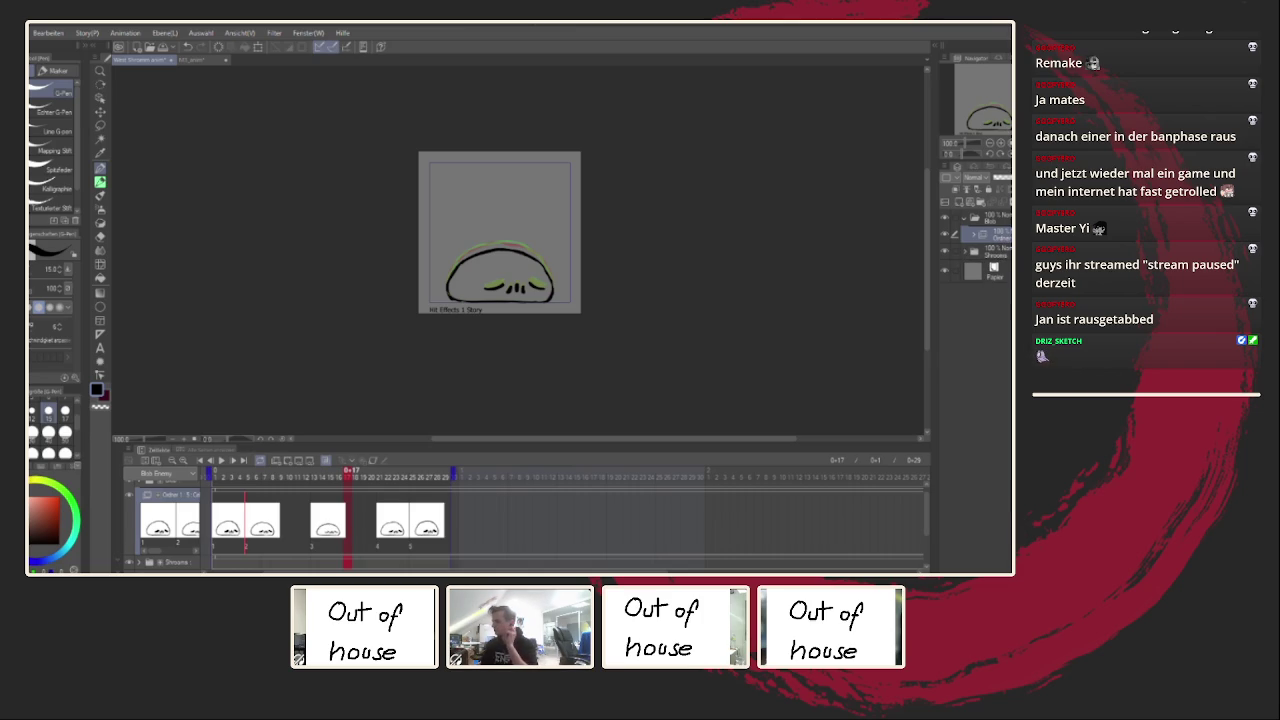
pyautogui.click(968, 257)
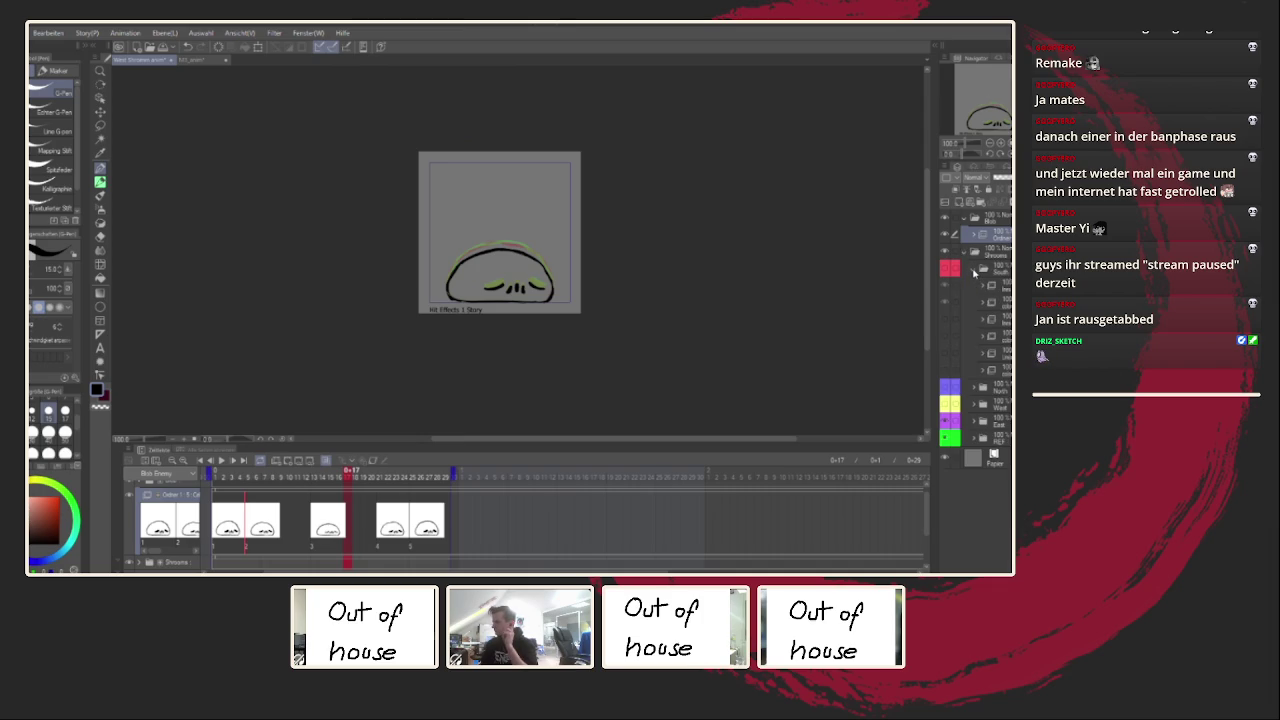
pyautogui.click(974, 270)
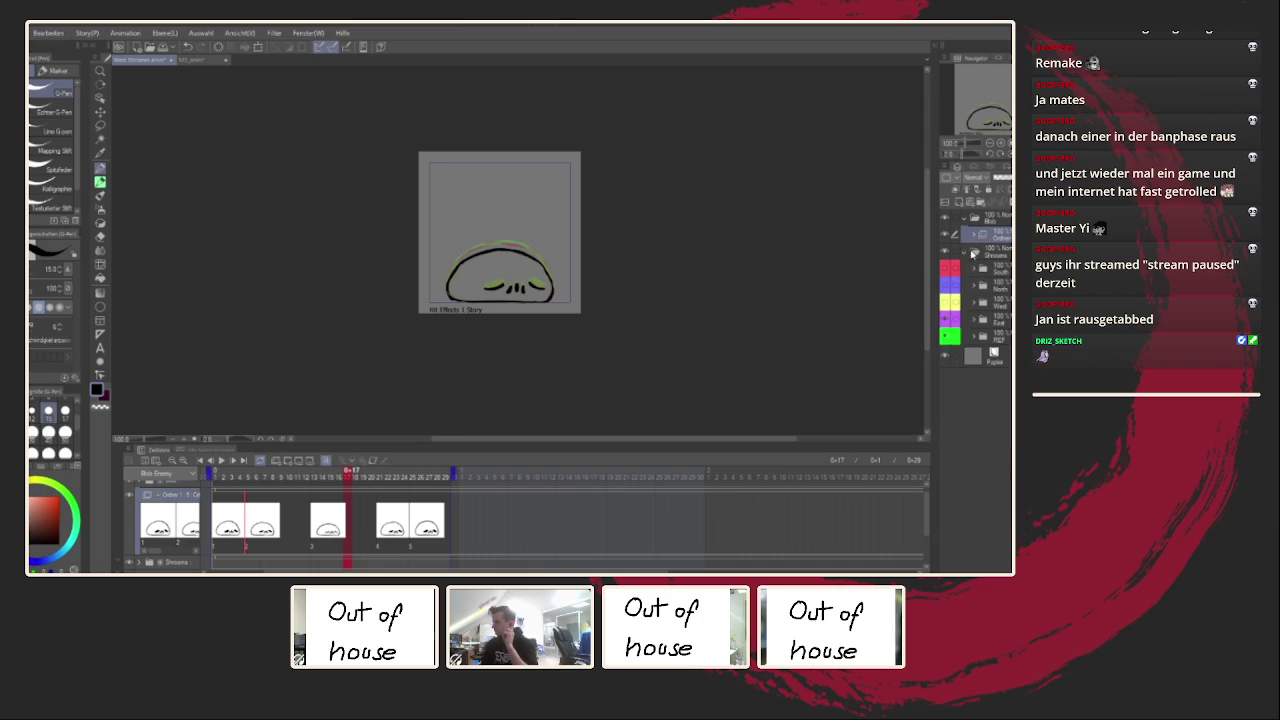
pyautogui.click(972, 254)
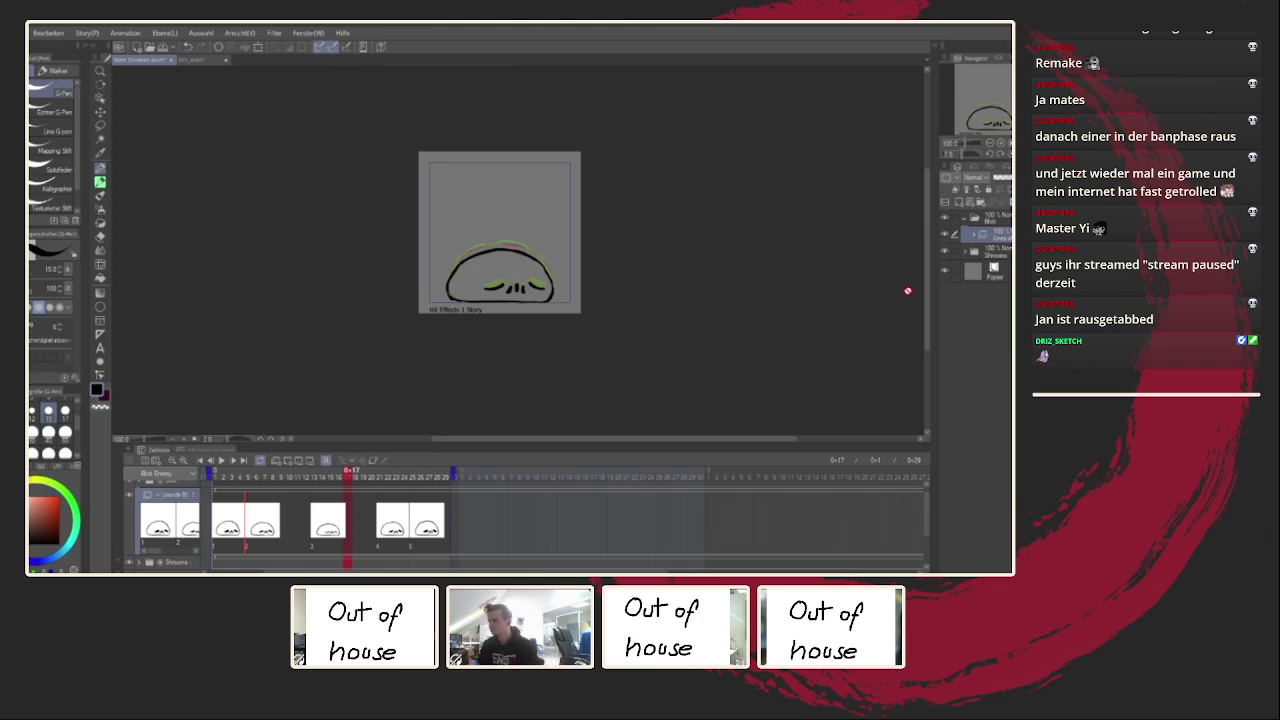
pyautogui.click(222, 462)
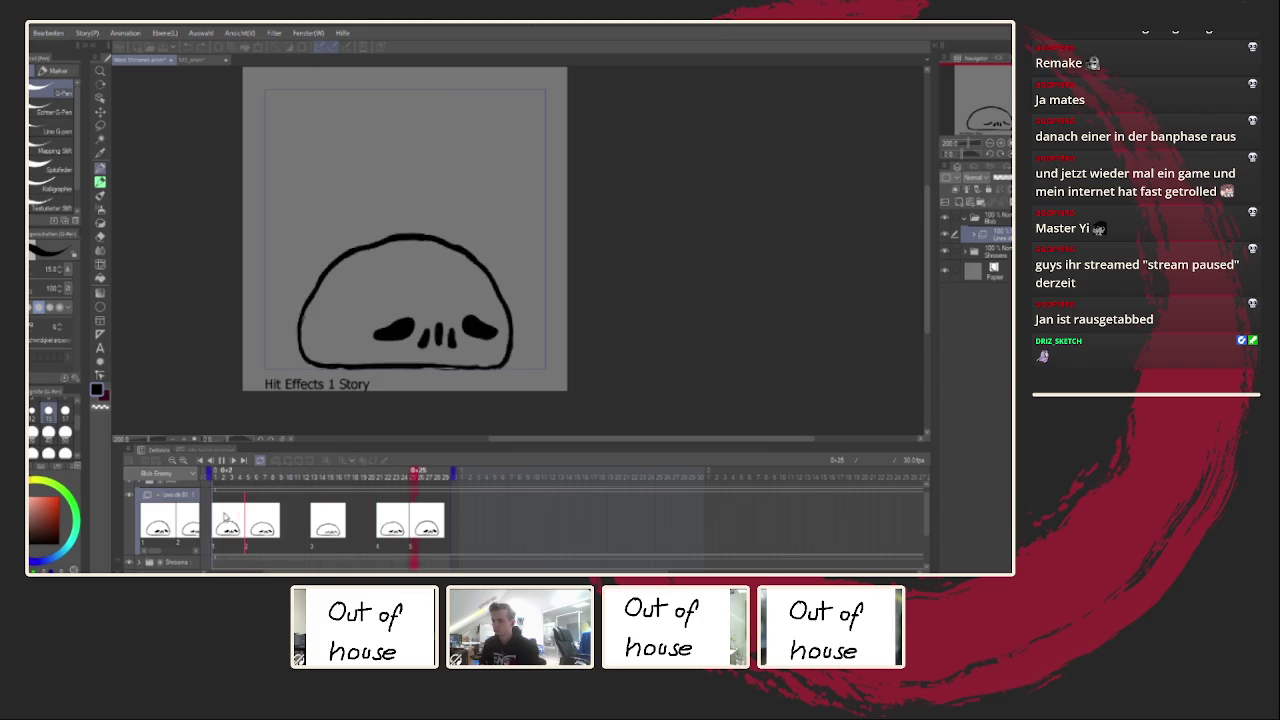
# Step: Scrub to the target frame and thicken the head outline's top and bottom-right curves
pyautogui.click(258, 508)
pyautogui.moveTo(226, 478); pyautogui.dragTo(322, 481)
pyautogui.scroll(2, 314, 300)
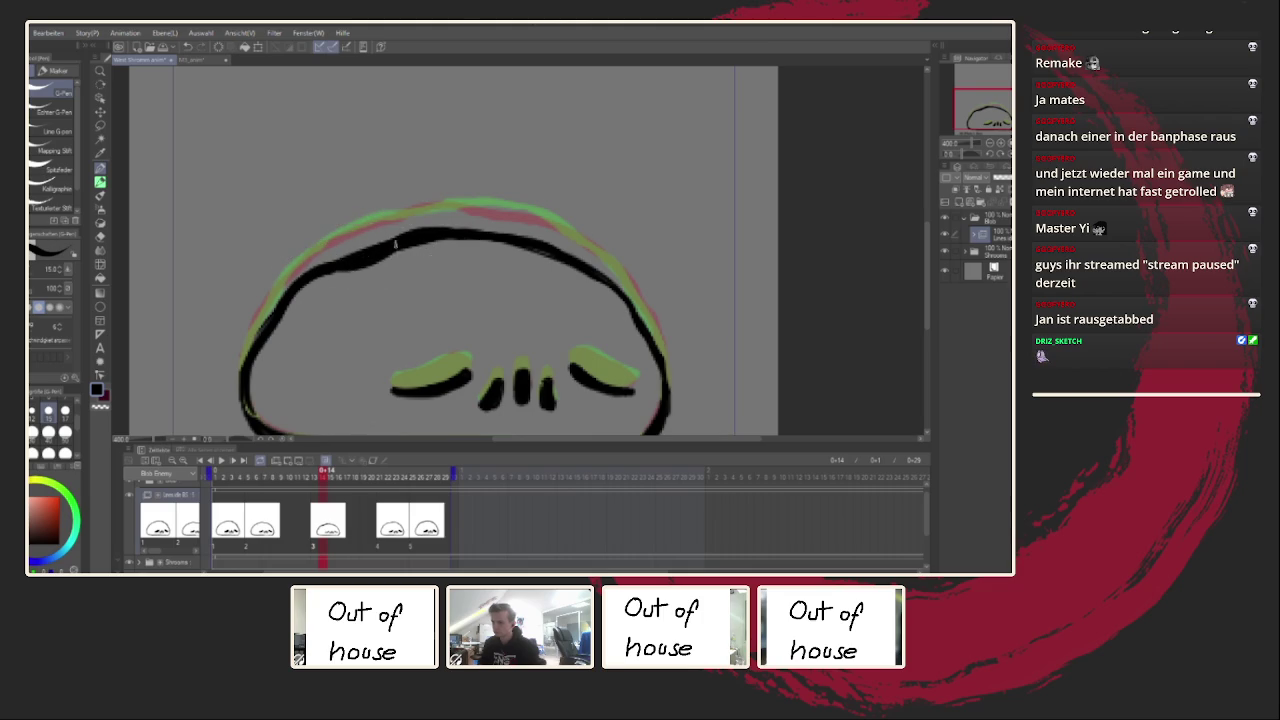
pyautogui.moveTo(392, 257); pyautogui.dragTo(520, 257)
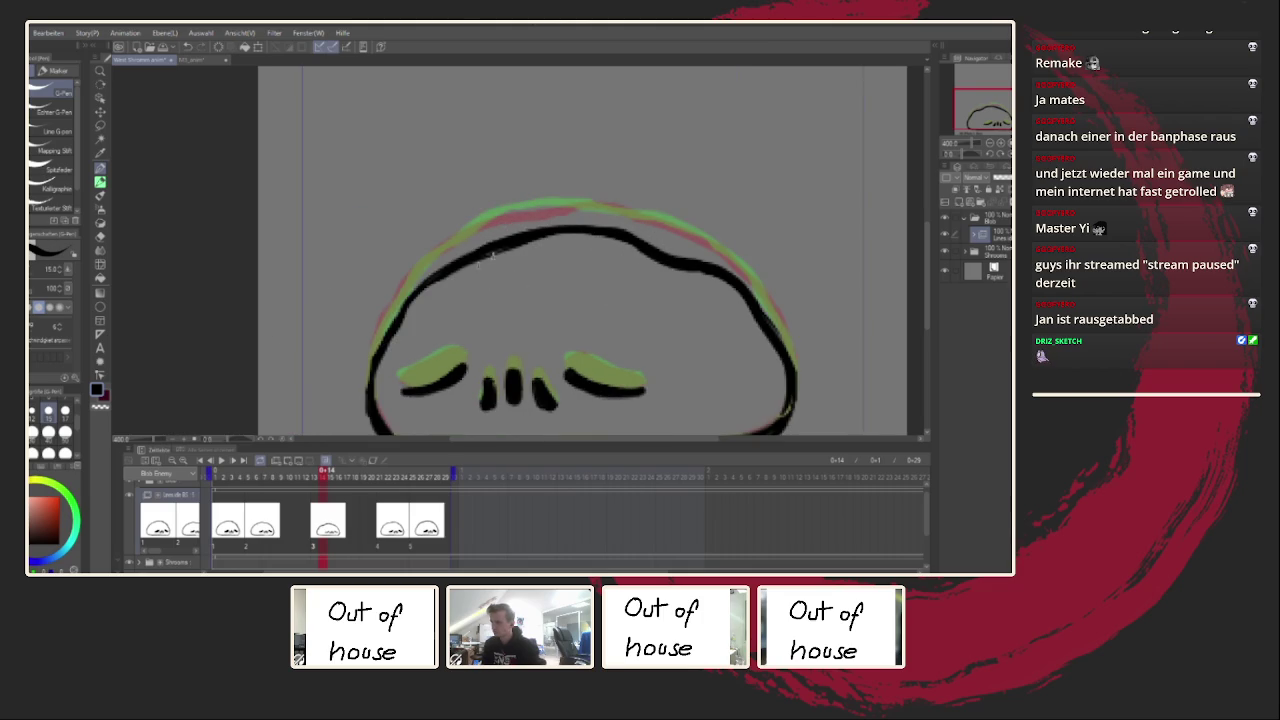
pyautogui.moveTo(434, 280); pyautogui.dragTo(394, 334)
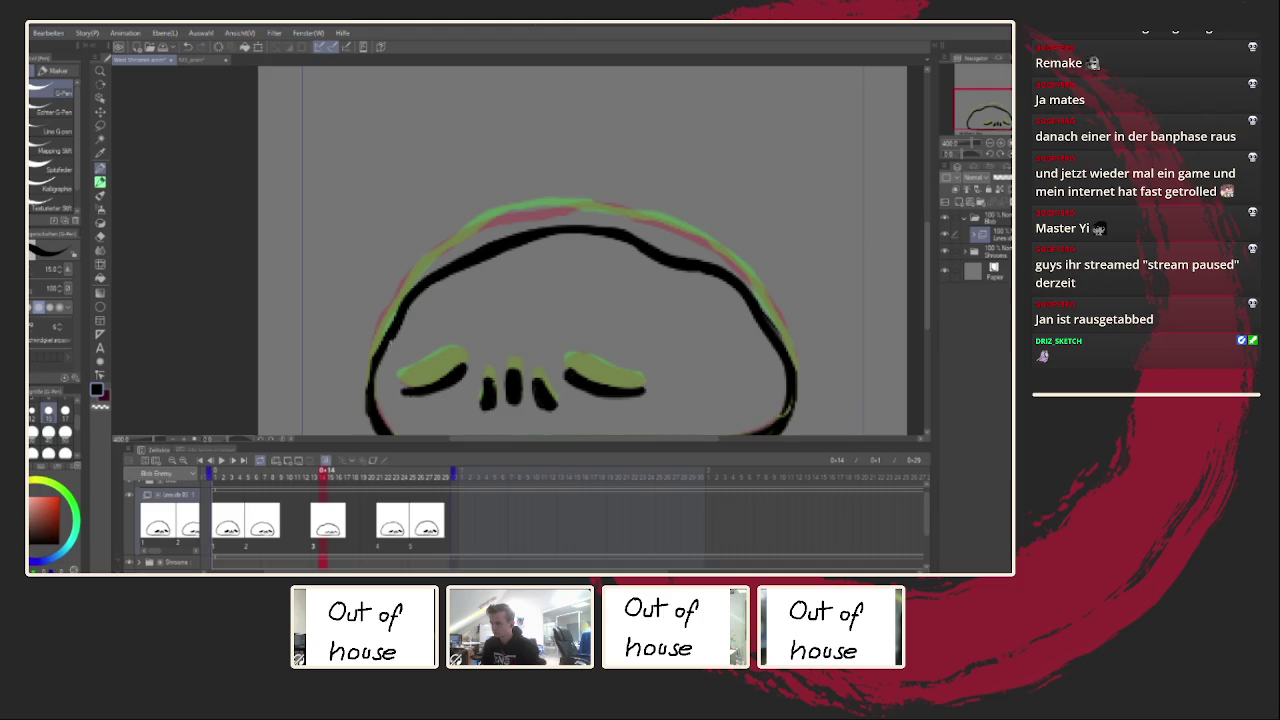
pyautogui.moveTo(392, 404)
pyautogui.mouseDown()
pyautogui.moveTo(377, 314)
pyautogui.moveTo(395, 350)
pyautogui.mouseUp()
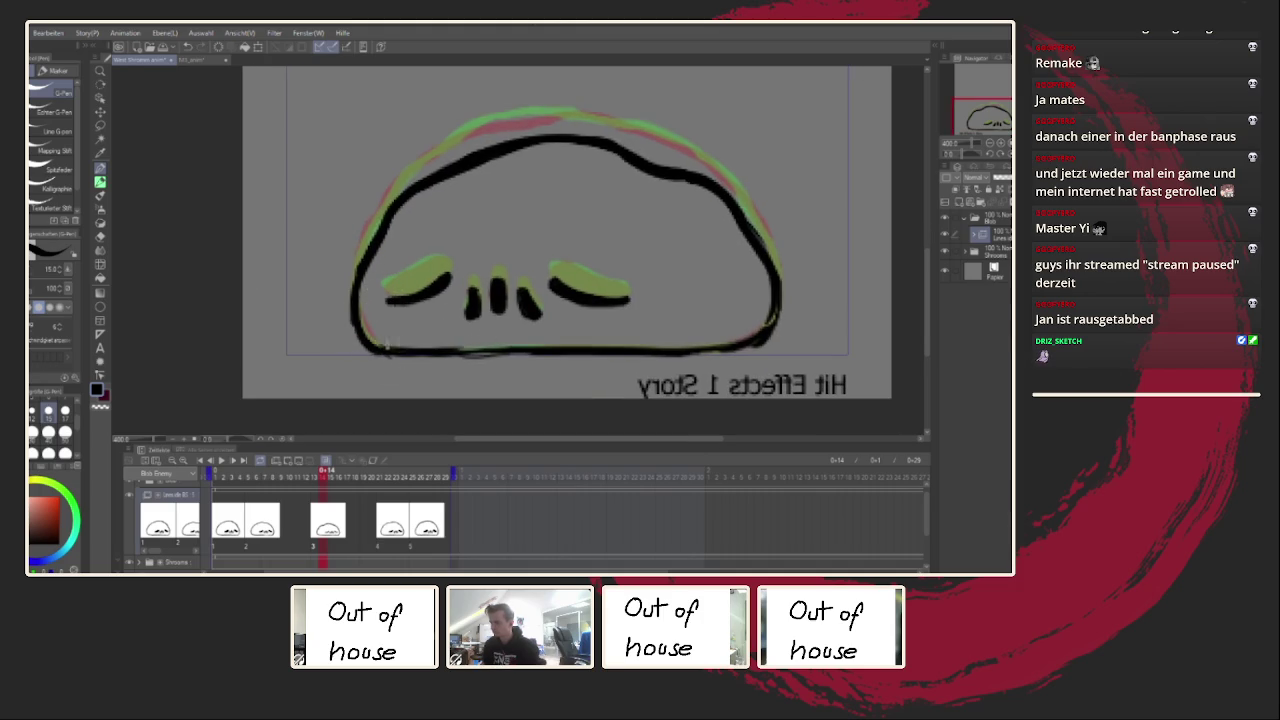
pyautogui.moveTo(774, 302); pyautogui.dragTo(760, 350)
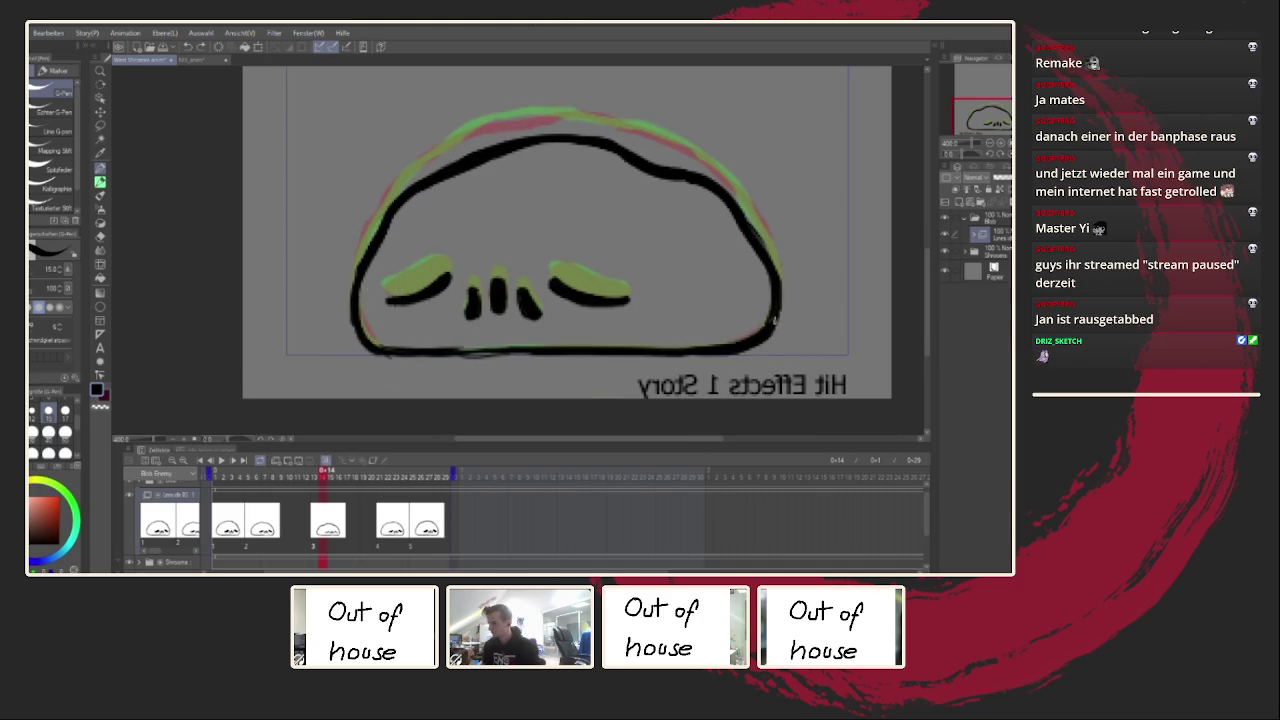
# Step: Smooth the notch in the upper-left outline and thicken it, flipping the canvas to check
pyautogui.press('h')
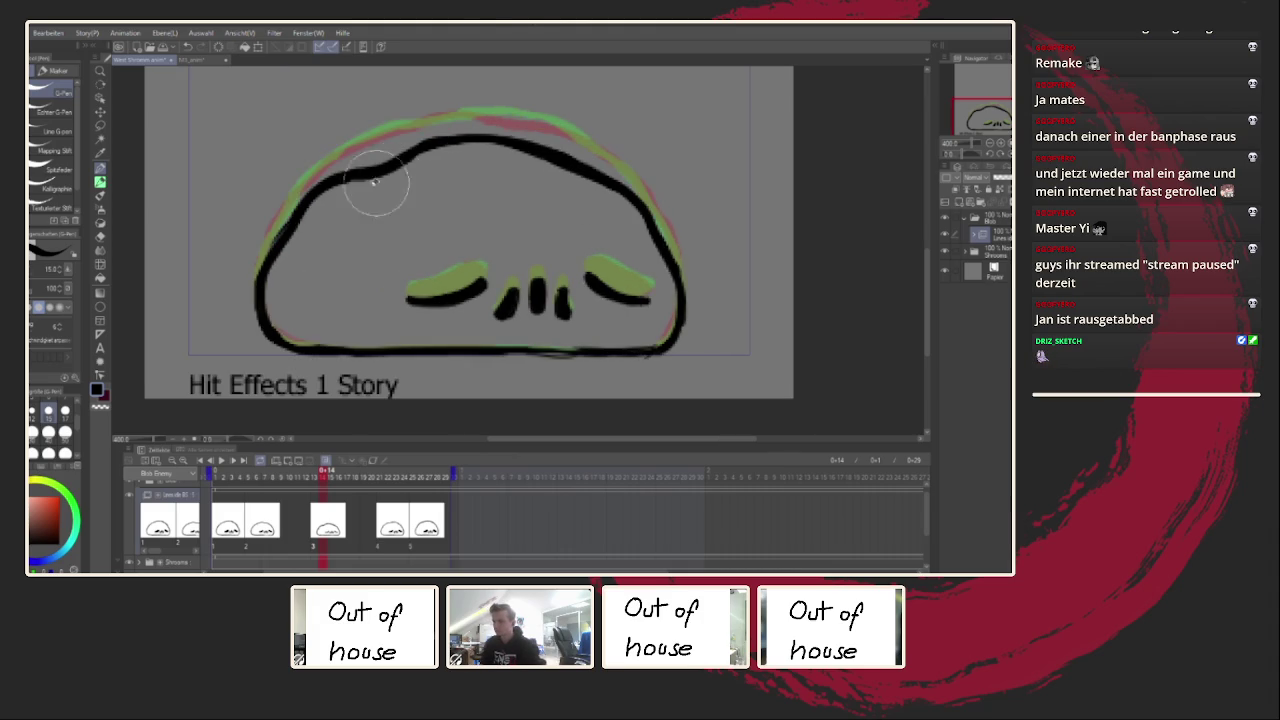
pyautogui.moveTo(329, 194); pyautogui.dragTo(409, 177)
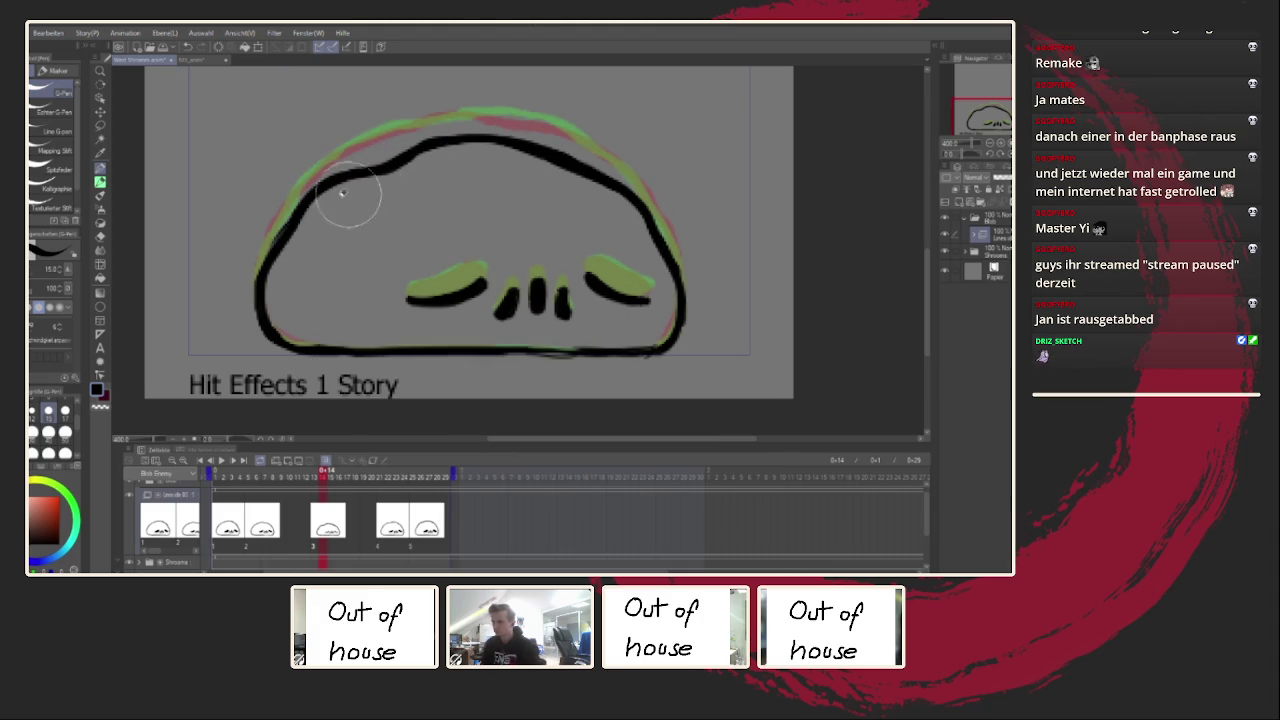
pyautogui.press('h')
pyautogui.moveTo(418, 183); pyautogui.dragTo(382, 221)
pyautogui.moveTo(448, 185)
pyautogui.mouseDown()
pyautogui.moveTo(486, 157)
pyautogui.moveTo(451, 186)
pyautogui.mouseUp()
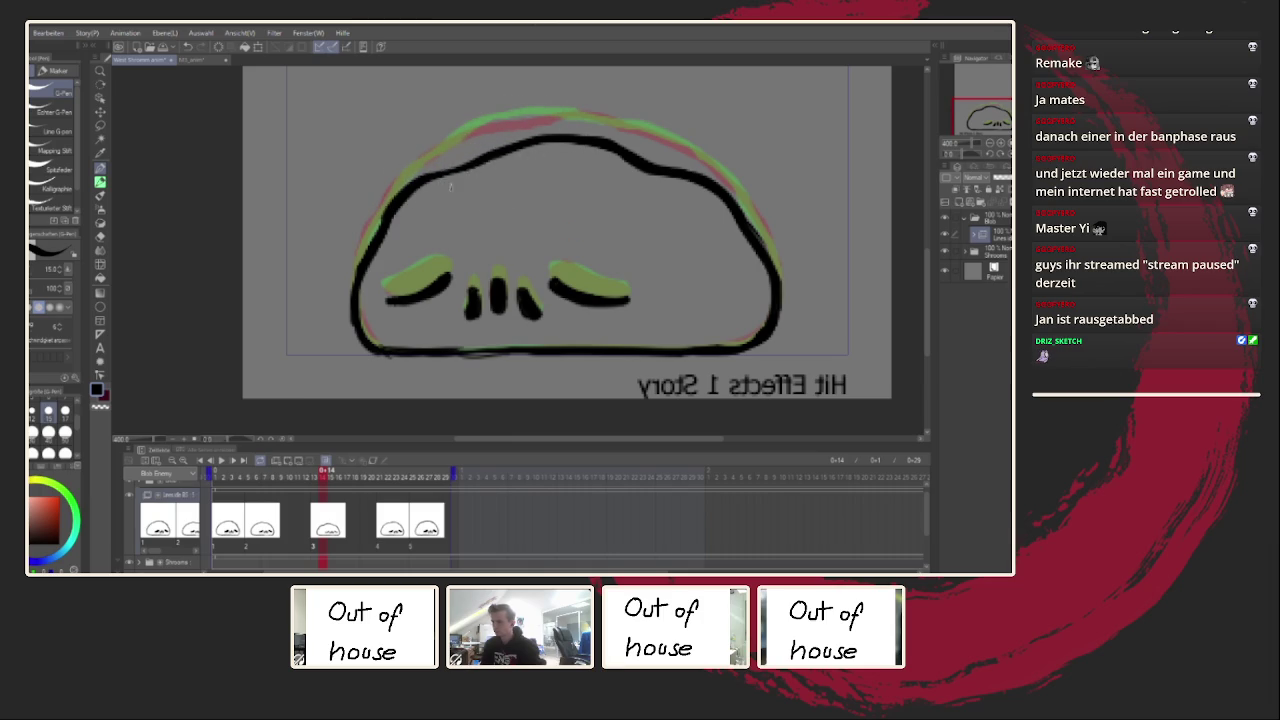
# Step: Zoom out and play the animation back, stopping at frame 16
pyautogui.hotkey('ctrl', '-')
pyautogui.moveTo(330, 472)
pyautogui.mouseDown()
pyautogui.moveTo(276, 478)
pyautogui.moveTo(441, 478)
pyautogui.mouseUp()
pyautogui.scroll(2, 460, 289)
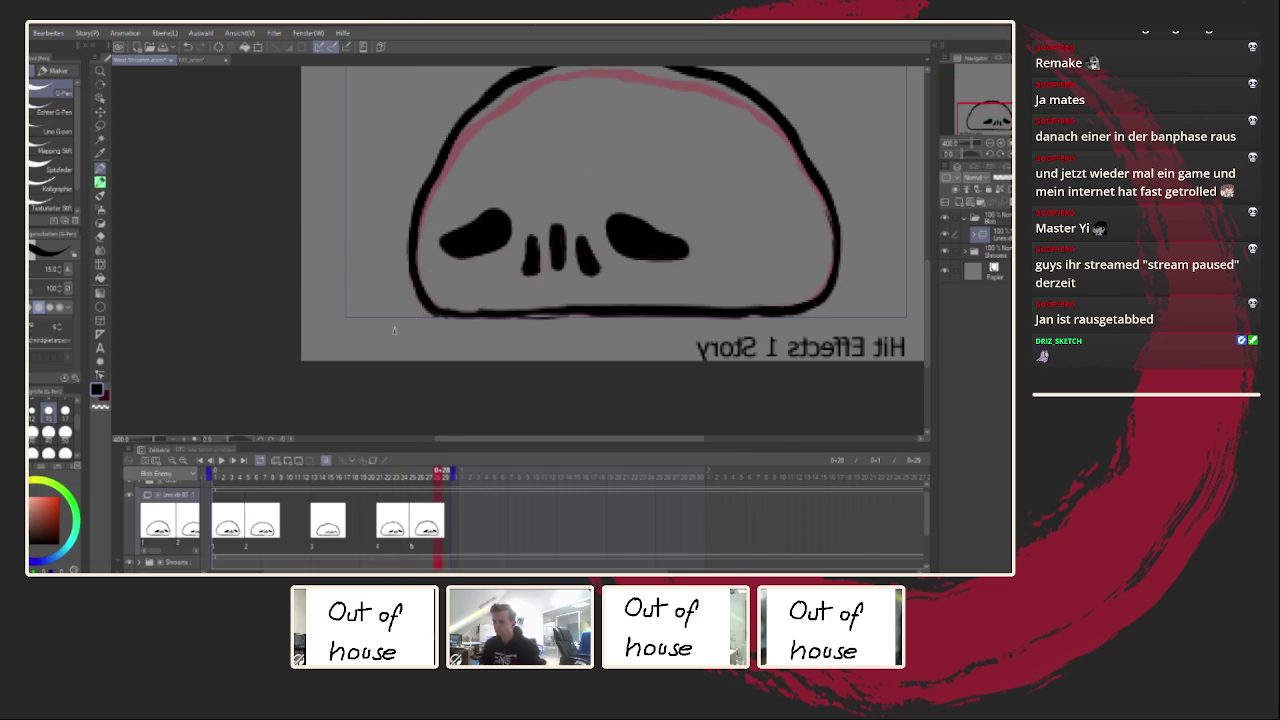
pyautogui.scroll(-2, 406, 316)
pyautogui.press('h')
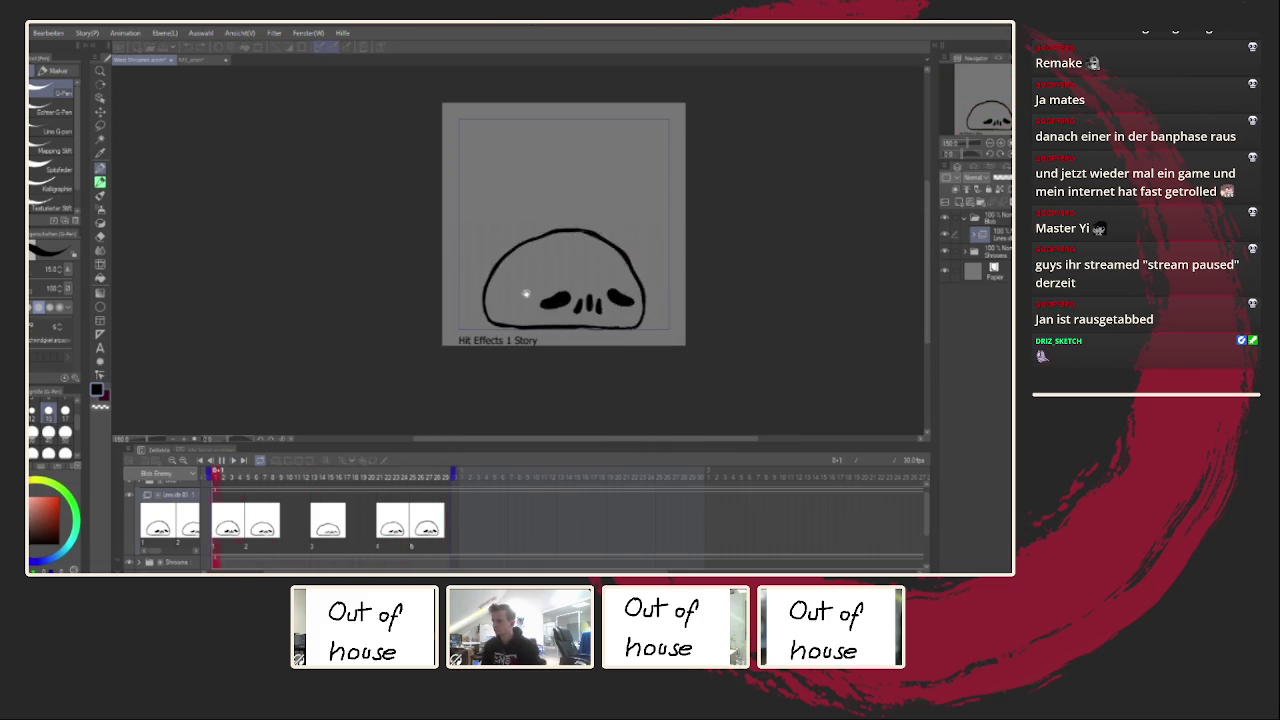
pyautogui.press('space')
pyautogui.scroll(1, 548, 253)
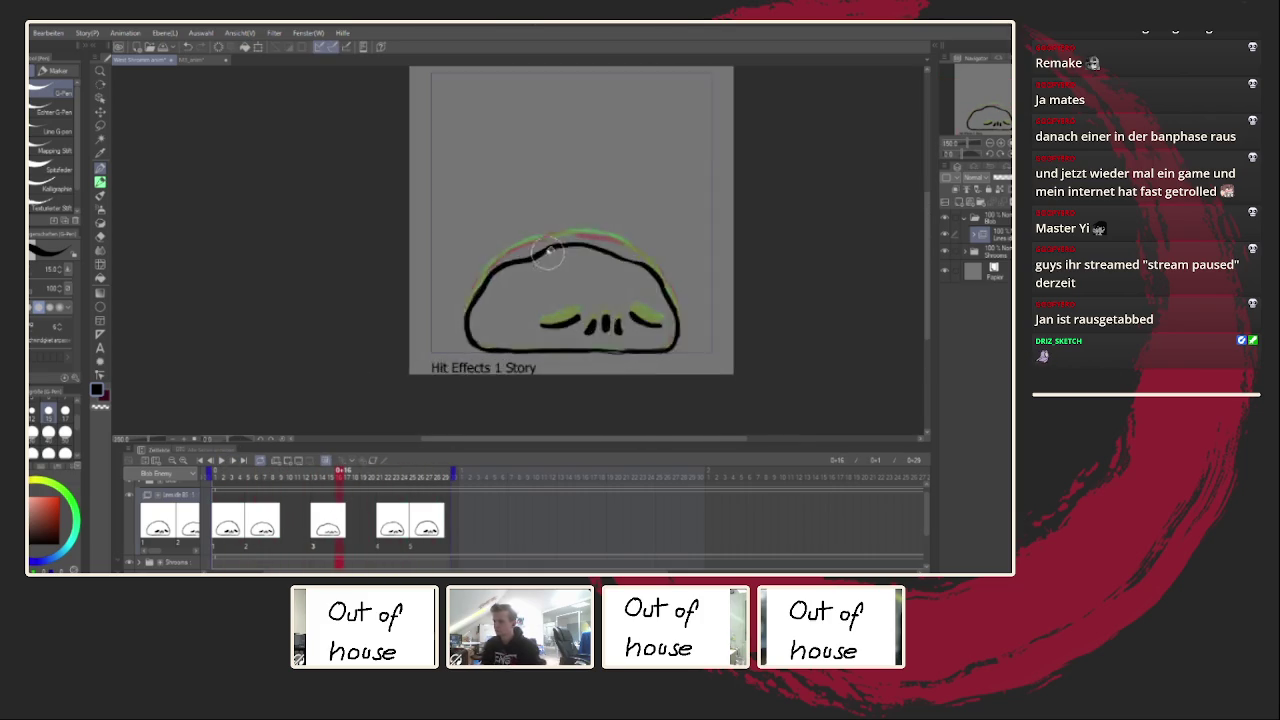
# Step: Retrace the broken upper-left outline as one stroke and thicken the left side, mirroring to check
pyautogui.scroll(2, 548, 253)
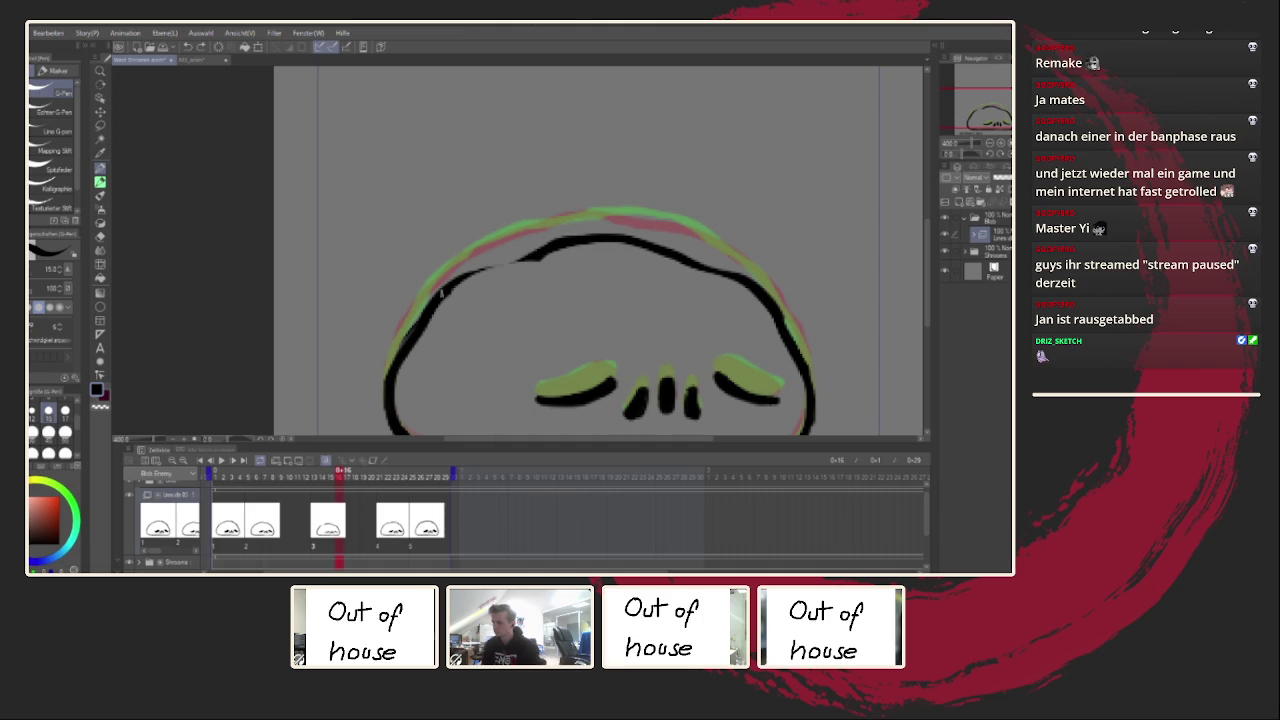
pyautogui.moveTo(441, 293); pyautogui.dragTo(553, 256)
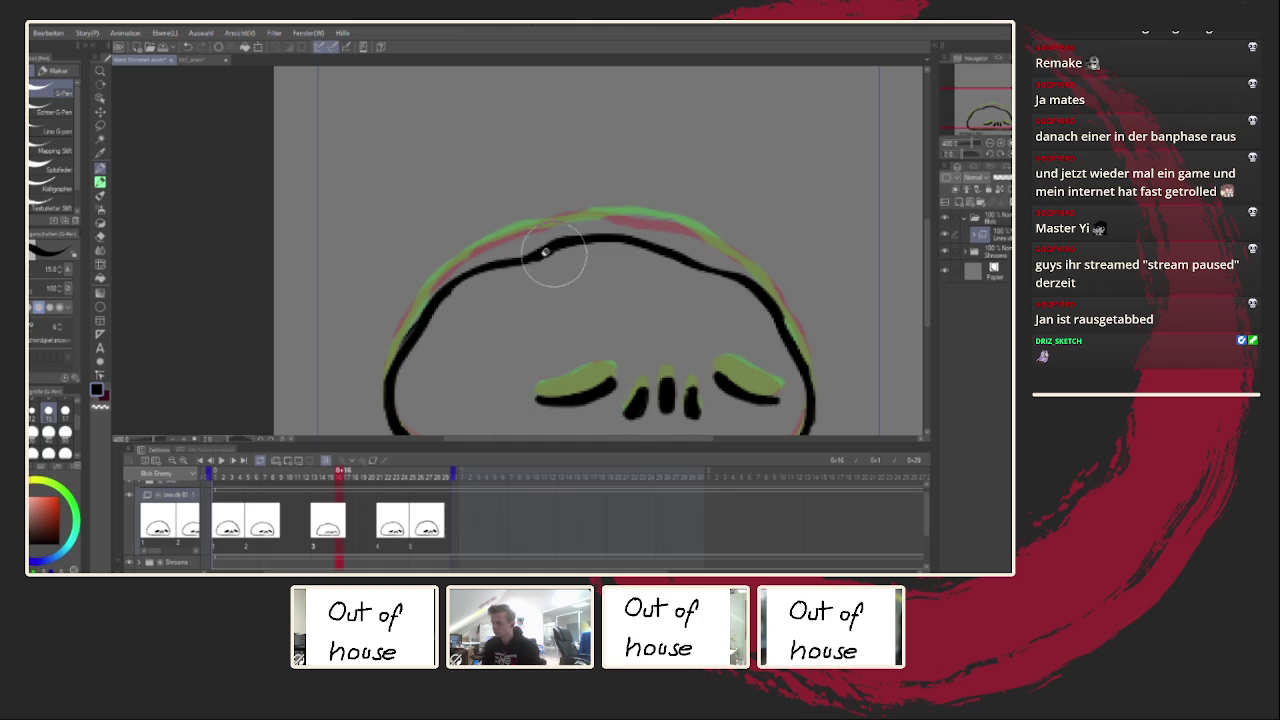
pyautogui.scroll(-2, 553, 260)
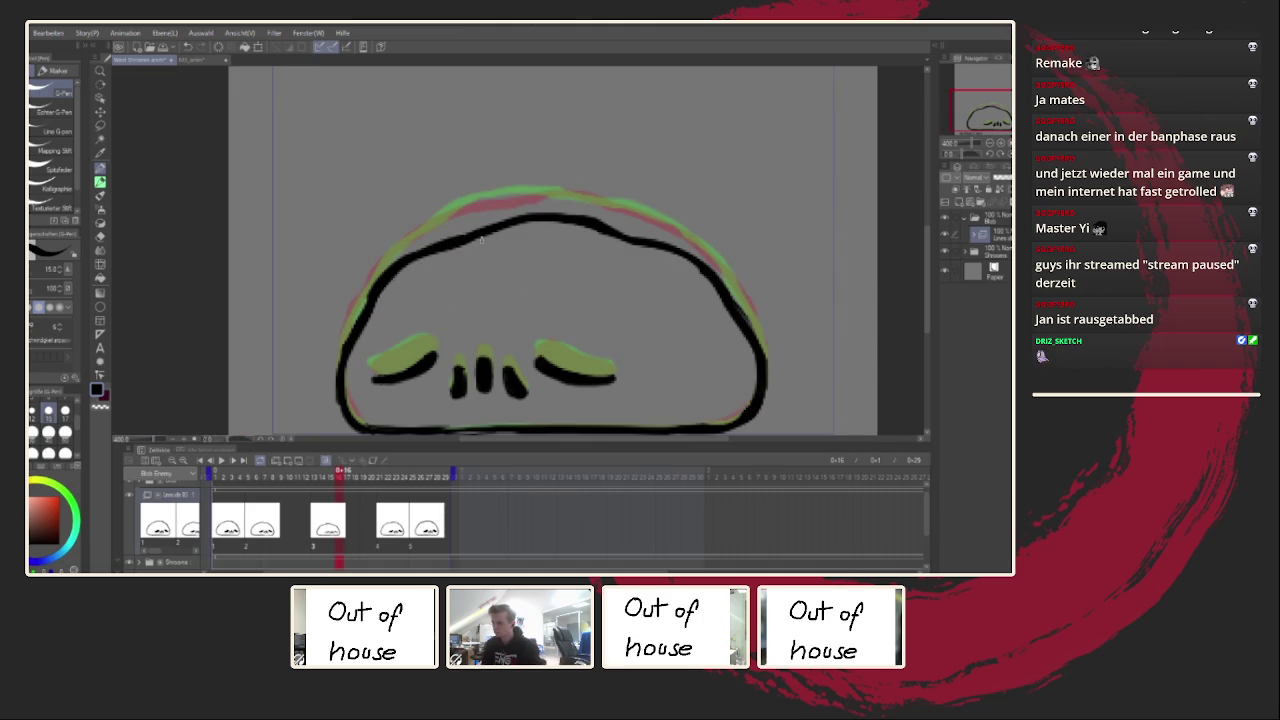
pyautogui.moveTo(400, 272); pyautogui.dragTo(497, 232)
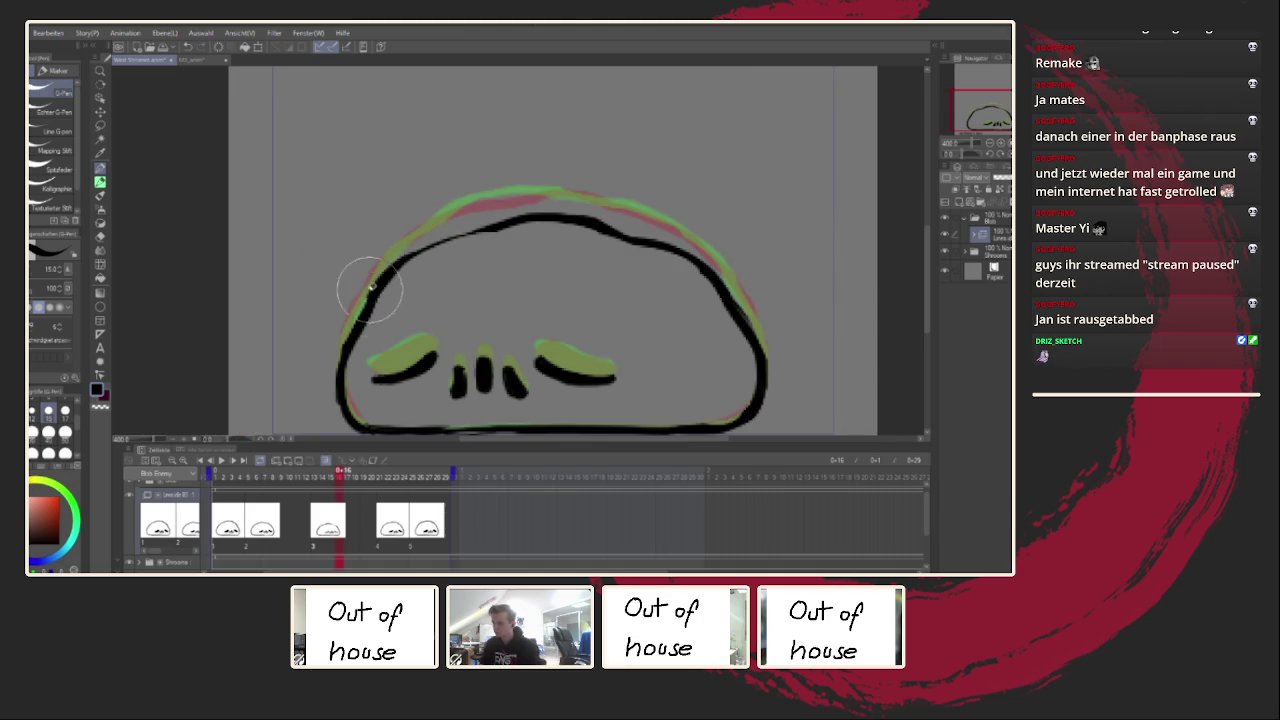
pyautogui.moveTo(392, 258); pyautogui.dragTo(342, 378)
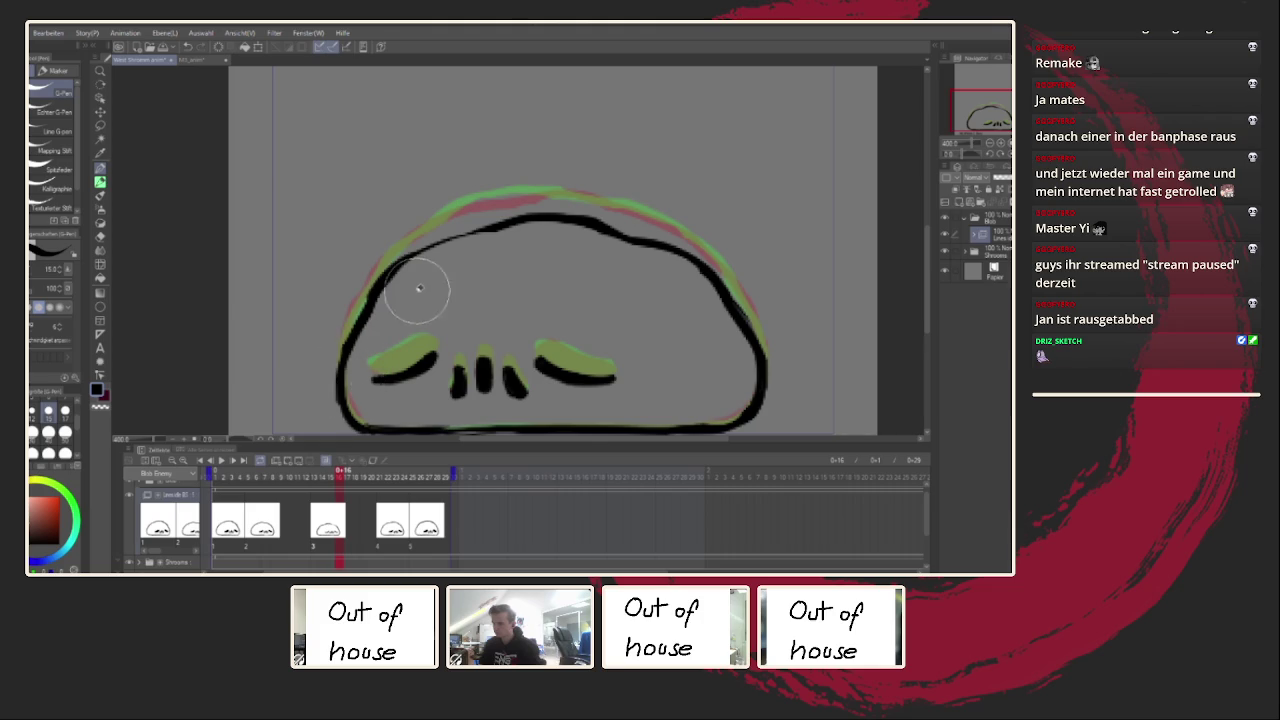
pyautogui.moveTo(398, 268); pyautogui.dragTo(486, 226)
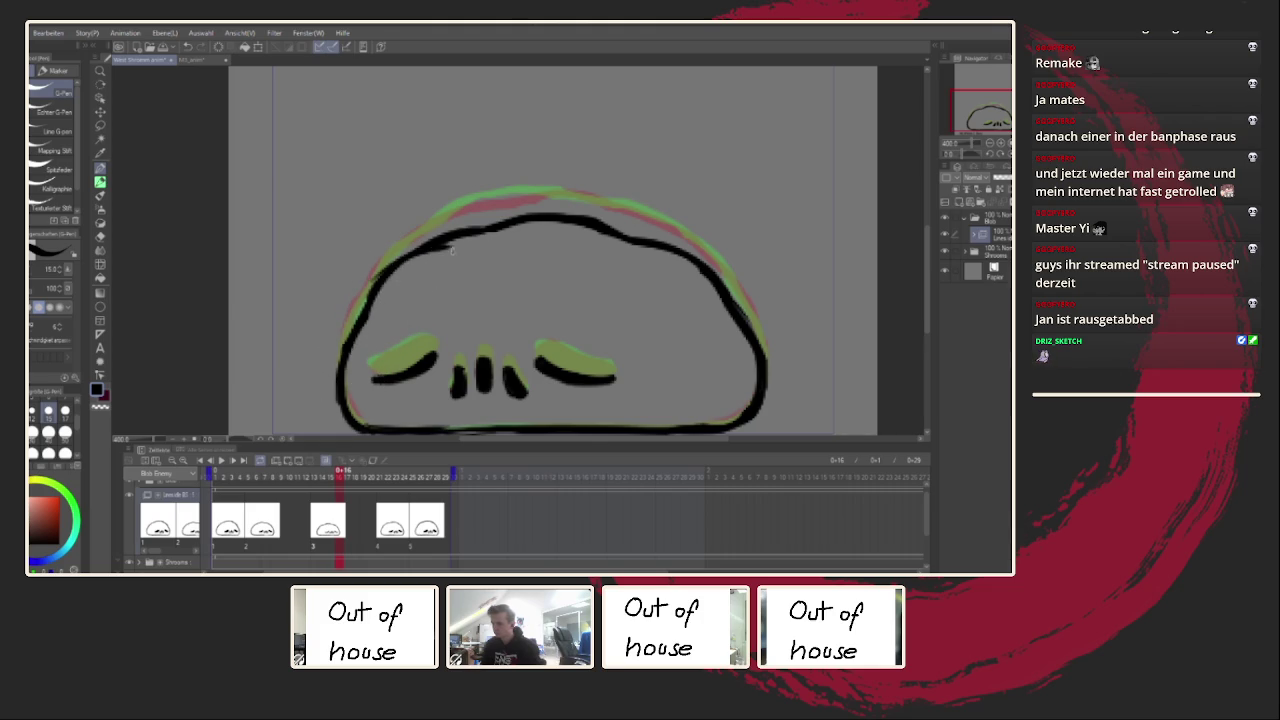
pyautogui.hscroll(2, 508, 237)
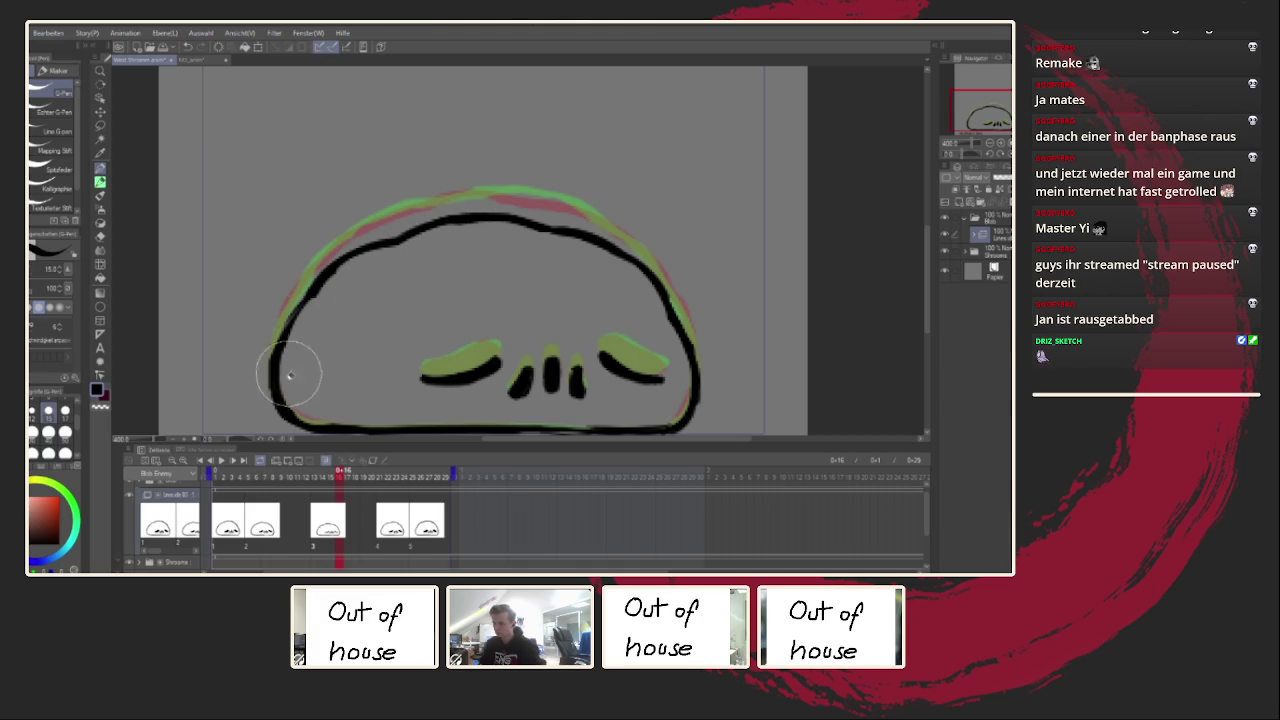
pyautogui.scroll(-2, 337, 371)
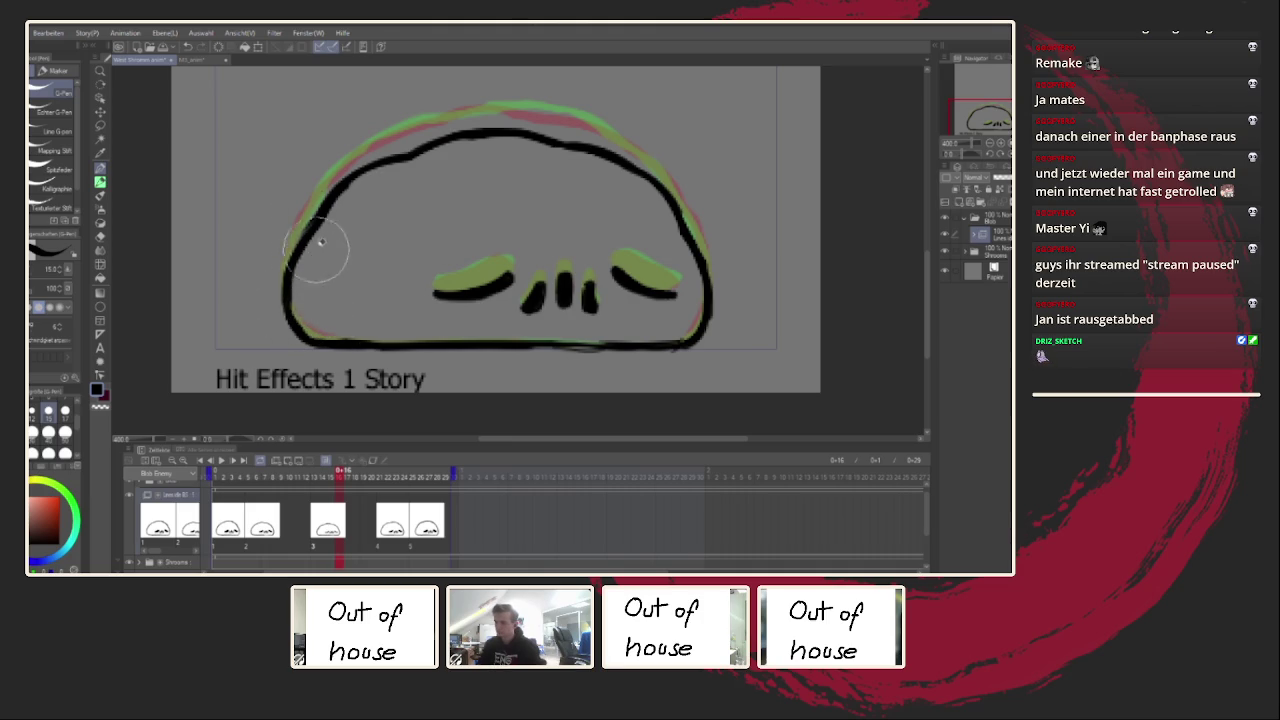
pyautogui.press('h')
pyautogui.press('h')
pyautogui.scroll(-2, 686, 300)
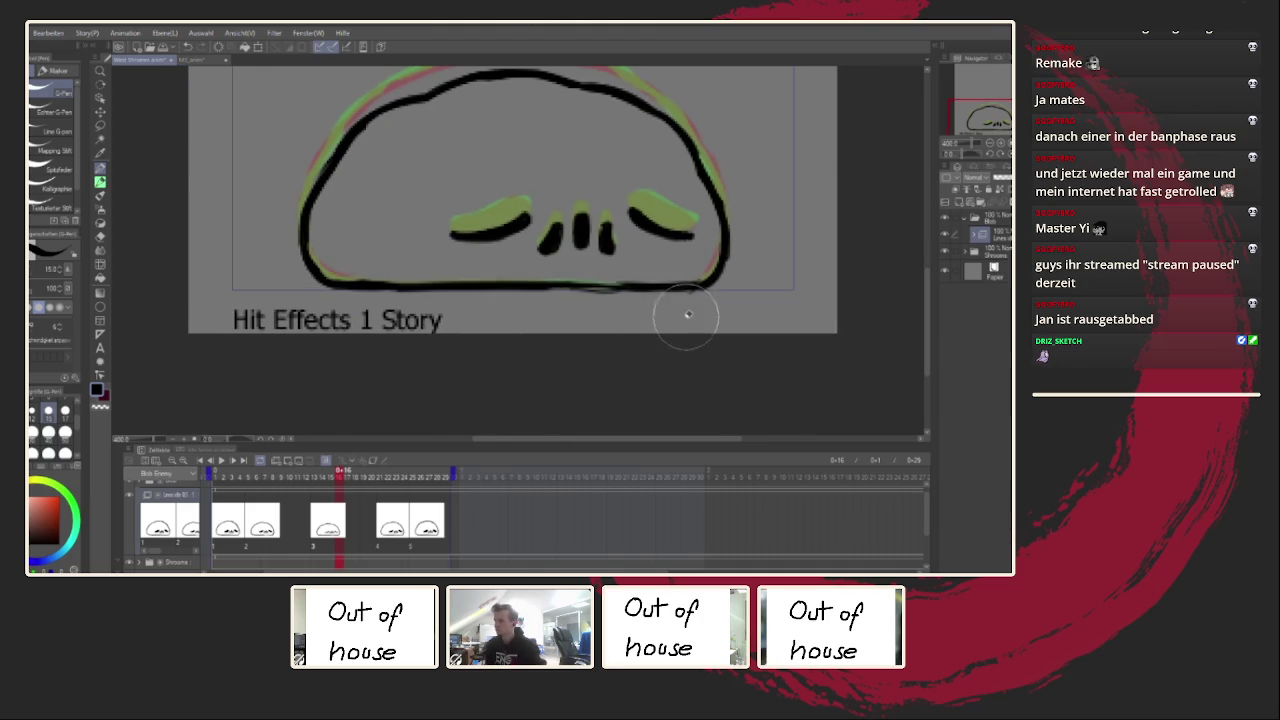
pyautogui.scroll(-3, 381, 377)
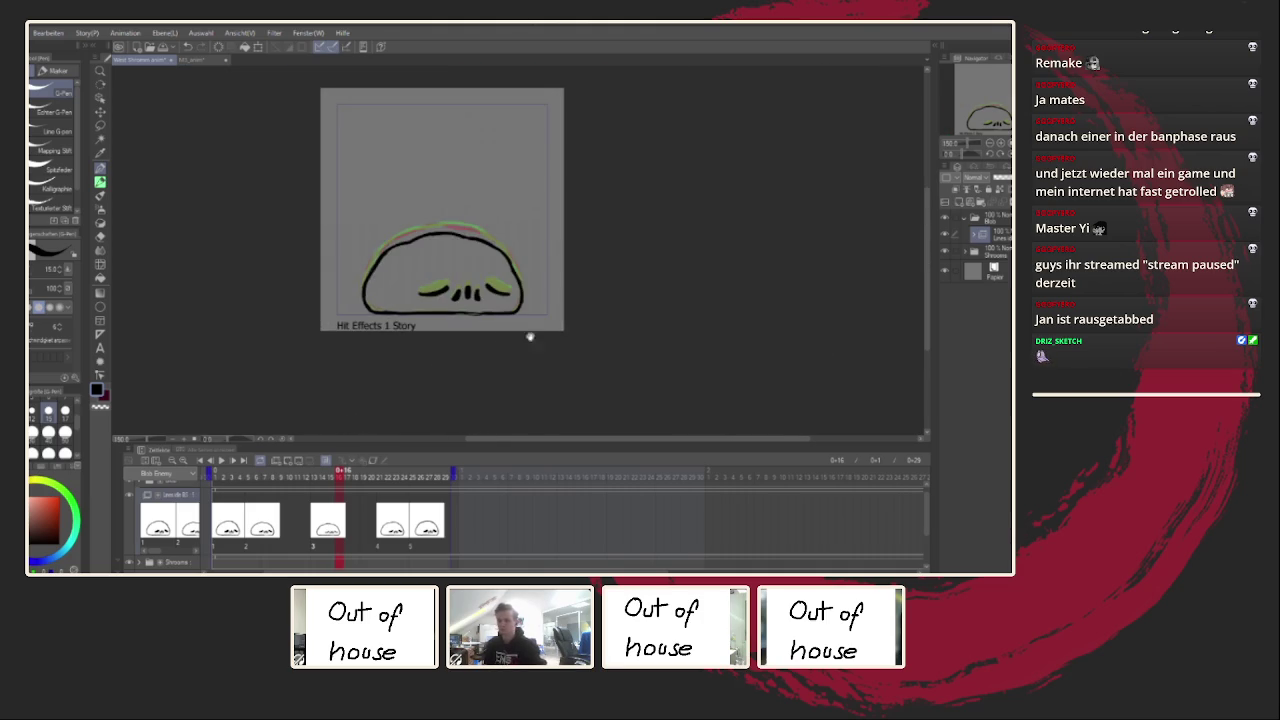
# Step: Tilt the right mouth stroke using an elliptical selection, then return to the pen
pyautogui.scroll(3, 428, 329)
pyautogui.scroll(3, 449, 349)
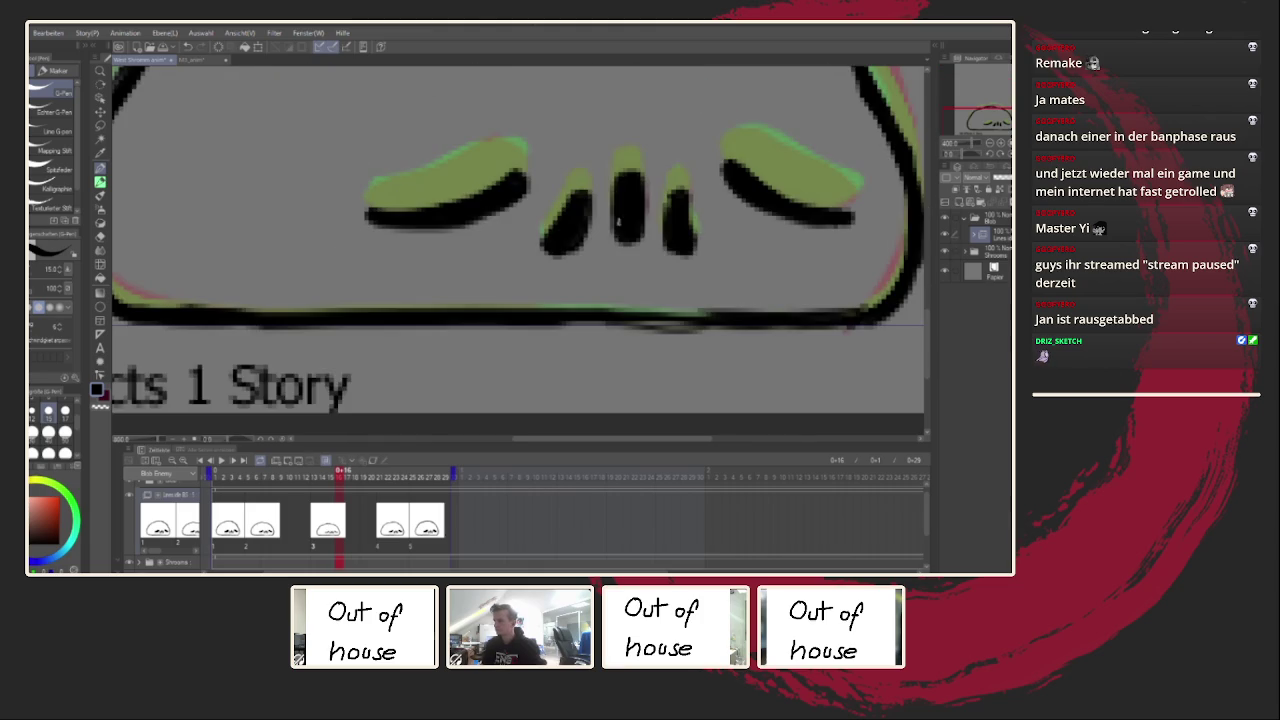
pyautogui.scroll(1, 615, 240)
pyautogui.hscroll(3, 615, 240)
pyautogui.press('u')
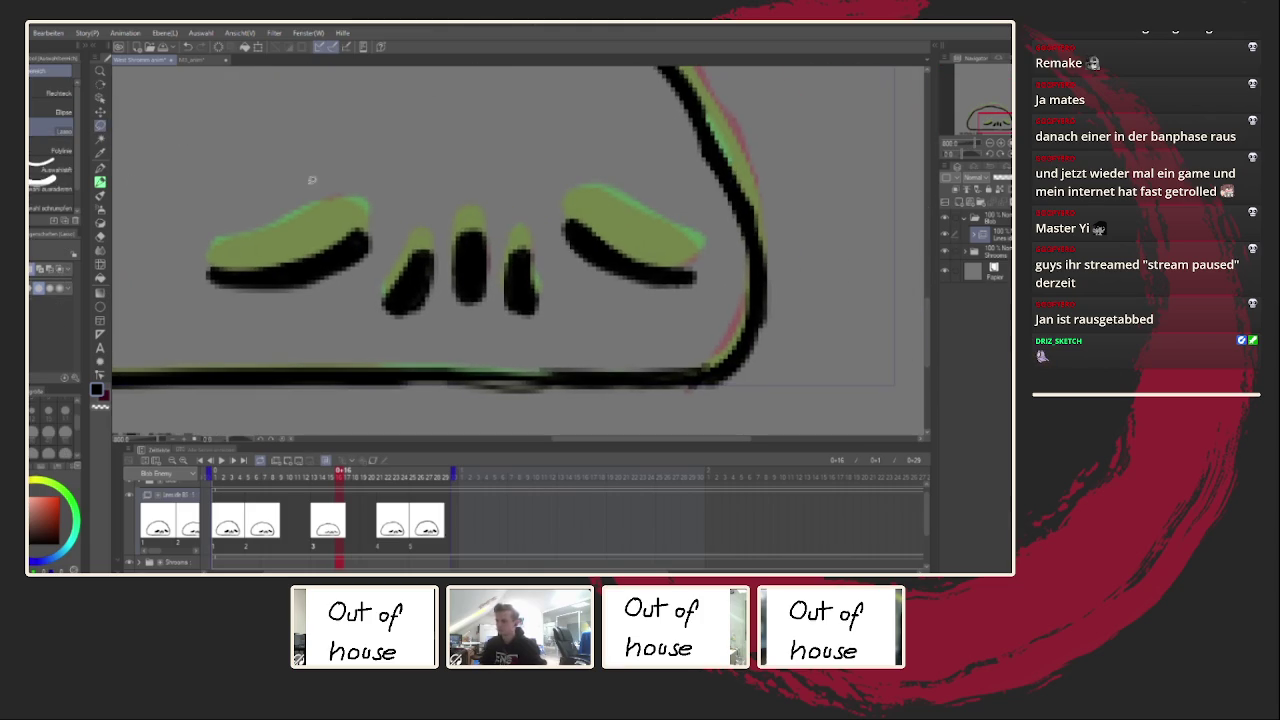
pyautogui.moveTo(508, 235)
pyautogui.mouseDown()
pyautogui.moveTo(560, 343)
pyautogui.moveTo(536, 306)
pyautogui.mouseUp()
pyautogui.press('Return')
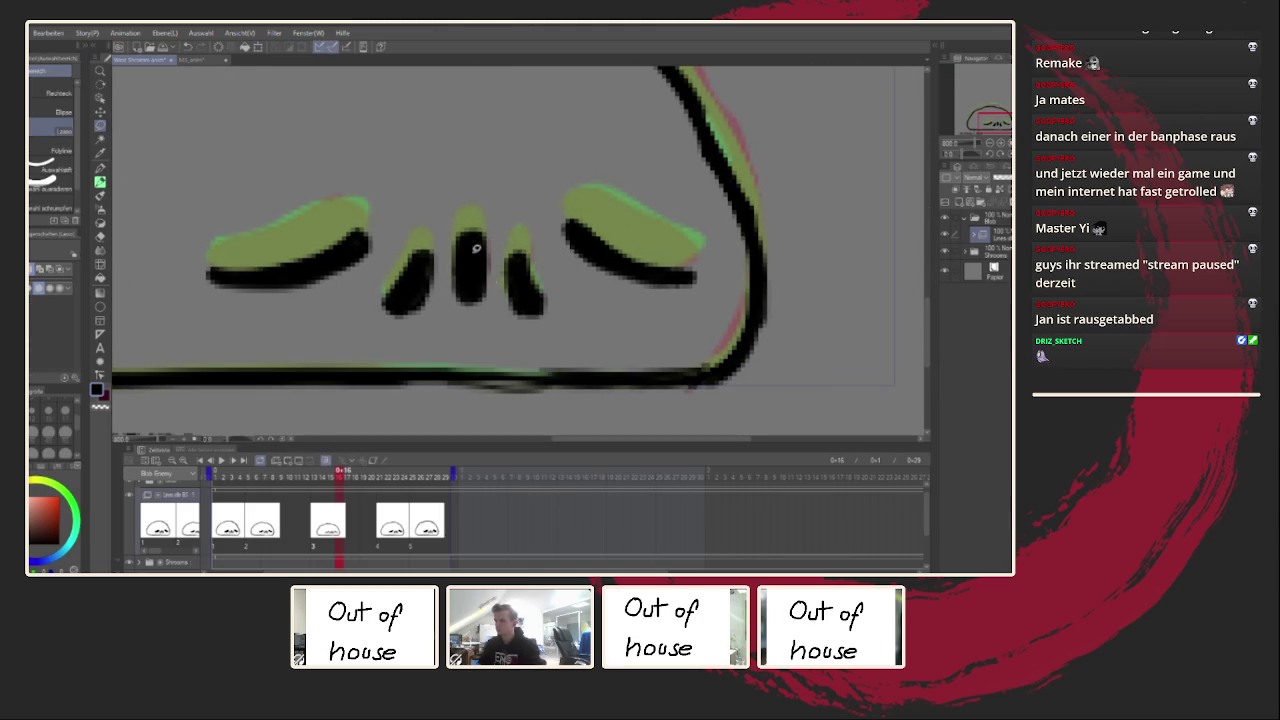
pyautogui.click(100, 178)
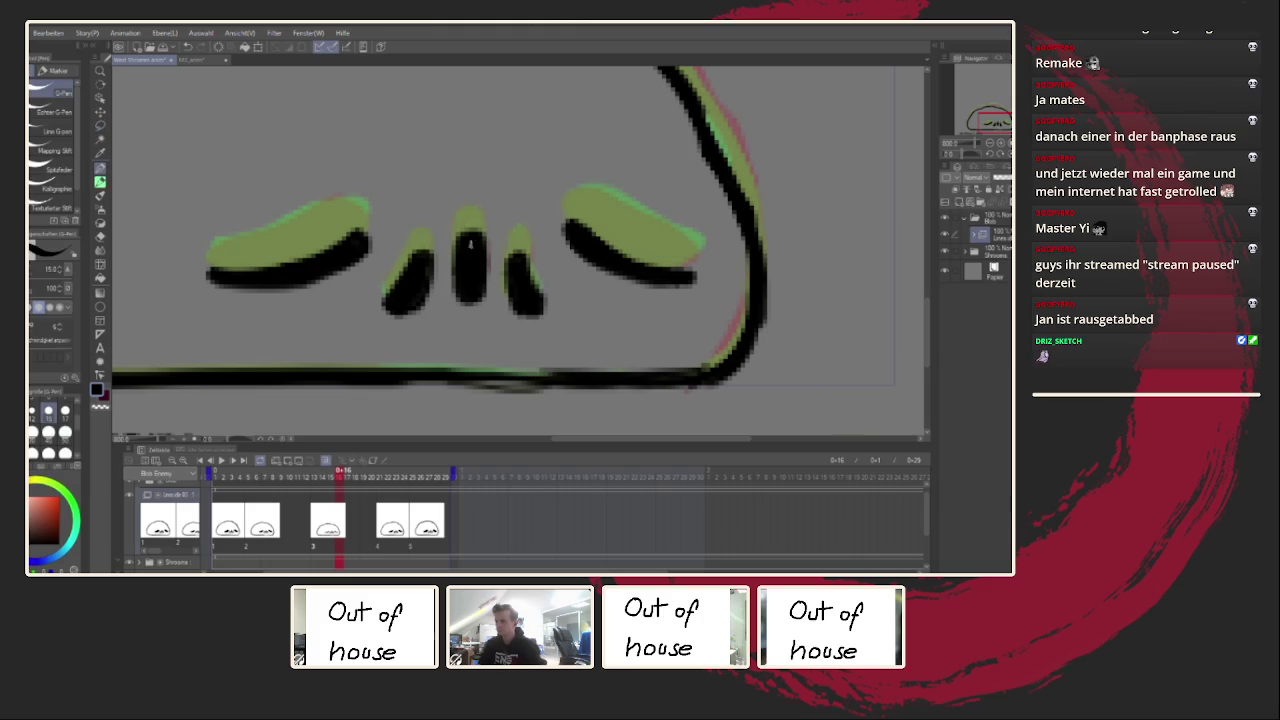
# Step: Play the animation and check the drawings at frames 13, 22 and 26
pyautogui.click(392, 520)
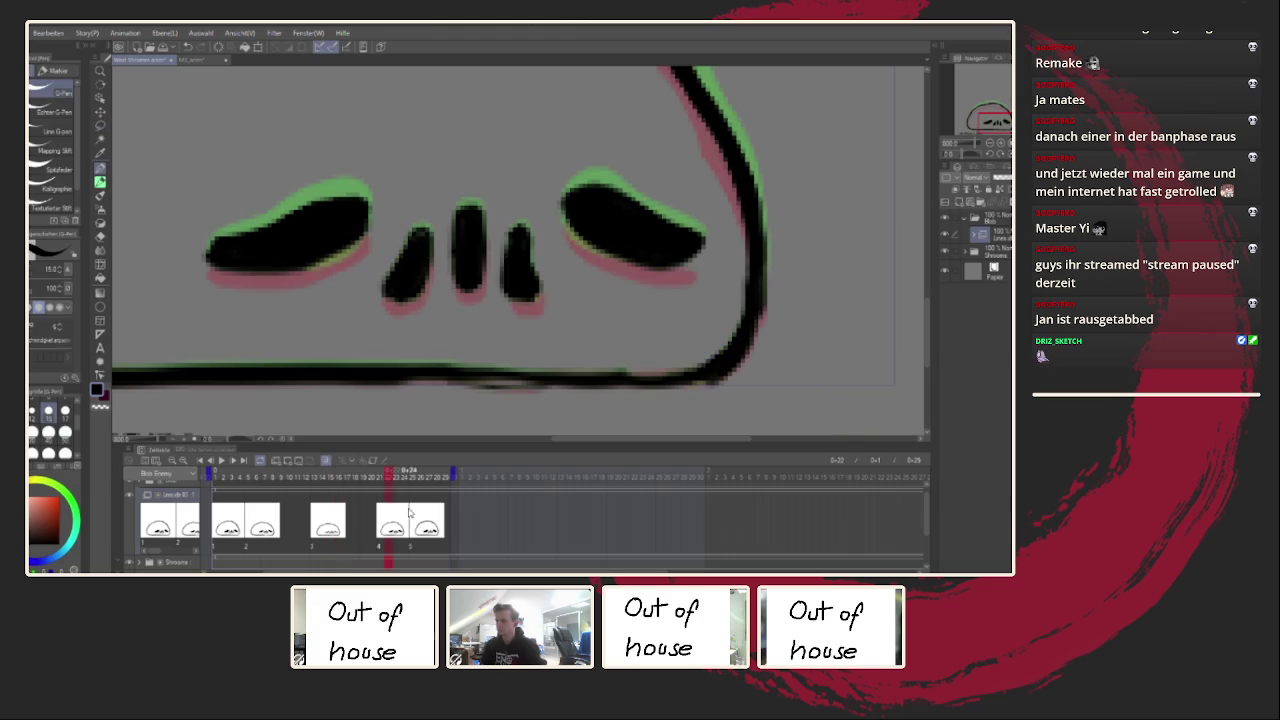
pyautogui.scroll(-5, 430, 366)
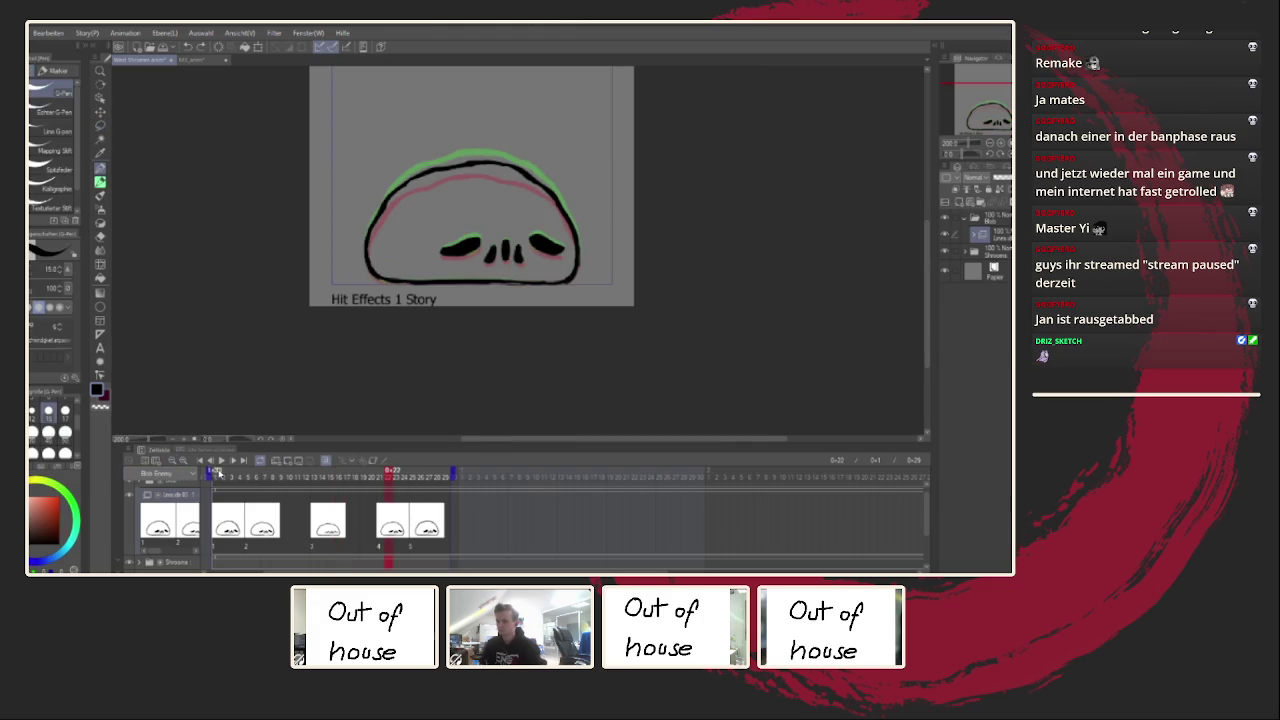
pyautogui.click(222, 460)
pyautogui.scroll(-2, 351, 360)
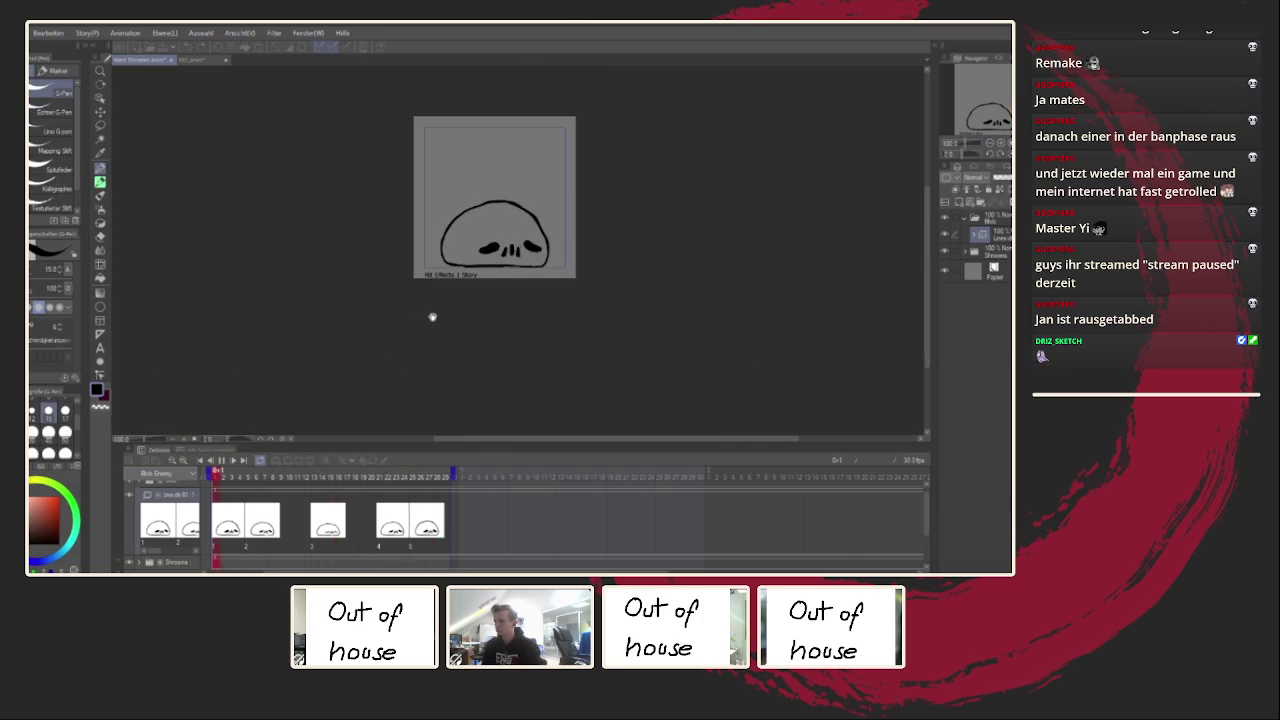
pyautogui.scroll(2, 486, 307)
pyautogui.scroll(3, 486, 307)
pyautogui.scroll(-1, 500, 306)
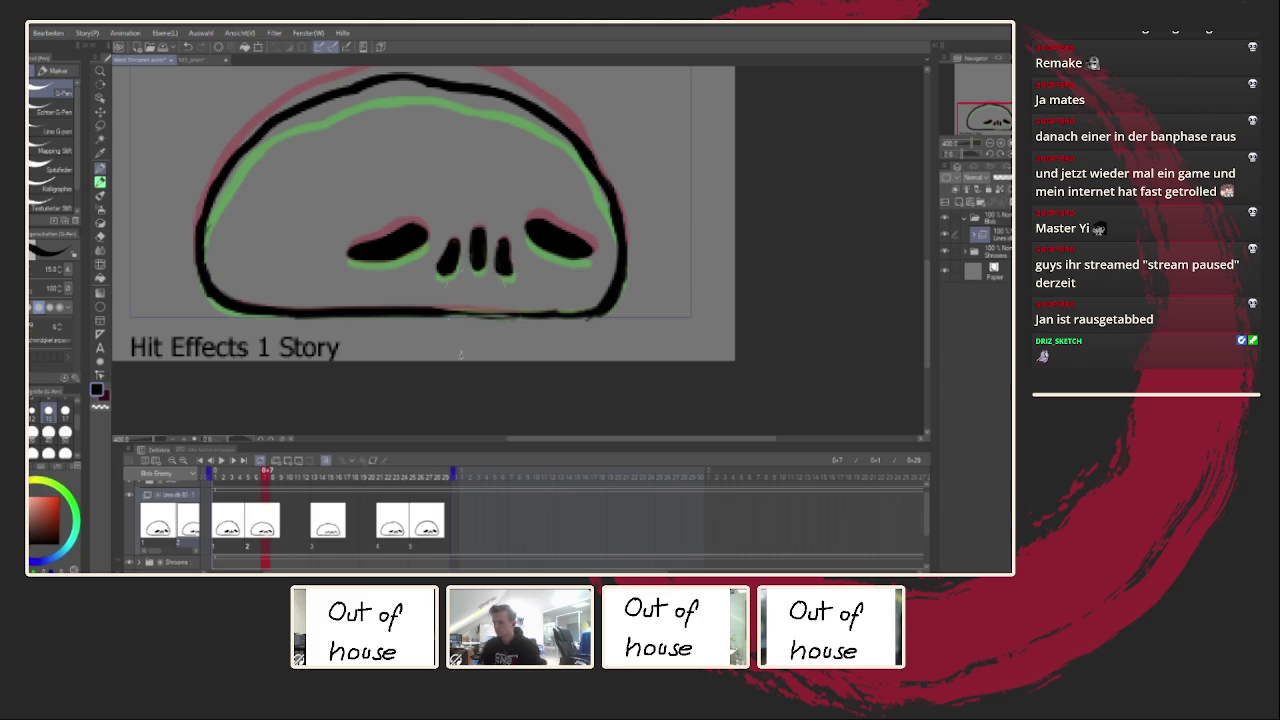
pyautogui.click(311, 534)
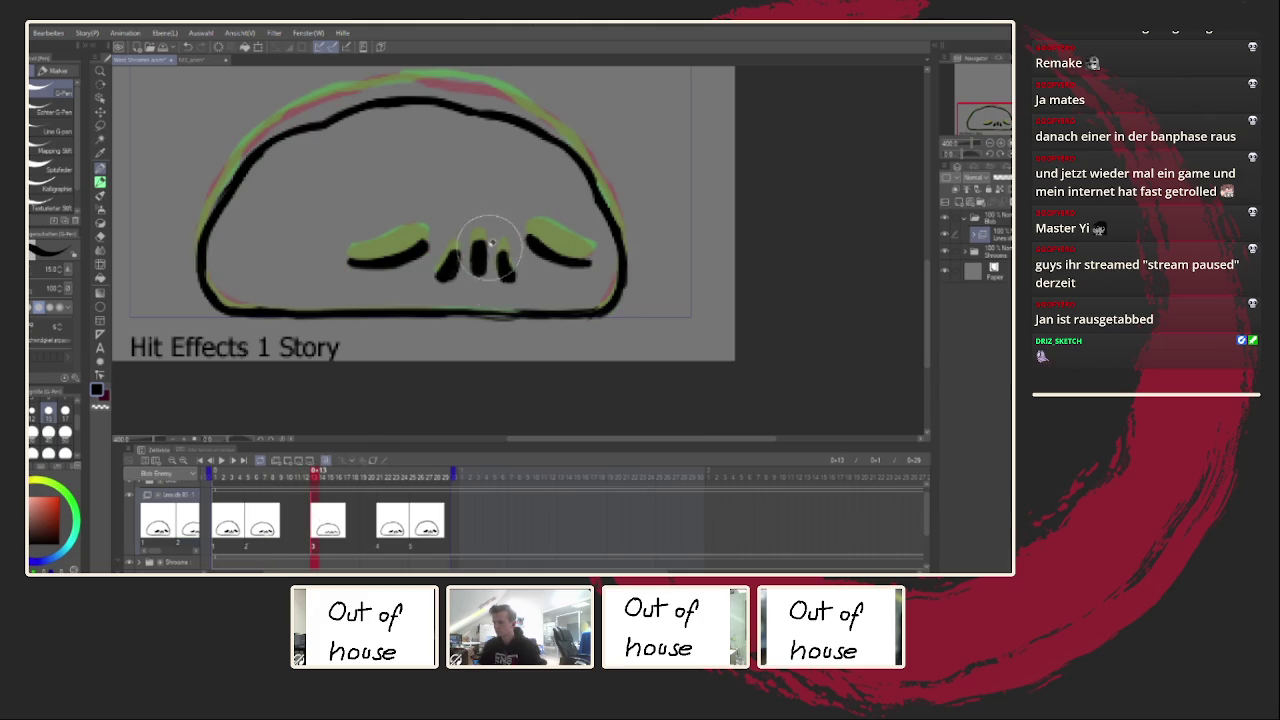
pyautogui.click(389, 520)
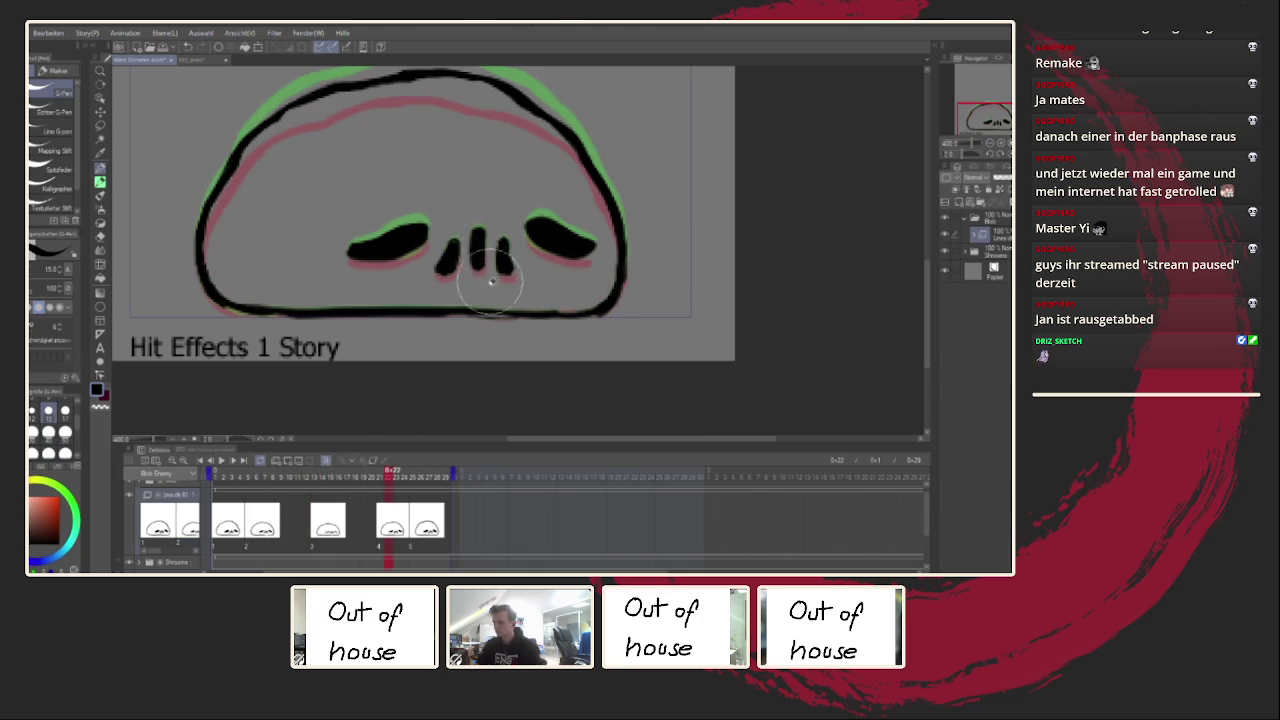
pyautogui.press('Right')
pyautogui.press('Right')
pyautogui.press('Right')
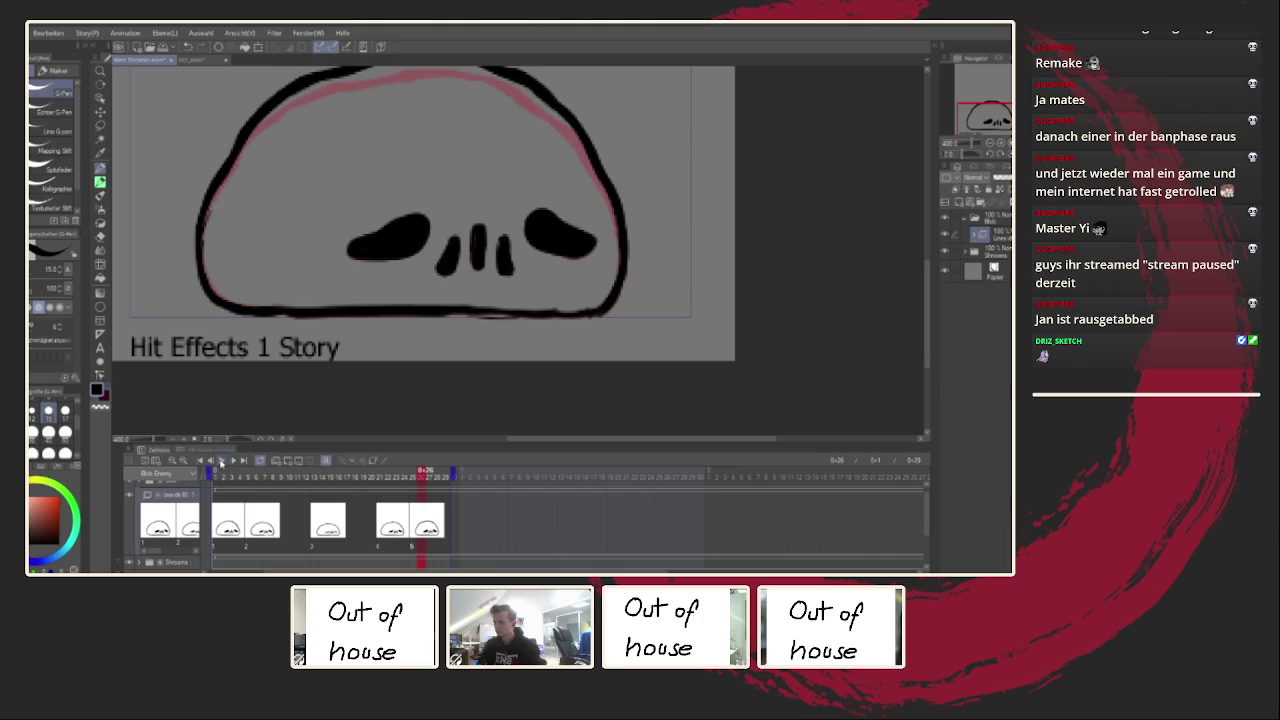
# Step: Replay the animation twice and halt it on frame 2
pyautogui.click(221, 461)
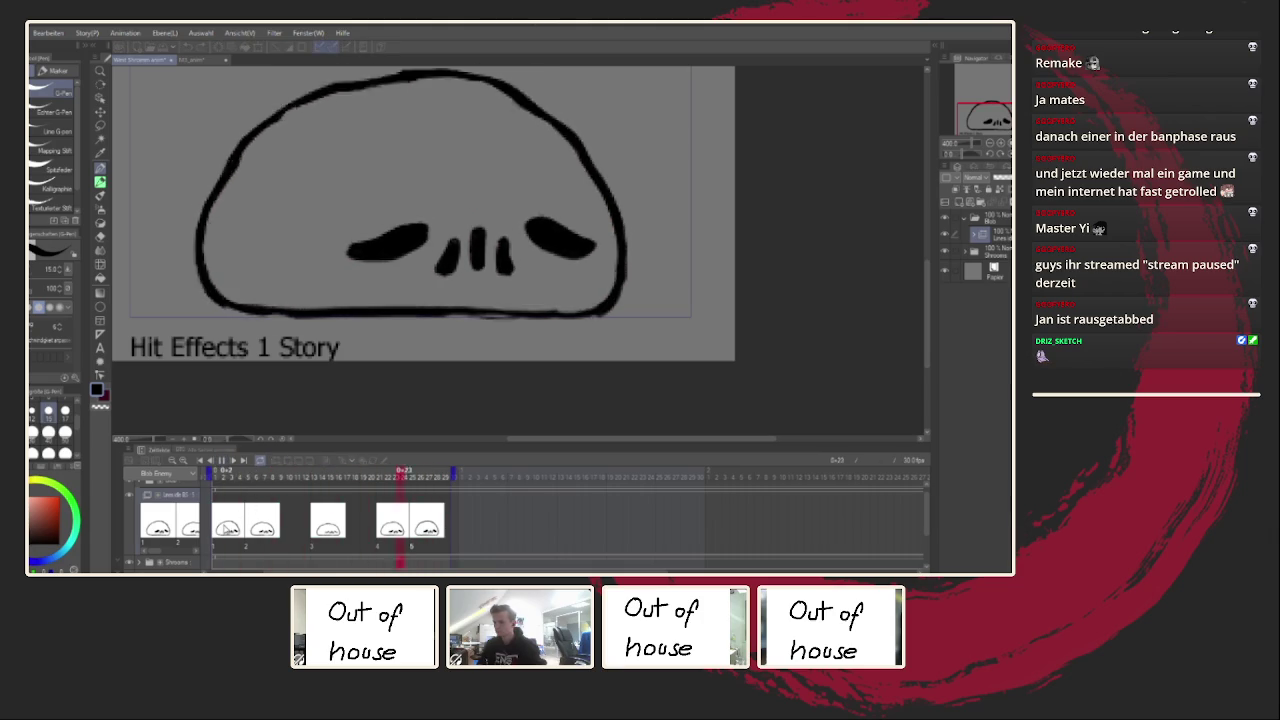
pyautogui.press('space')
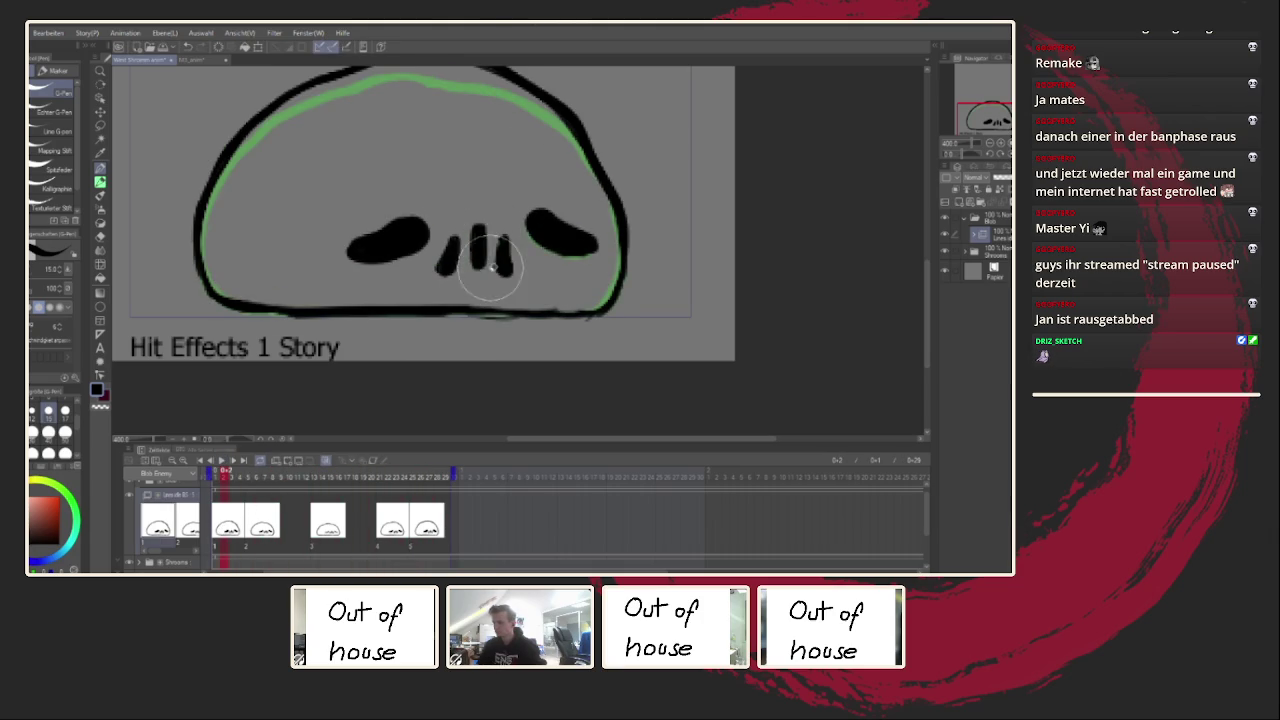
pyautogui.click(222, 460)
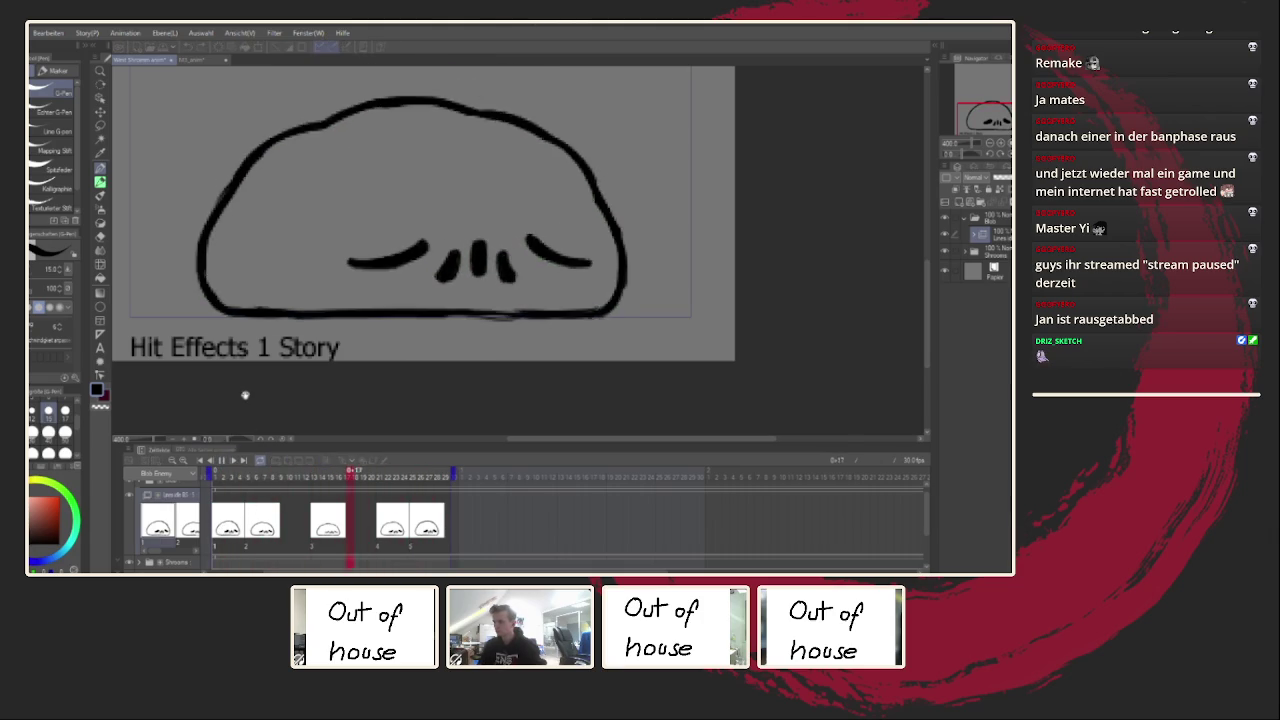
pyautogui.scroll(-3, 293, 350)
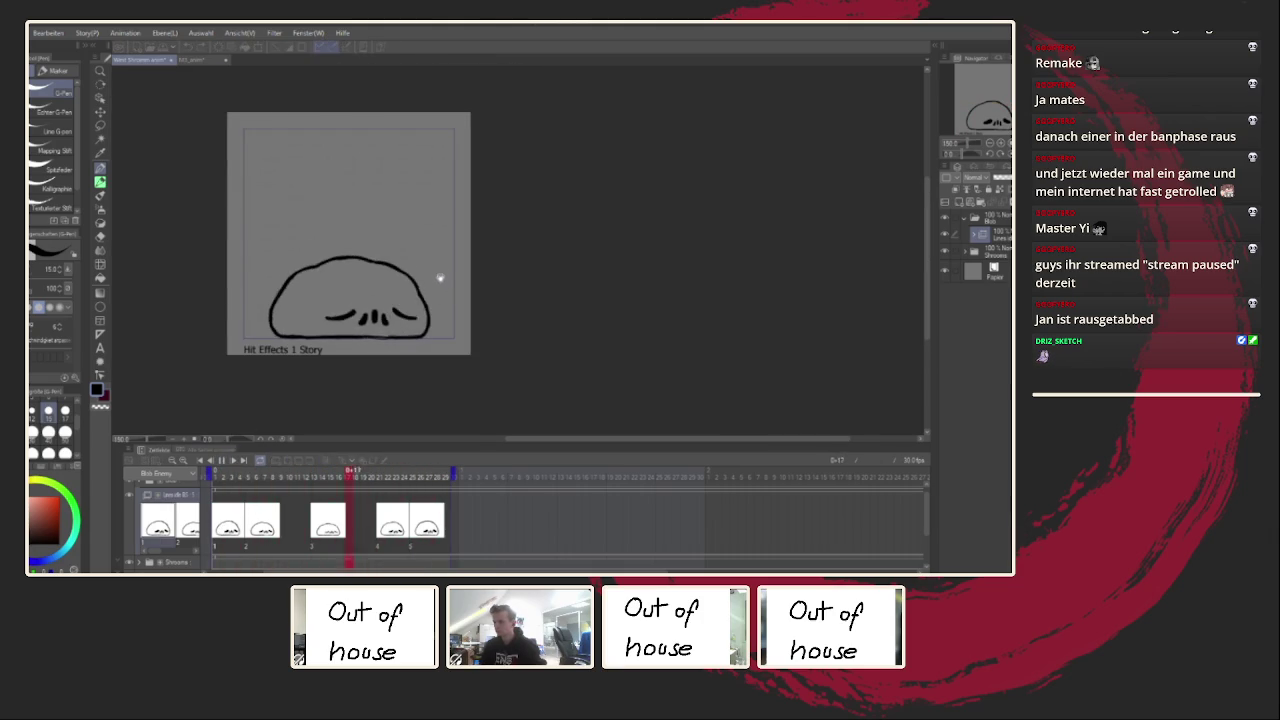
pyautogui.scroll(3, 445, 285)
pyautogui.scroll(-5, 585, 310)
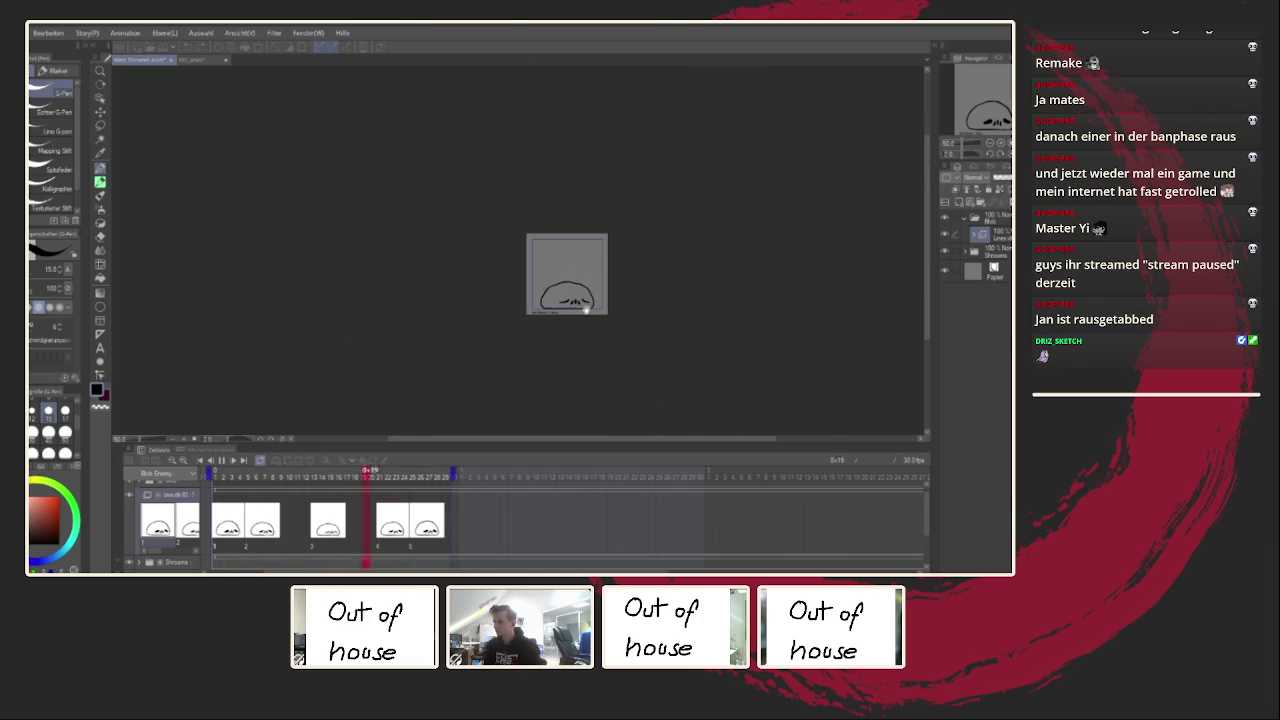
pyautogui.scroll(2, 585, 310)
pyautogui.scroll(2, 582, 312)
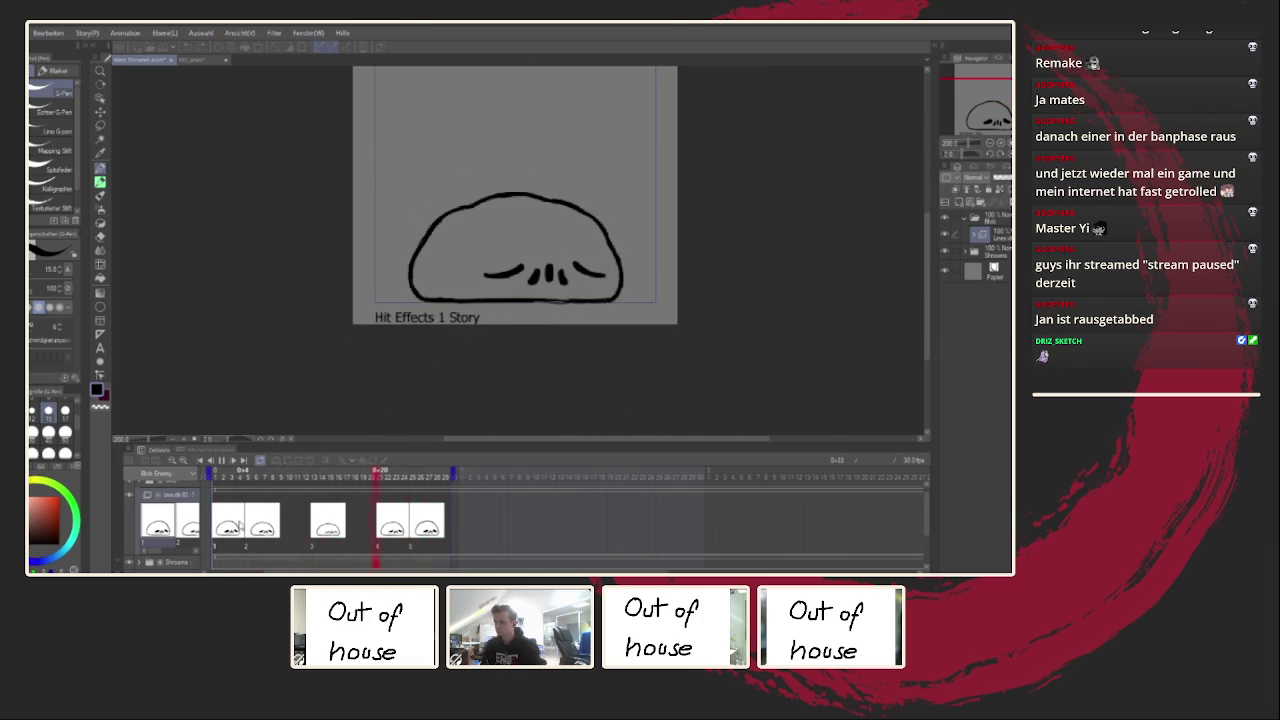
pyautogui.click(234, 507)
# Step: Mirror the canvas, set the G-pen to size 100, and retouch the right outline on the first two cels
pyautogui.press('h')
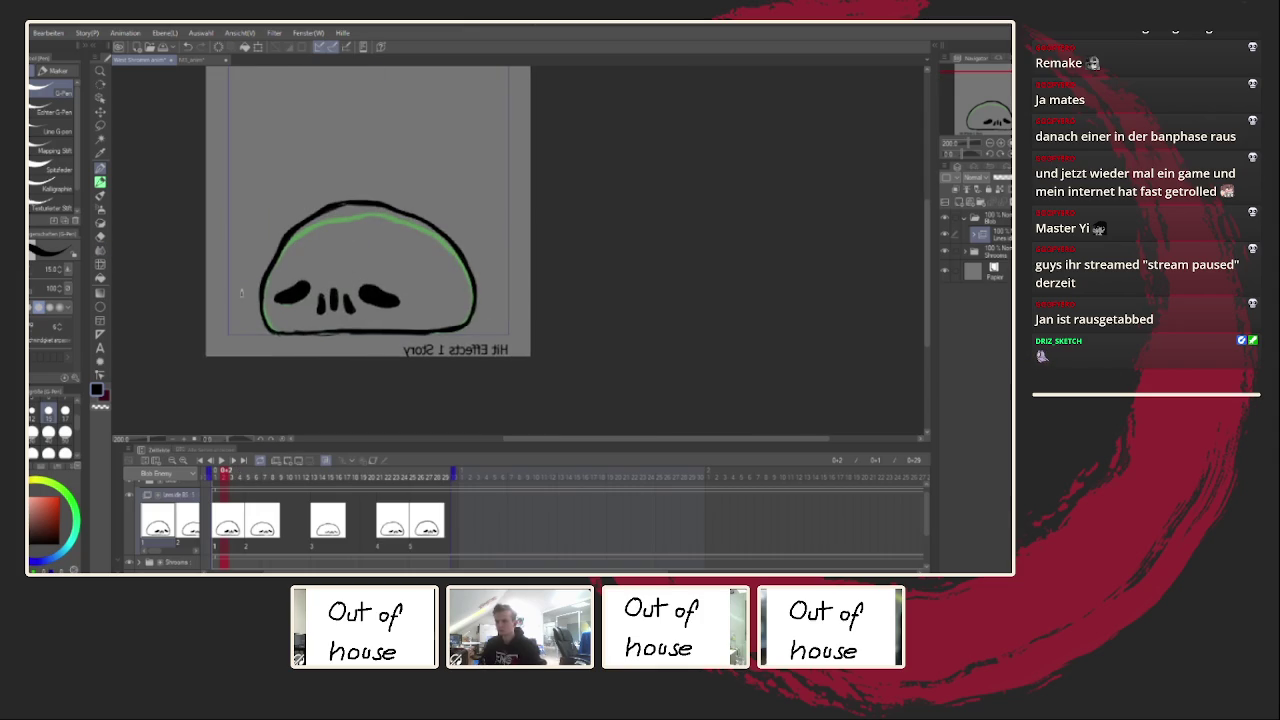
pyautogui.click(65, 432)
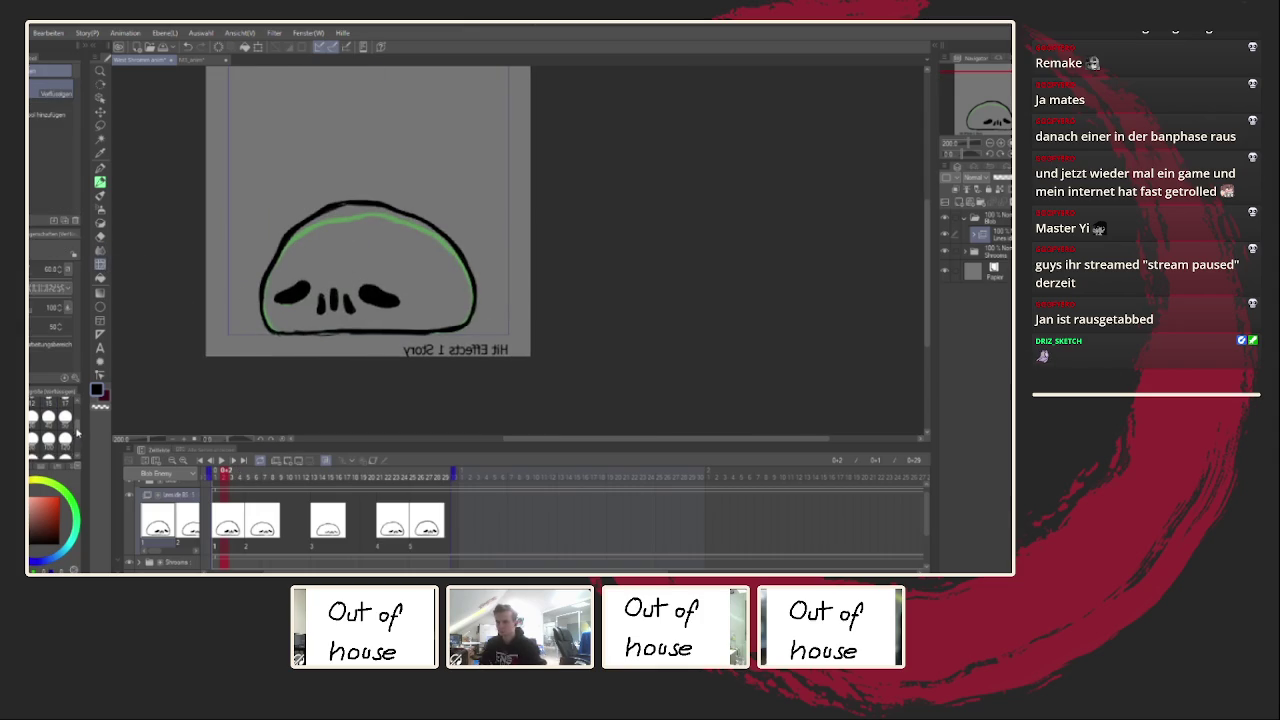
pyautogui.moveTo(467, 254)
pyautogui.mouseDown()
pyautogui.moveTo(456, 330)
pyautogui.moveTo(444, 302)
pyautogui.mouseUp()
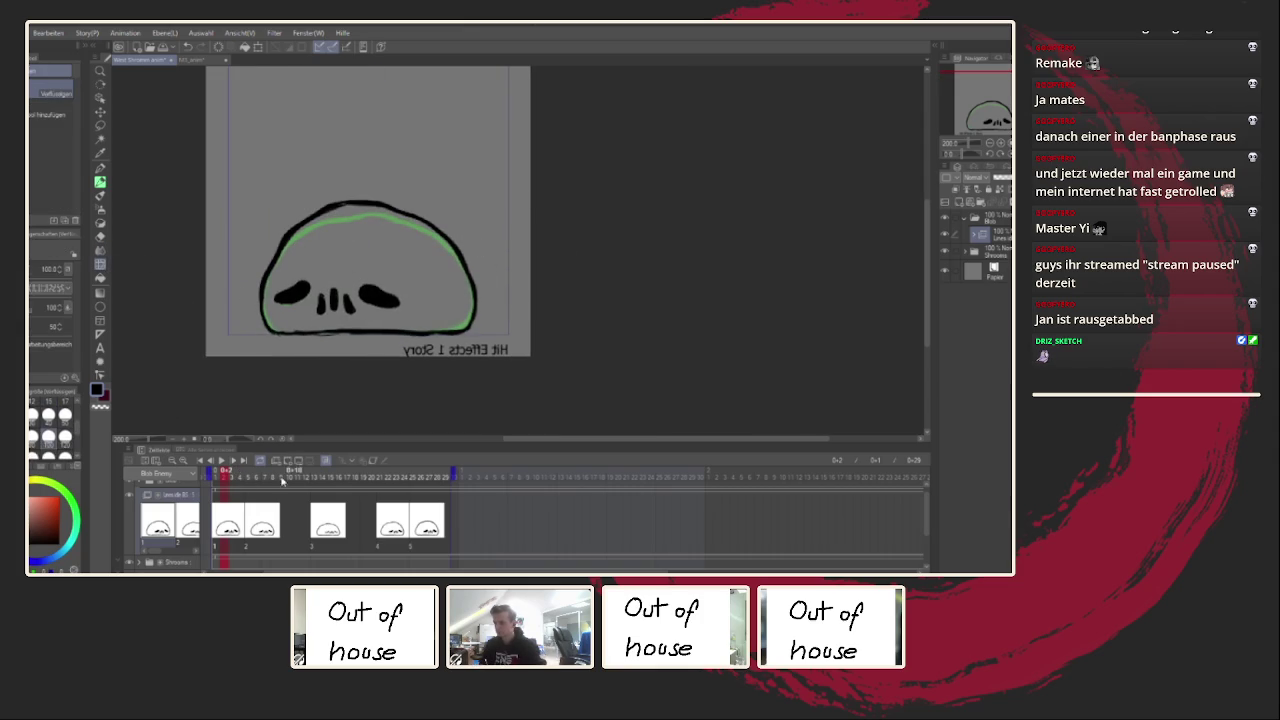
pyautogui.press('Right')
pyautogui.press('Right')
pyautogui.press('Right')
pyautogui.moveTo(466, 258); pyautogui.dragTo(472, 321)
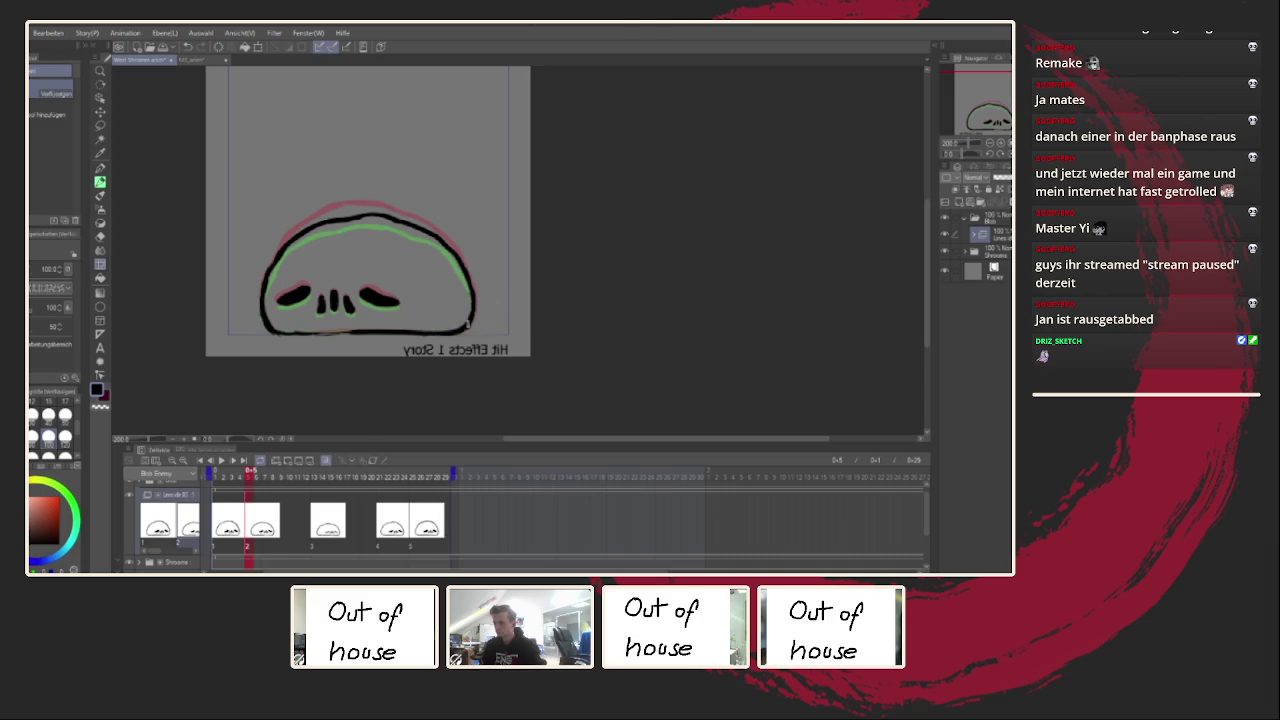
# Step: Step through the cels at frames 13, 22 and 26, then redraw the last cel's lower-left edge
pyautogui.click(318, 522)
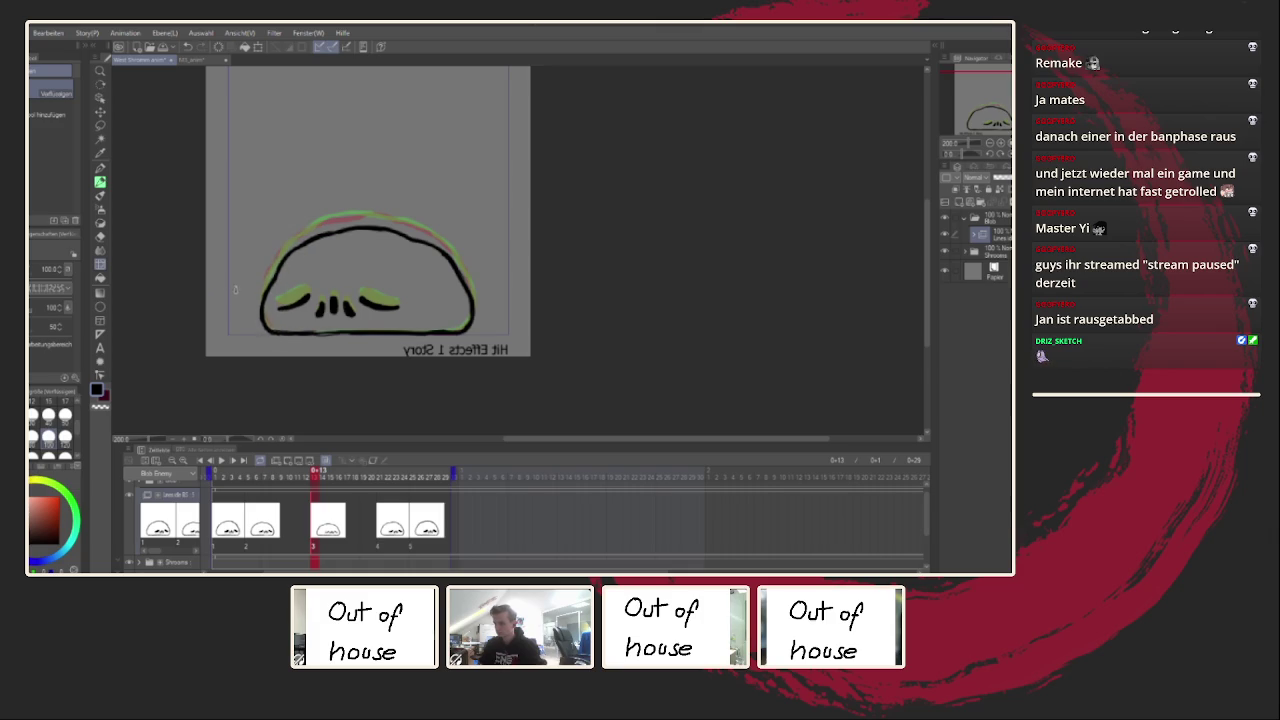
pyautogui.click(385, 541)
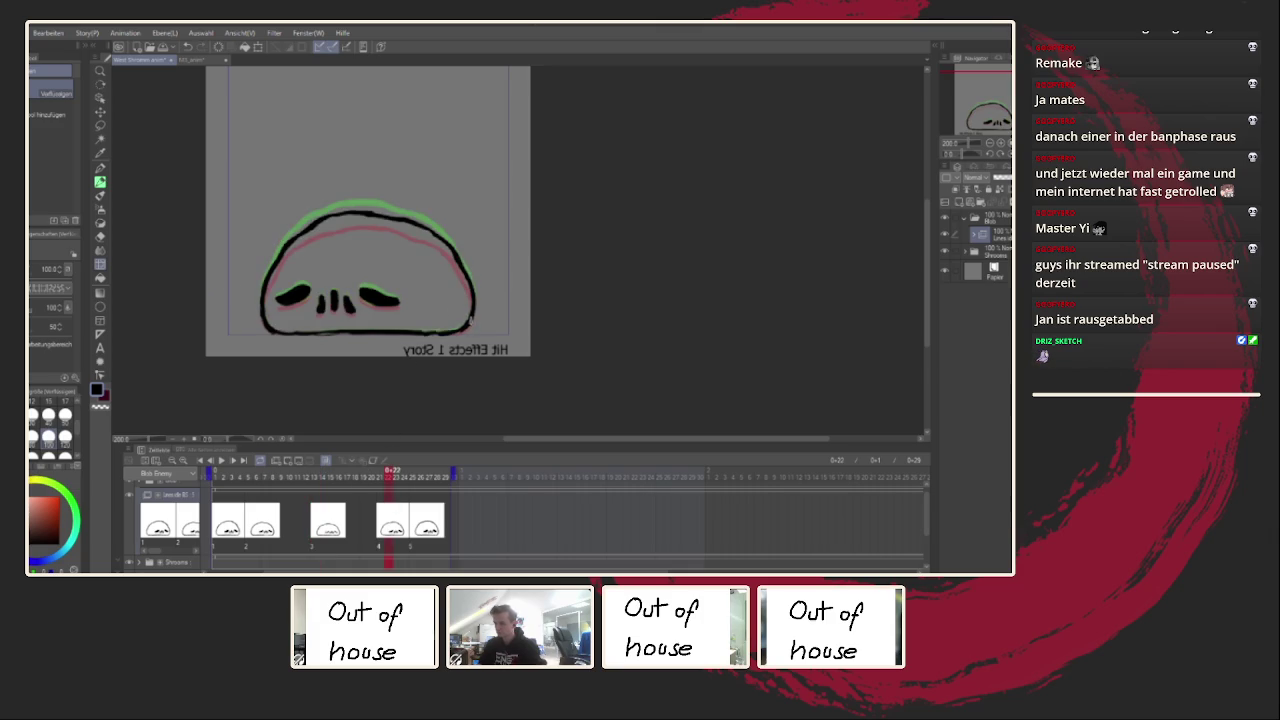
pyautogui.click(424, 518)
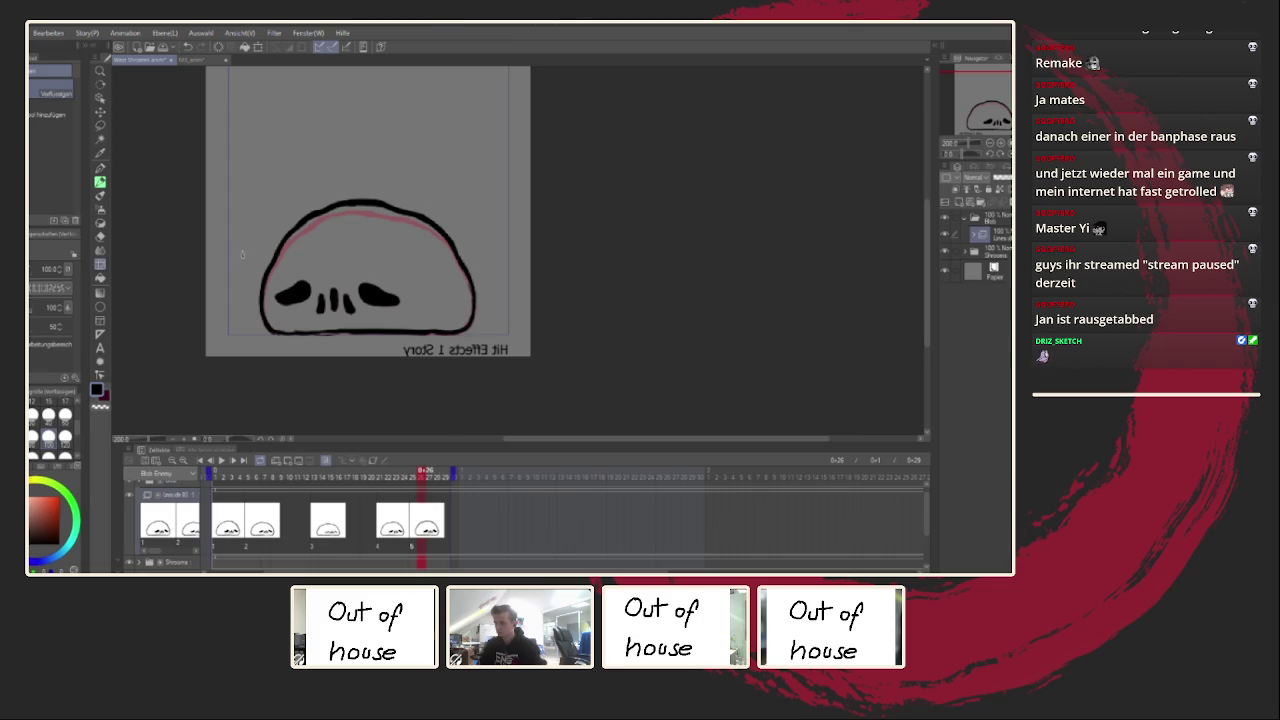
pyautogui.moveTo(242, 313); pyautogui.dragTo(233, 327)
pyautogui.moveTo(270, 278); pyautogui.dragTo(258, 330)
pyautogui.moveTo(278, 268); pyautogui.dragTo(262, 330)
# Step: On frame 14, bolden the blob's right and left edges and extend the line under the left eye
pyautogui.click(222, 461)
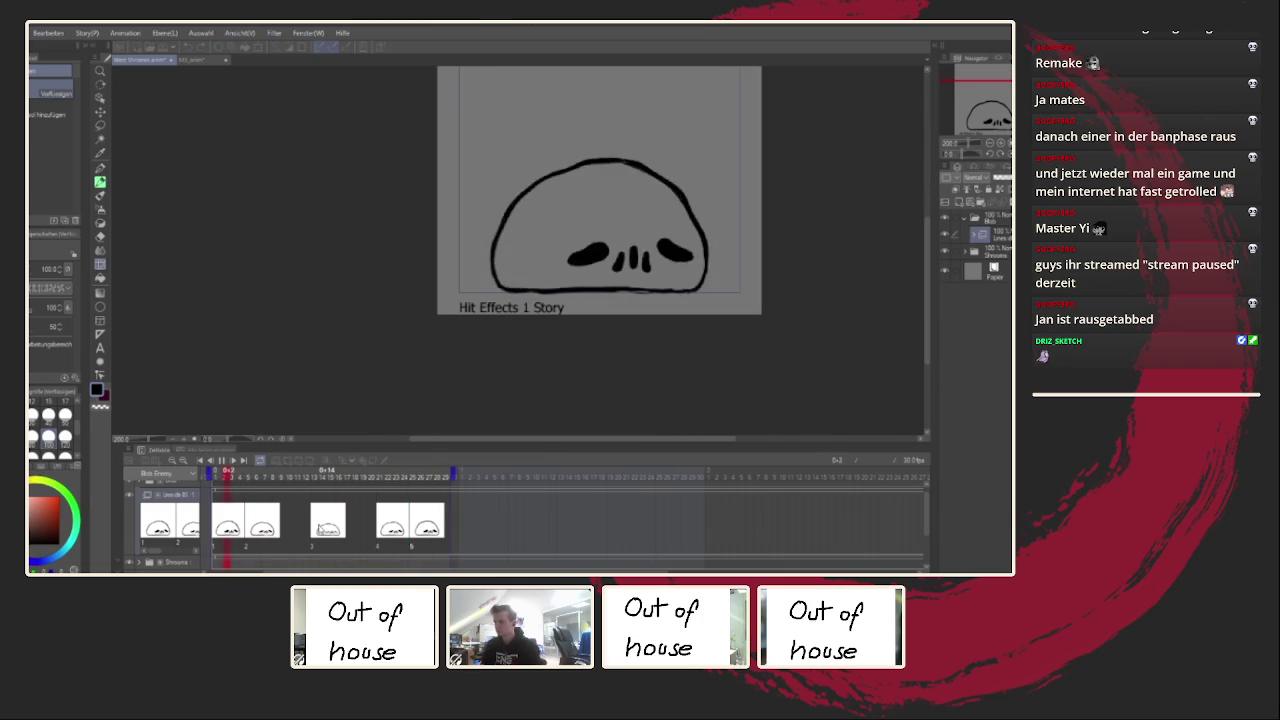
pyautogui.press('Return')
pyautogui.moveTo(607, 303); pyautogui.dragTo(485, 300)
pyautogui.moveTo(588, 250); pyautogui.dragTo(603, 291)
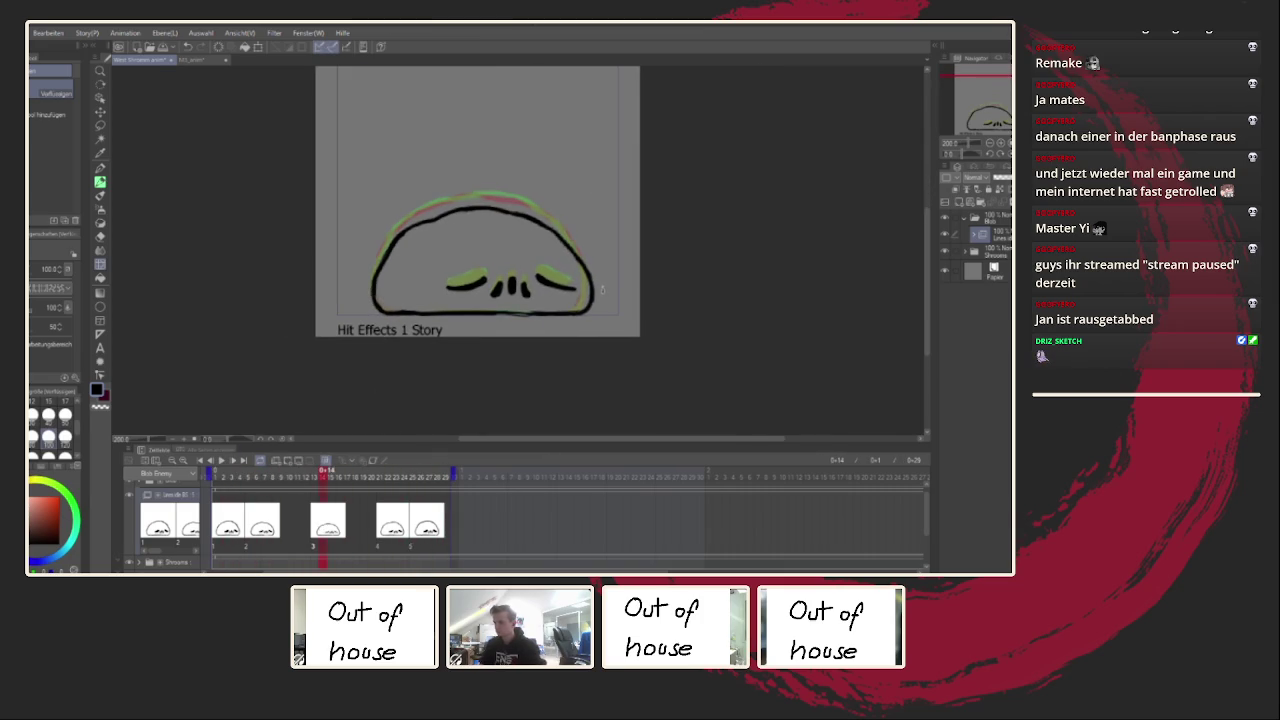
pyautogui.moveTo(385, 300)
pyautogui.mouseDown()
pyautogui.moveTo(395, 242)
pyautogui.moveTo(364, 308)
pyautogui.mouseUp()
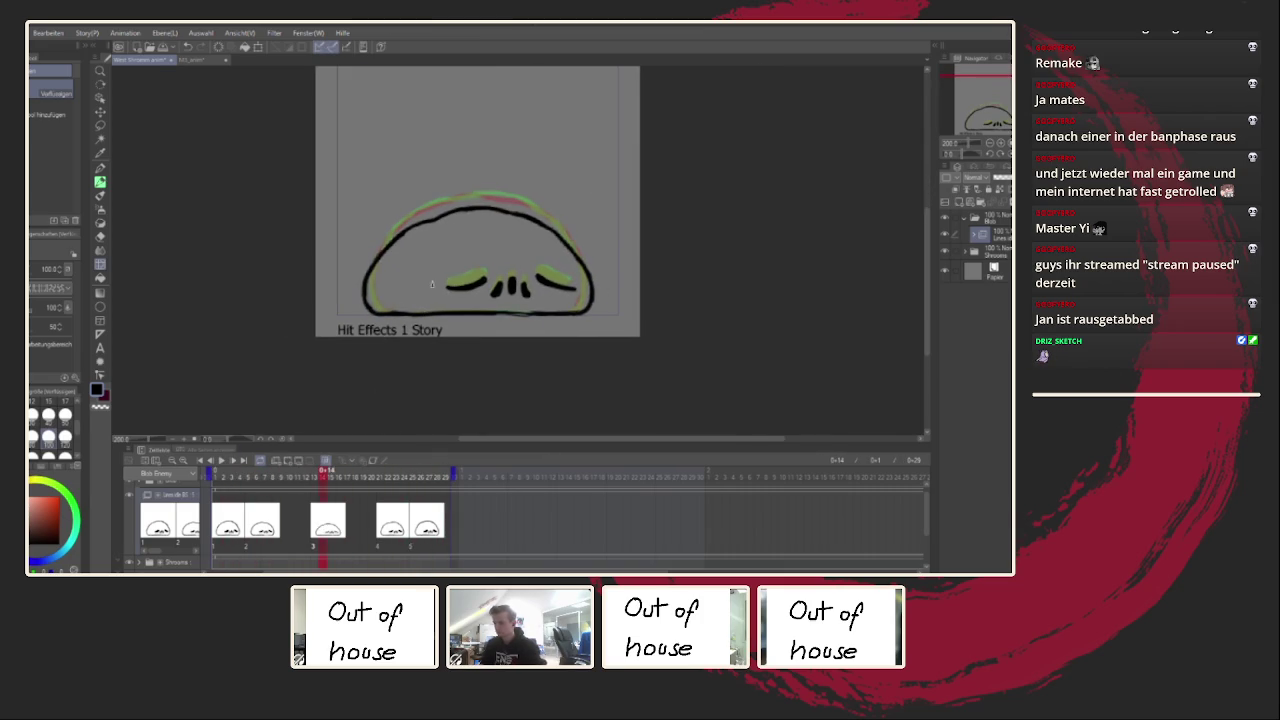
pyautogui.moveTo(468, 284); pyautogui.dragTo(438, 288)
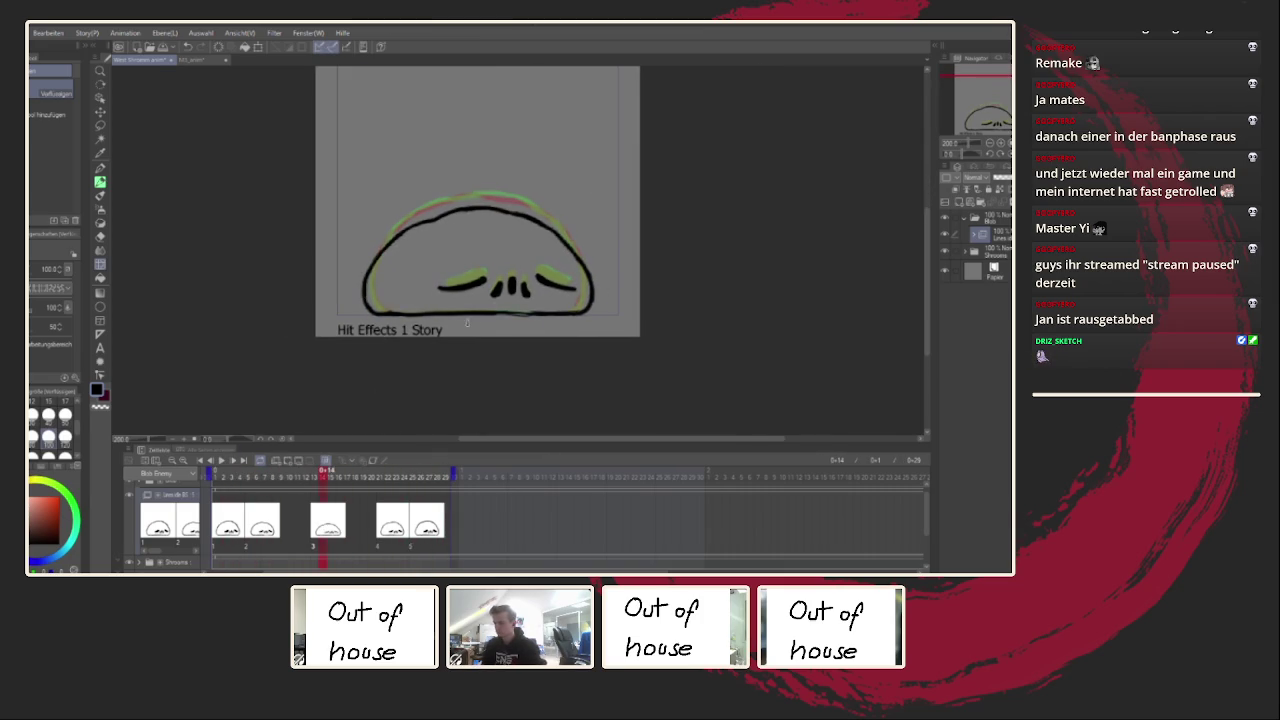
pyautogui.click(221, 460)
pyautogui.scroll(-1, 360, 354)
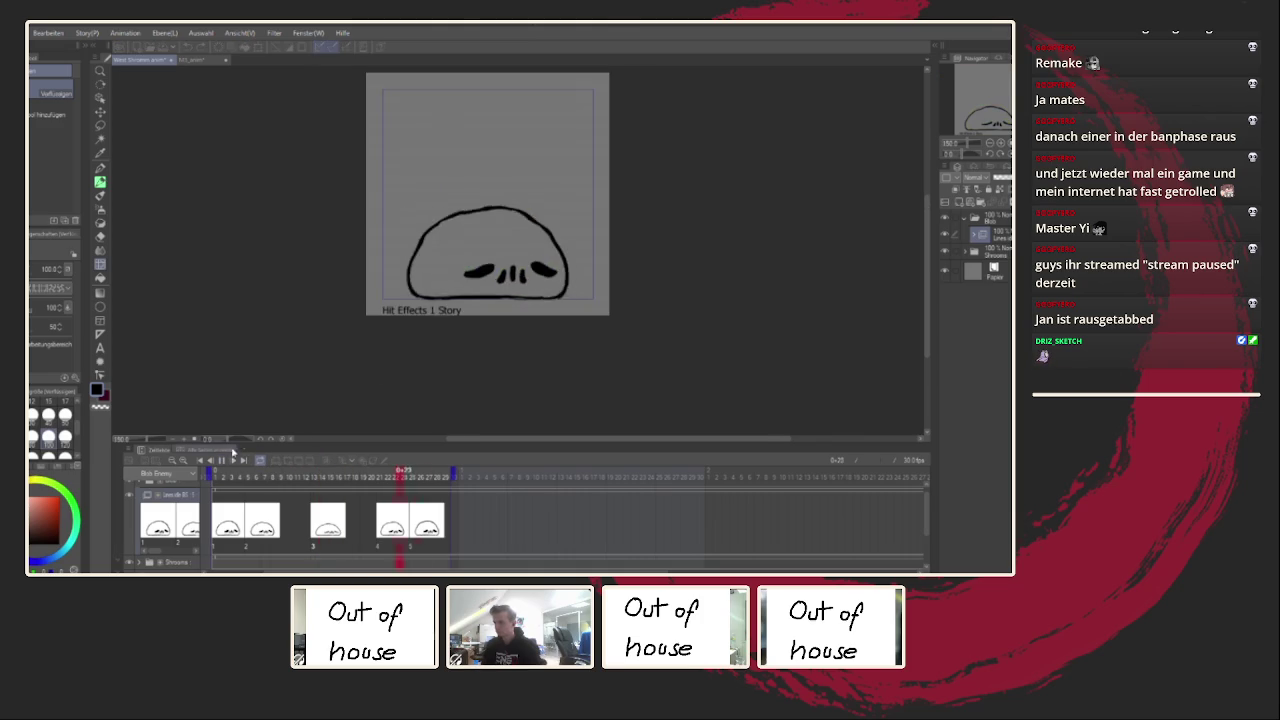
# Step: Zoom in and extend the left eye stroke leftward
pyautogui.scroll(-1, 360, 354)
pyautogui.scroll(1, 372, 355)
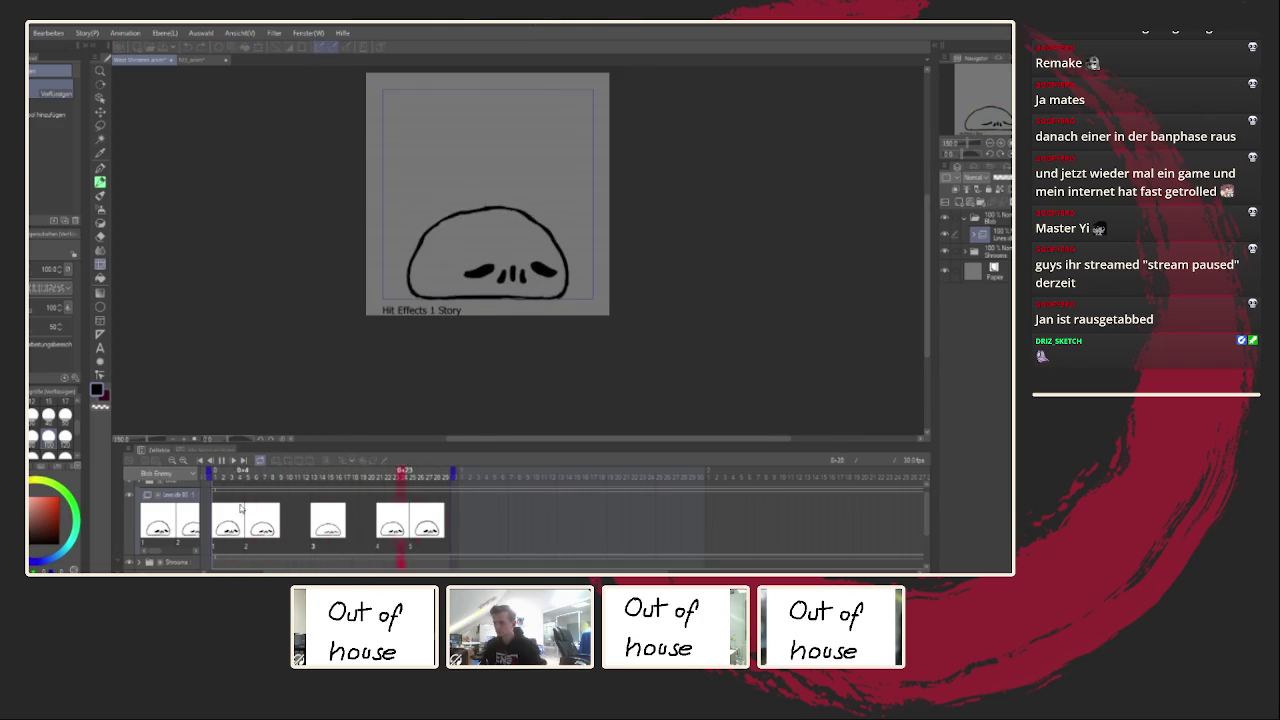
pyautogui.scroll(1, 487, 287)
pyautogui.scroll(1, 487, 287)
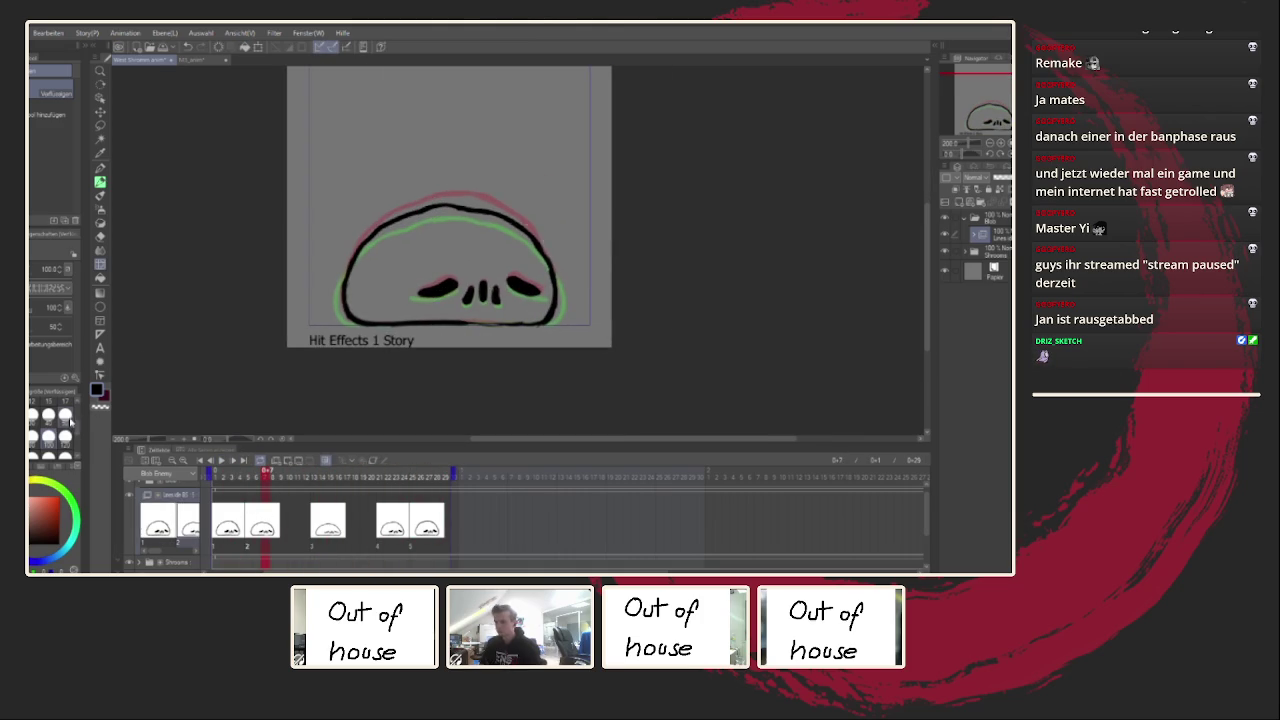
pyautogui.scroll(1, 438, 283)
pyautogui.moveTo(438, 283); pyautogui.dragTo(429, 286)
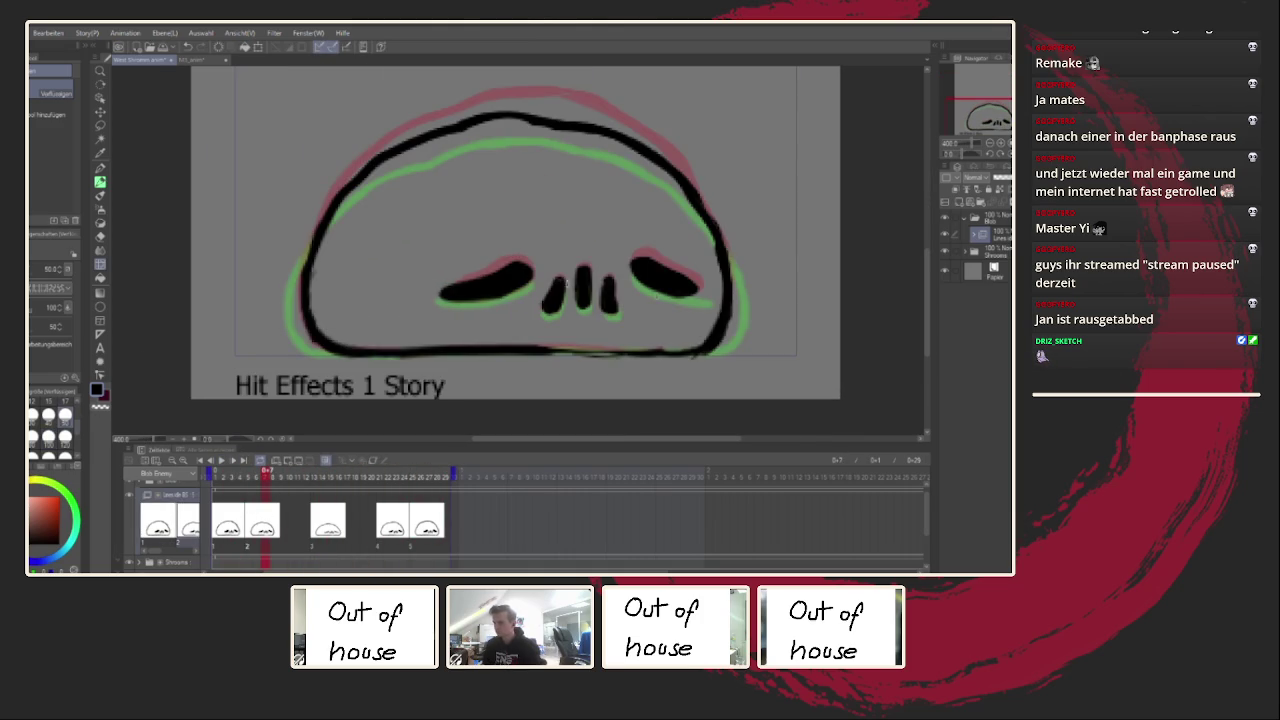
# Step: Lasso around the right eye, move to frame 14, deselect, and thicken the left eye stroke
pyautogui.press('m')
pyautogui.moveTo(621, 242)
pyautogui.mouseDown()
pyautogui.moveTo(676, 334)
pyautogui.moveTo(601, 230)
pyautogui.mouseUp()
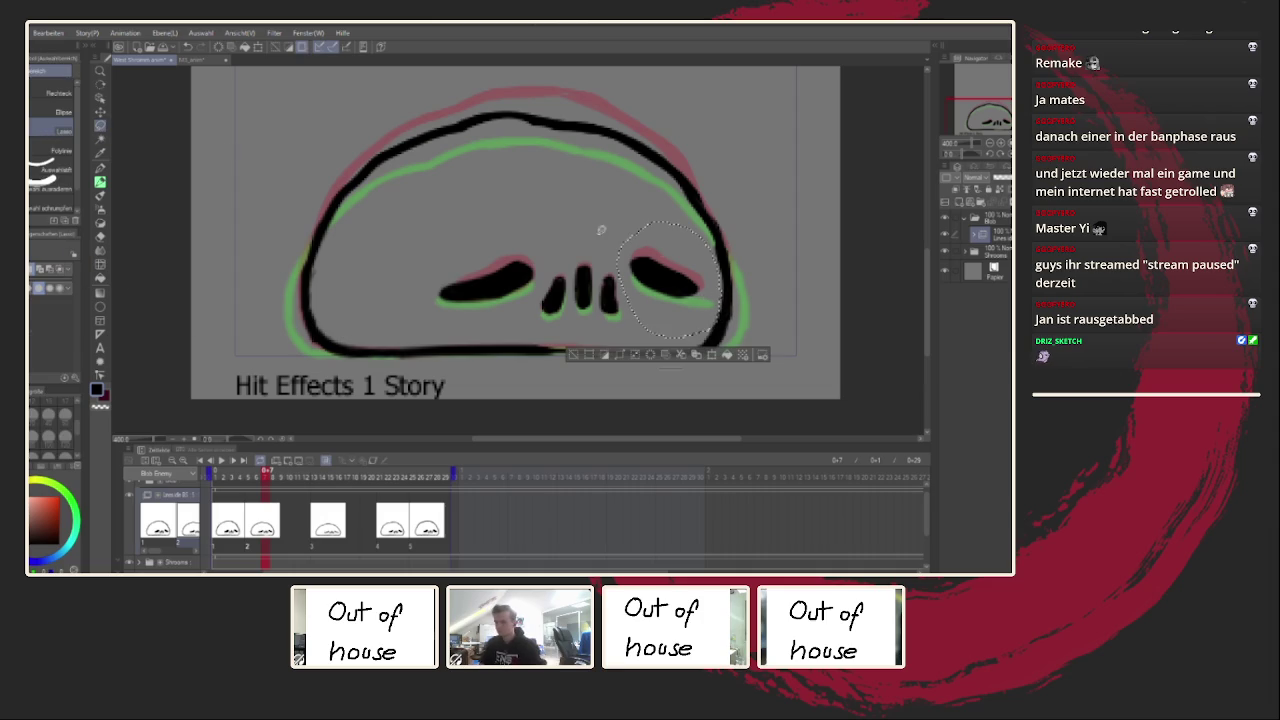
pyautogui.click(100, 264)
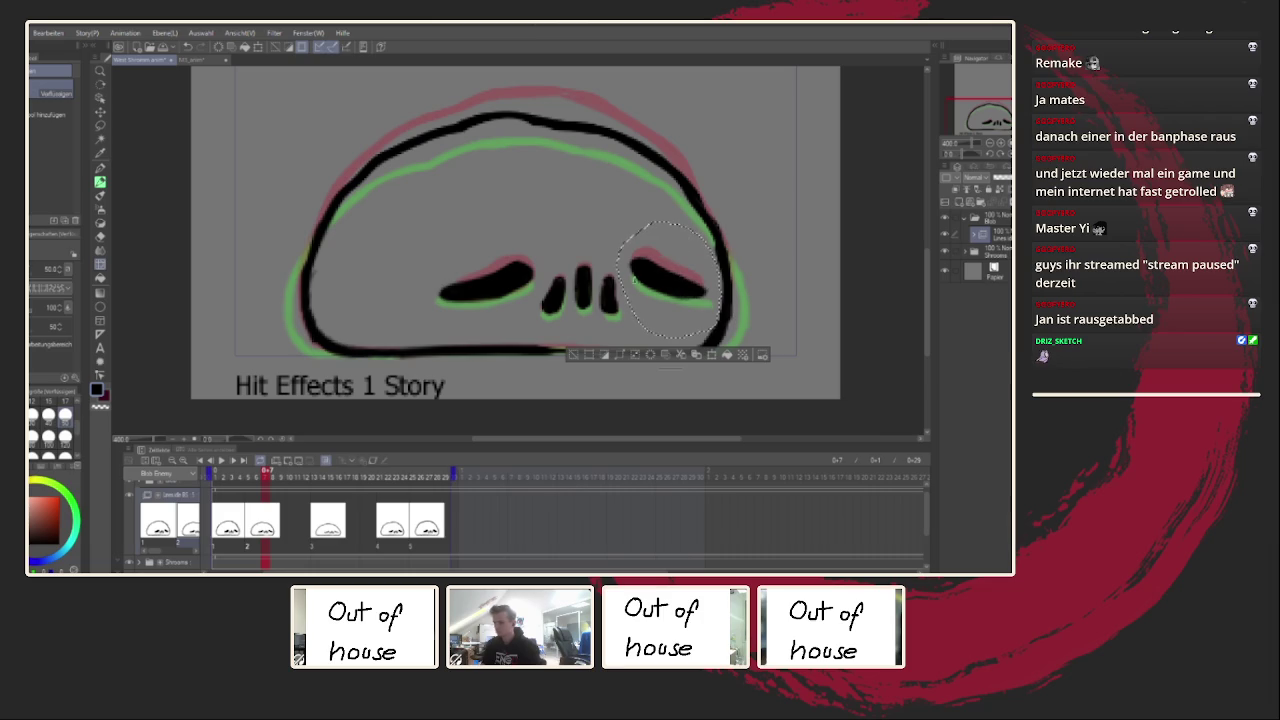
pyautogui.click(322, 516)
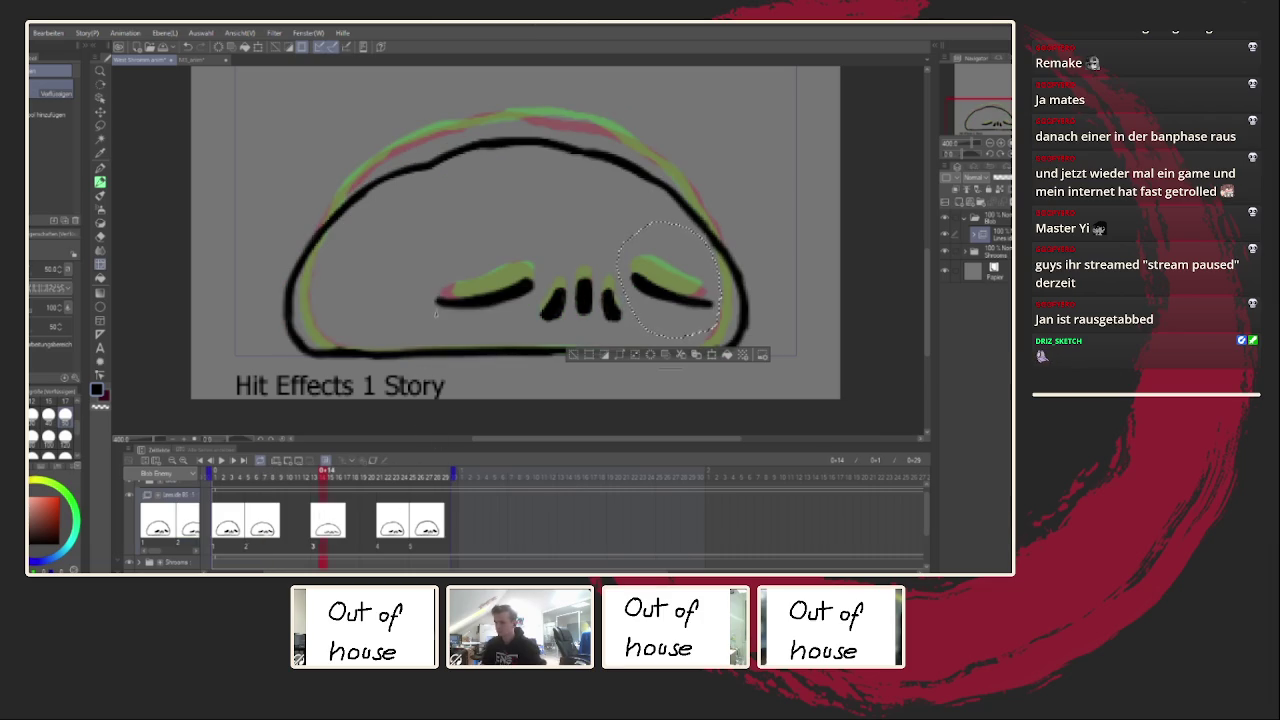
pyautogui.hotkey('ctrl', 'd')
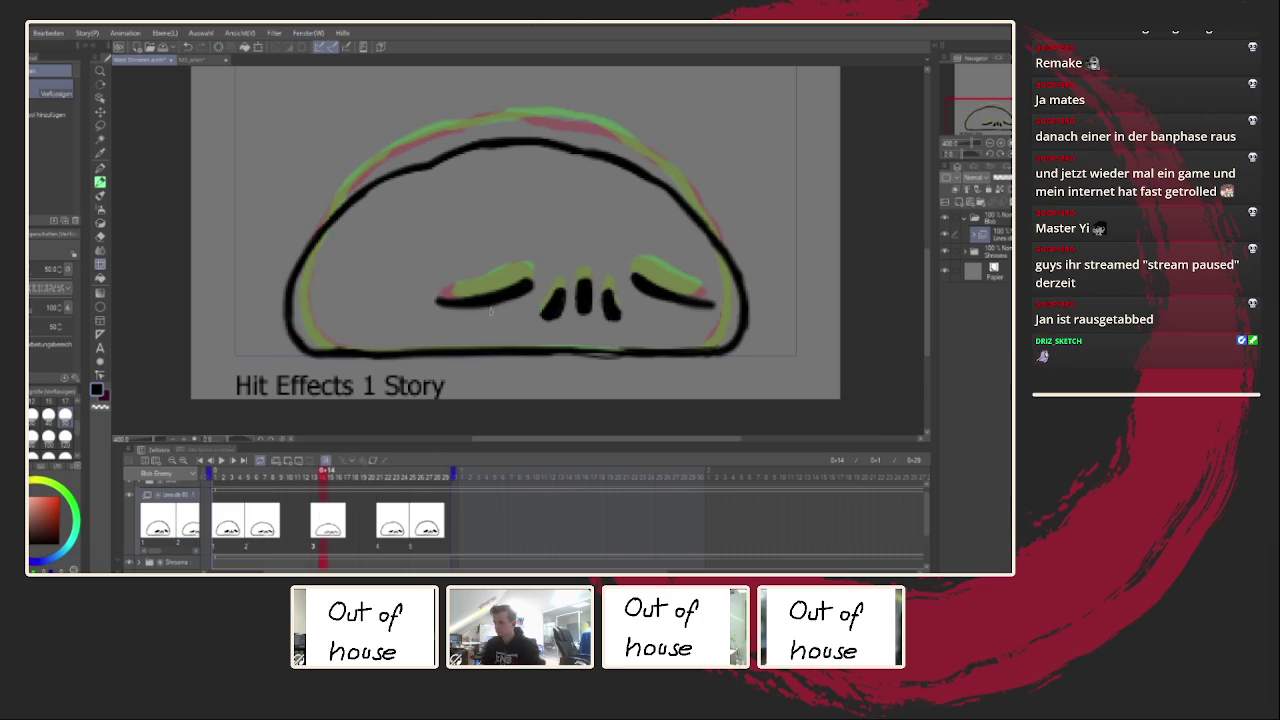
pyautogui.moveTo(432, 298); pyautogui.dragTo(456, 282)
# Step: Retouch the outline beside the right eye at frame 23, then zoom out and loop-play from frame 13
pyautogui.press('space')
pyautogui.moveTo(731, 325); pyautogui.dragTo(729, 256)
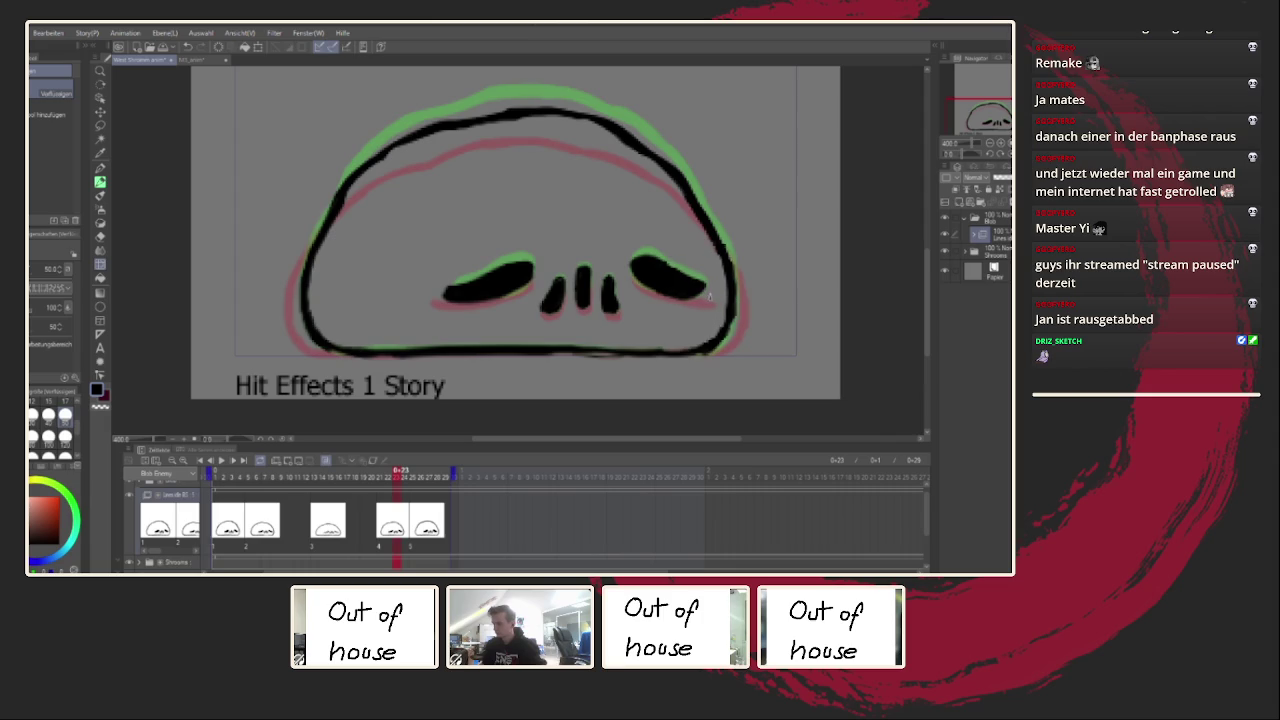
pyautogui.hotkey('ctrl', '-')
pyautogui.press('space')
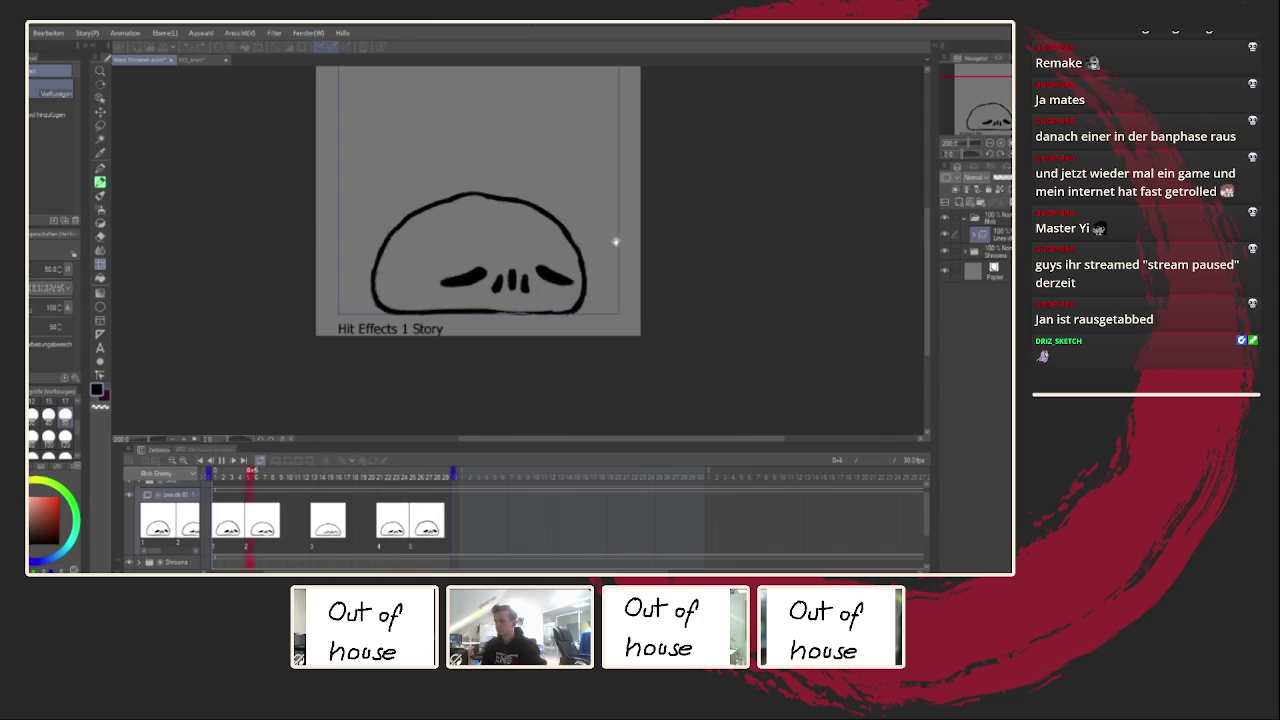
pyautogui.click(316, 514)
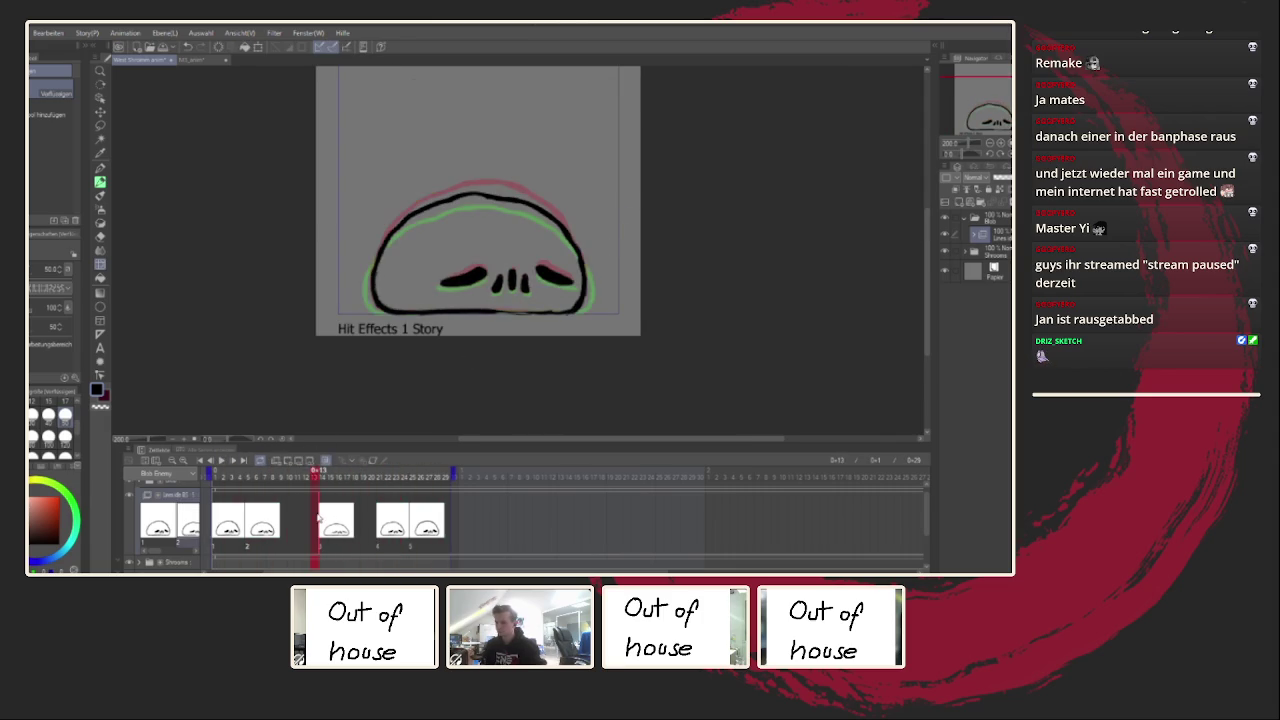
pyautogui.click(224, 462)
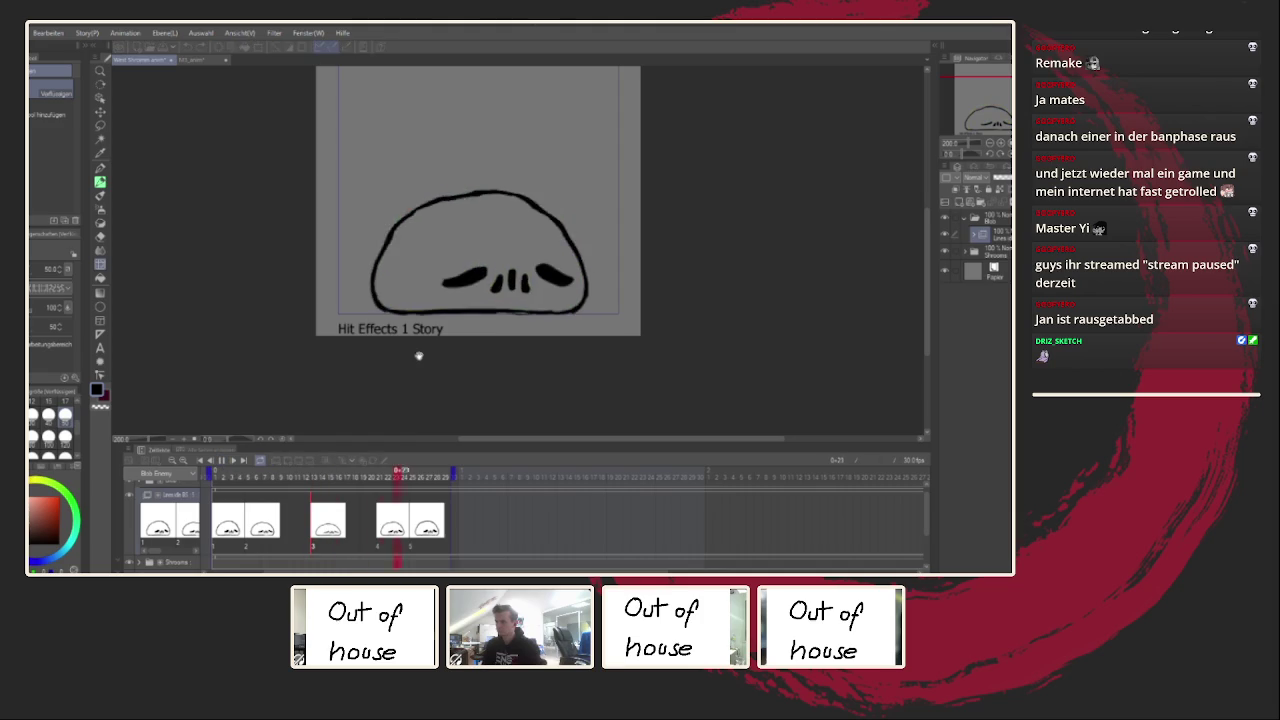
# Step: Zoom in and make a thin rectangular selection along the blob's bottom edge
pyautogui.scroll(-2, 417, 357)
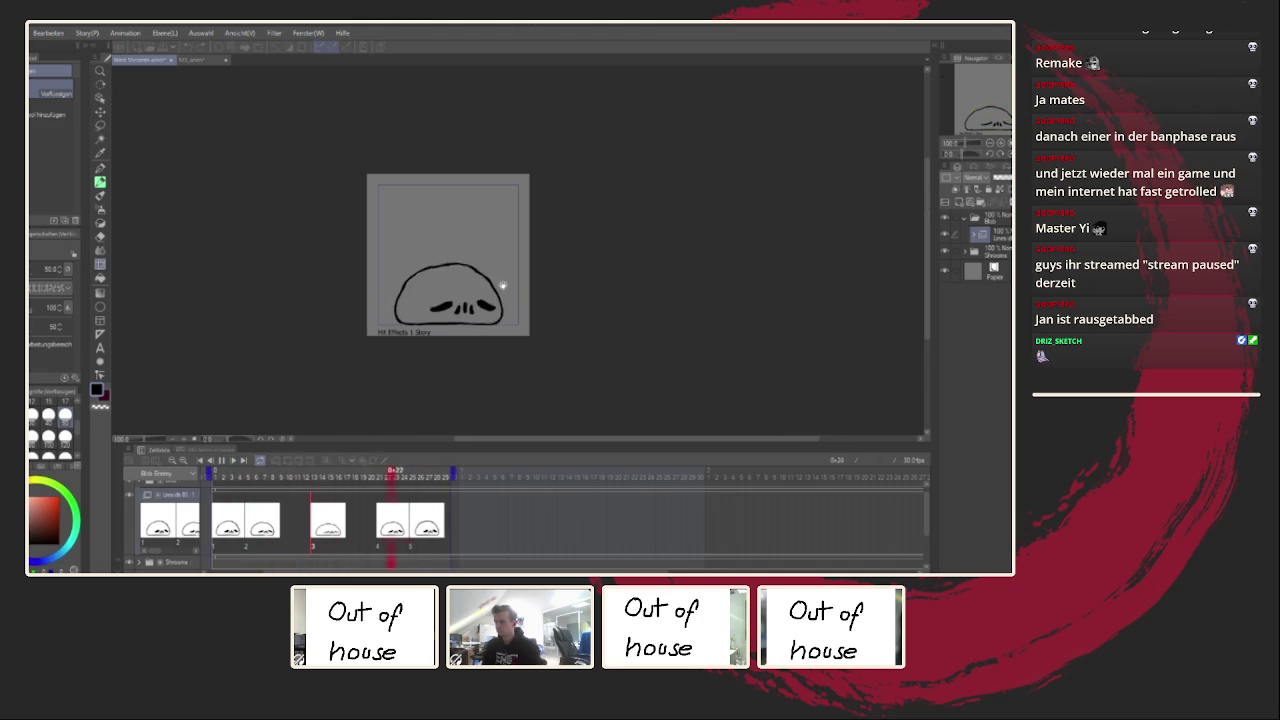
pyautogui.scroll(-1, 497, 288)
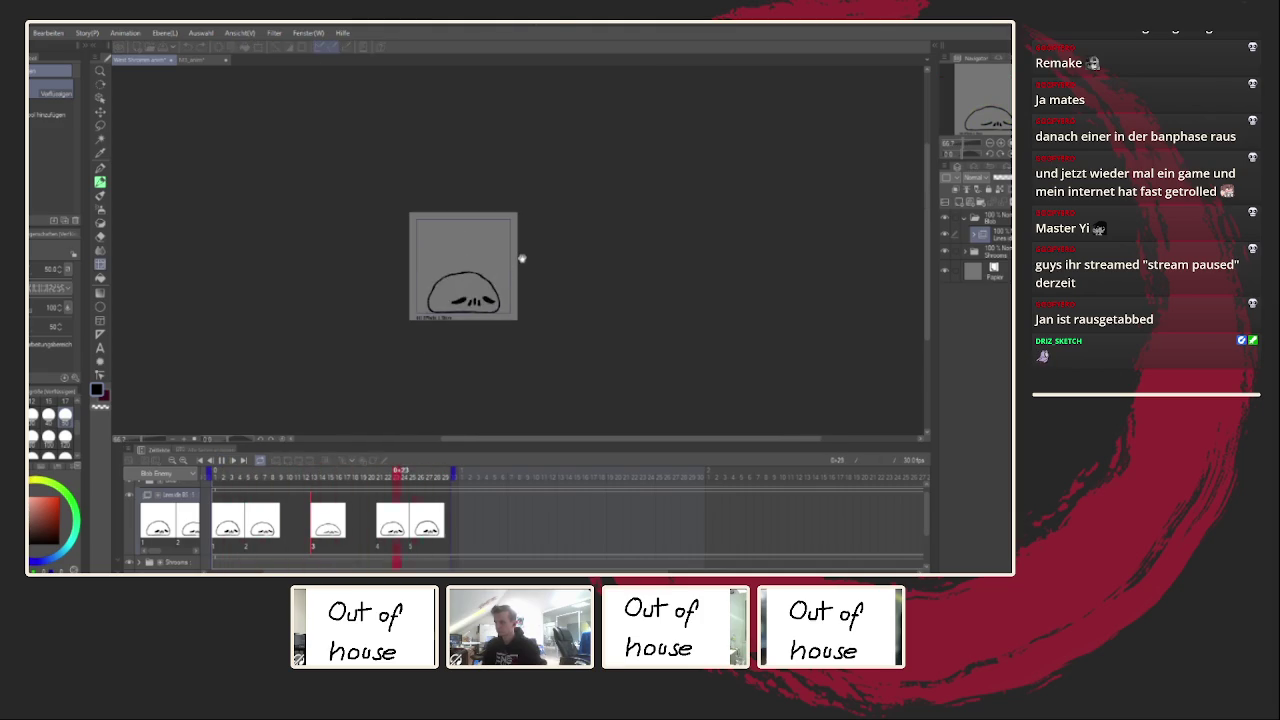
pyautogui.scroll(-2, 520, 257)
pyautogui.scroll(-1, 517, 257)
pyautogui.scroll(3, 492, 279)
pyautogui.scroll(3, 492, 279)
pyautogui.scroll(-3, 480, 290)
pyautogui.scroll(3, 465, 305)
pyautogui.scroll(2, 460, 313)
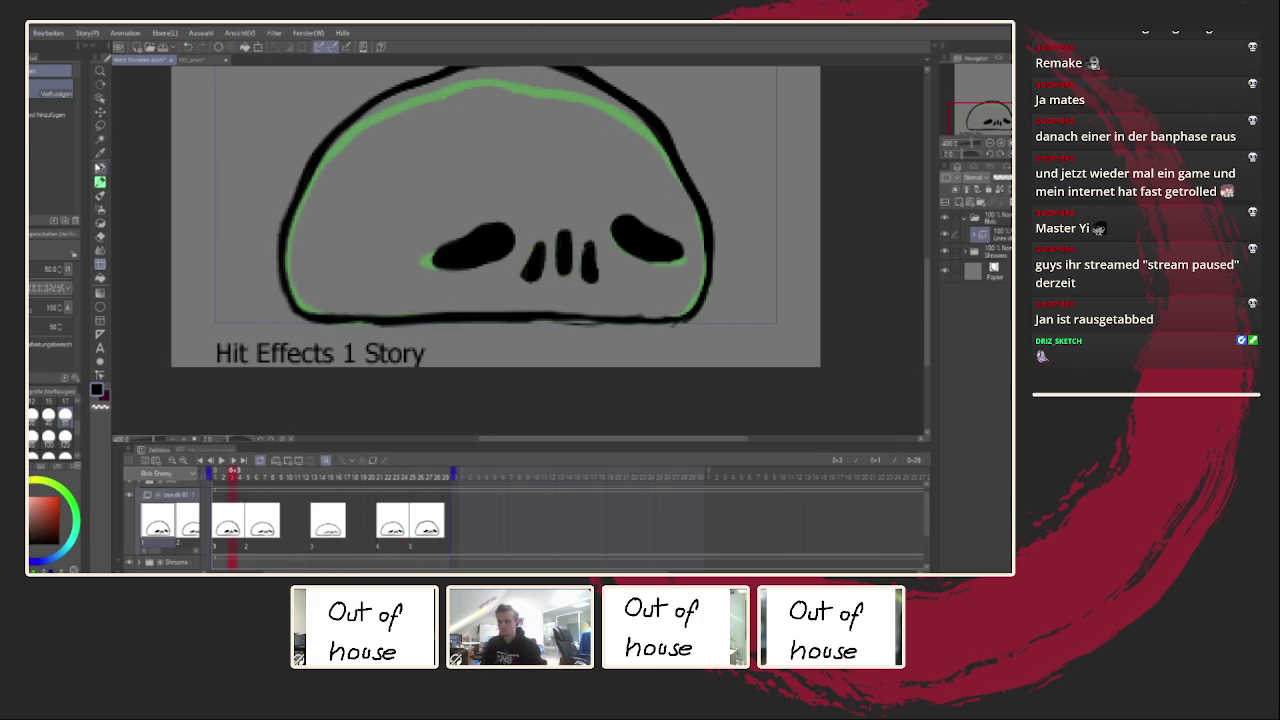
pyautogui.click(100, 127)
pyautogui.moveTo(308, 296); pyautogui.dragTo(684, 311)
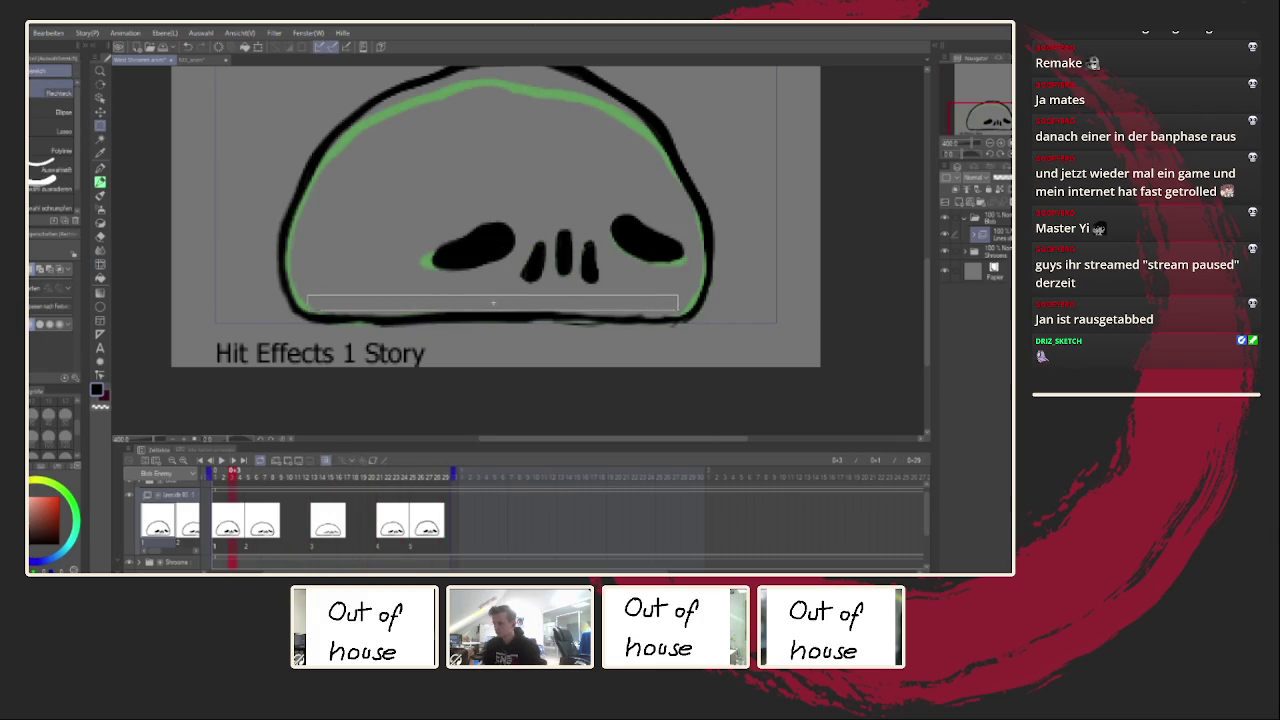
pyautogui.moveTo(316, 302); pyautogui.dragTo(676, 310)
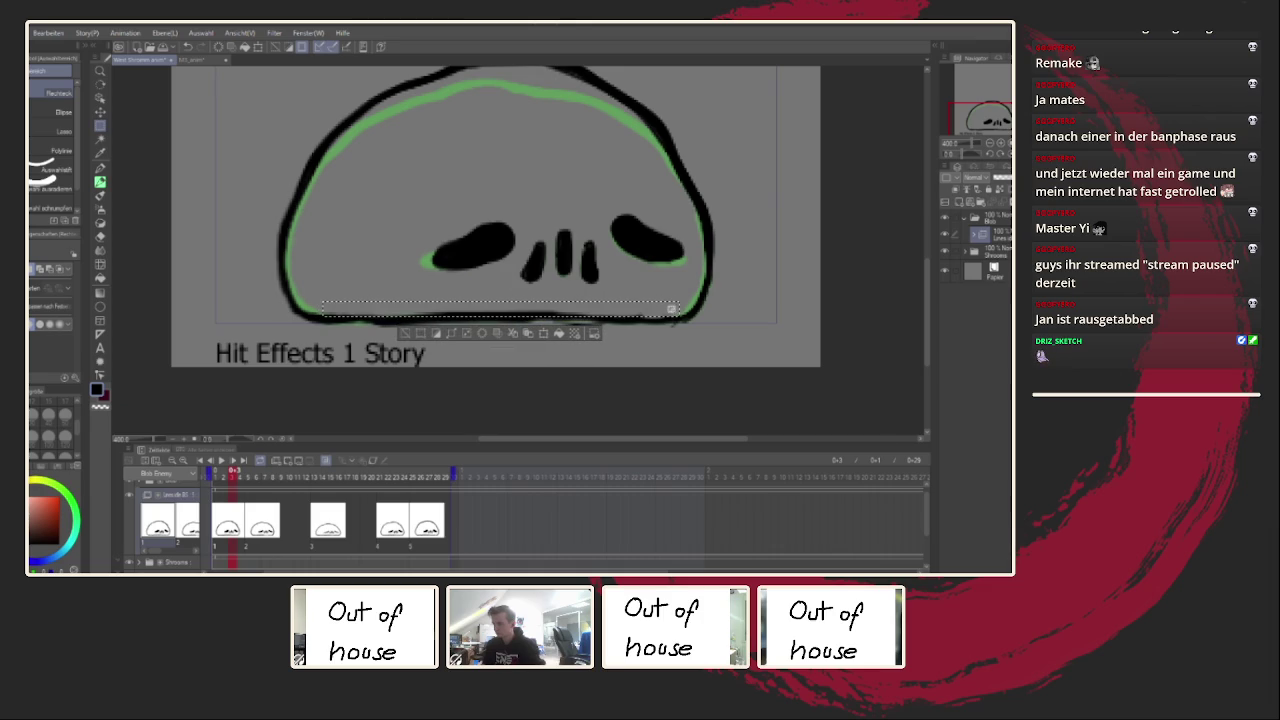
# Step: Check the drawings at frames 15 and 25, clear the selection, and return via frame 6 to frame 2
pyautogui.click(331, 511)
pyautogui.click(395, 512)
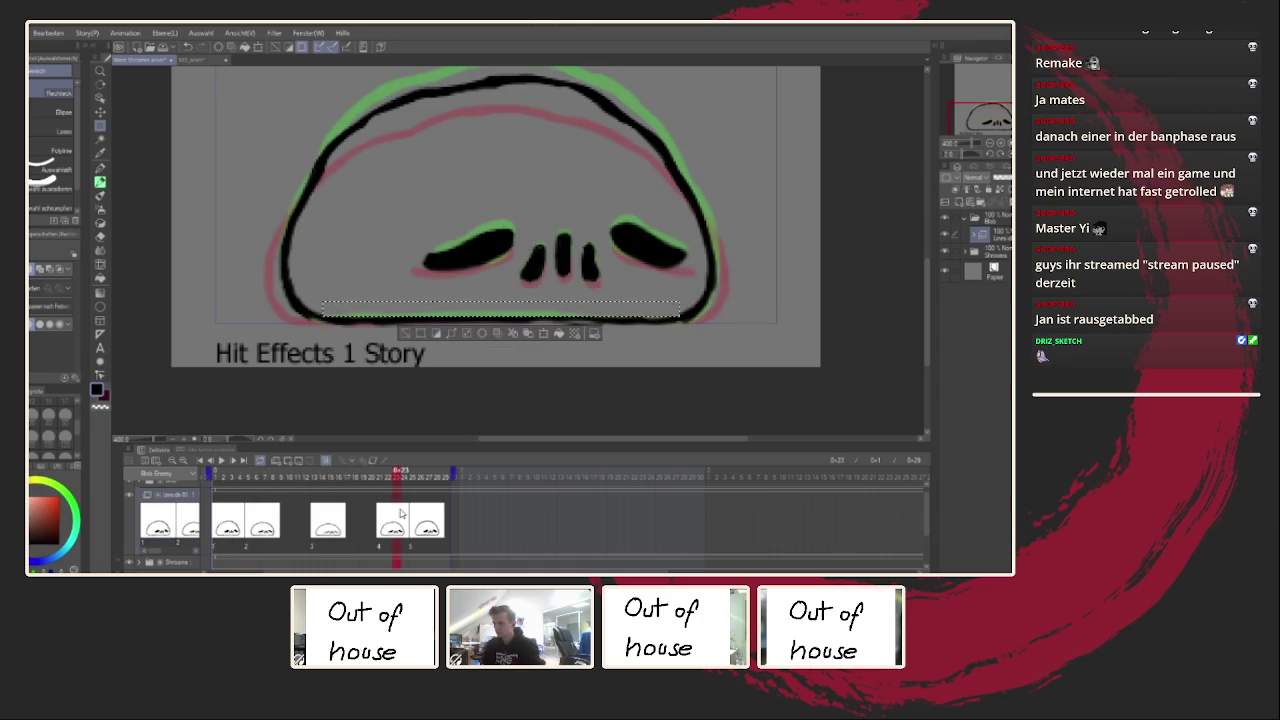
pyautogui.click(414, 522)
pyautogui.hotkey('ctrl', 'd')
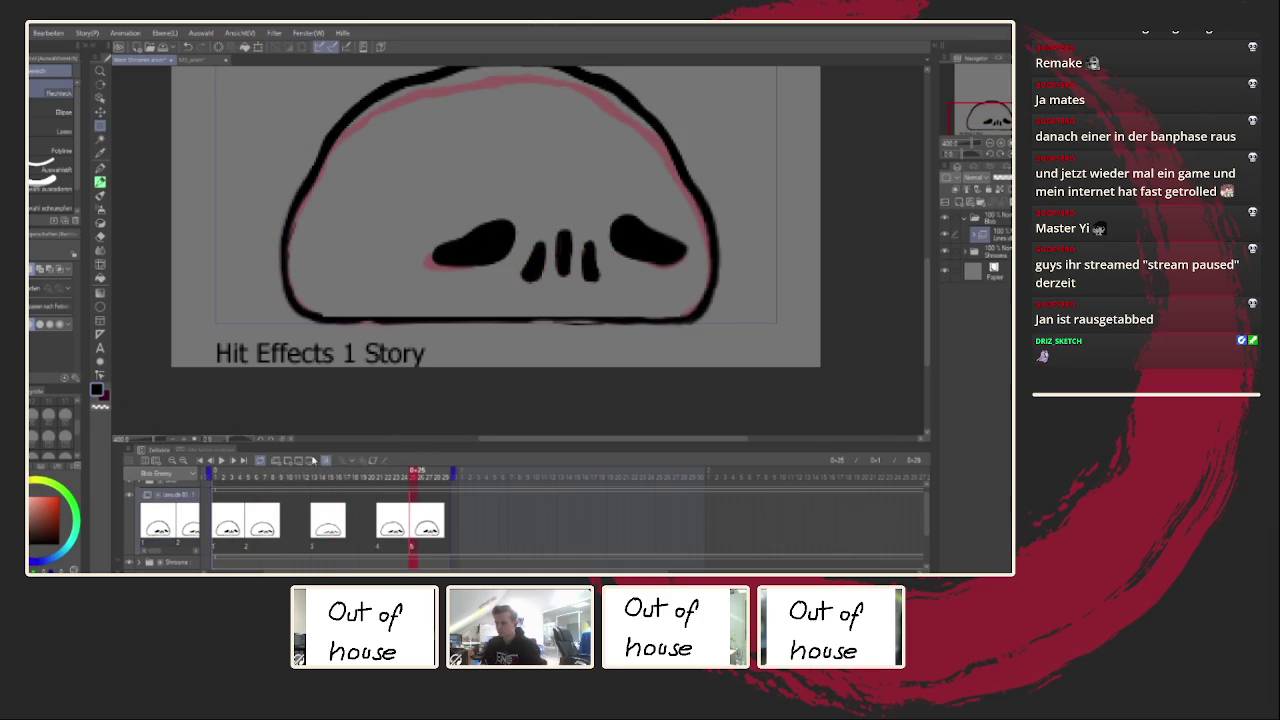
pyautogui.click(257, 528)
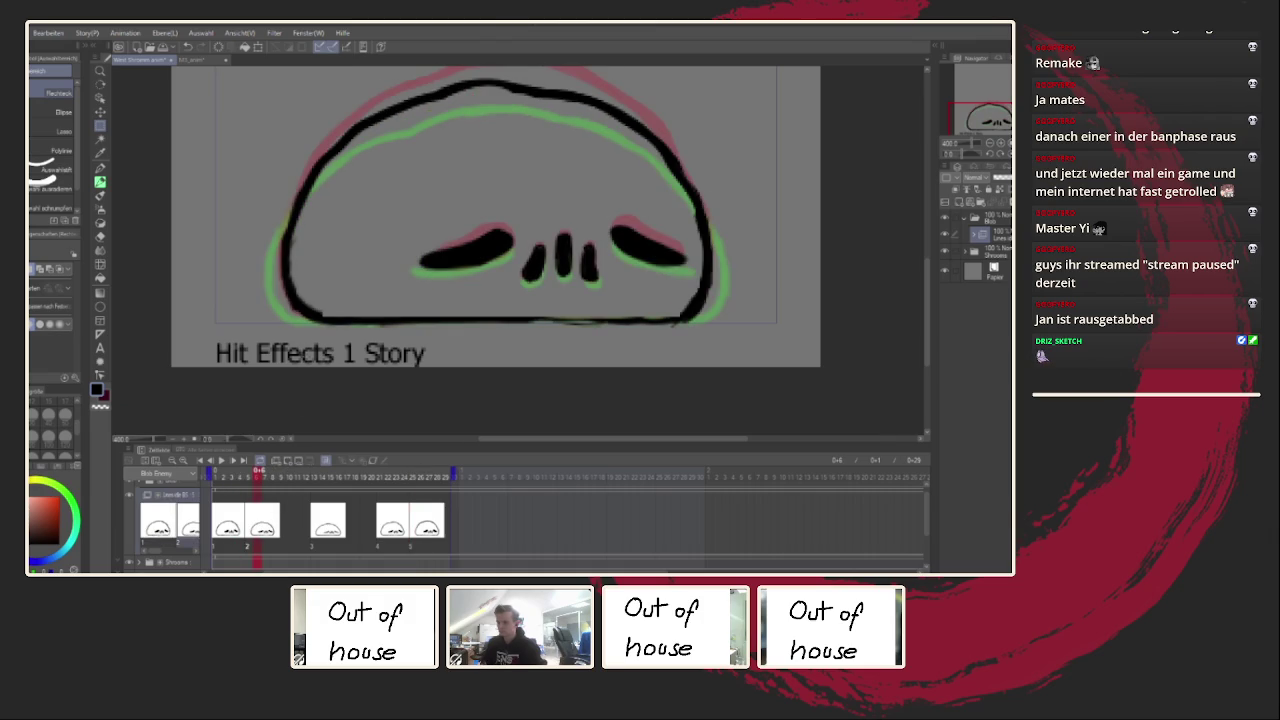
pyautogui.click(224, 511)
pyautogui.click(101, 166)
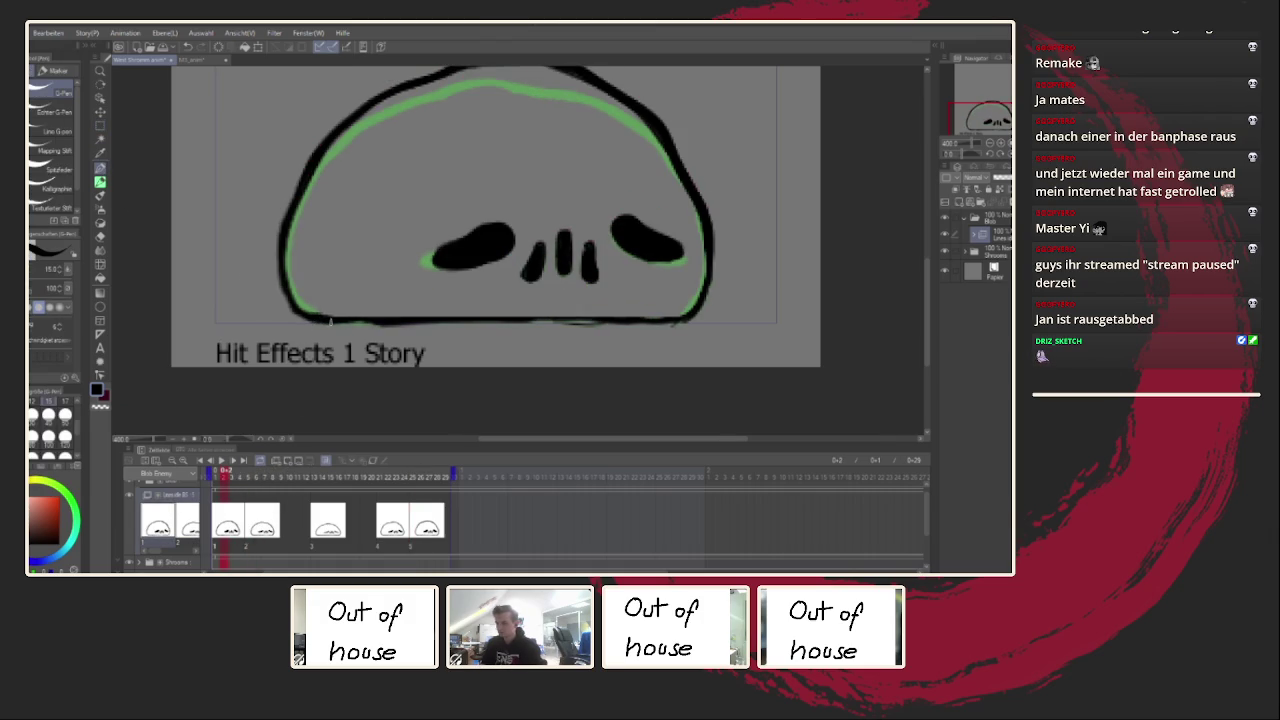
# Step: Review the cels through frame 27, then thicken the first drawing's bottom outline at frame 3
pyautogui.click(251, 515)
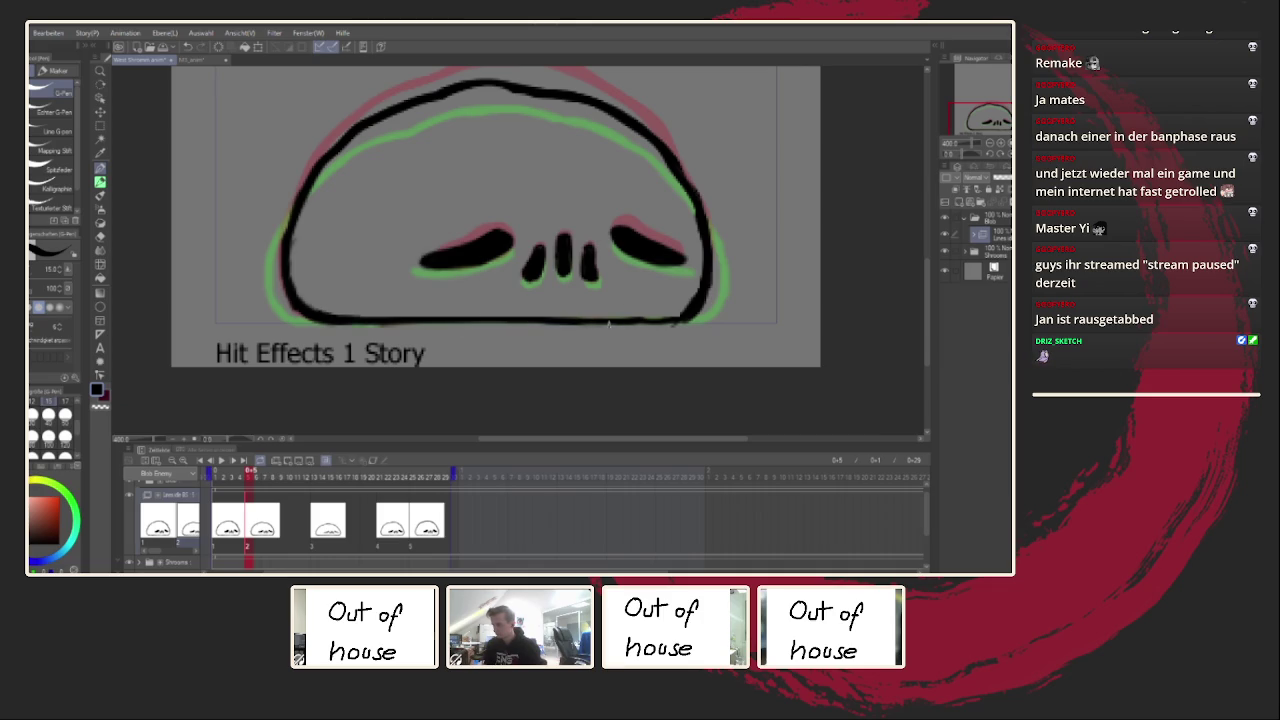
pyautogui.click(330, 522)
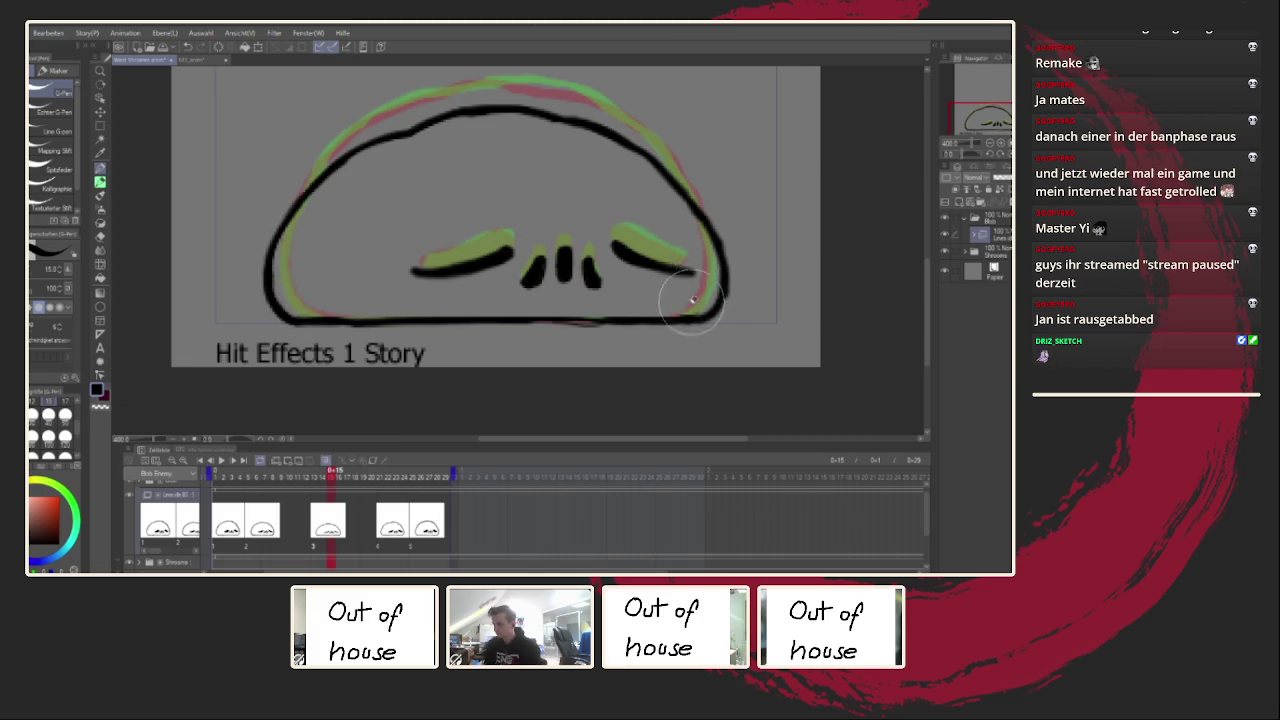
pyautogui.click(398, 472)
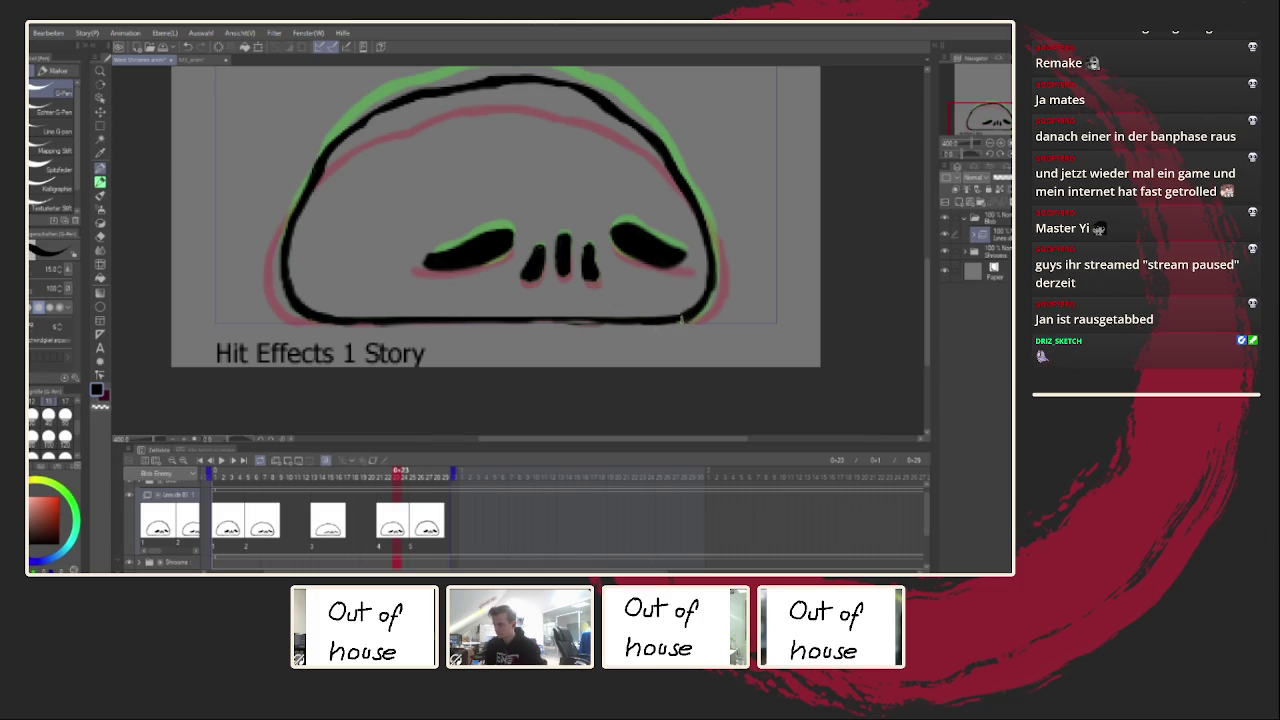
pyautogui.press('Right')
pyautogui.press('Right')
pyautogui.press('Right')
pyautogui.press('Right')
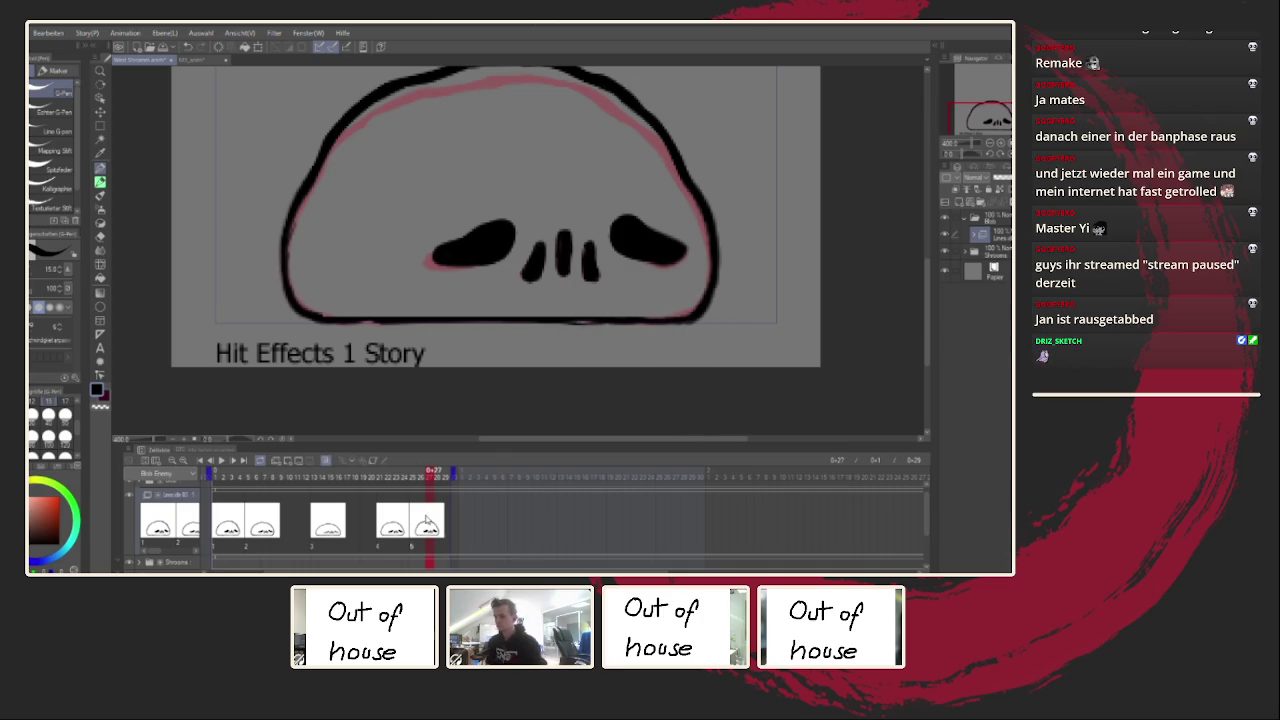
pyautogui.click(232, 521)
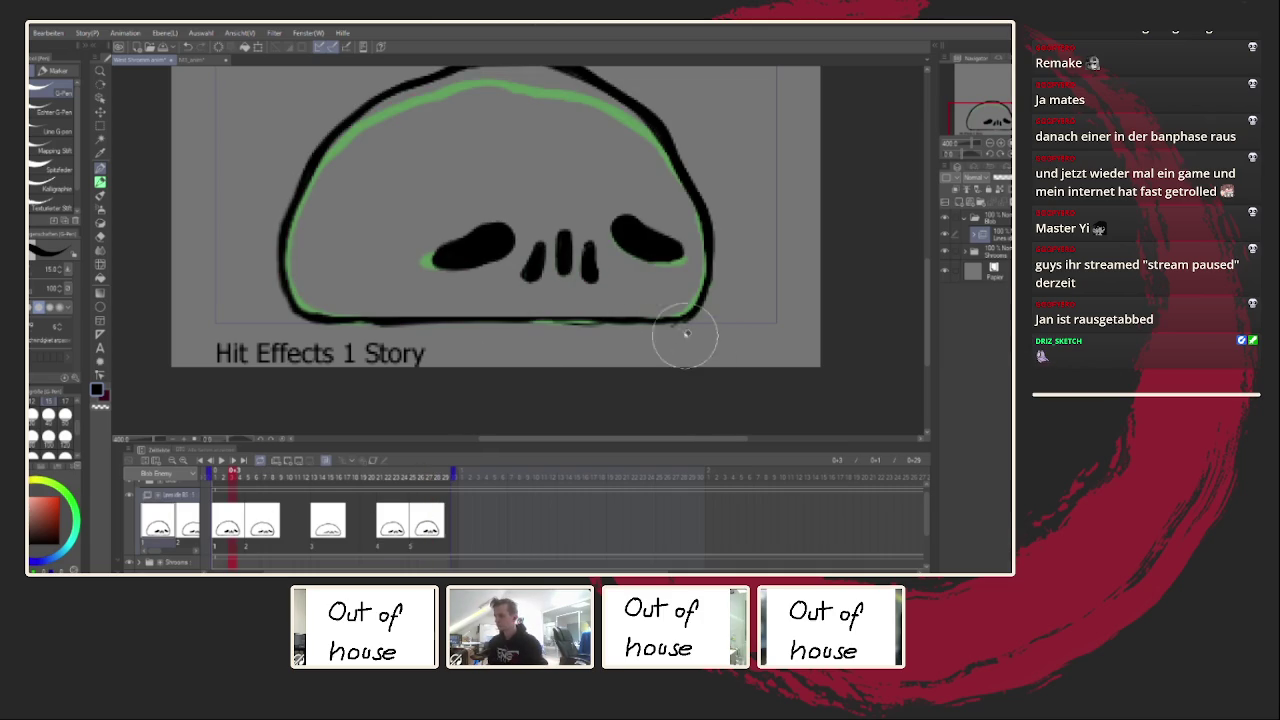
pyautogui.moveTo(522, 321); pyautogui.dragTo(590, 321)
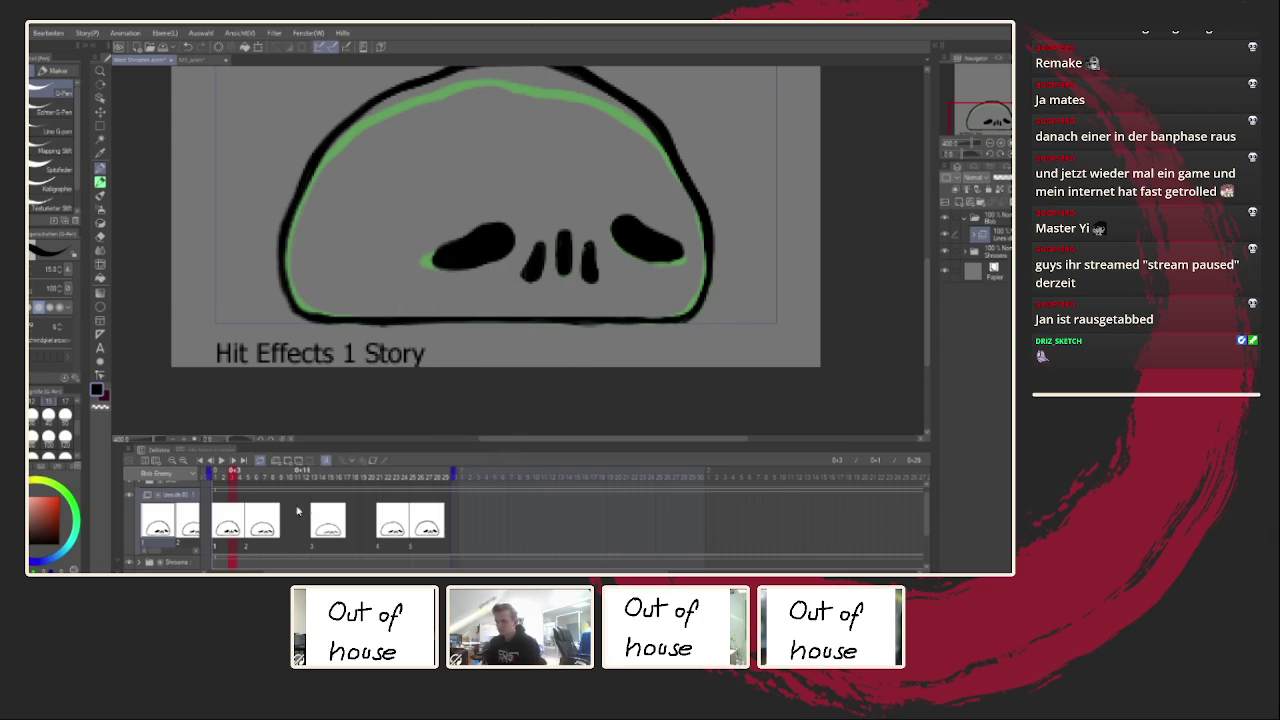
# Step: On the frame-6 drawing, mirror the canvas and redraw the left outline slightly further out
pyautogui.click(257, 476)
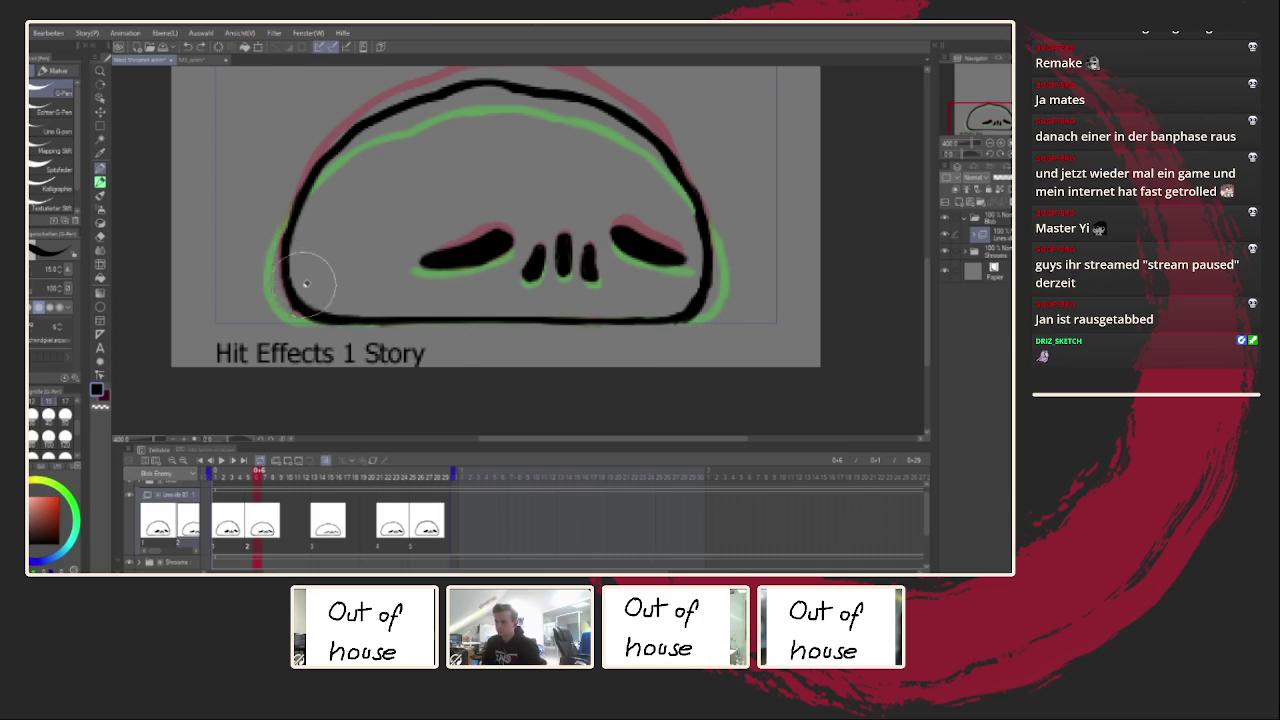
pyautogui.press('h')
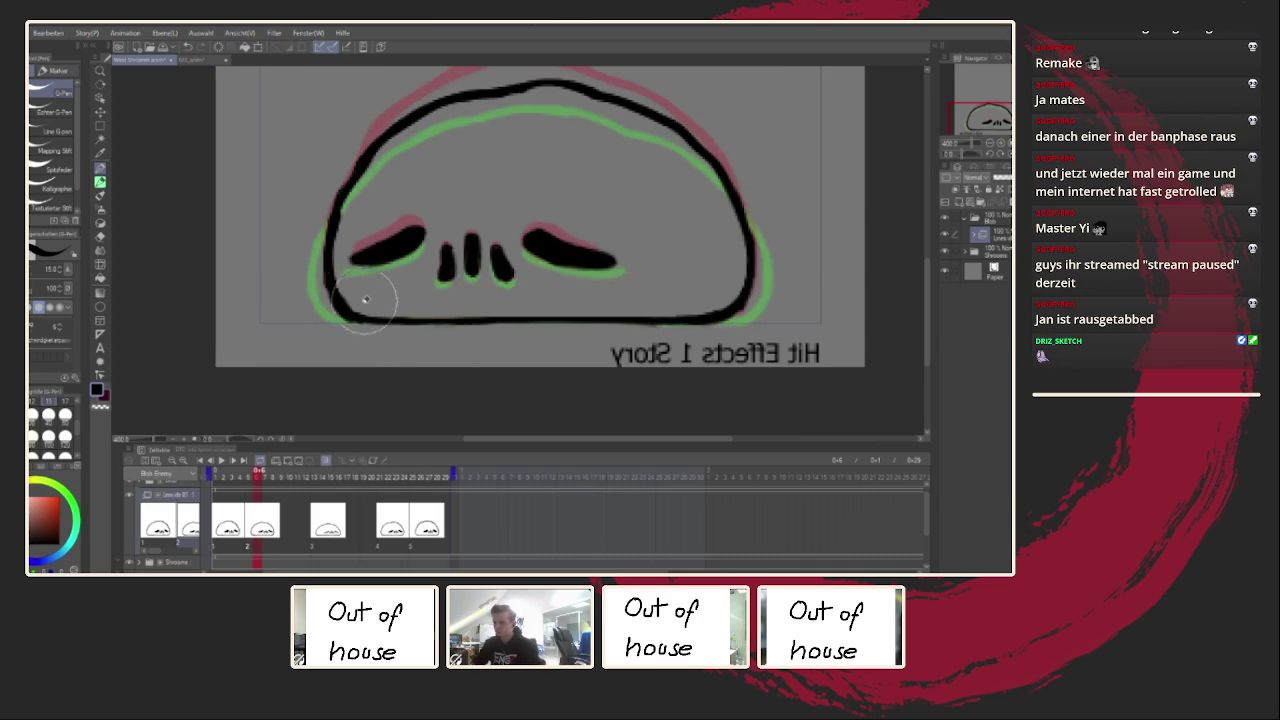
pyautogui.moveTo(341, 248); pyautogui.dragTo(338, 305)
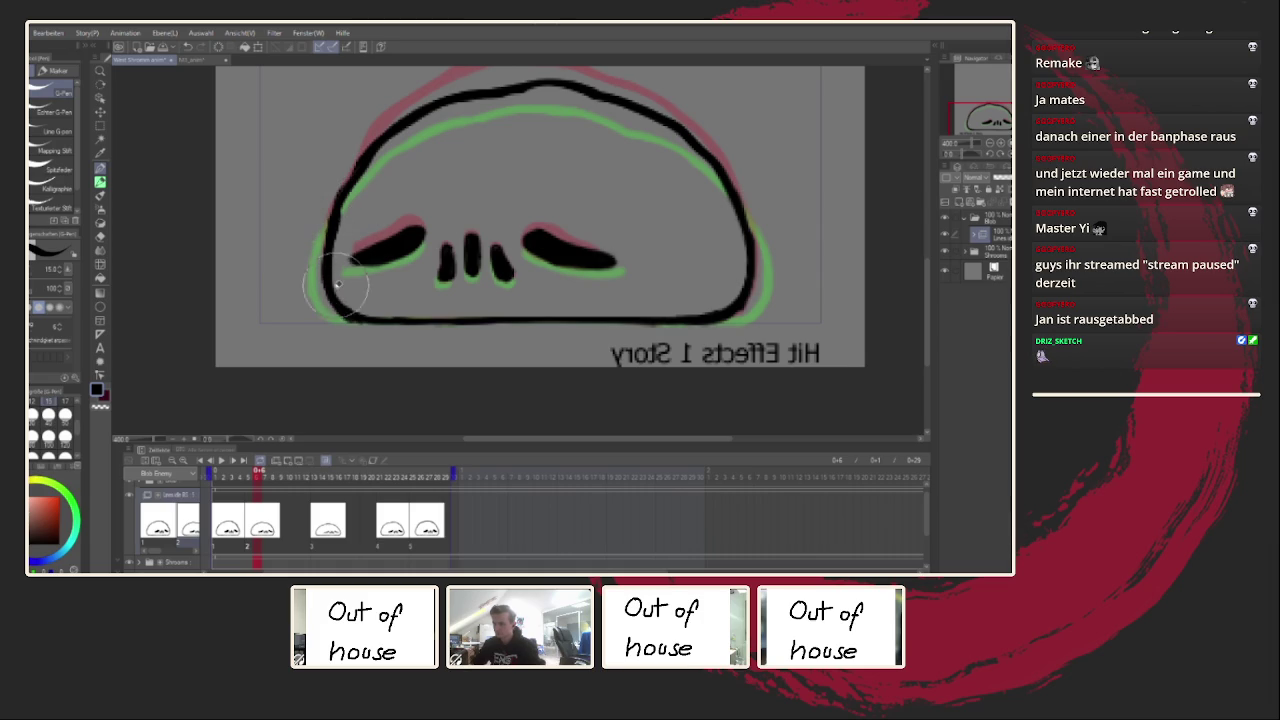
pyautogui.moveTo(322, 296); pyautogui.dragTo(338, 213)
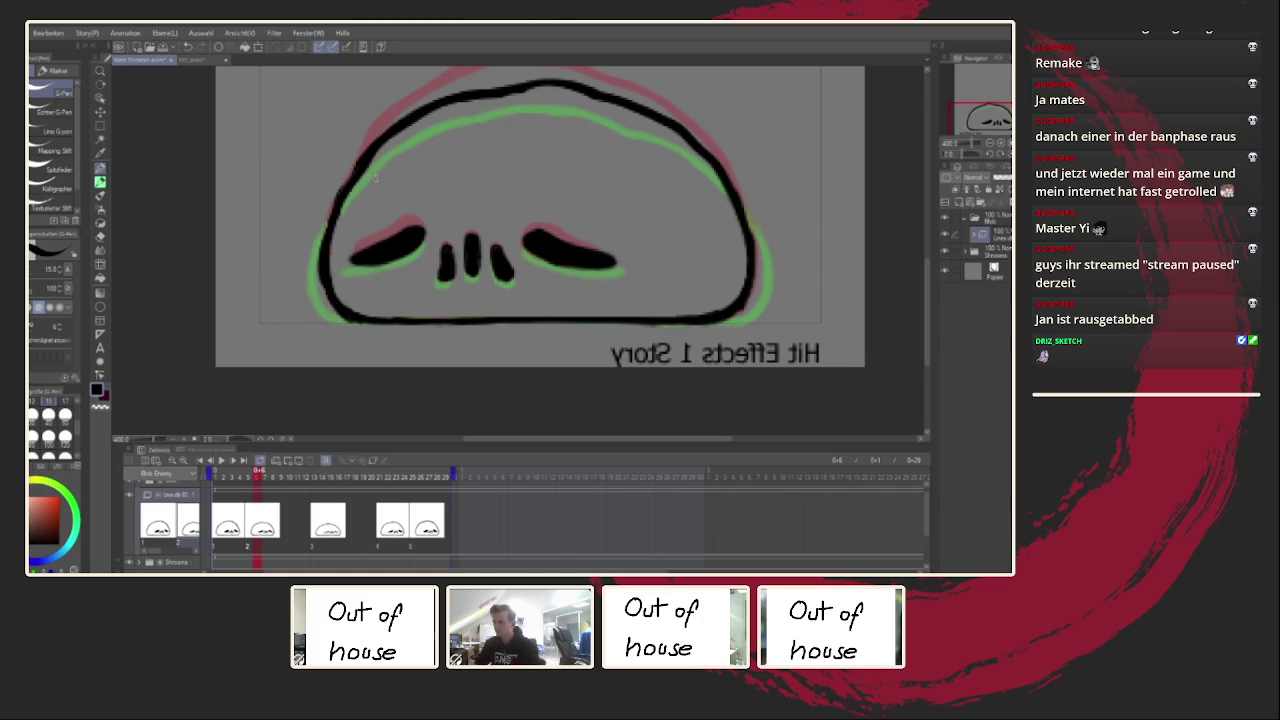
pyautogui.scroll(-2, 607, 243)
pyautogui.press('h')
pyautogui.scroll(2, 607, 243)
pyautogui.scroll(2, 607, 243)
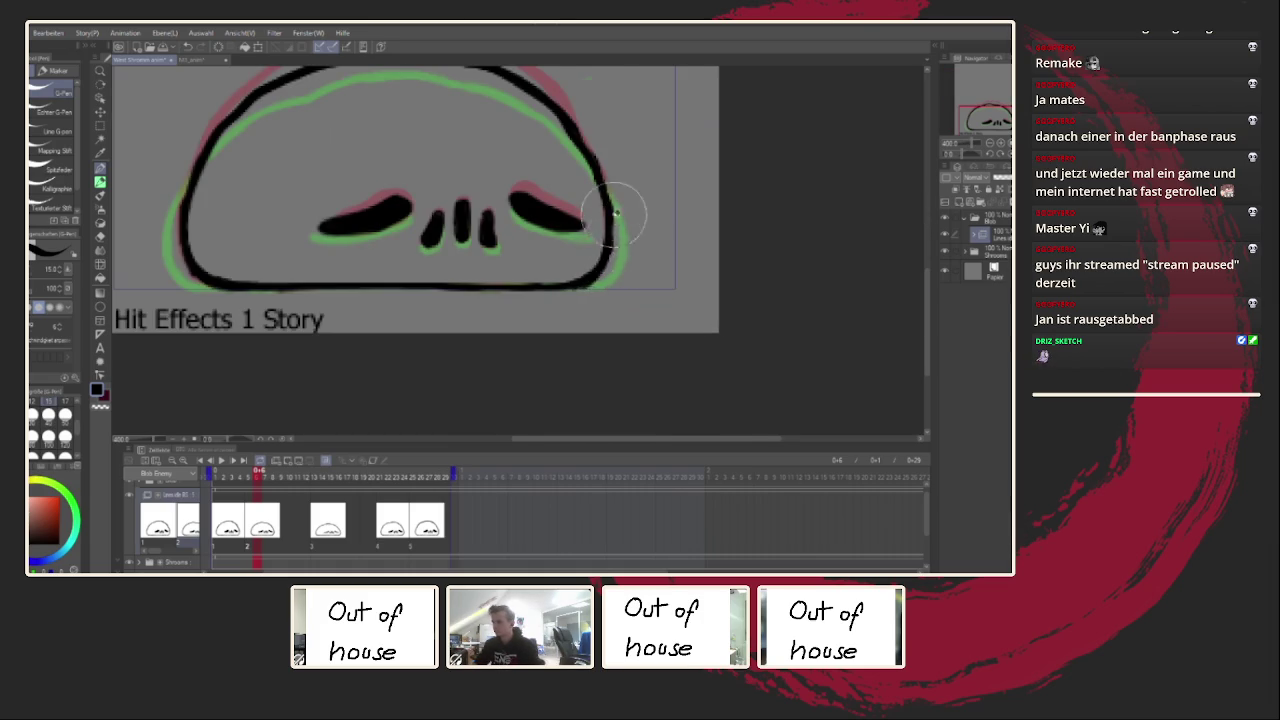
pyautogui.press('h')
pyautogui.scroll(-2, 421, 372)
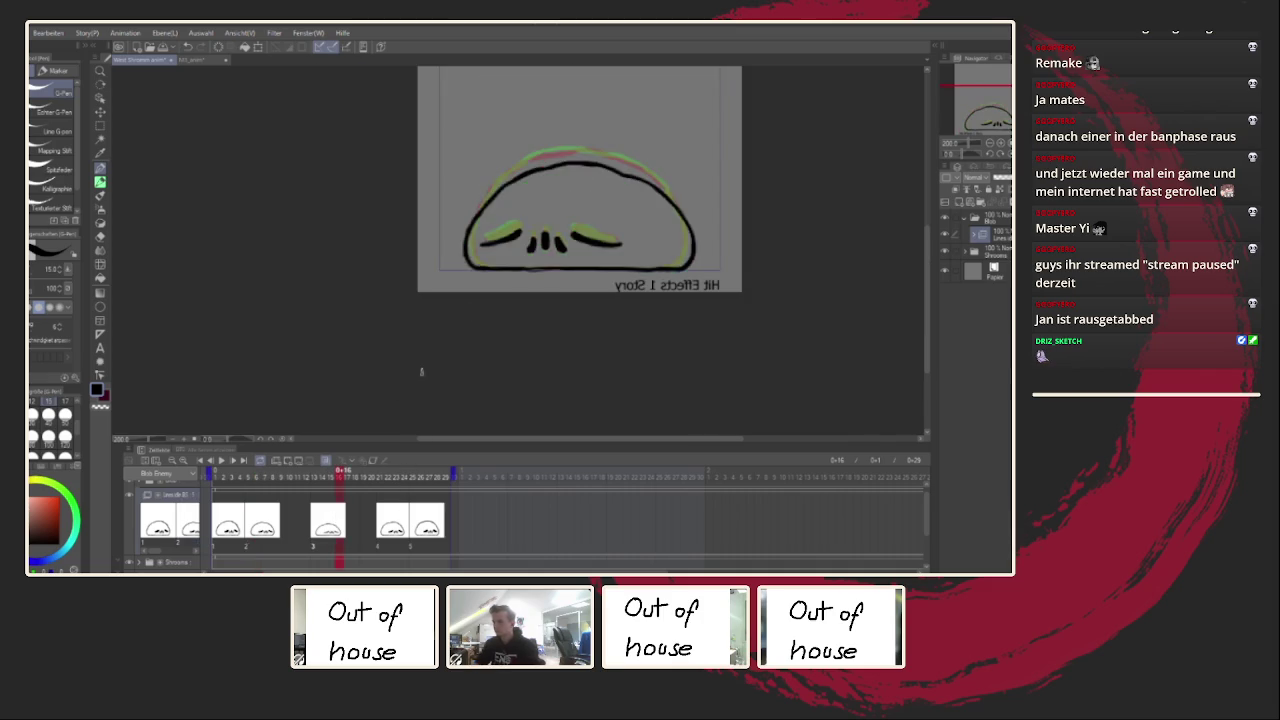
# Step: Unmirror the canvas, review playback, and thicken the blob's bottom-right outline
pyautogui.press('h')
pyautogui.scroll(2, 588, 275)
pyautogui.scroll(1, 601, 256)
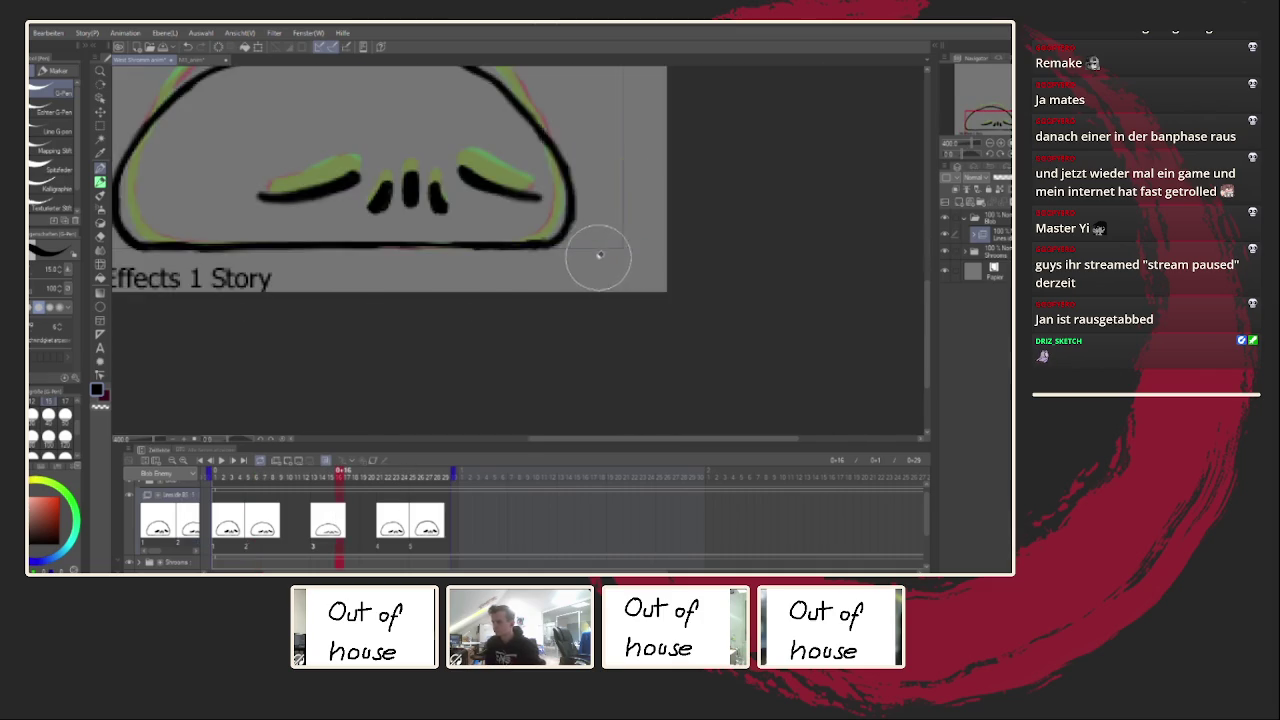
pyautogui.moveTo(601, 256); pyautogui.dragTo(786, 259)
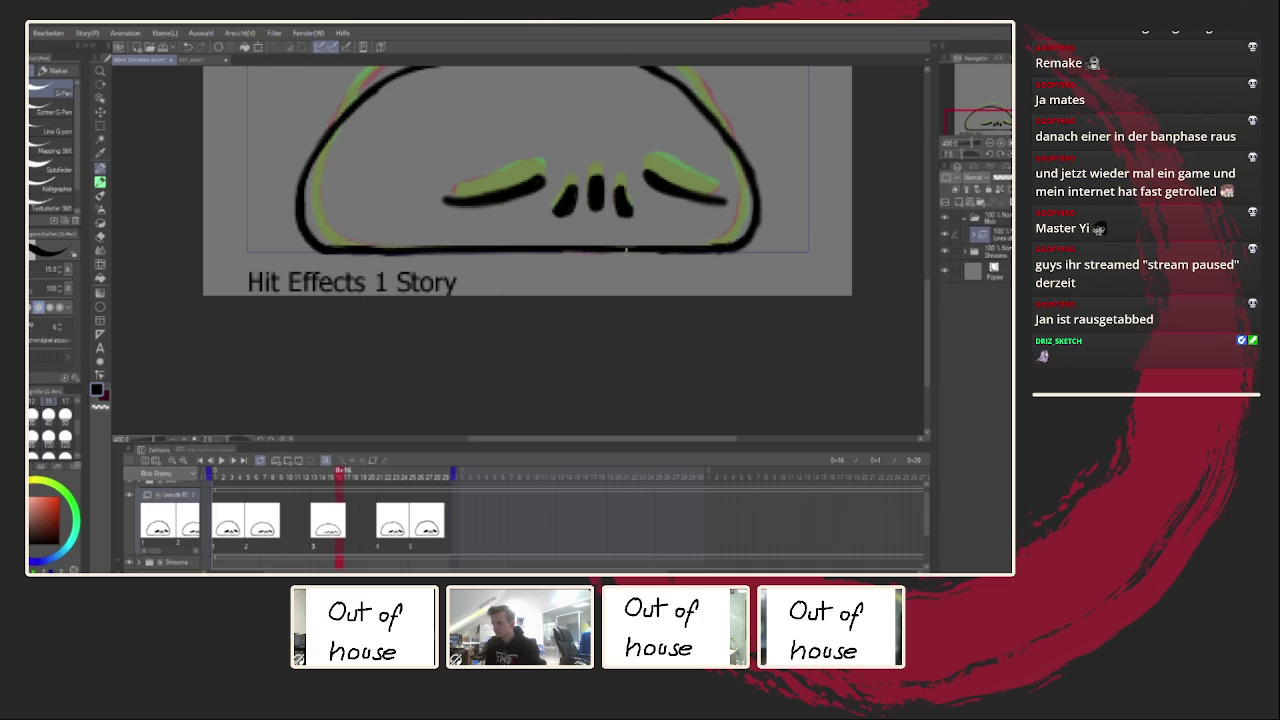
pyautogui.press('space')
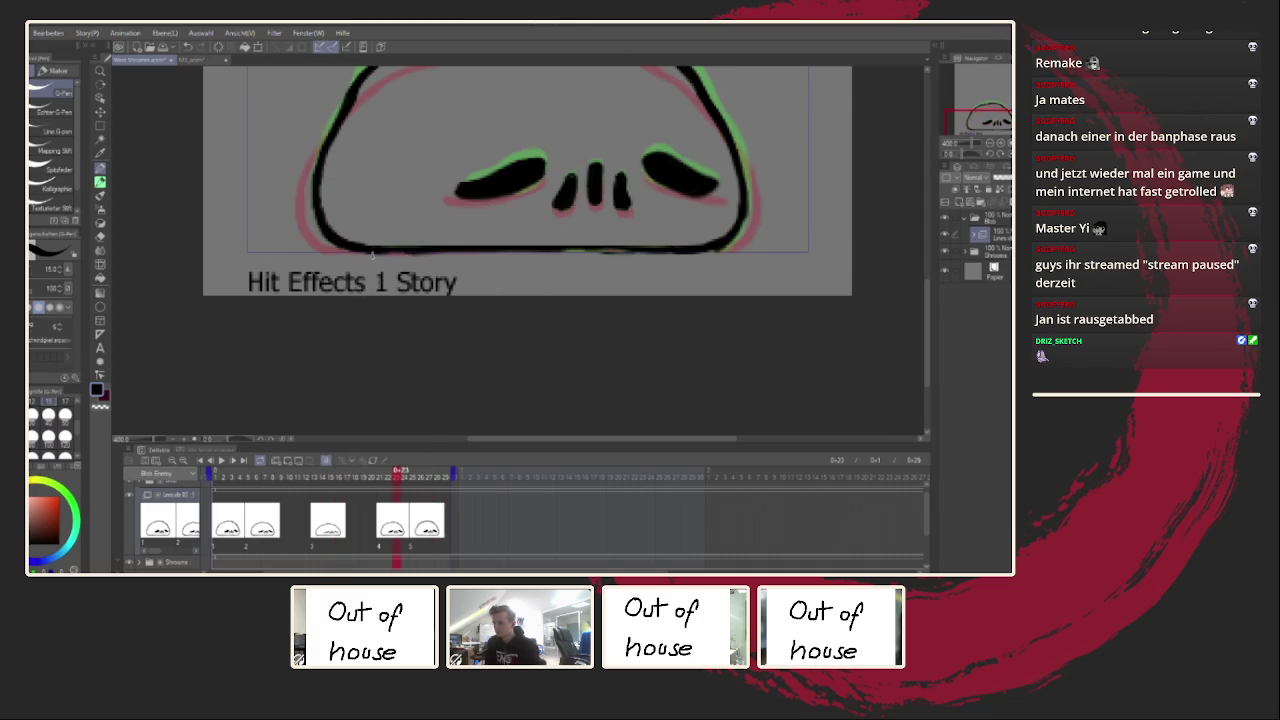
pyautogui.moveTo(597, 251); pyautogui.dragTo(643, 248)
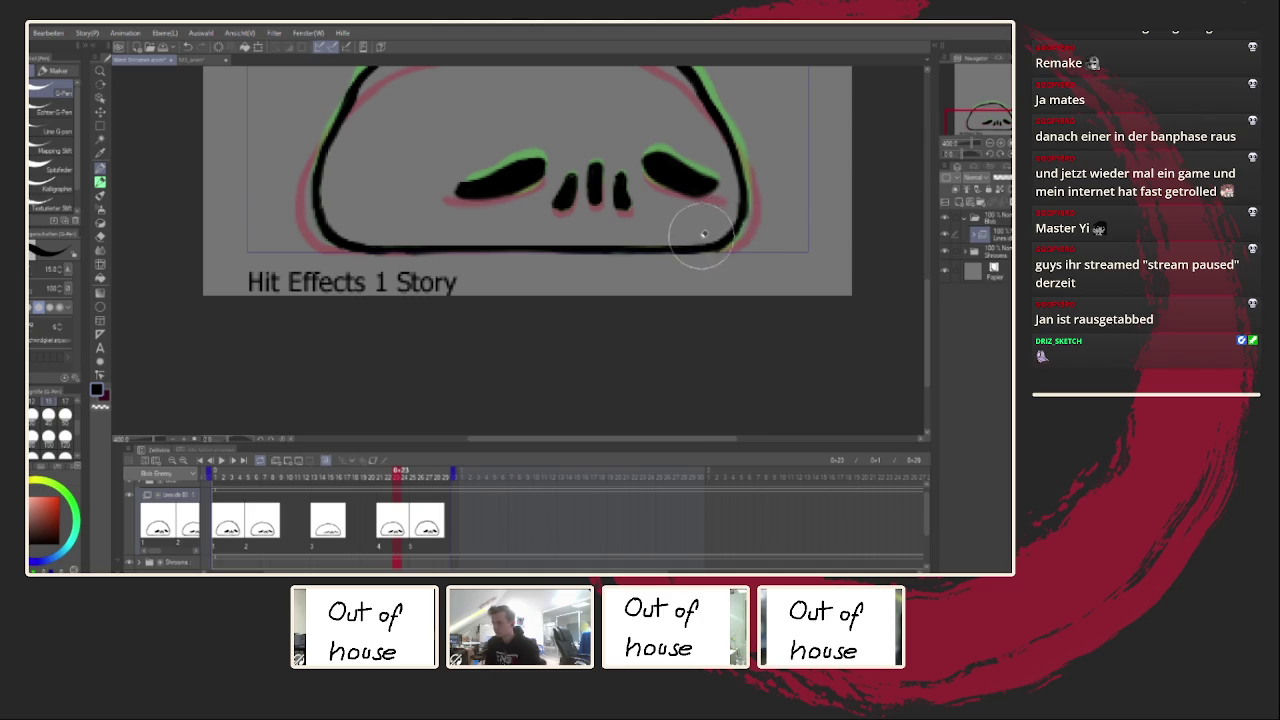
# Step: On the frame-27 drawing, thicken the left outline and ink over the bottom-right corner
pyautogui.moveTo(586, 220); pyautogui.dragTo(523, 300)
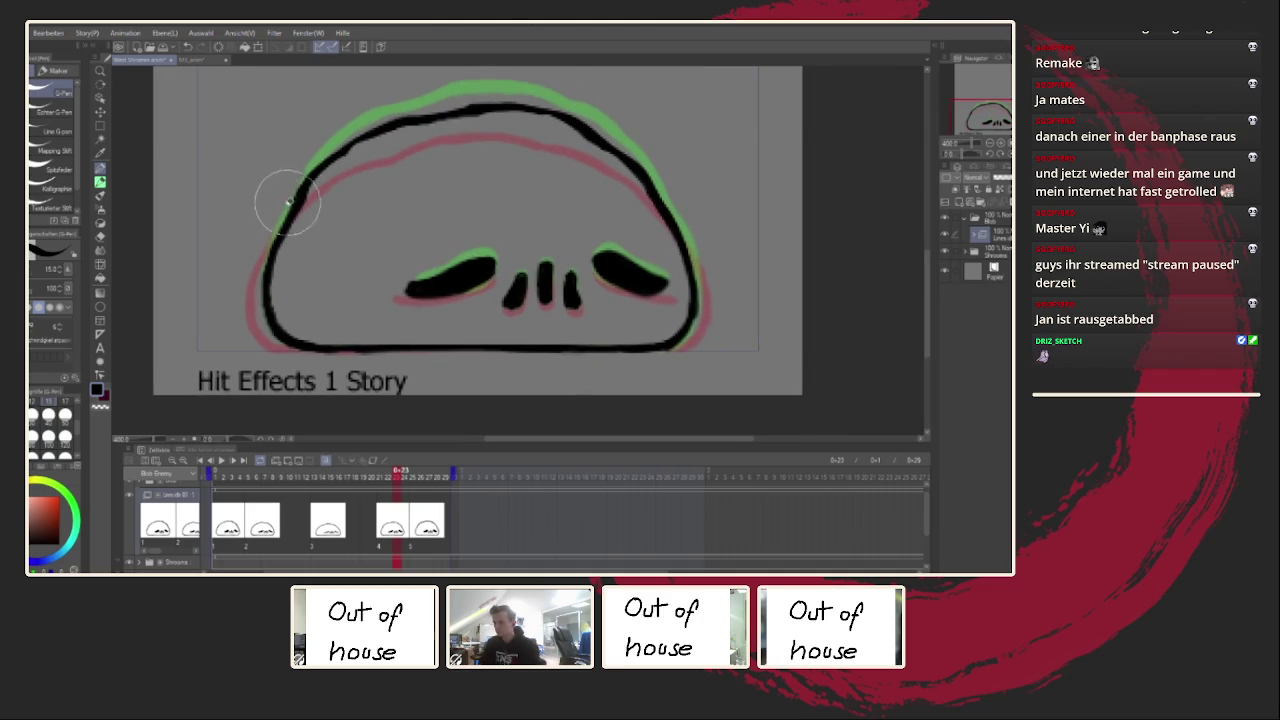
pyautogui.press('Right')
pyautogui.press('Right')
pyautogui.press('Right')
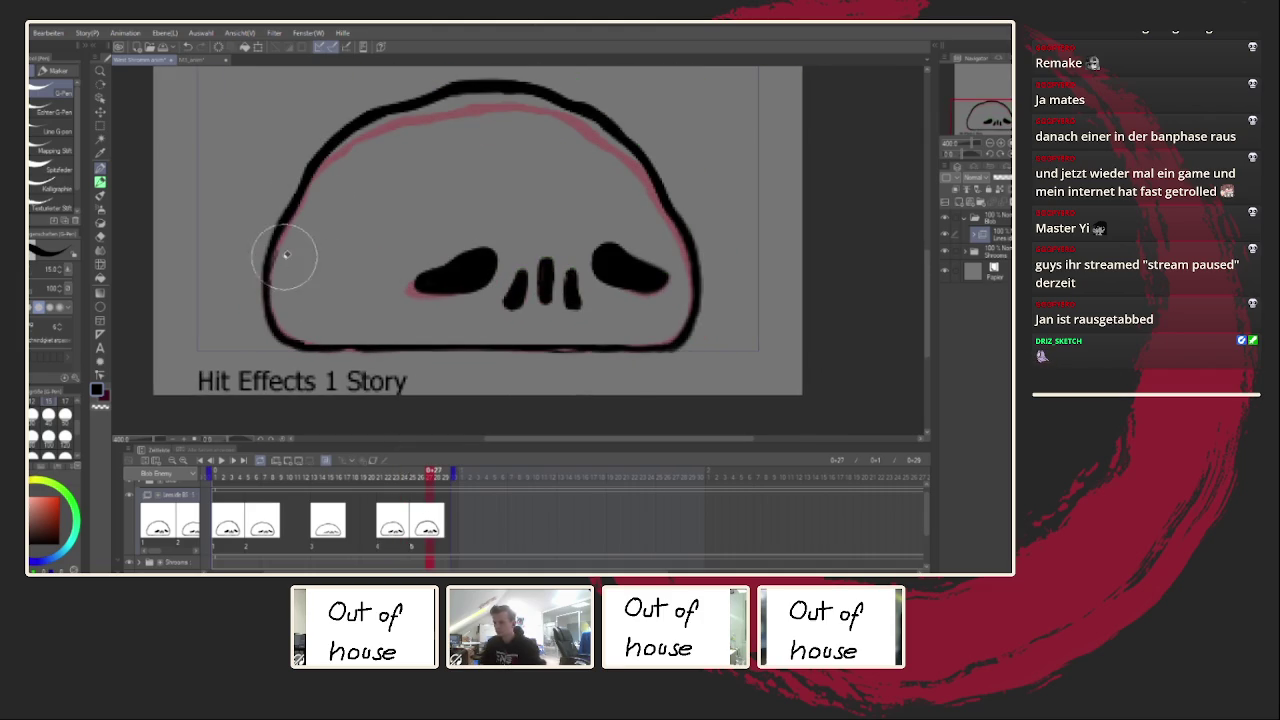
pyautogui.moveTo(268, 282); pyautogui.dragTo(266, 308)
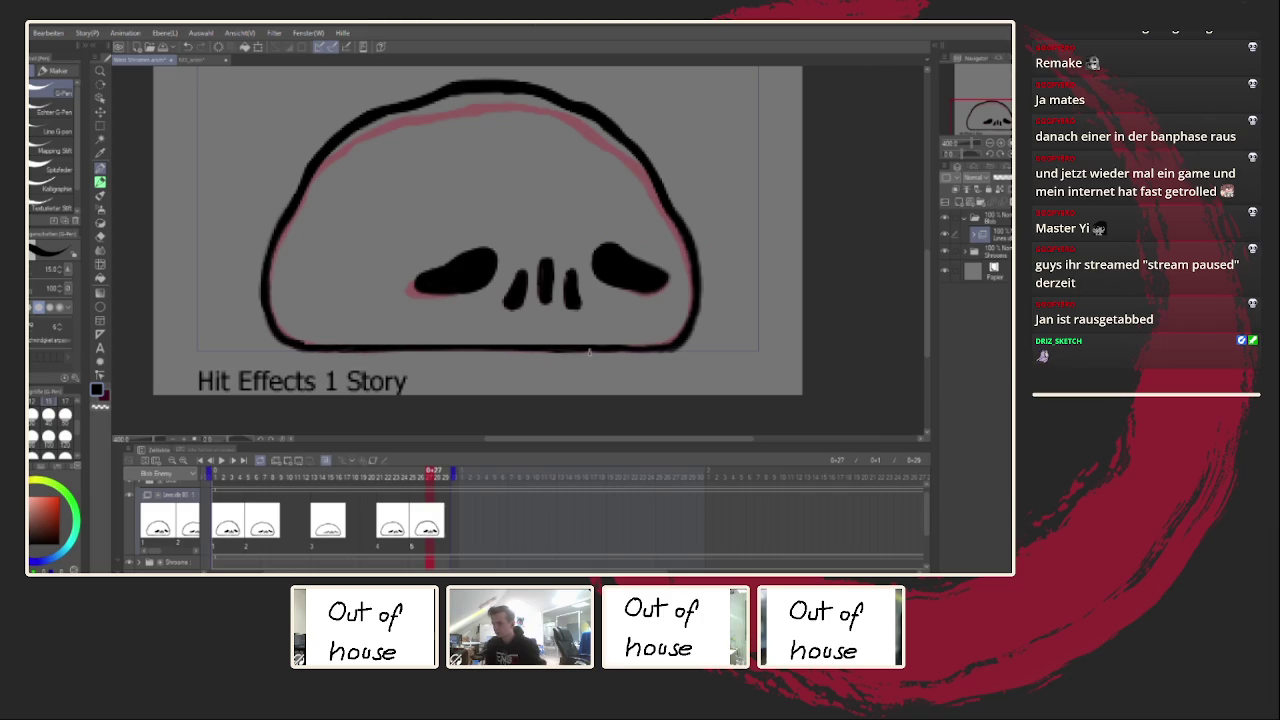
pyautogui.moveTo(688, 330); pyautogui.dragTo(653, 347)
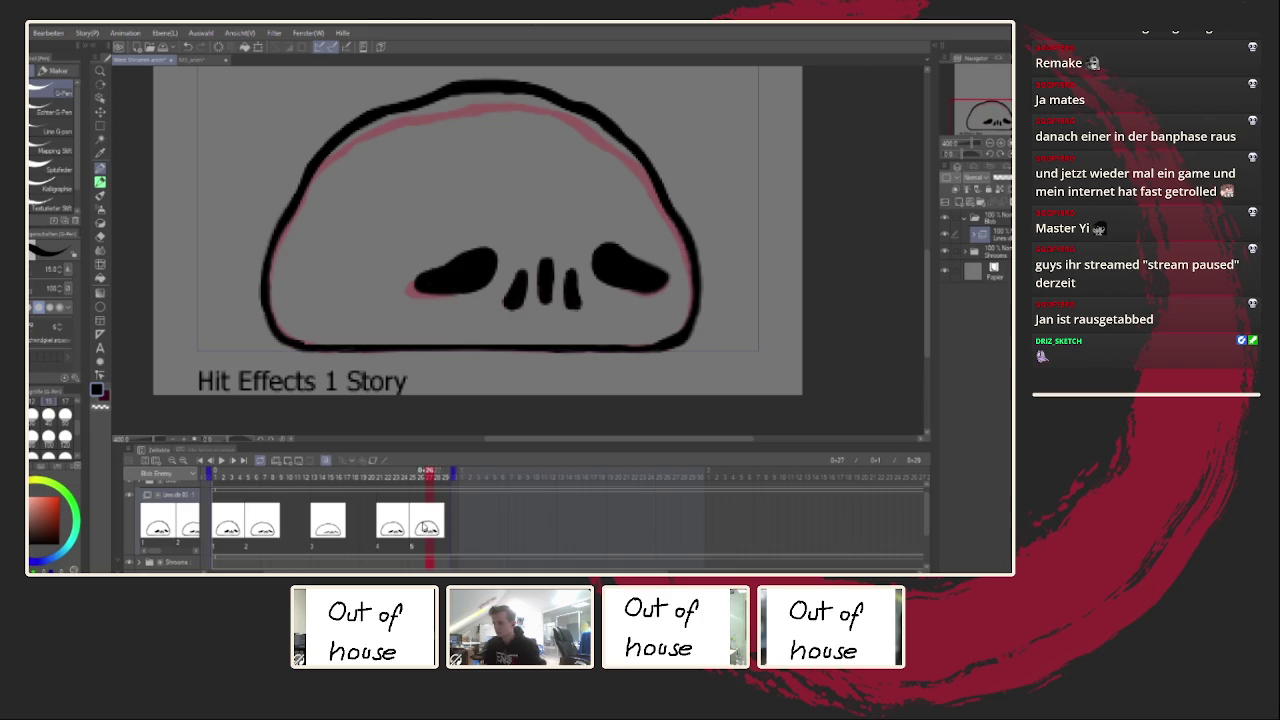
# Step: Play the blob animation, then stop on frame 3 with the next drawing ghosted as onion skin
pyautogui.click(224, 460)
pyautogui.scroll(-3, 333, 390)
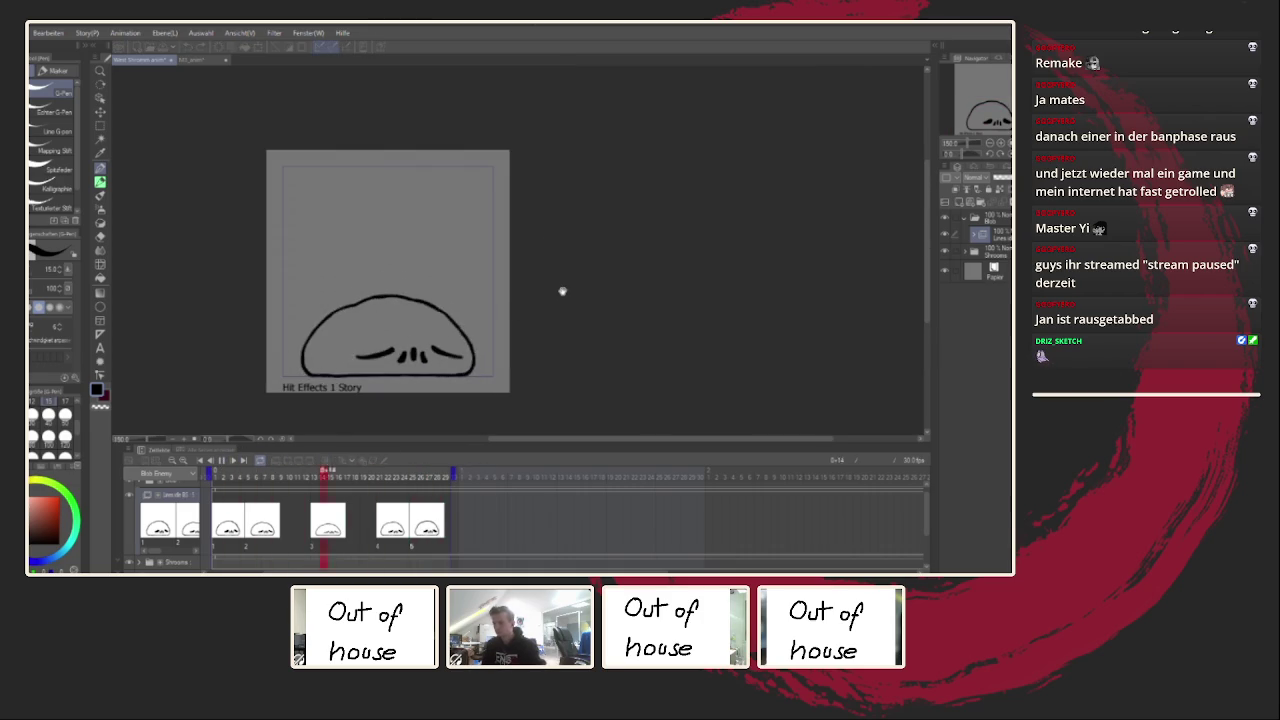
pyautogui.scroll(-2, 561, 303)
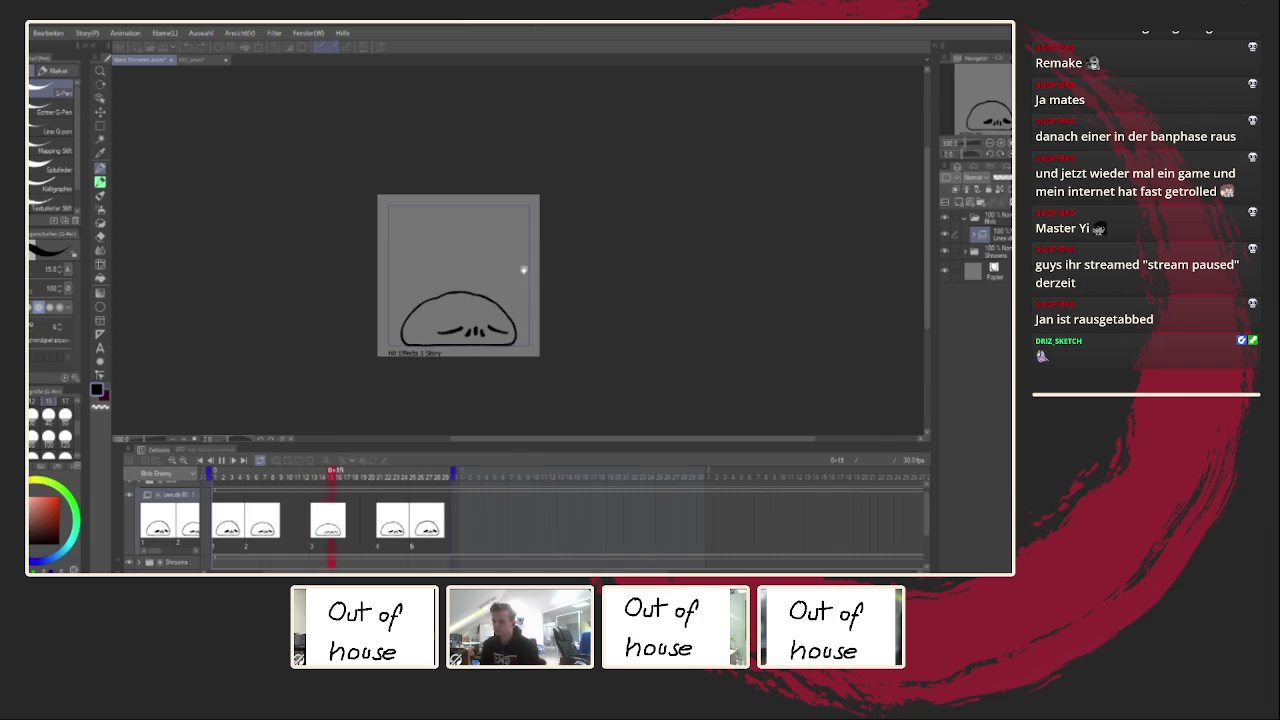
pyautogui.click(290, 460)
pyautogui.scroll(3, 450, 305)
pyautogui.scroll(2, 450, 305)
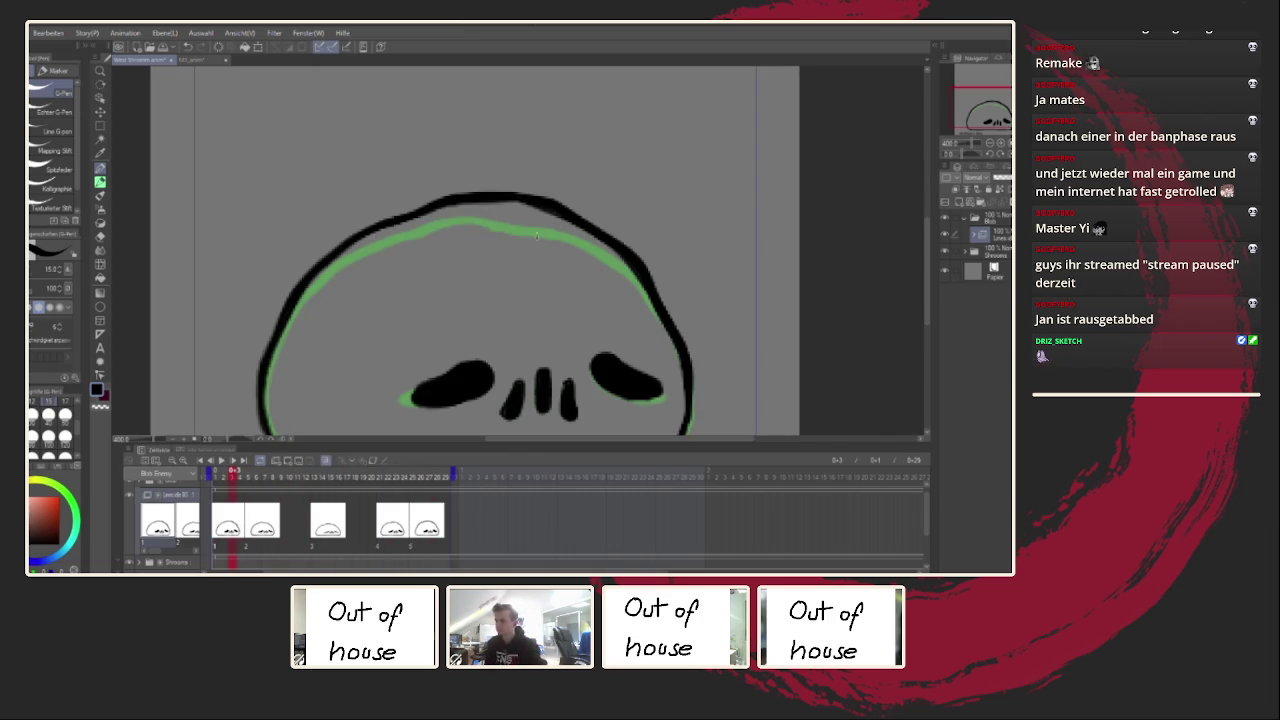
# Step: On frame 3, darken the left eye's top edge and undo a misdrawn right-eye stroke
pyautogui.scroll(-5, 535, 232)
pyautogui.scroll(6, 500, 300)
pyautogui.scroll(-4, 496, 311)
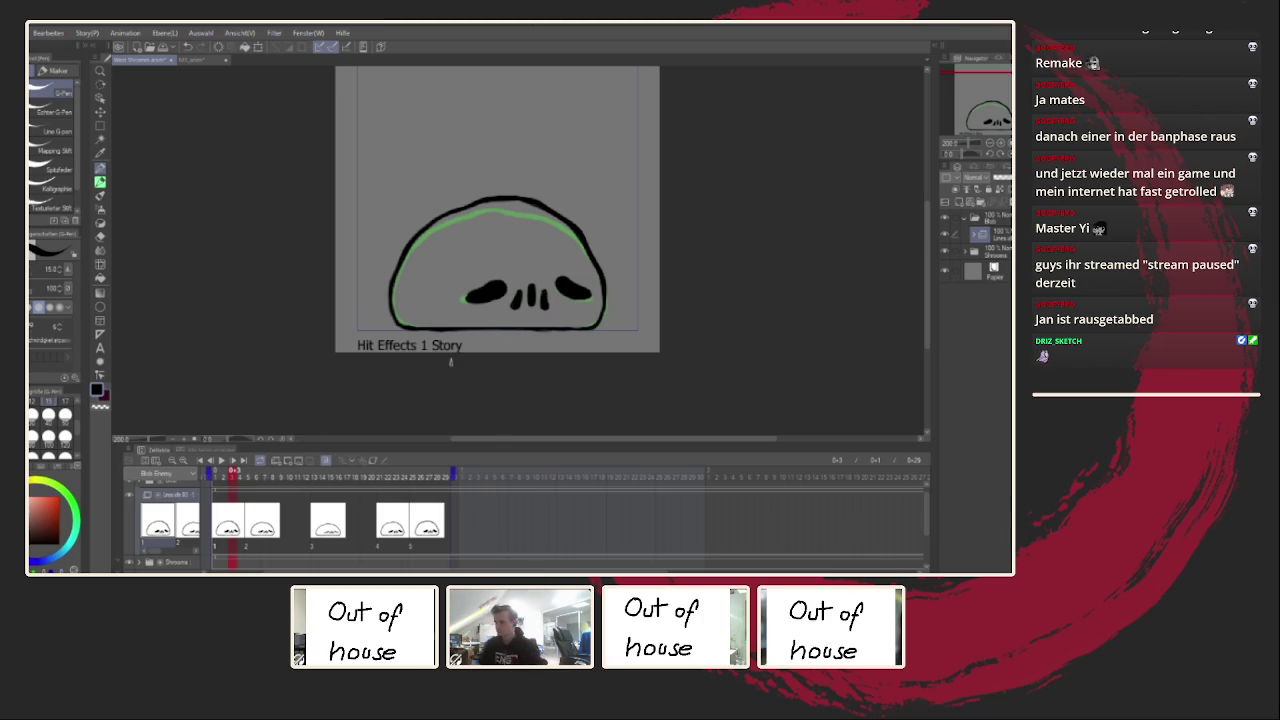
pyautogui.scroll(3, 534, 300)
pyautogui.scroll(2, 534, 300)
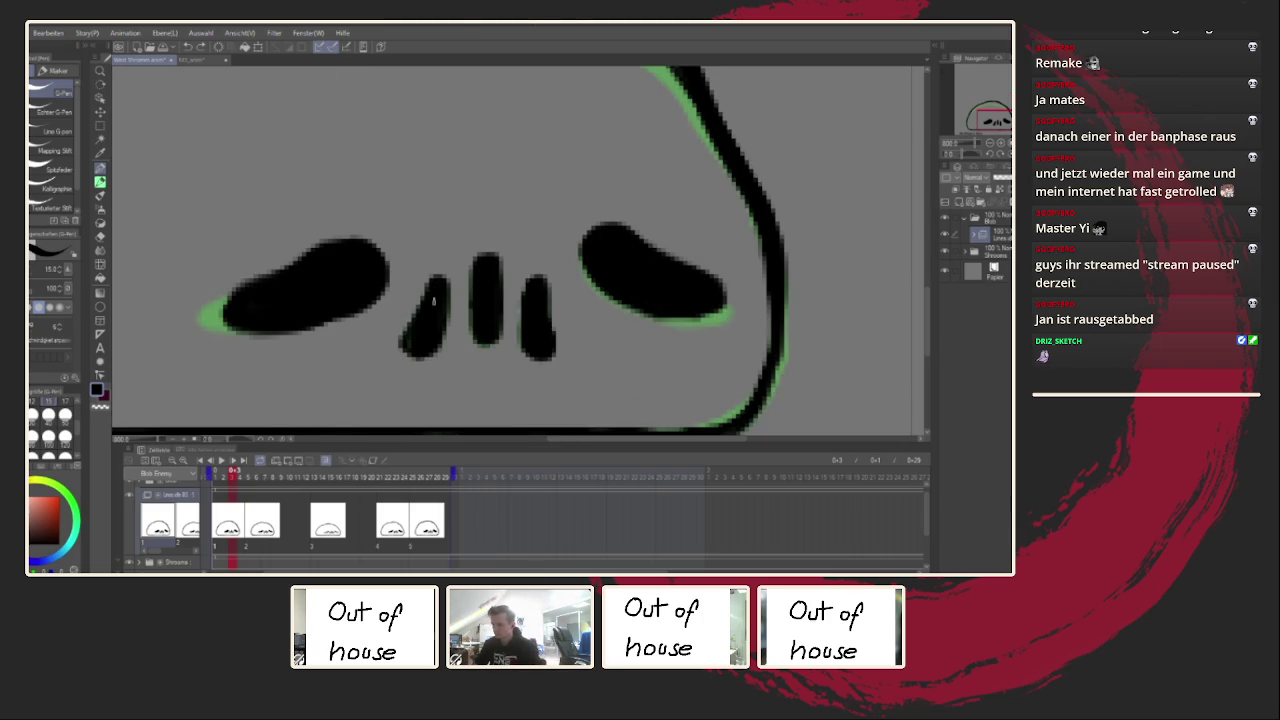
pyautogui.moveTo(345, 263); pyautogui.dragTo(364, 247)
pyautogui.moveTo(609, 233)
pyautogui.mouseDown()
pyautogui.moveTo(660, 250)
pyautogui.moveTo(675, 277)
pyautogui.mouseUp()
pyautogui.hotkey('ctrl', 'z')
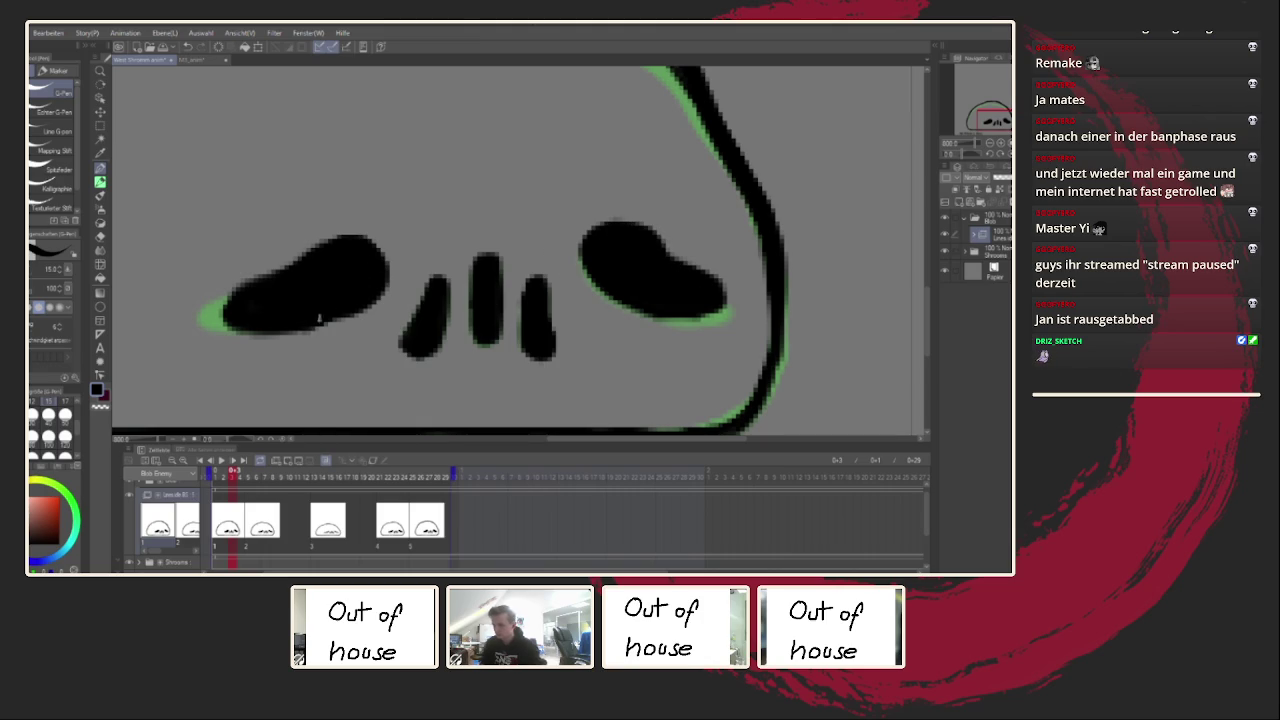
# Step: Fill in the eye's upper-left edge on frame 7 and thicken the right eye's lower stroke on frame 14
pyautogui.press('Right')
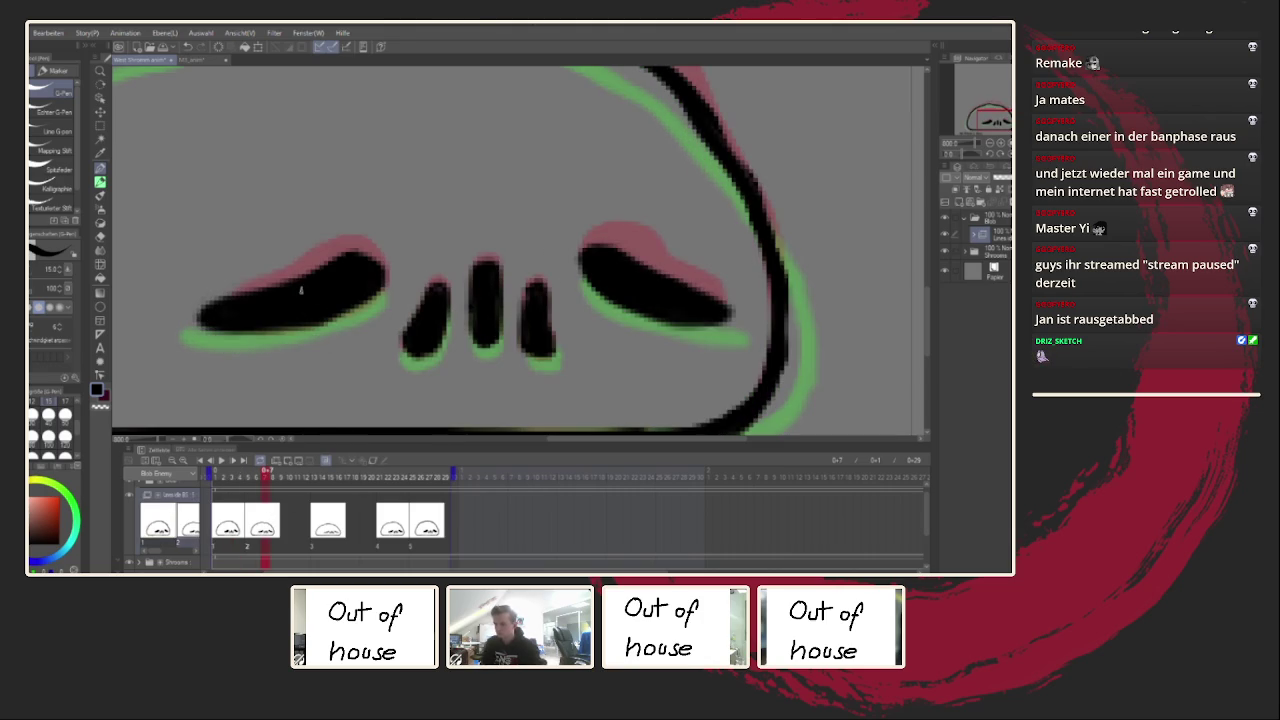
pyautogui.moveTo(594, 249); pyautogui.dragTo(621, 258)
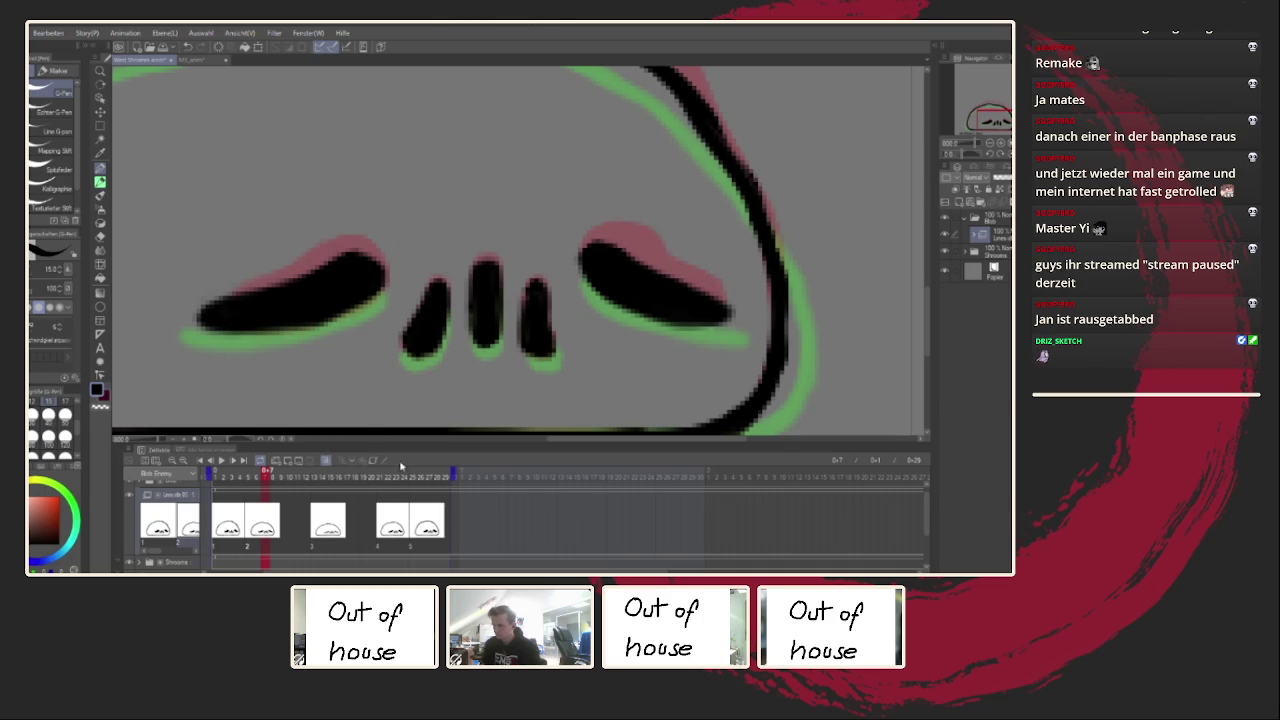
pyautogui.press('Right')
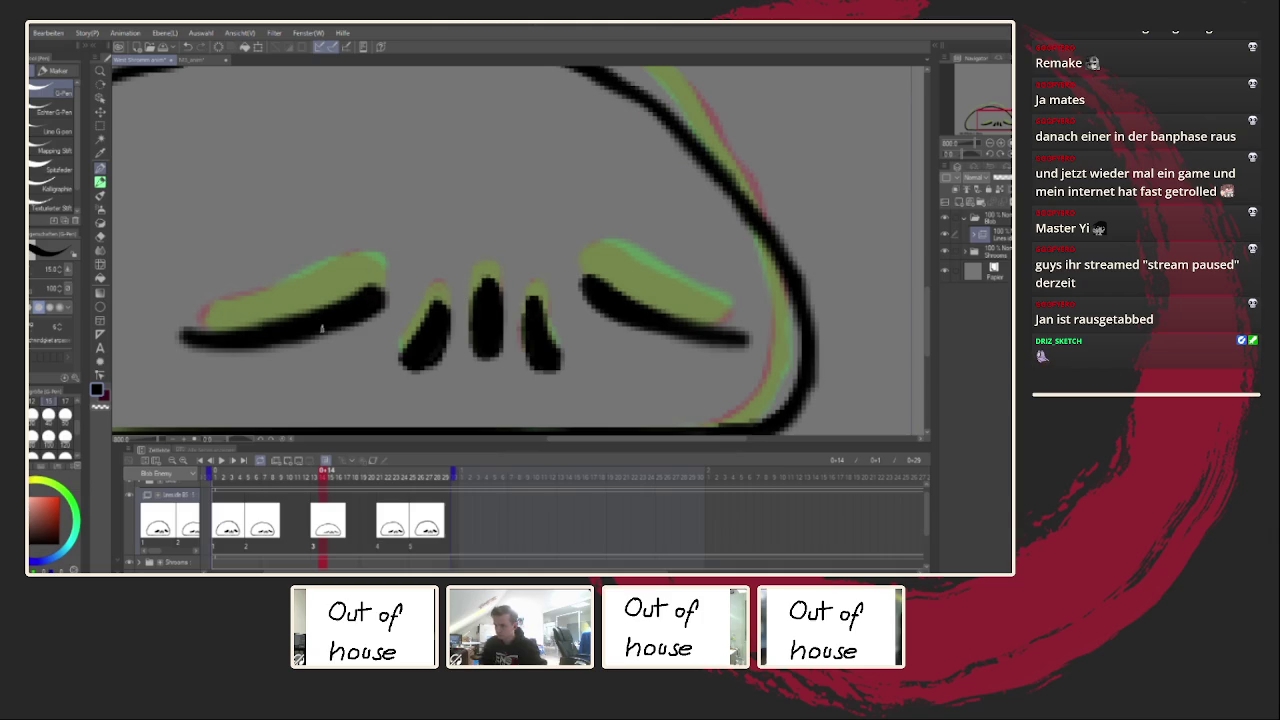
pyautogui.moveTo(660, 332); pyautogui.dragTo(707, 338)
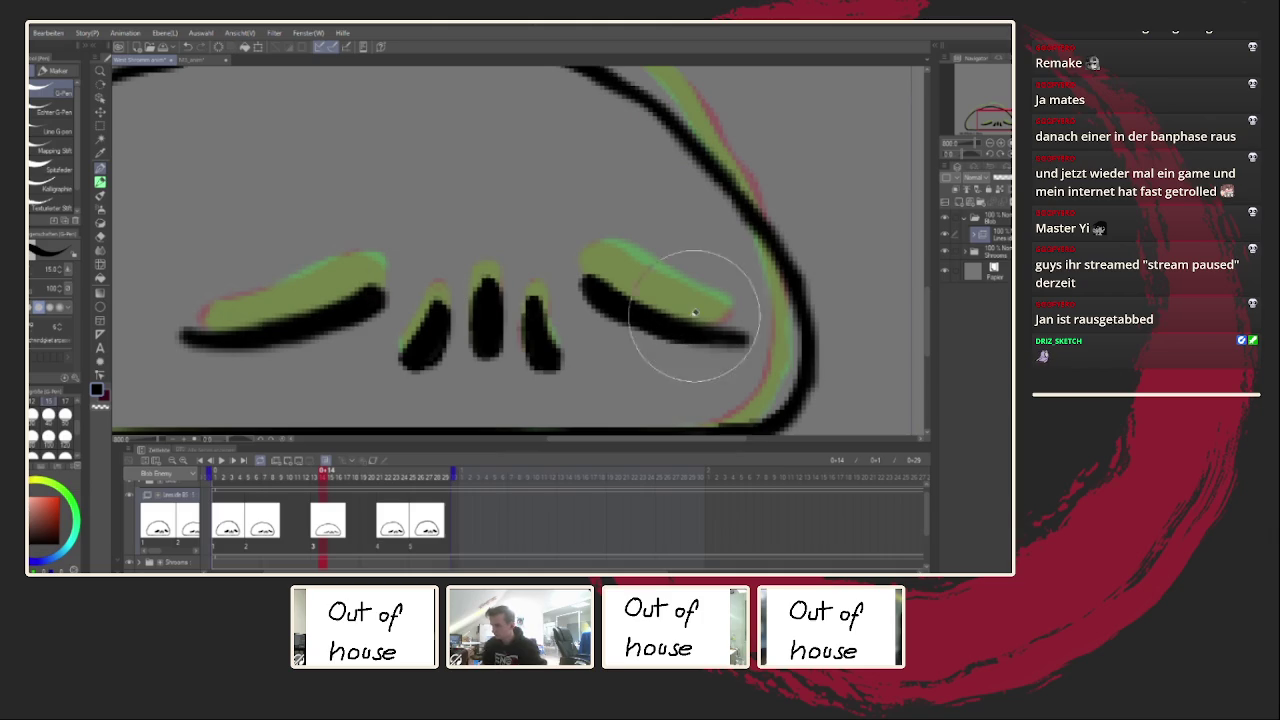
# Step: Mirror the canvas and redraw frame 14's left and upper head outline as a smoother curve
pyautogui.press('h')
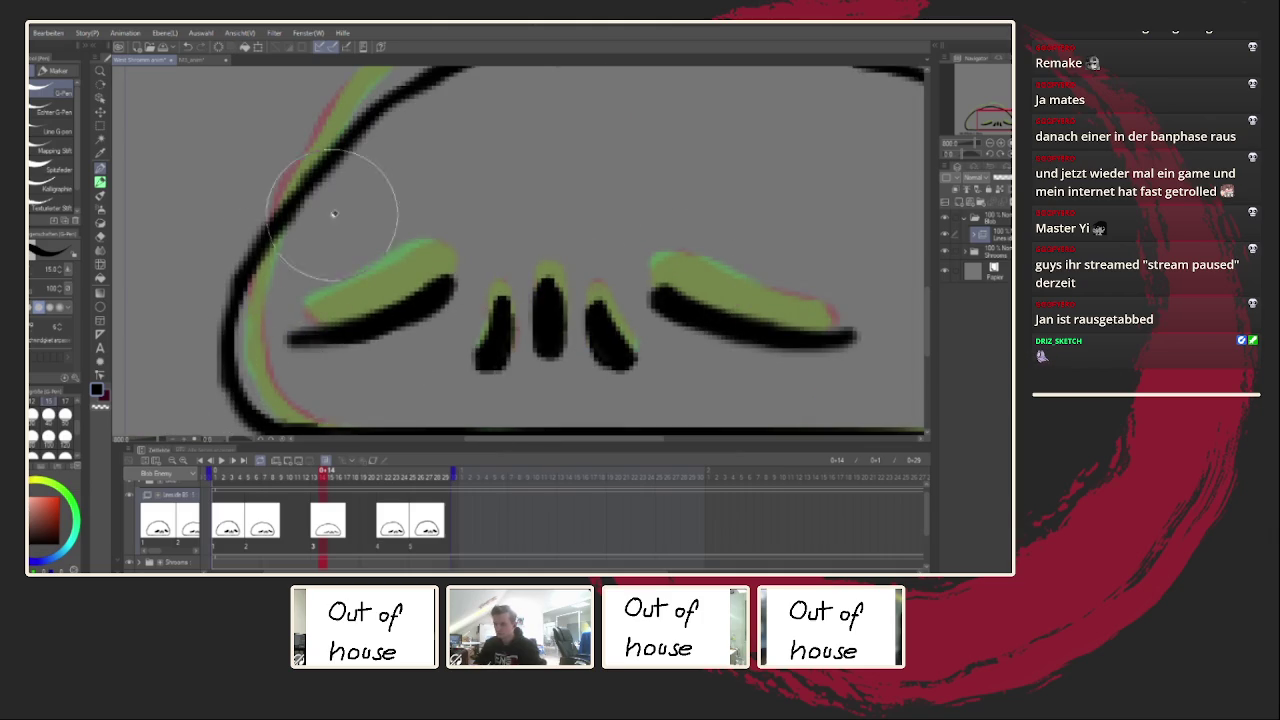
pyautogui.moveTo(274, 275); pyautogui.dragTo(243, 340)
pyautogui.moveTo(198, 420); pyautogui.dragTo(248, 292)
pyautogui.moveTo(197, 408)
pyautogui.mouseDown()
pyautogui.moveTo(254, 270)
pyautogui.moveTo(372, 152)
pyautogui.mouseUp()
pyautogui.scroll(-2, 372, 187)
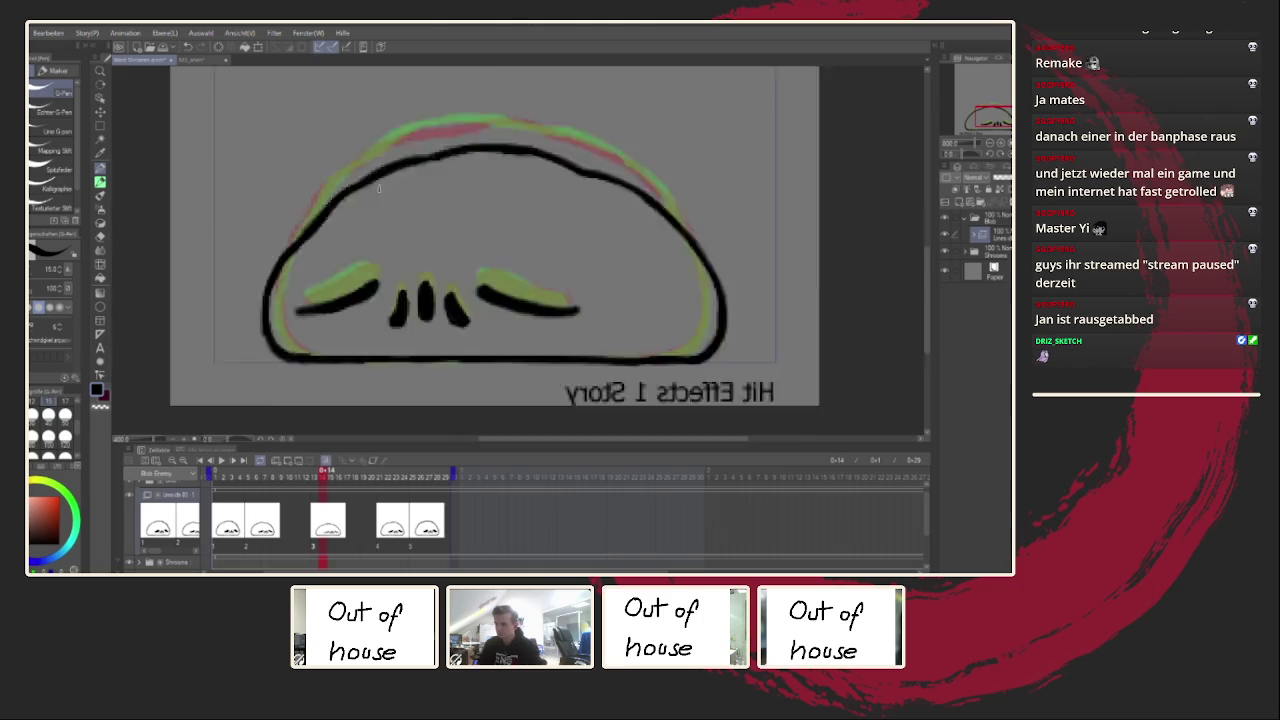
pyautogui.scroll(-2, 350, 187)
pyautogui.scroll(2, 316, 187)
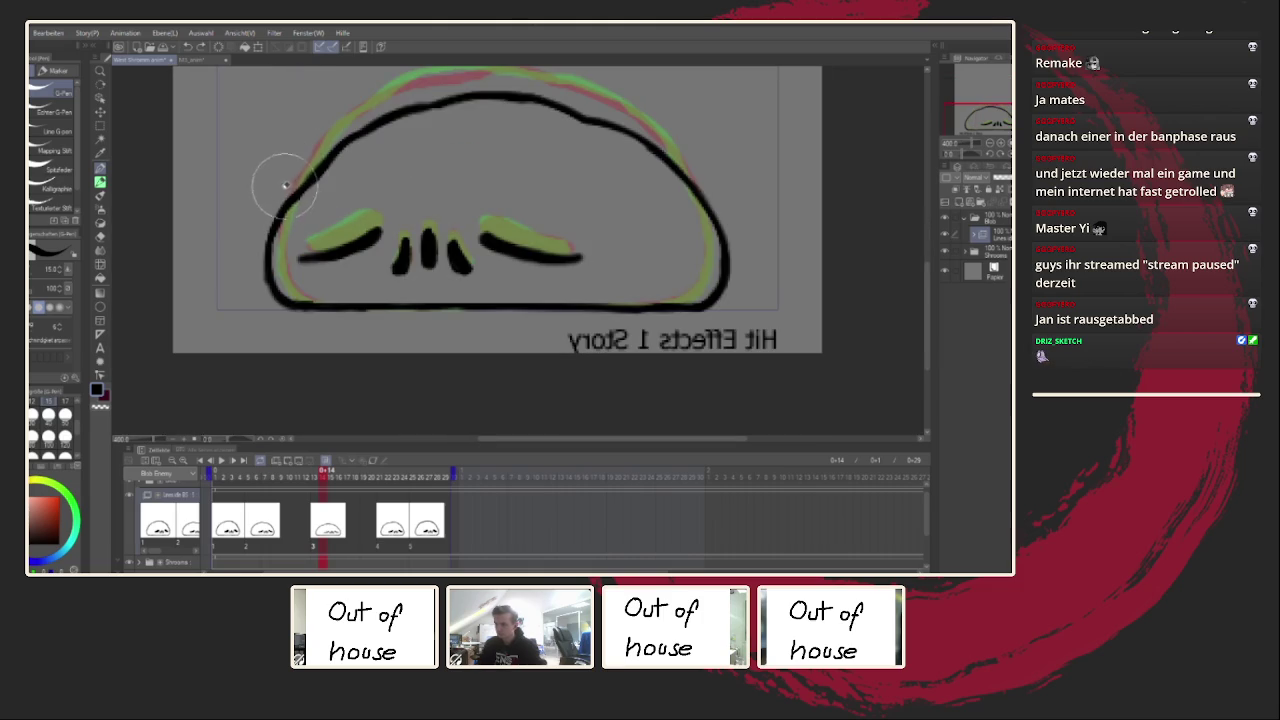
pyautogui.moveTo(307, 170)
pyautogui.mouseDown()
pyautogui.moveTo(309, 143)
pyautogui.moveTo(343, 108)
pyautogui.moveTo(380, 134)
pyautogui.moveTo(445, 118)
pyautogui.mouseUp()
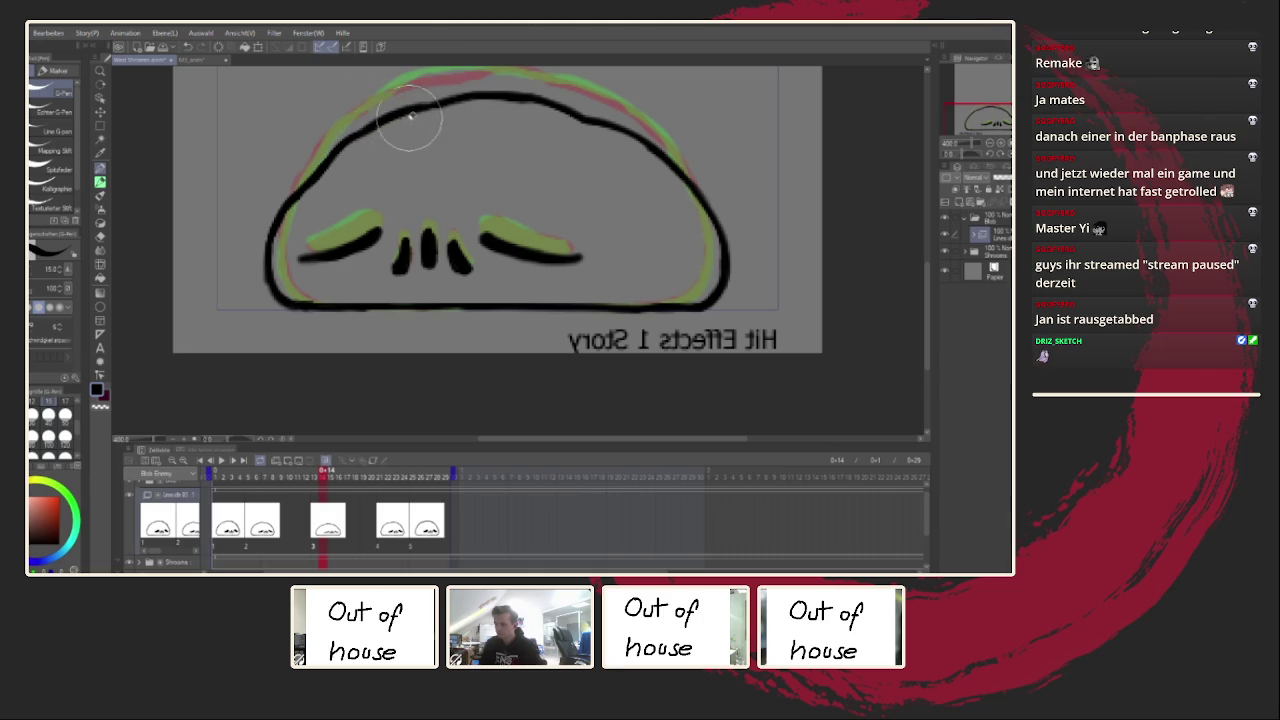
# Step: Redraw the blob's right outline thicker, then unmirror the canvas and recentre the view
pyautogui.scroll(5, 434, 172)
pyautogui.scroll(-2, 514, 300)
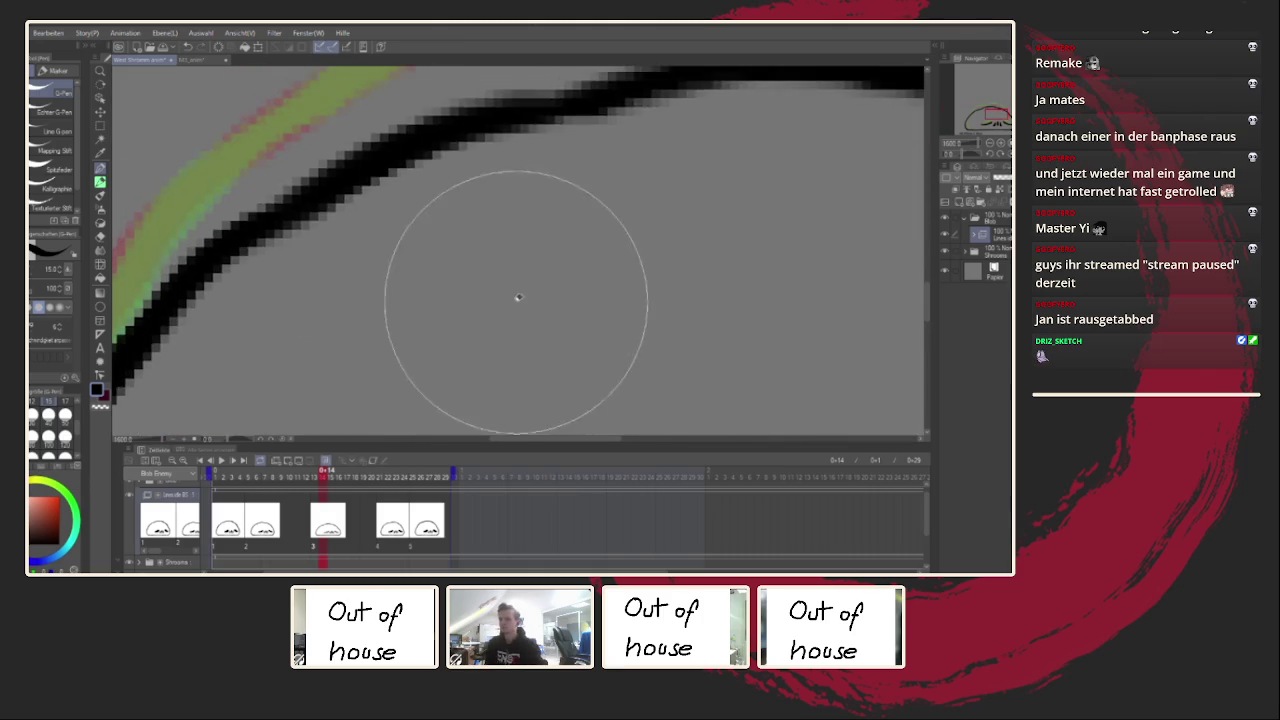
pyautogui.scroll(-2, 457, 243)
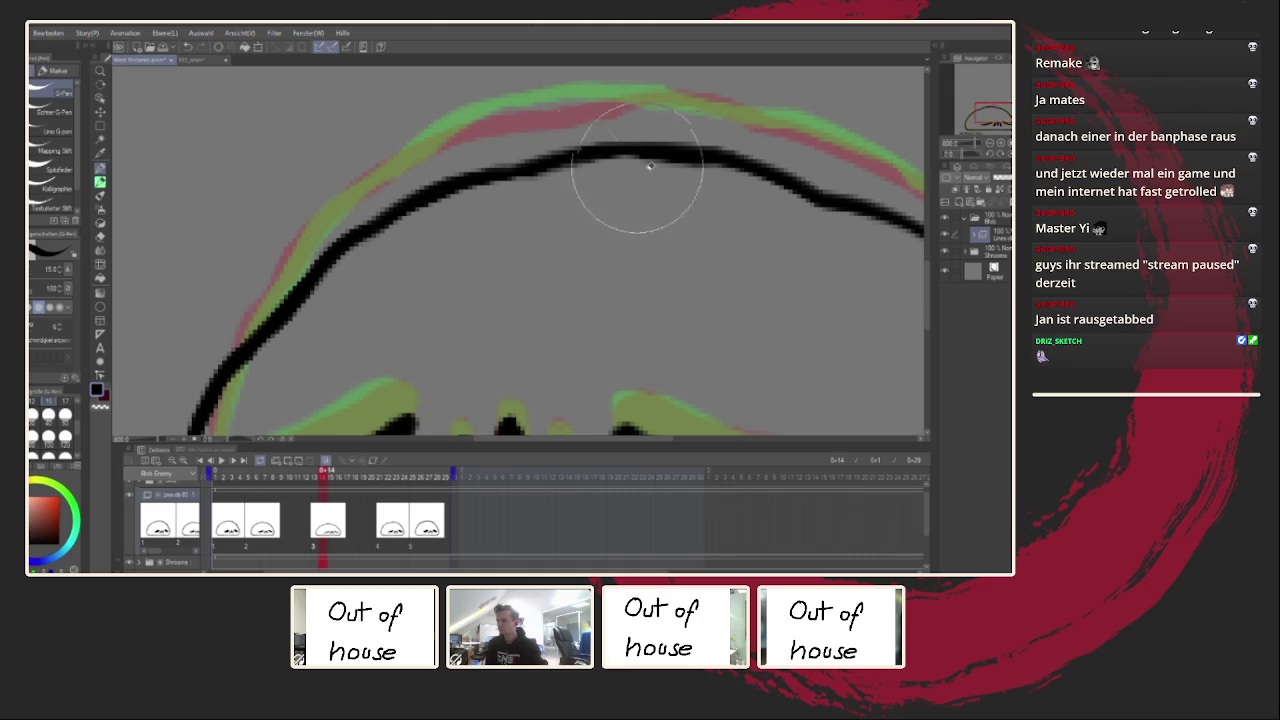
pyautogui.scroll(-4, 735, 183)
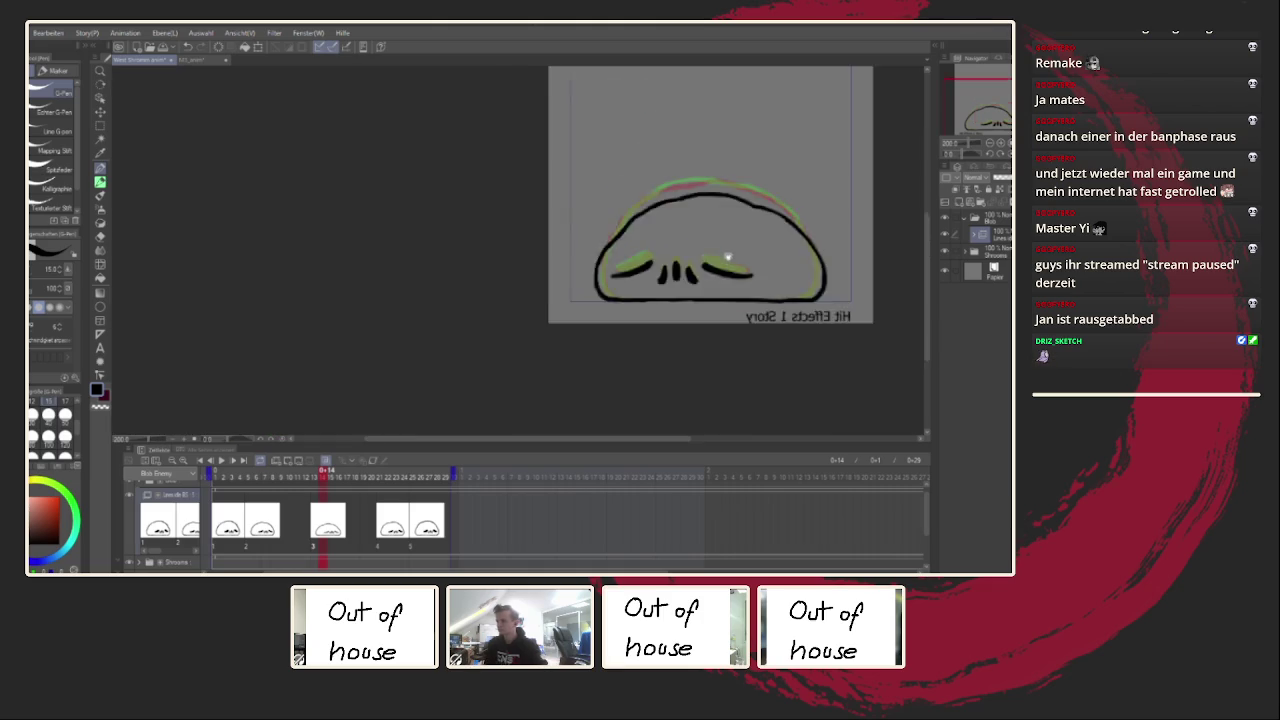
pyautogui.scroll(2, 690, 270)
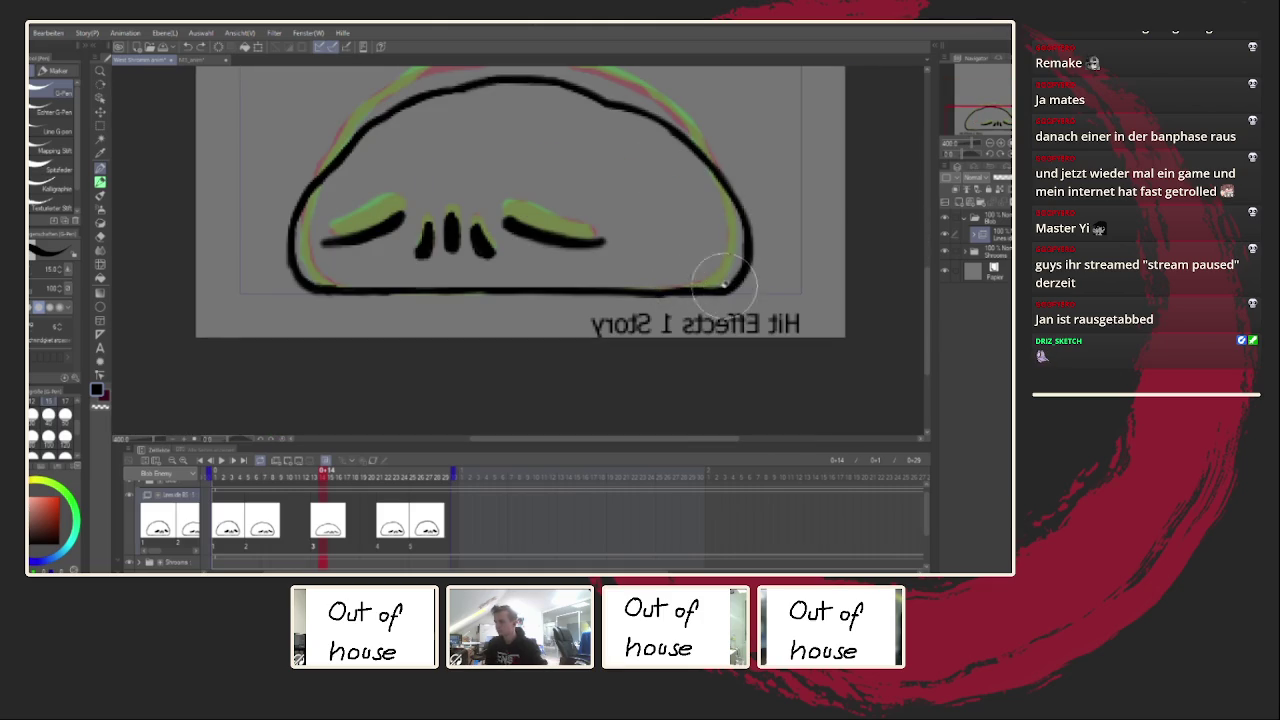
pyautogui.moveTo(740, 233); pyautogui.dragTo(712, 284)
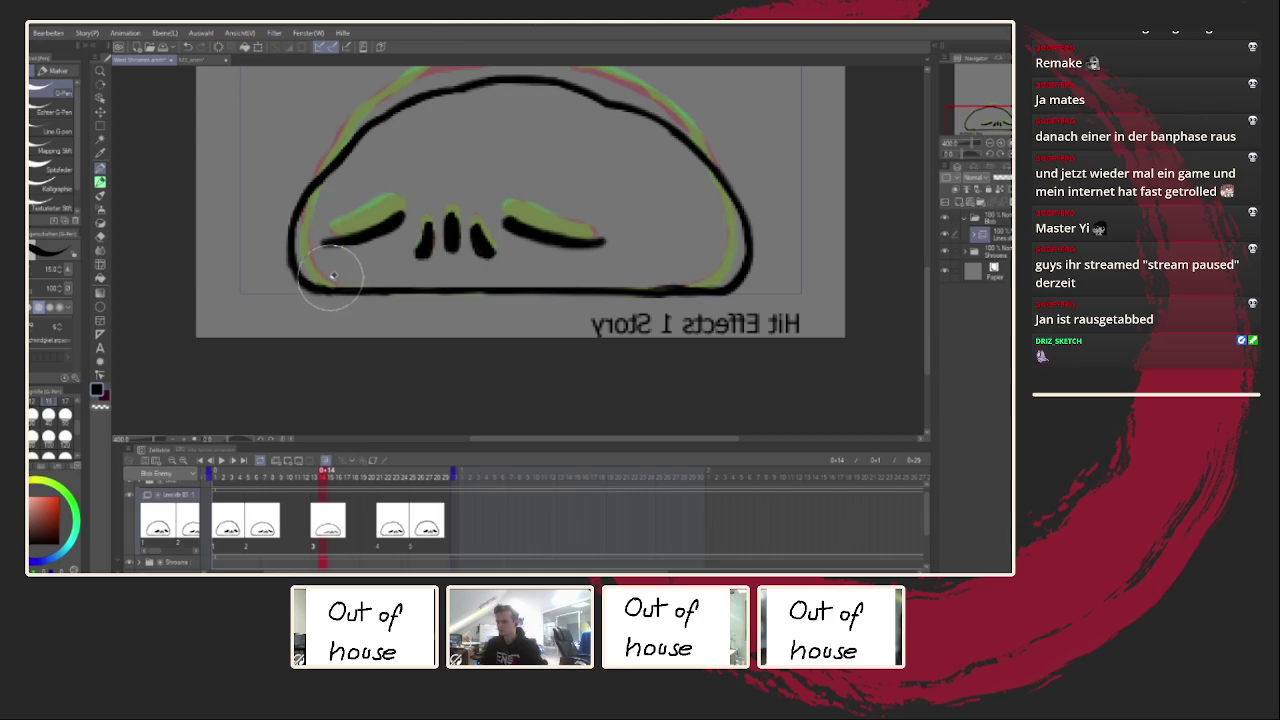
pyautogui.press('h')
pyautogui.moveTo(428, 297); pyautogui.dragTo(348, 315)
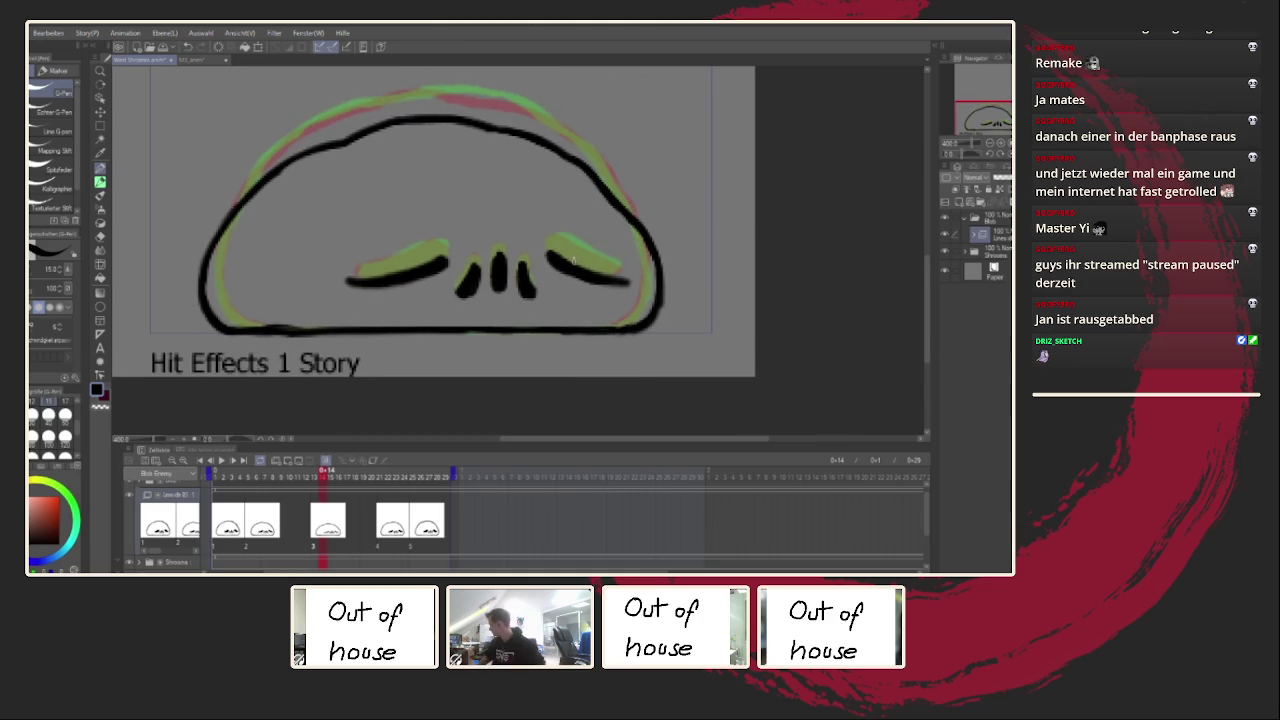
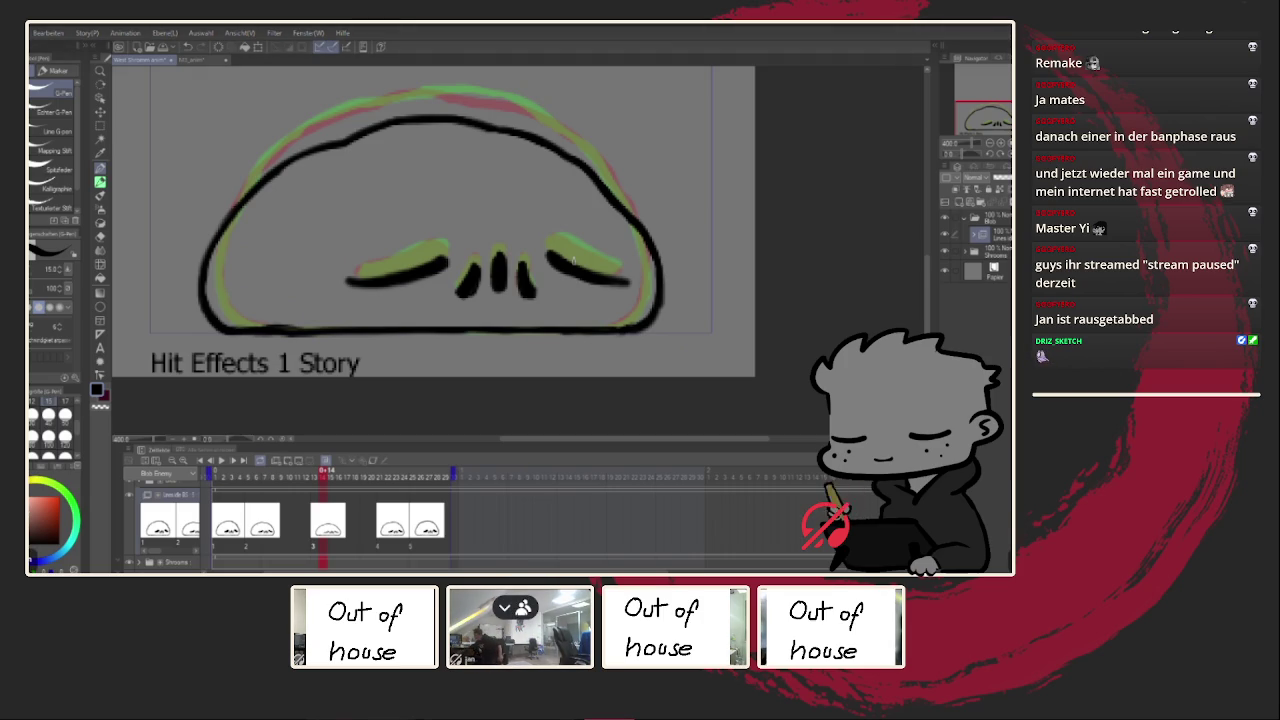
# Step: Lower a voice-chat participant's volume and recenter the blob drawing
pyautogui.rightClick(506, 620)
pyautogui.click(558, 72)
pyautogui.click(466, 86)
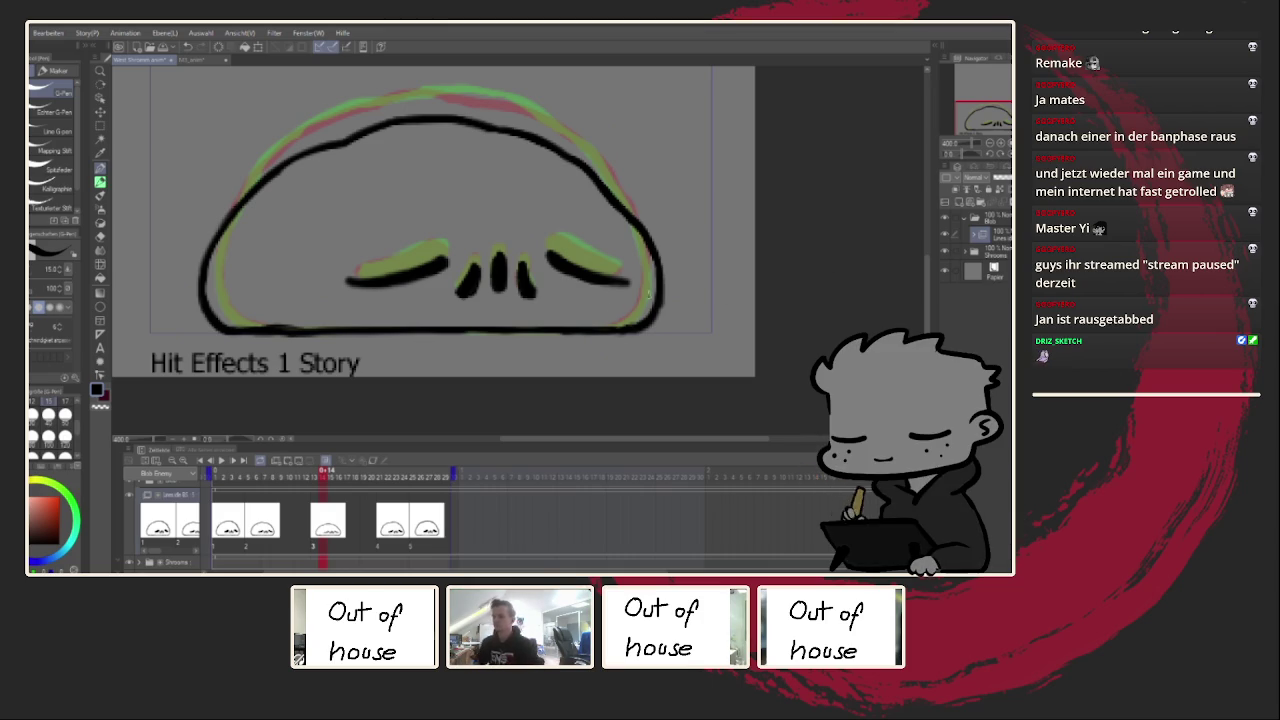
pyautogui.moveTo(493, 374); pyautogui.dragTo(562, 345)
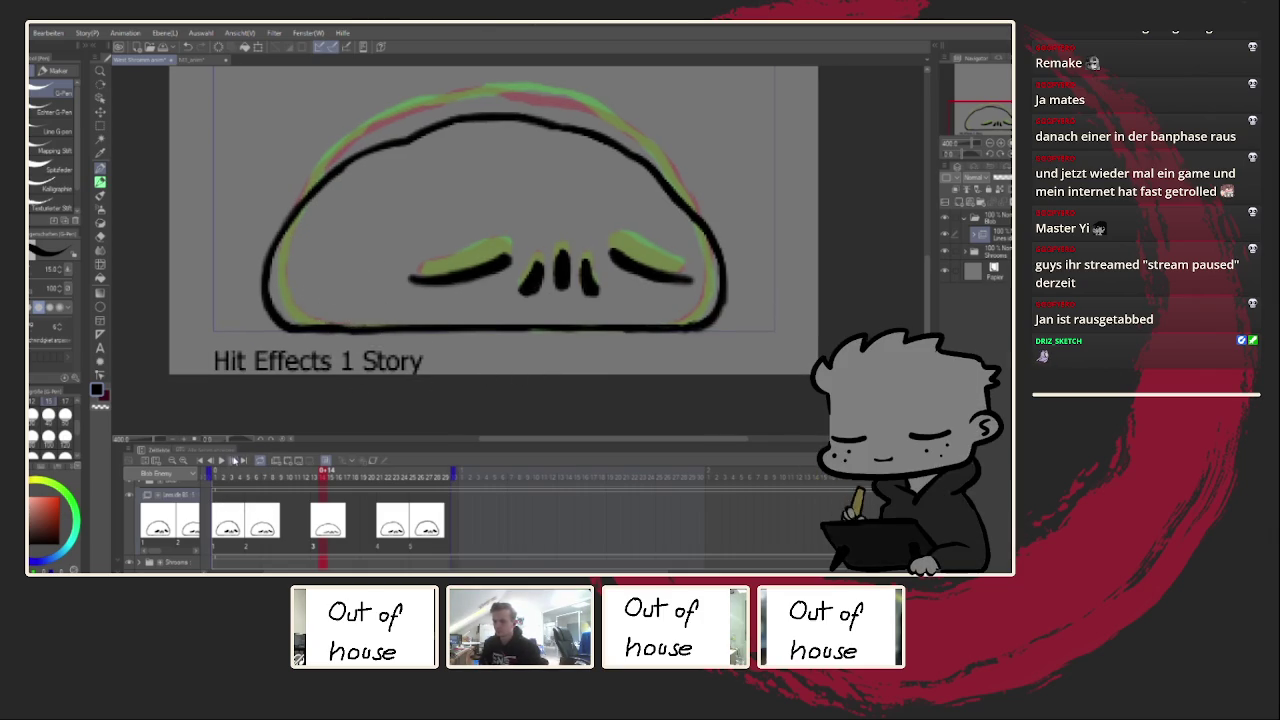
# Step: Preview the animation and stop playback at frame 14
pyautogui.click(221, 460)
pyautogui.hotkey('ctrl', '-')
pyautogui.hotkey('ctrl', '-')
pyautogui.hotkey('ctrl', '-')
pyautogui.press('h')
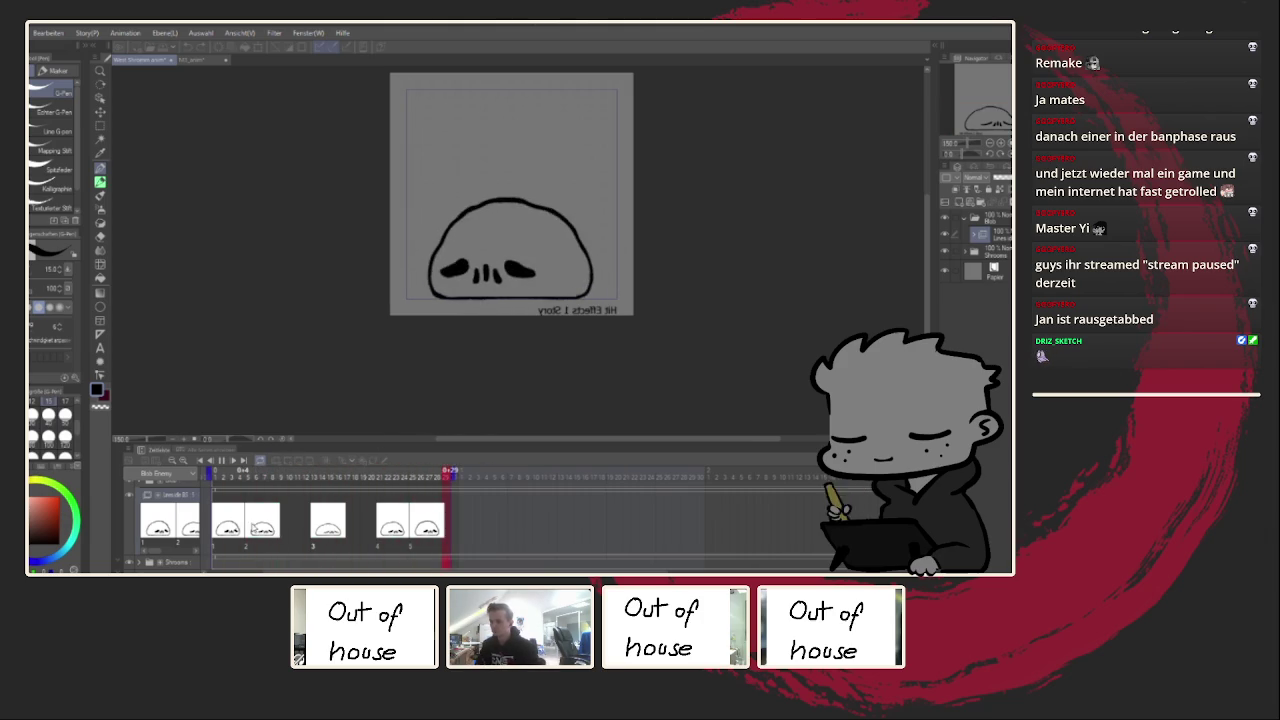
pyautogui.click(323, 514)
pyautogui.press('h')
pyautogui.moveTo(495, 250); pyautogui.dragTo(454, 266)
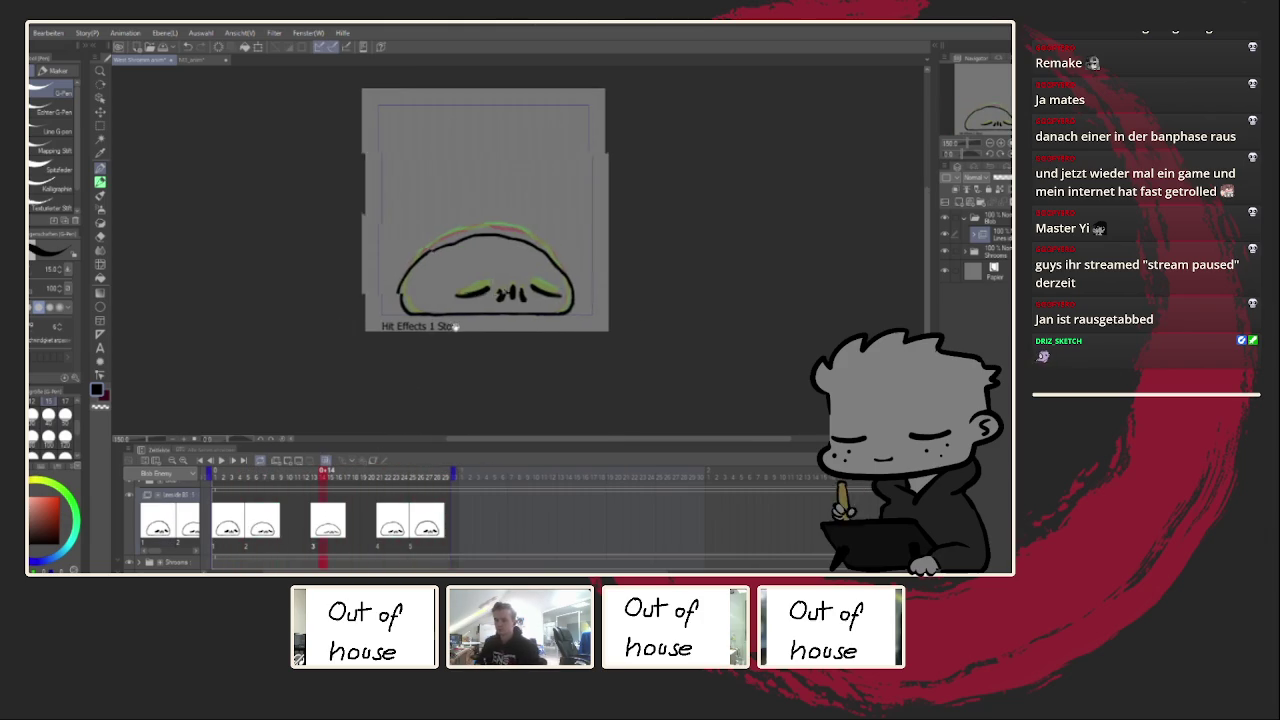
# Step: Select the Liquify tool and set its brush size to 200
pyautogui.click(101, 305)
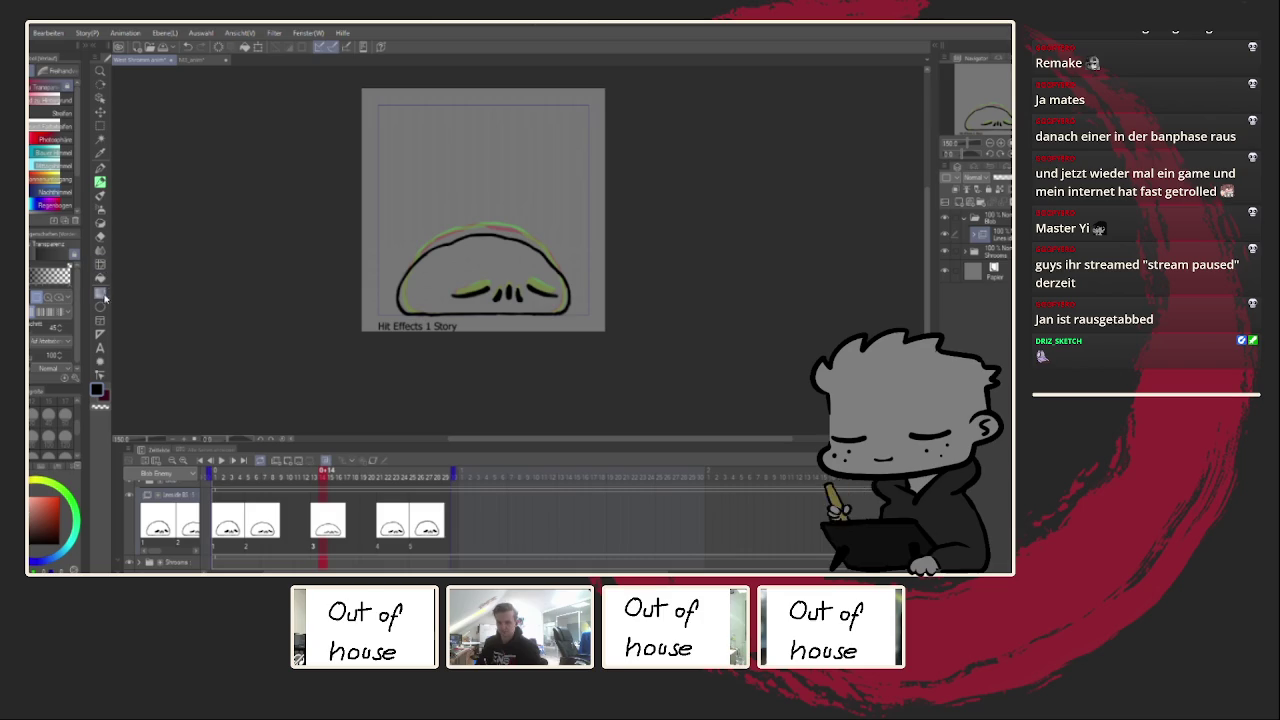
pyautogui.click(100, 251)
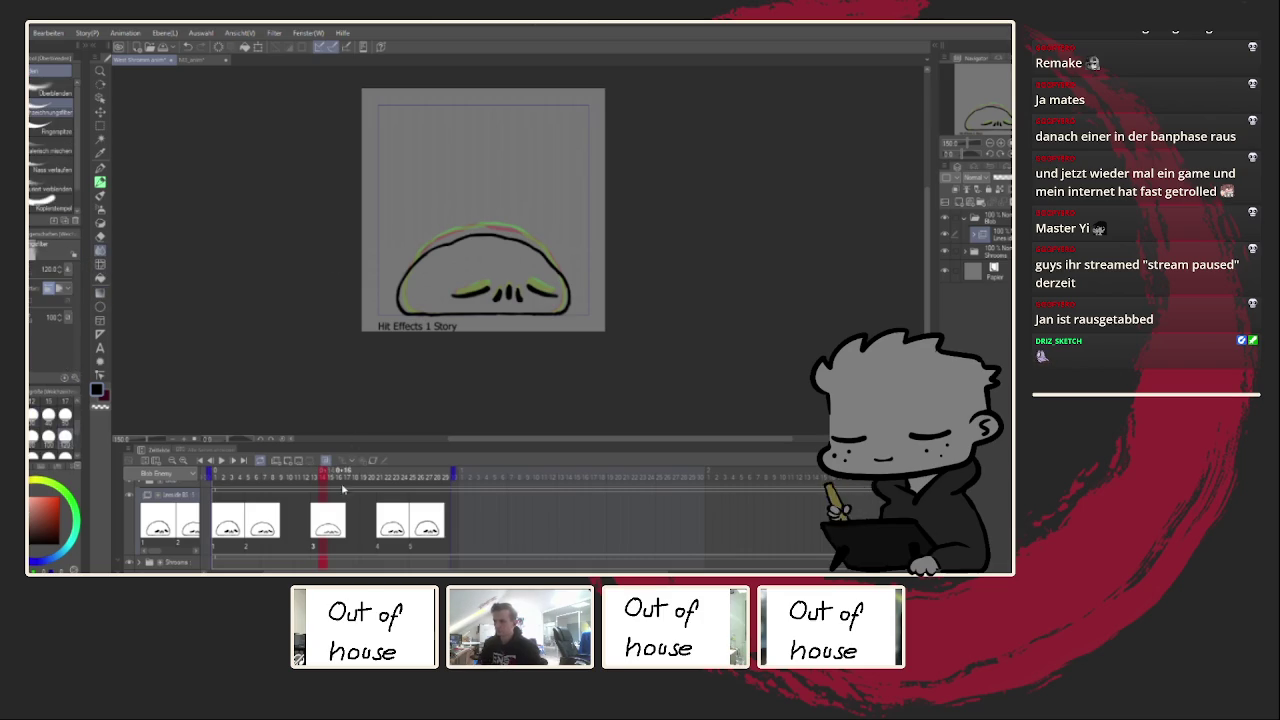
pyautogui.press('Left')
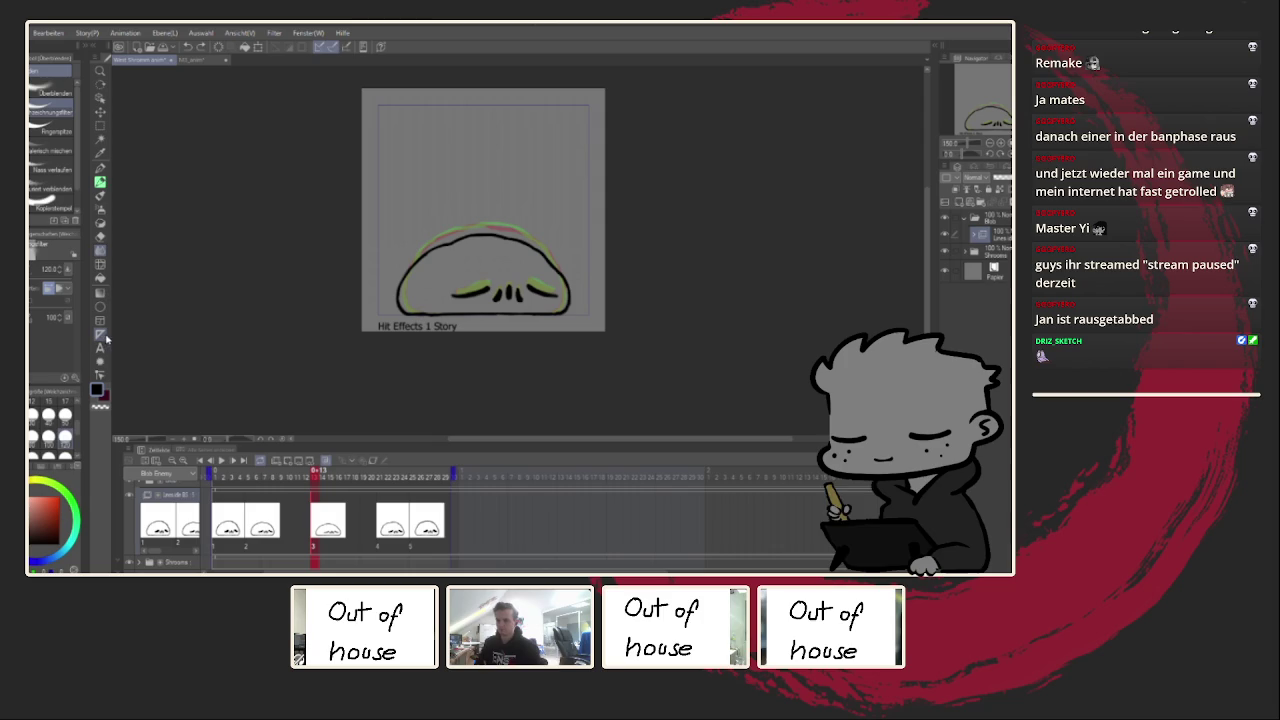
pyautogui.click(100, 264)
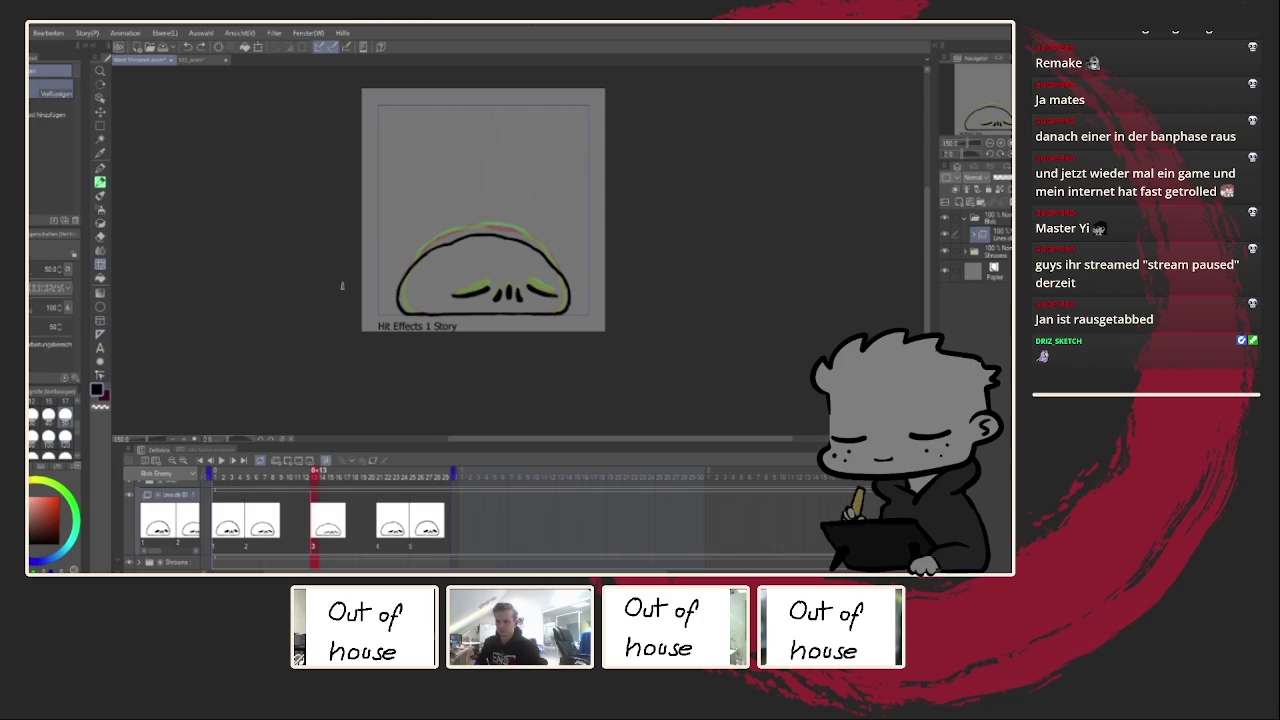
pyautogui.click(66, 436)
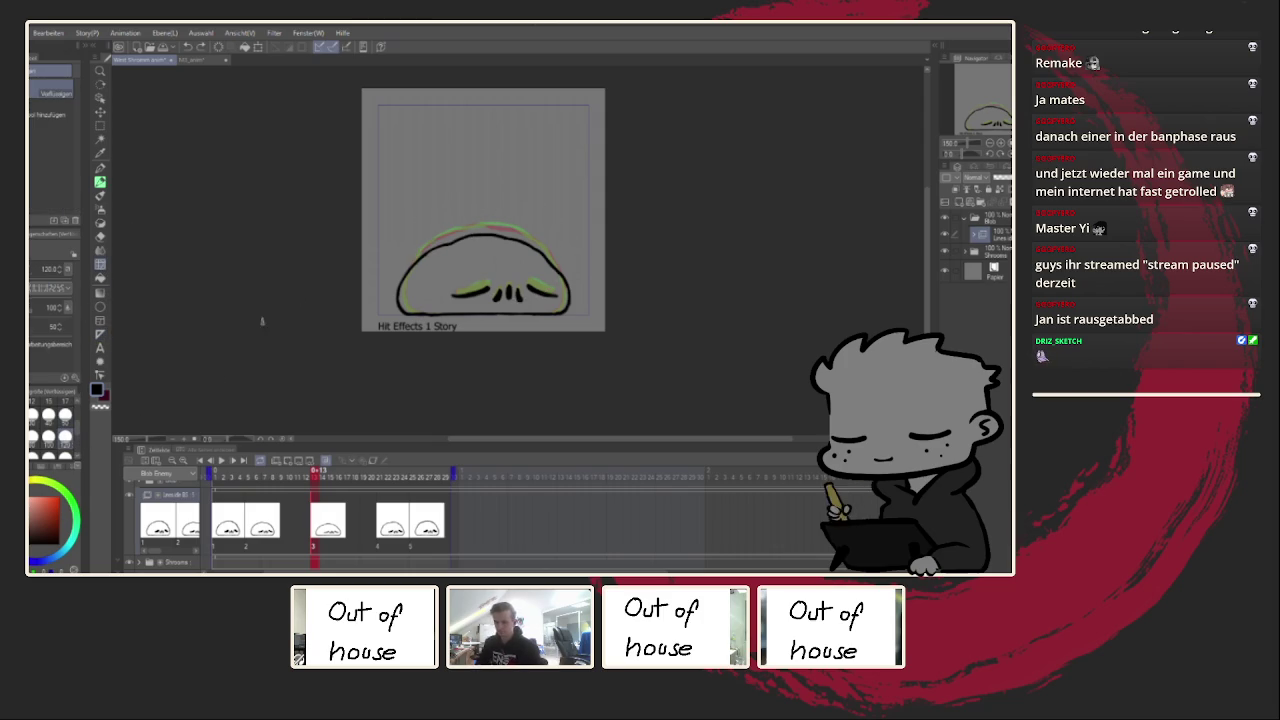
pyautogui.scroll(-2, 75, 436)
pyautogui.click(38, 446)
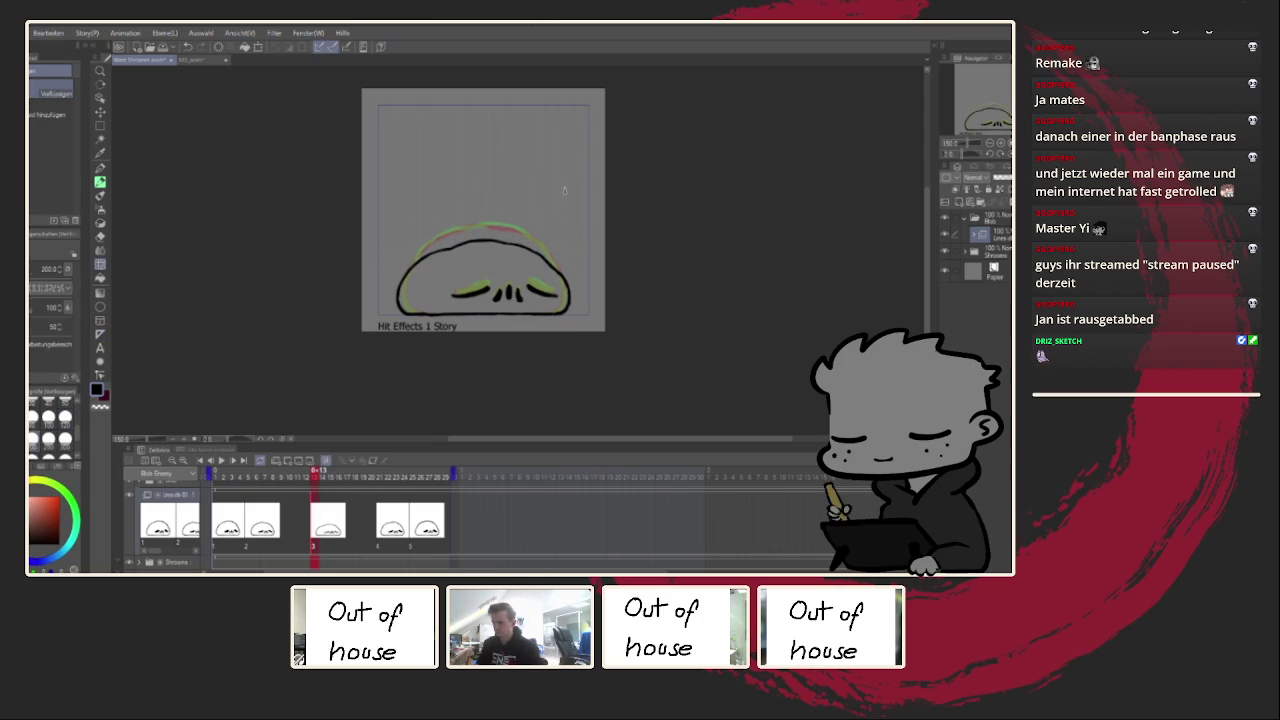
# Step: Compare the drawings at frames 5 and 23, then stop playback at frame 14
pyautogui.press('Left')
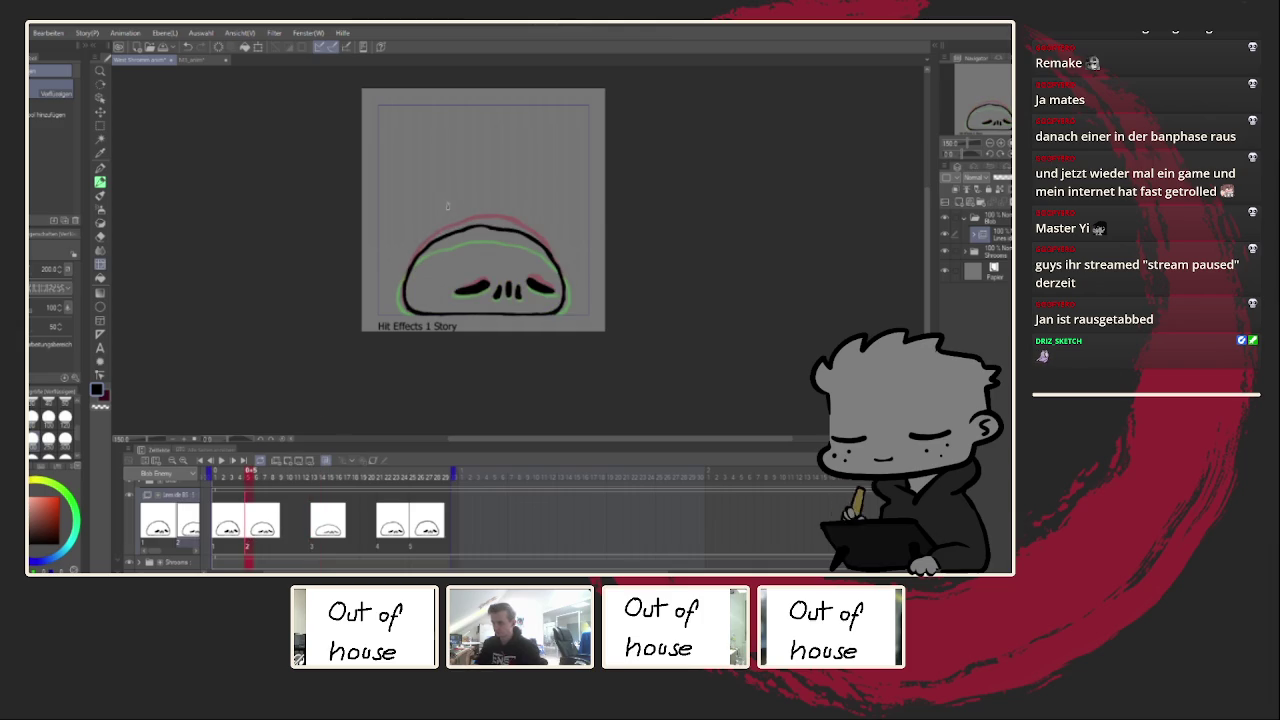
pyautogui.click(396, 479)
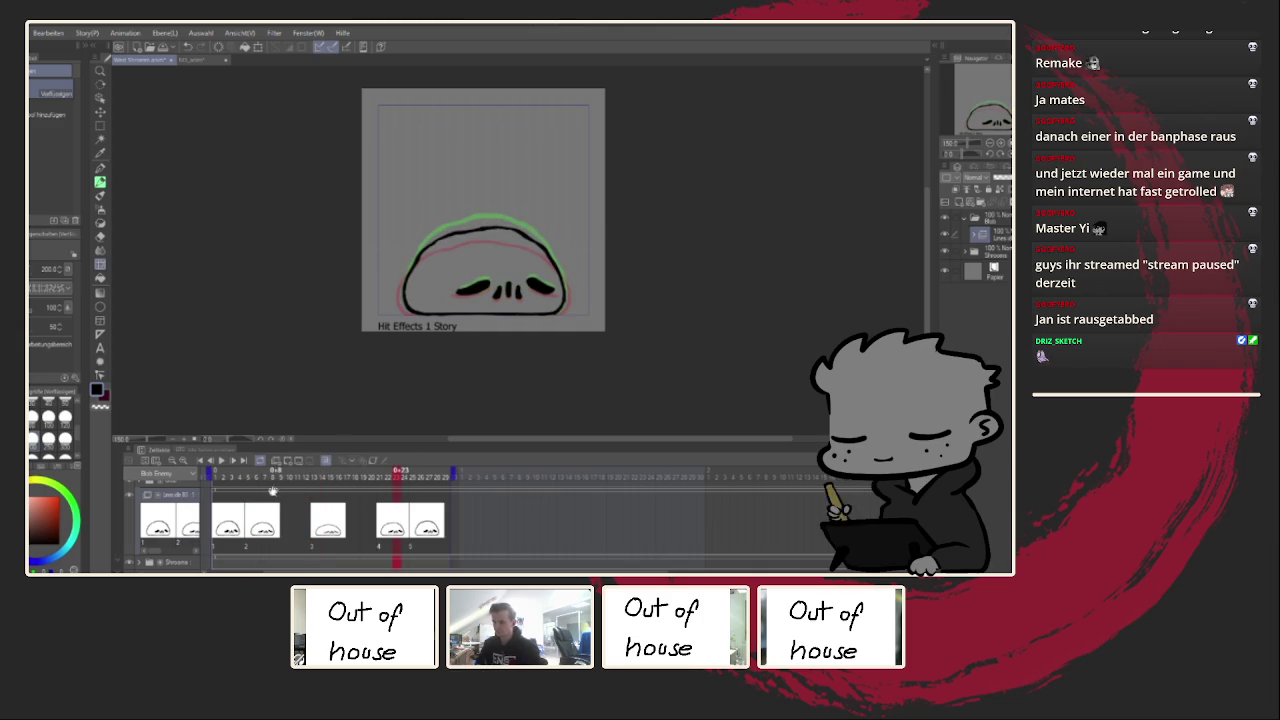
pyautogui.click(232, 463)
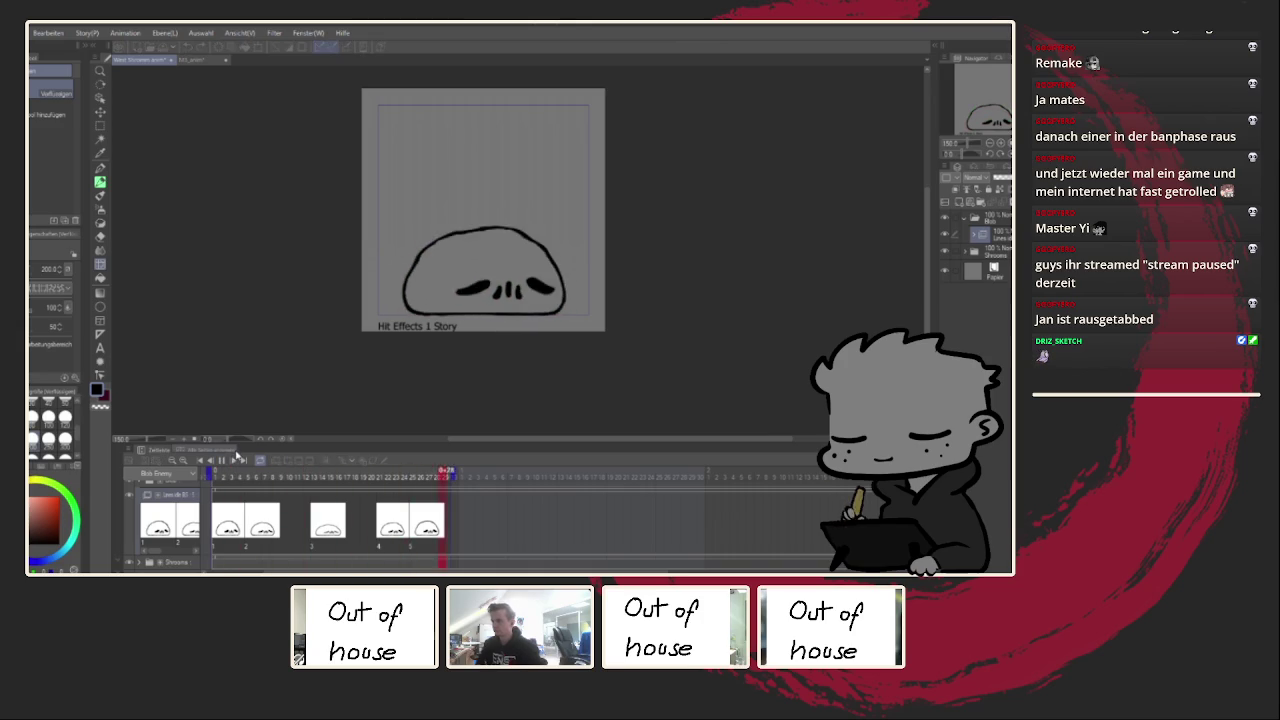
pyautogui.click(232, 461)
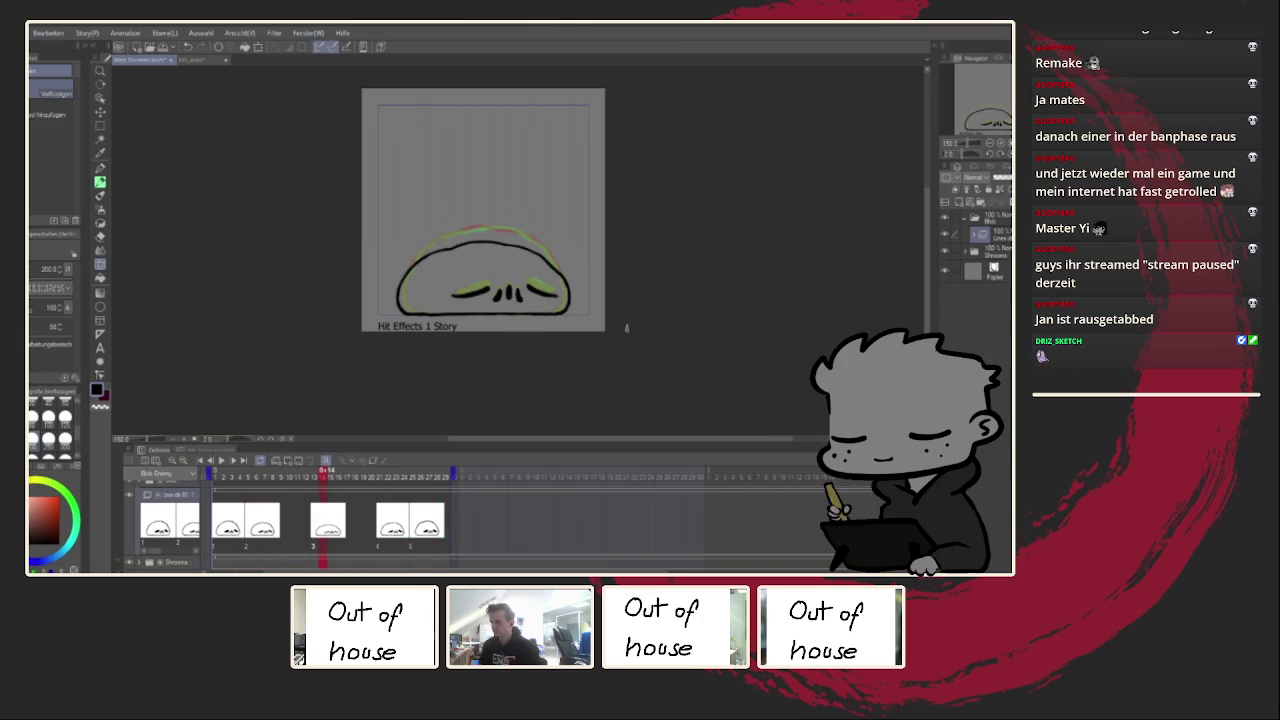
# Step: Push the blob's left outline outward and replay the animation
pyautogui.moveTo(396, 312); pyautogui.dragTo(428, 252)
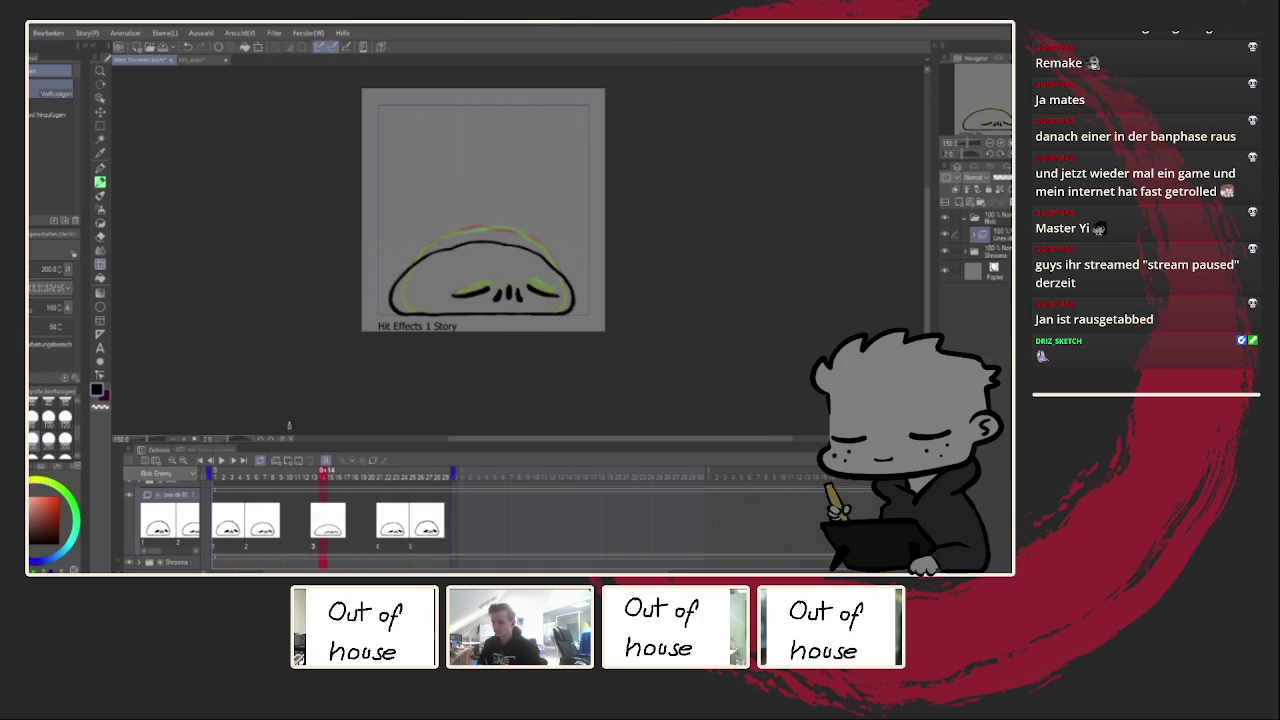
pyautogui.click(233, 462)
pyautogui.hotkey('ctrl', '-')
pyautogui.hotkey('ctrl', '-')
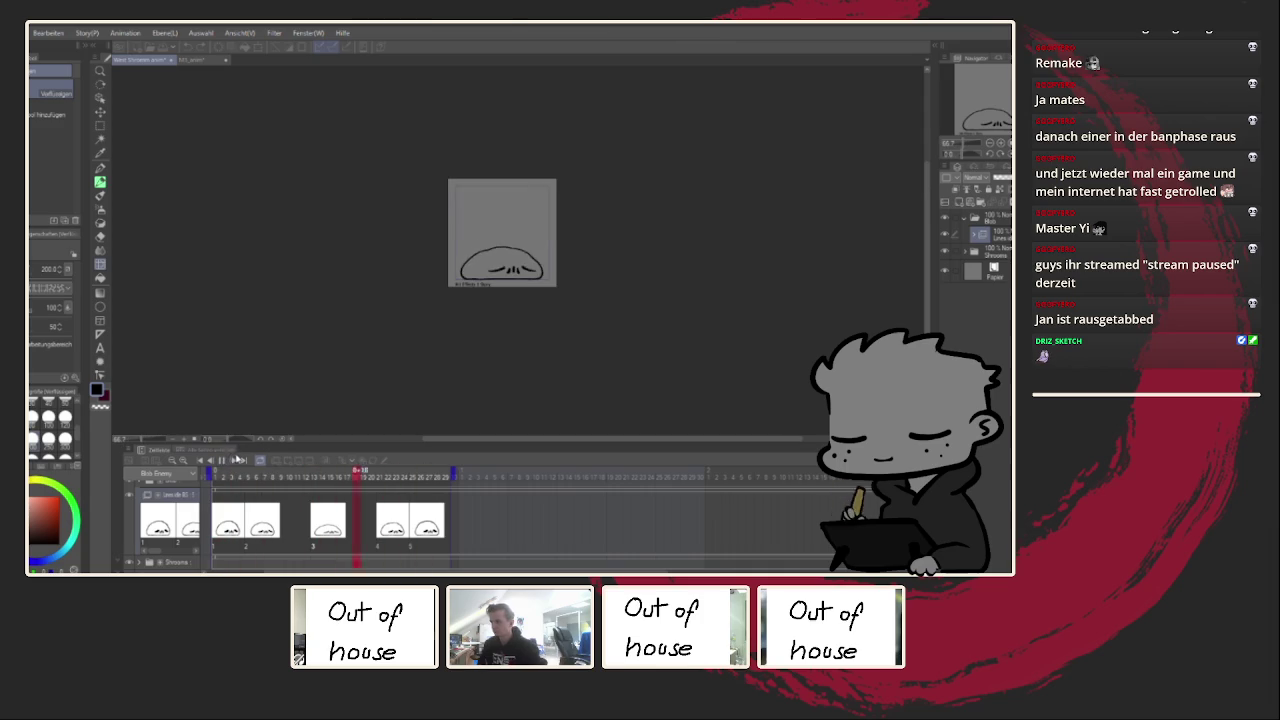
pyautogui.hotkey('ctrl', '+')
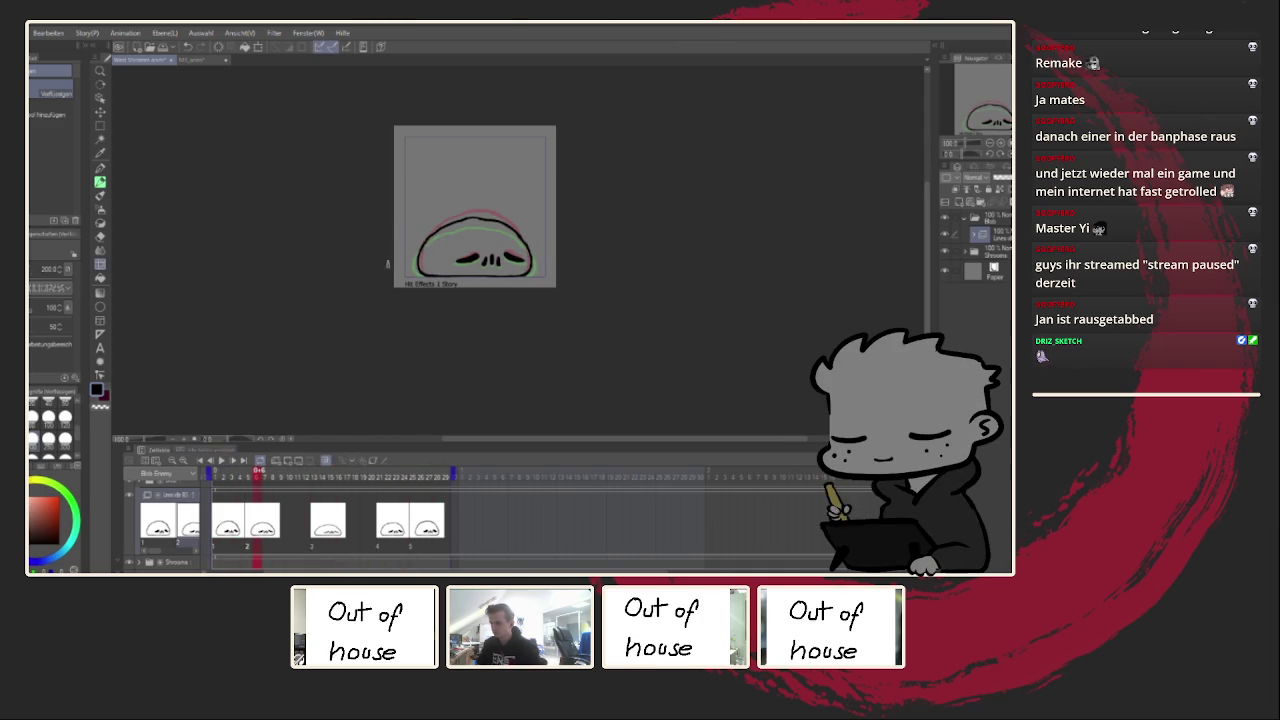
# Step: Replay from frame 23, stop at frame 15, and return to the G-Pen
pyautogui.click(397, 476)
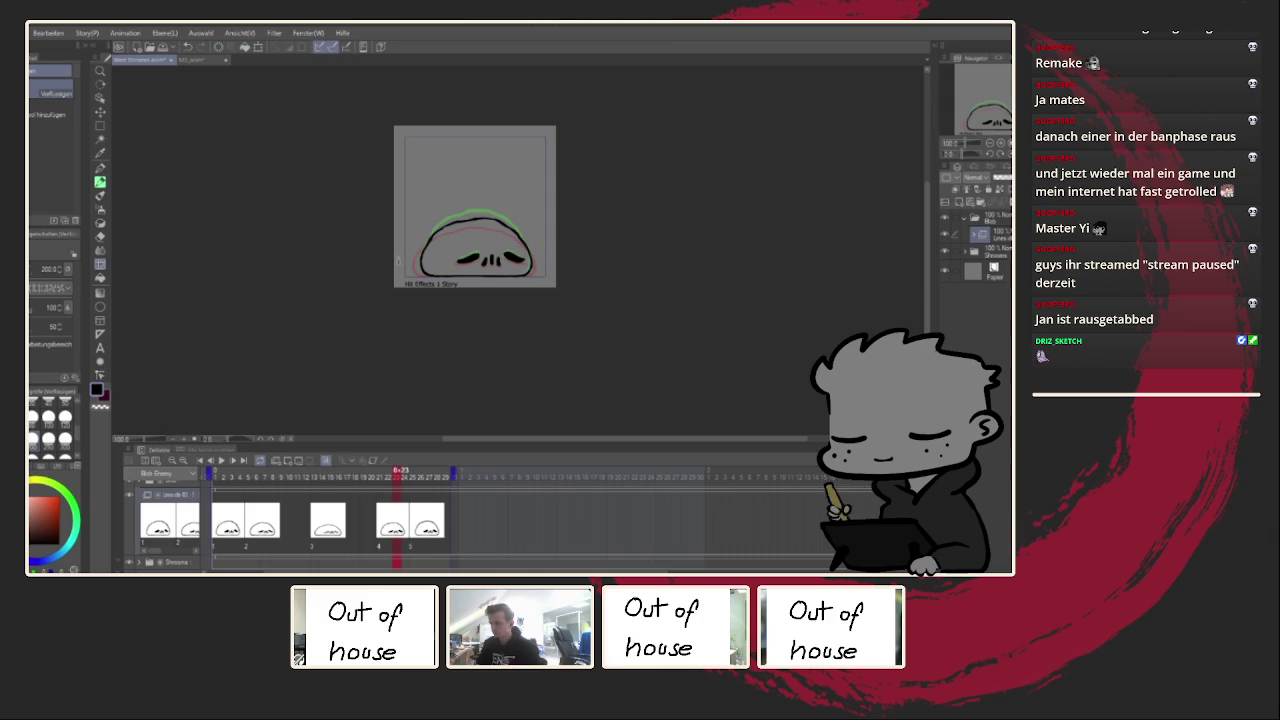
pyautogui.click(221, 460)
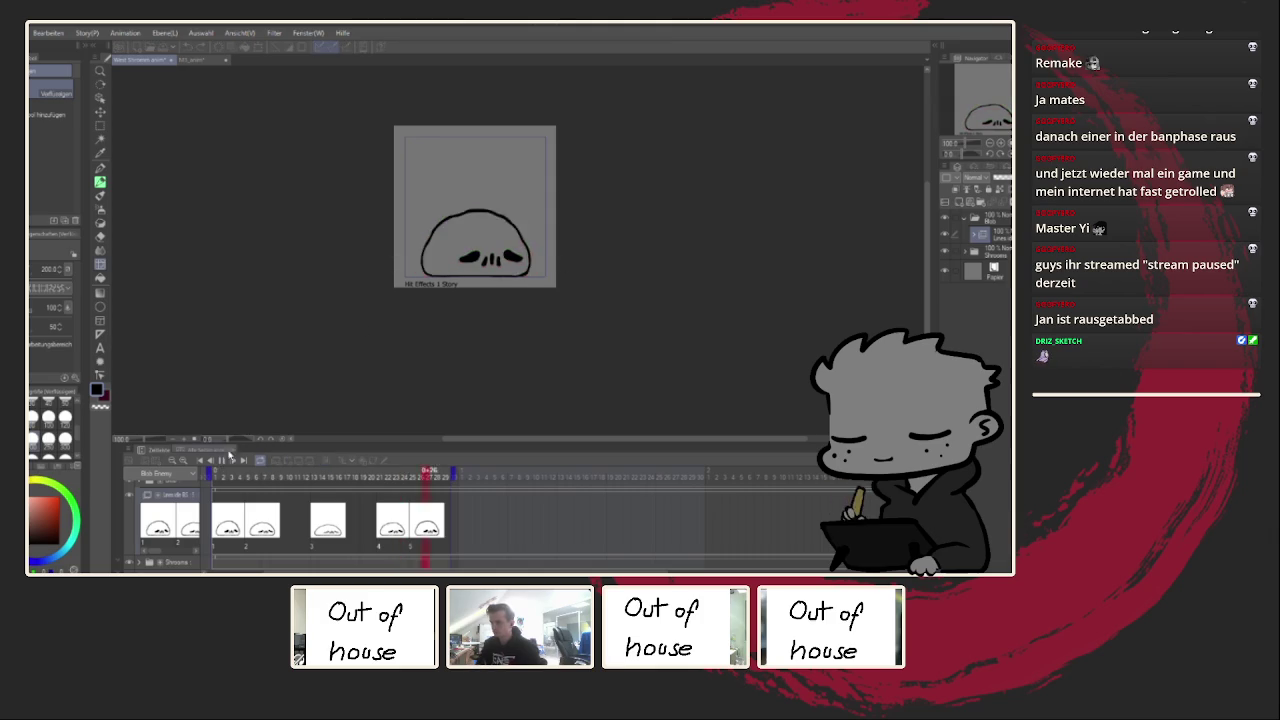
pyautogui.scroll(-1, 262, 410)
pyautogui.scroll(-1, 262, 410)
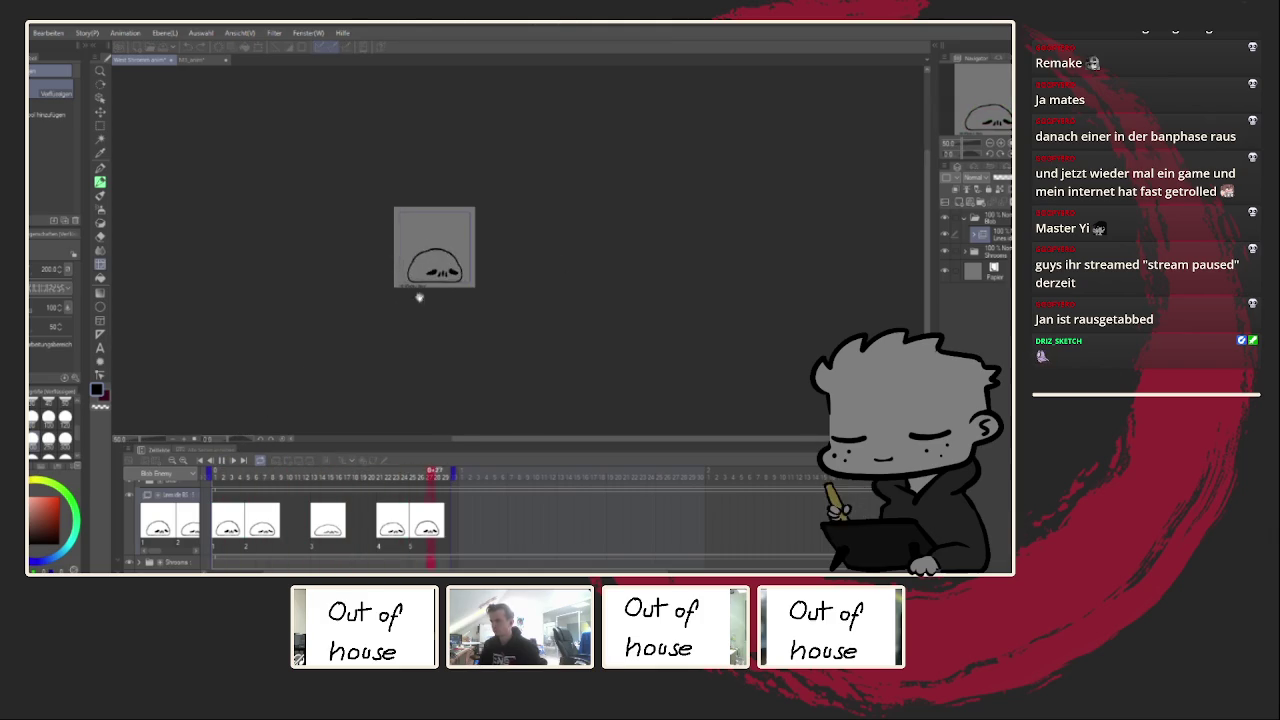
pyautogui.scroll(-1, 414, 297)
pyautogui.scroll(1, 463, 237)
pyautogui.scroll(1, 449, 261)
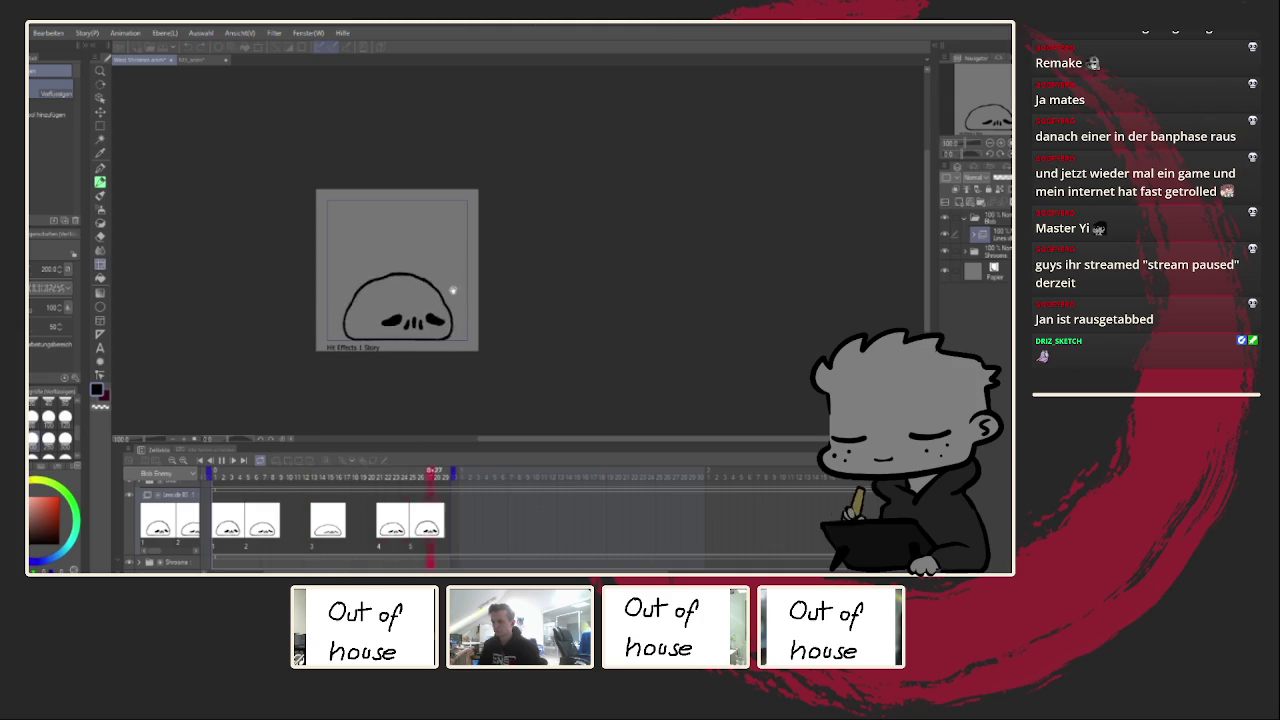
pyautogui.press('Return')
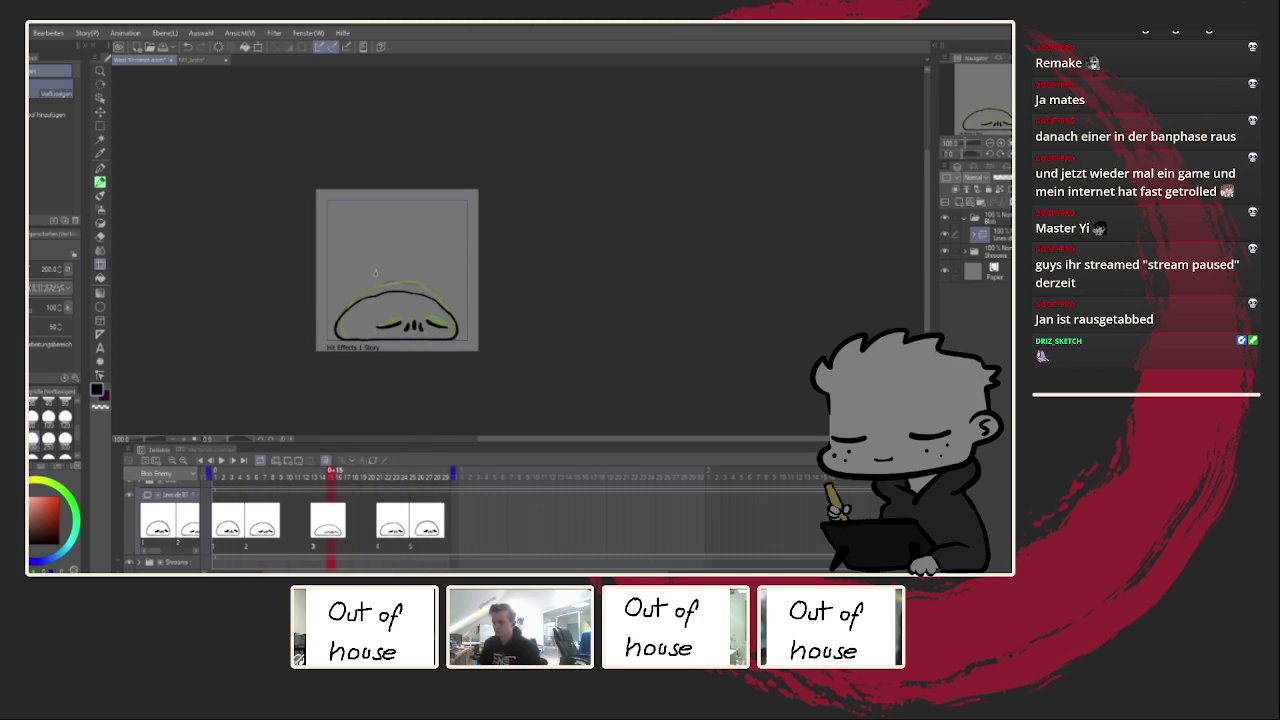
pyautogui.scroll(1, 377, 268)
pyautogui.press('p')
pyautogui.scroll(1, 401, 286)
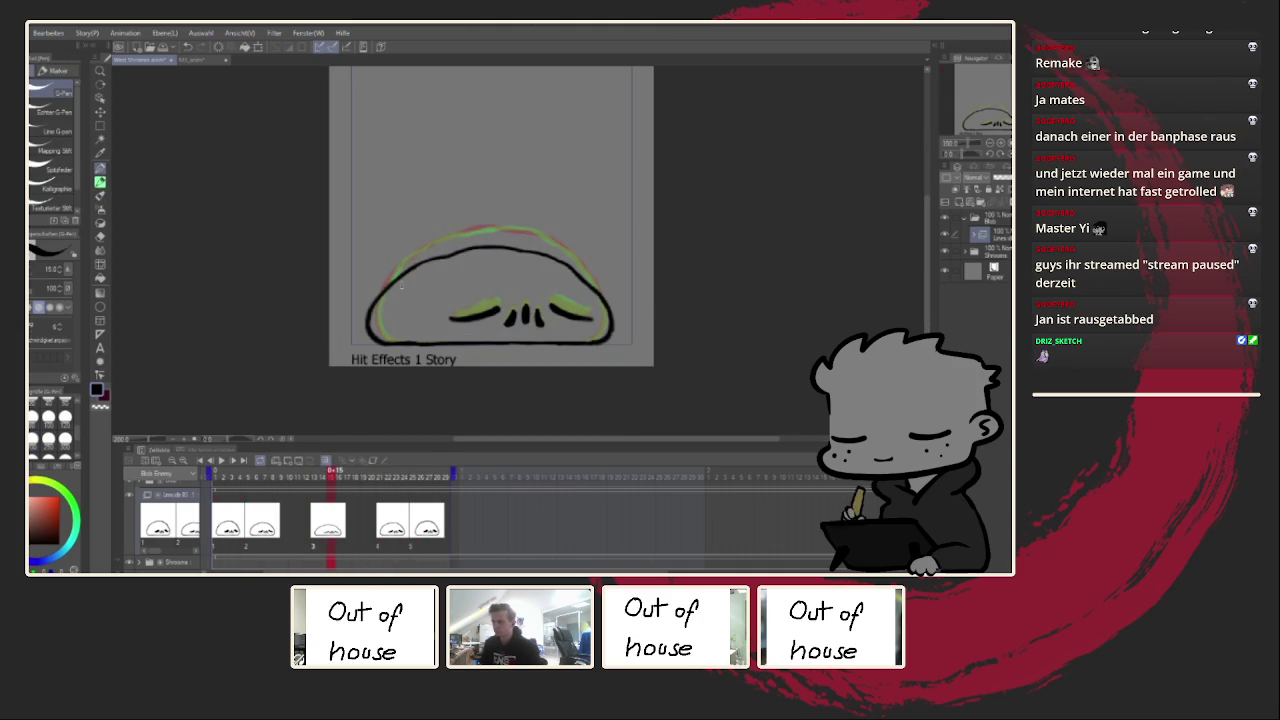
# Step: Mirror the canvas horizontally and zoom in and out to inspect the blob
pyautogui.scroll(1, 370, 314)
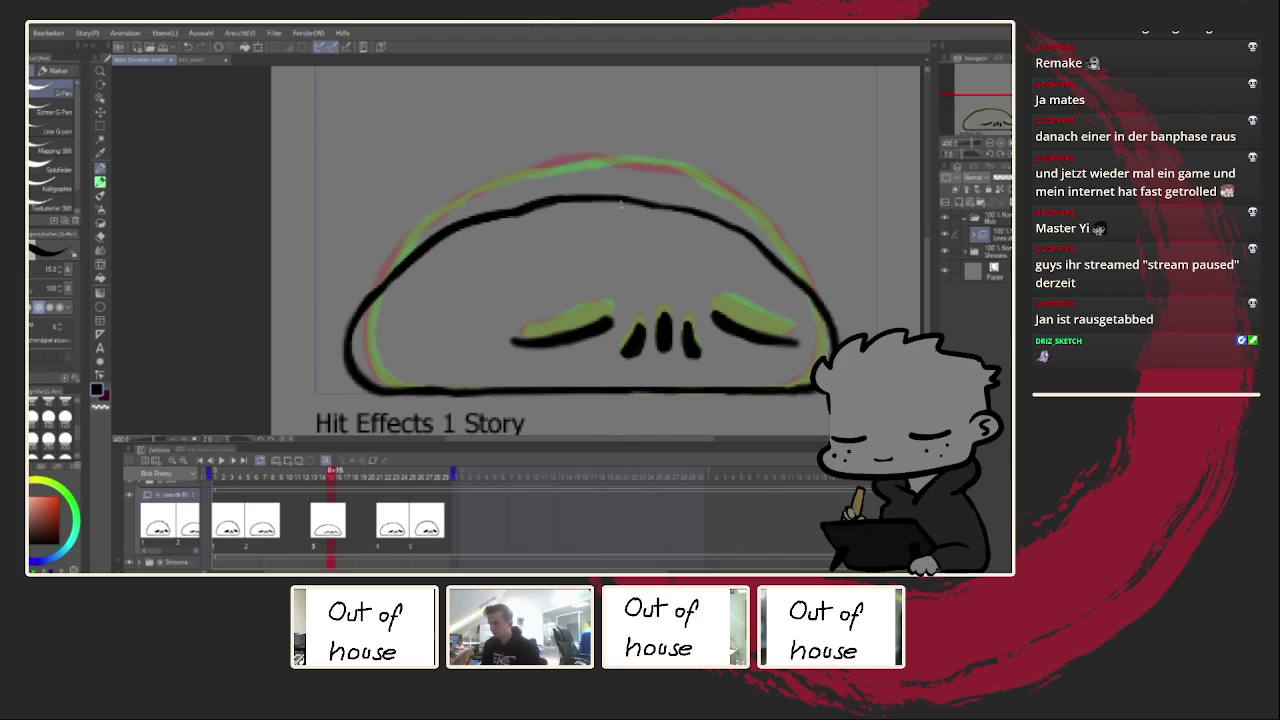
pyautogui.press('h')
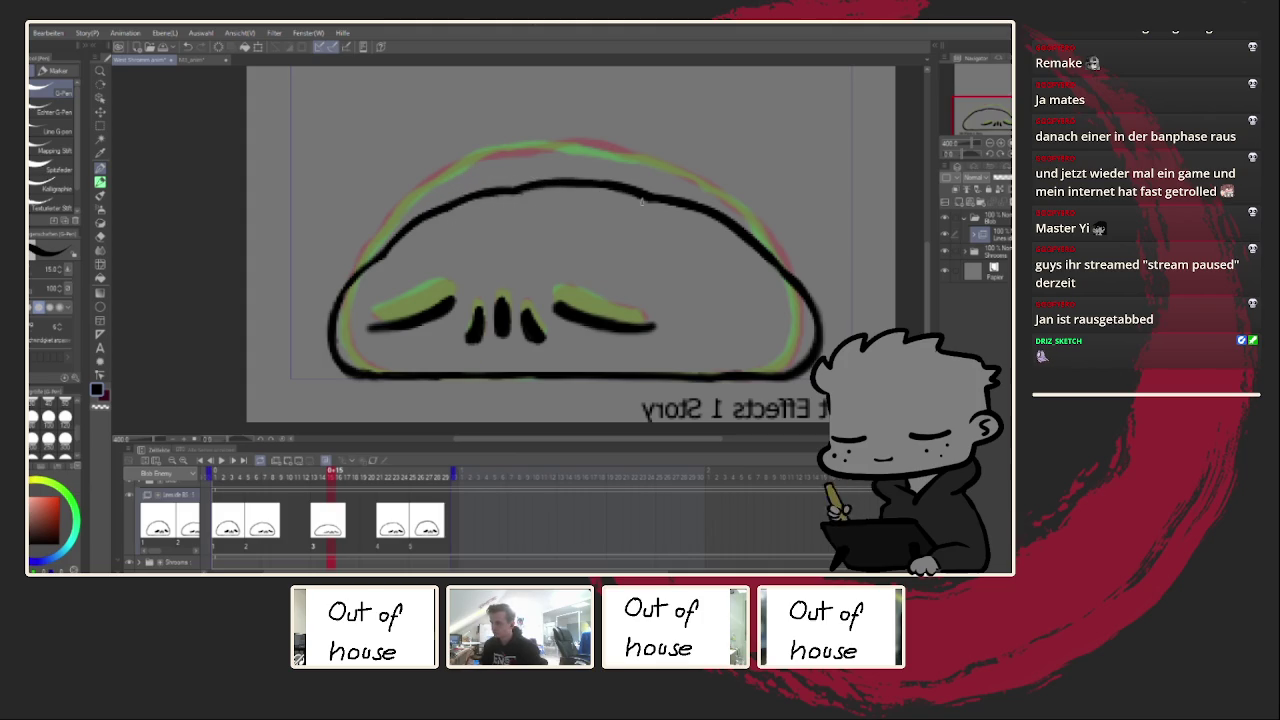
pyautogui.scroll(-5, 629, 207)
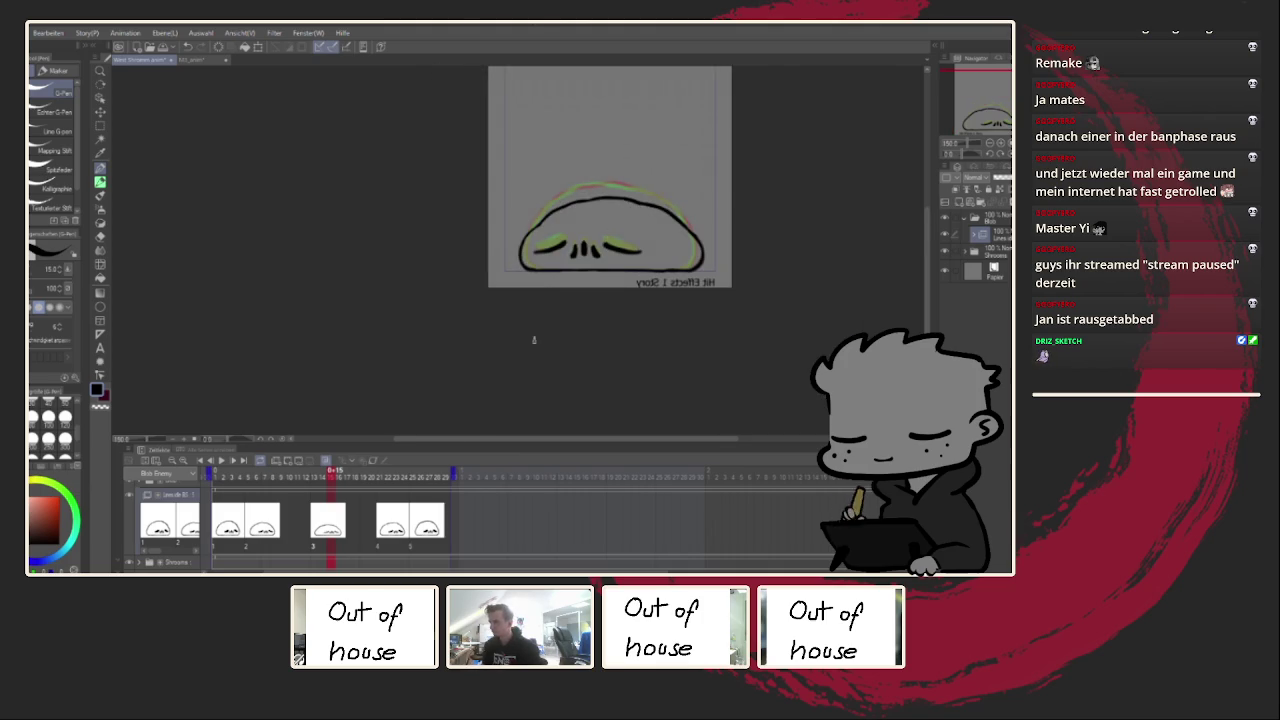
pyautogui.scroll(5, 537, 333)
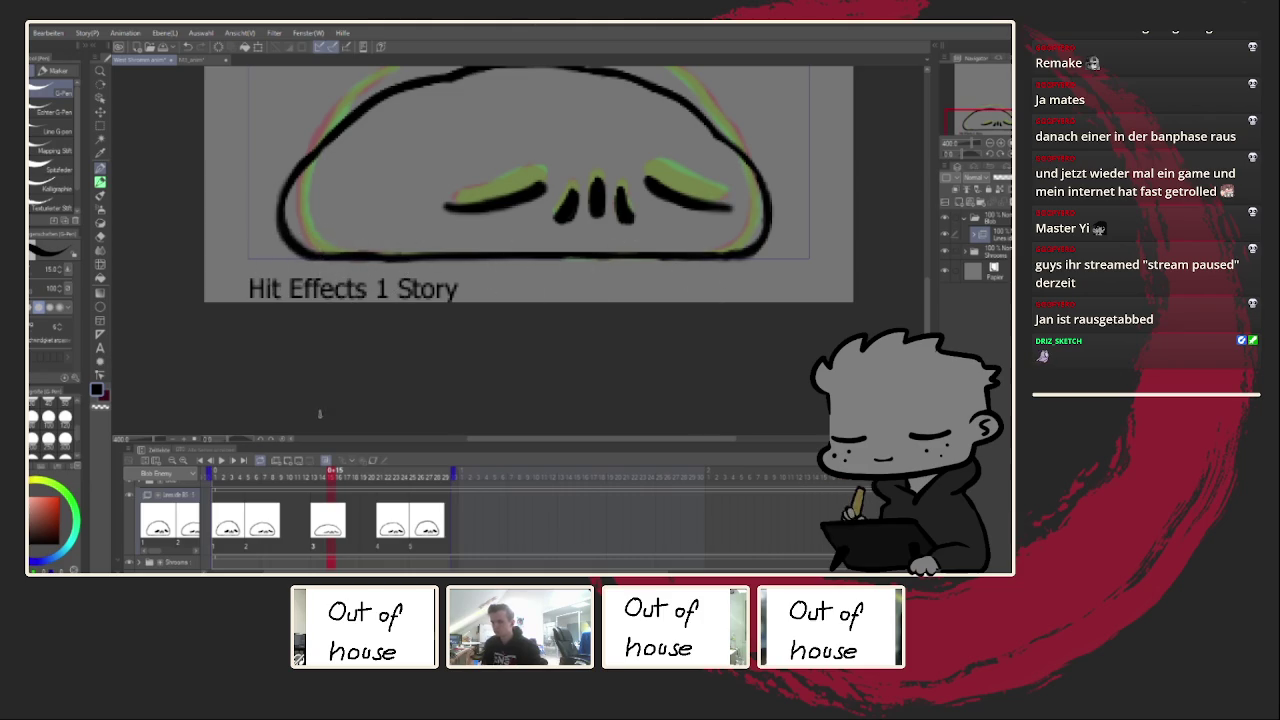
pyautogui.scroll(-3, 320, 413)
# Step: Loop the animation playback with the frame centred in view
pyautogui.press('space')
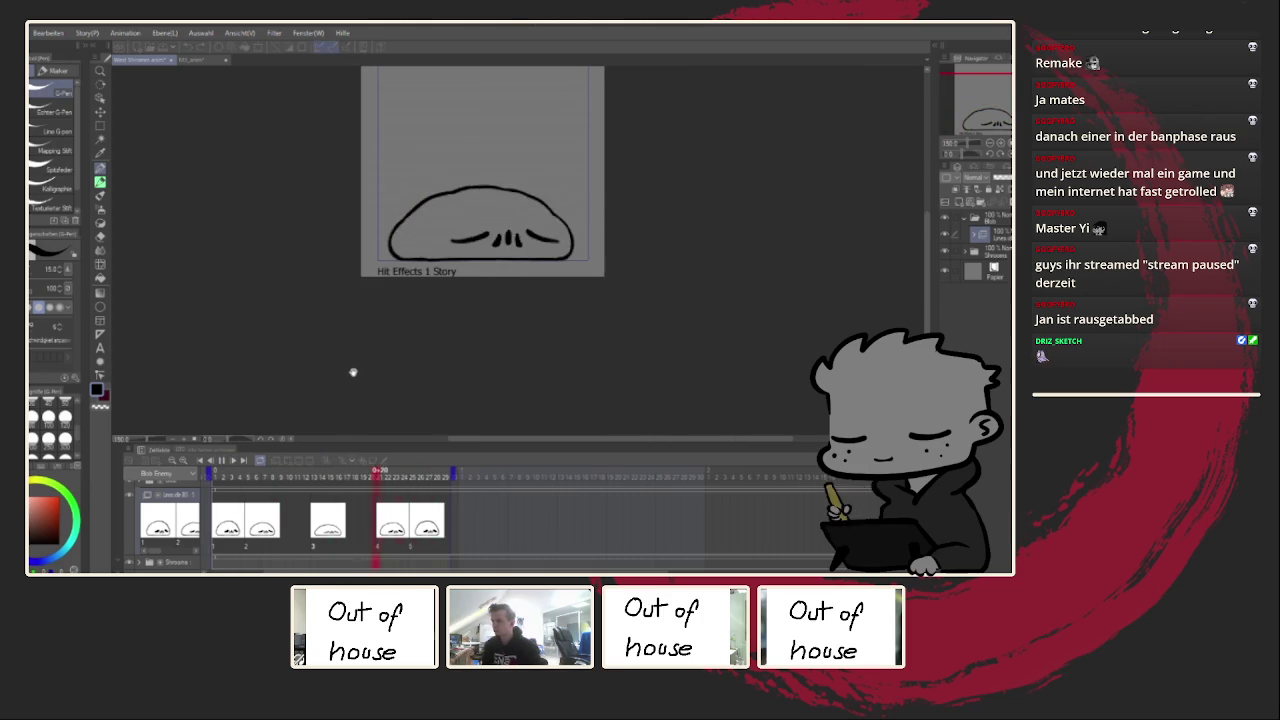
pyautogui.scroll(-2, 386, 348)
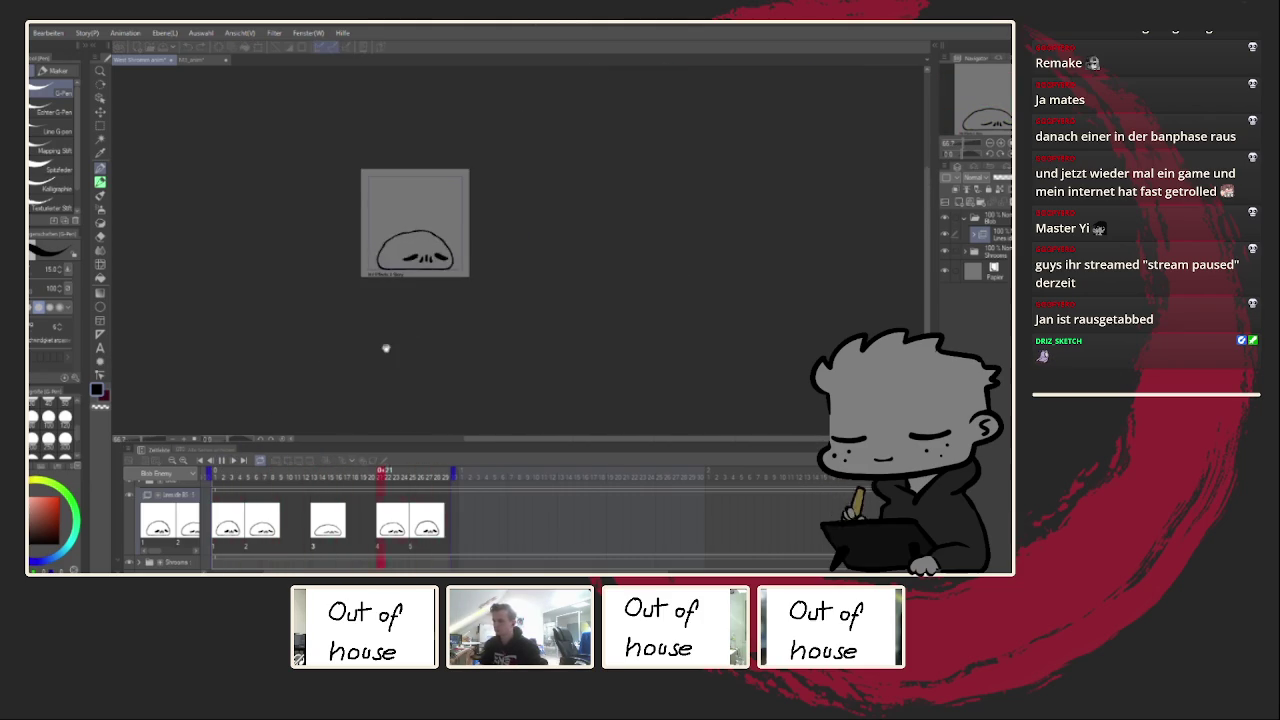
pyautogui.scroll(3, 460, 257)
pyautogui.moveTo(466, 257); pyautogui.dragTo(643, 297)
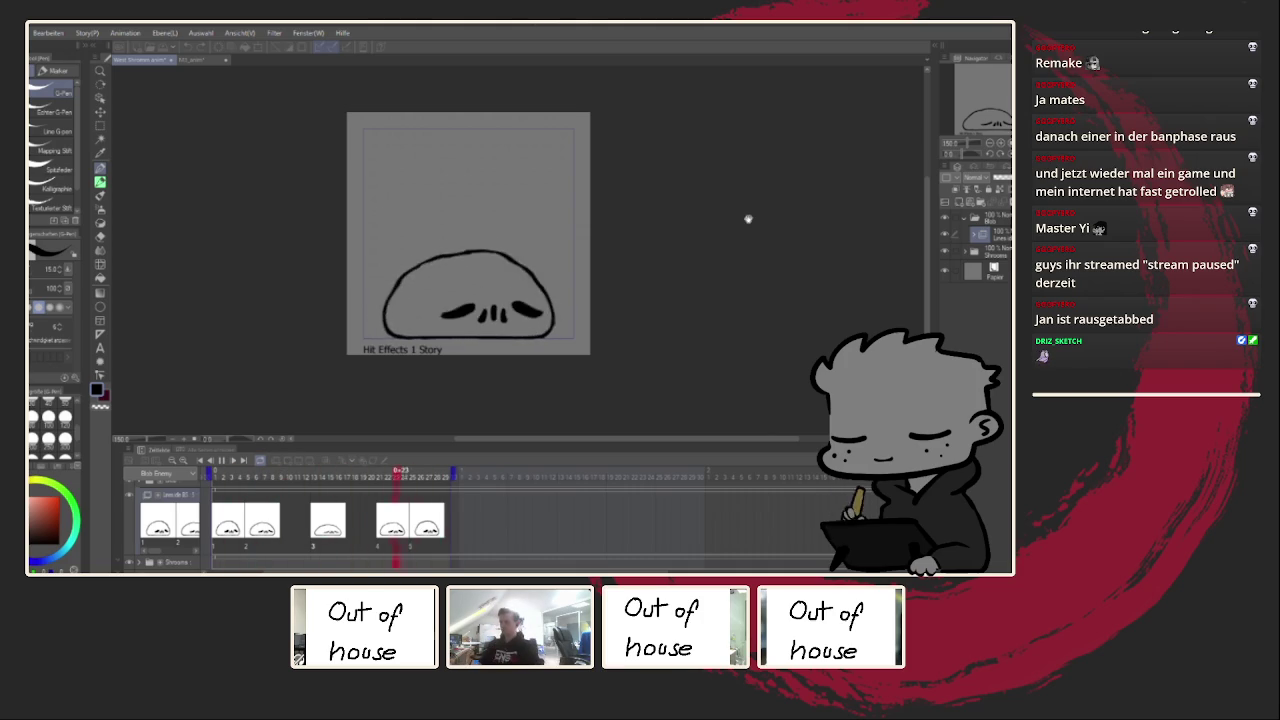
pyautogui.scroll(-2, 500, 325)
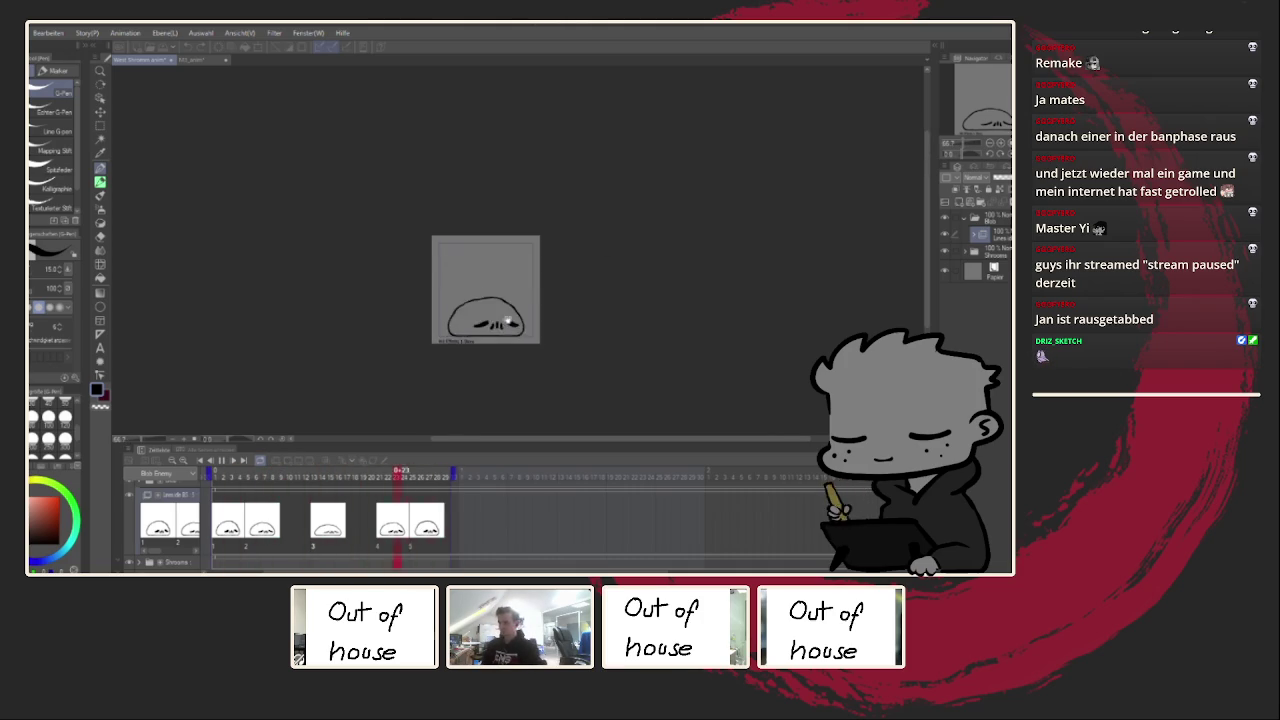
pyautogui.scroll(3, 507, 320)
pyautogui.scroll(2, 477, 287)
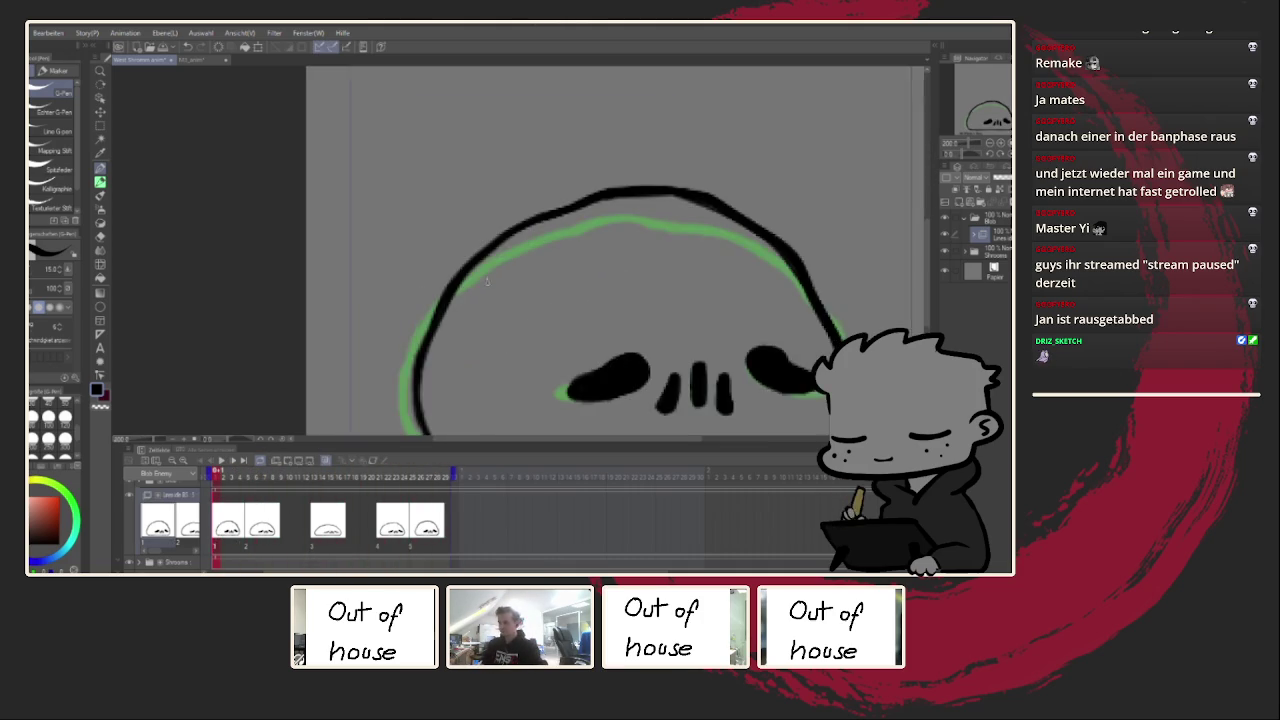
# Step: Bring the first drawing's upper head into view and undo the last outline stroke
pyautogui.moveTo(477, 287); pyautogui.dragTo(390, 263)
pyautogui.scroll(3, 78, 415)
pyautogui.scroll(3, 77, 411)
pyautogui.scroll(-3, 75, 415)
pyautogui.scroll(-2, 75, 420)
pyautogui.hotkey('ctrl', 'z')
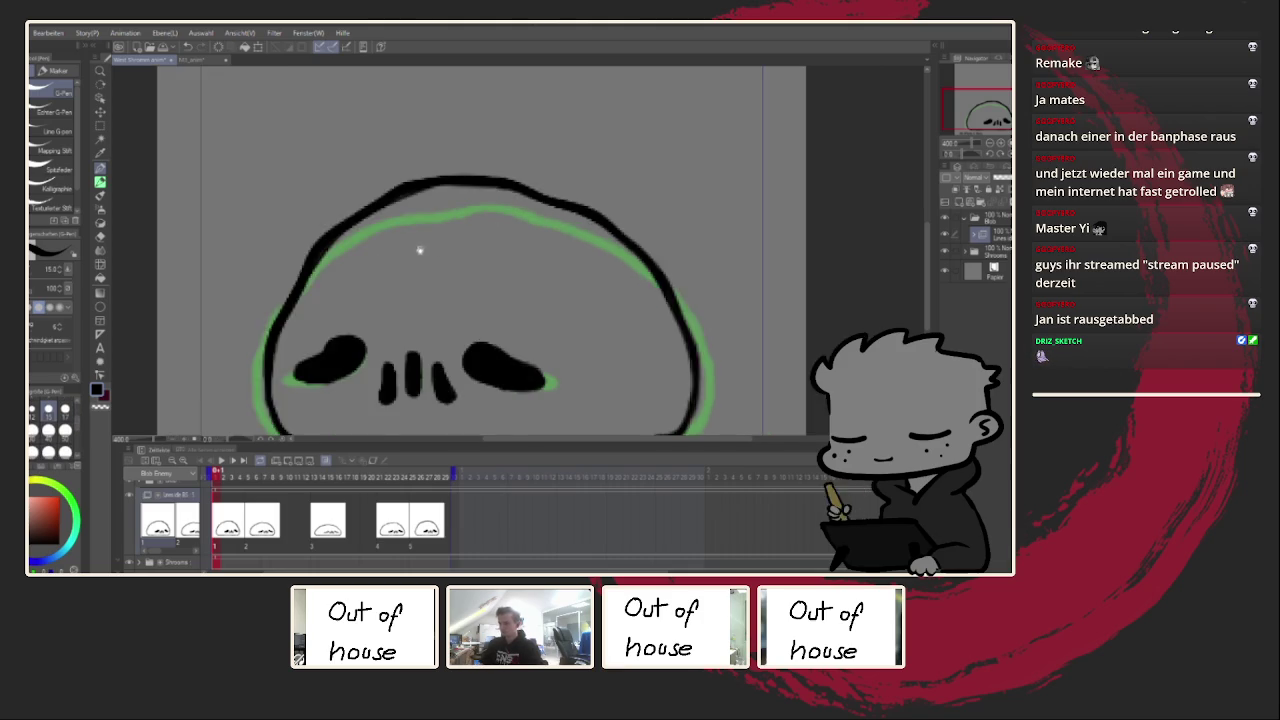
# Step: Thicken the upper-left head outline in mirrored view, then go to frame 2
pyautogui.press('h')
pyautogui.moveTo(364, 237); pyautogui.dragTo(368, 258)
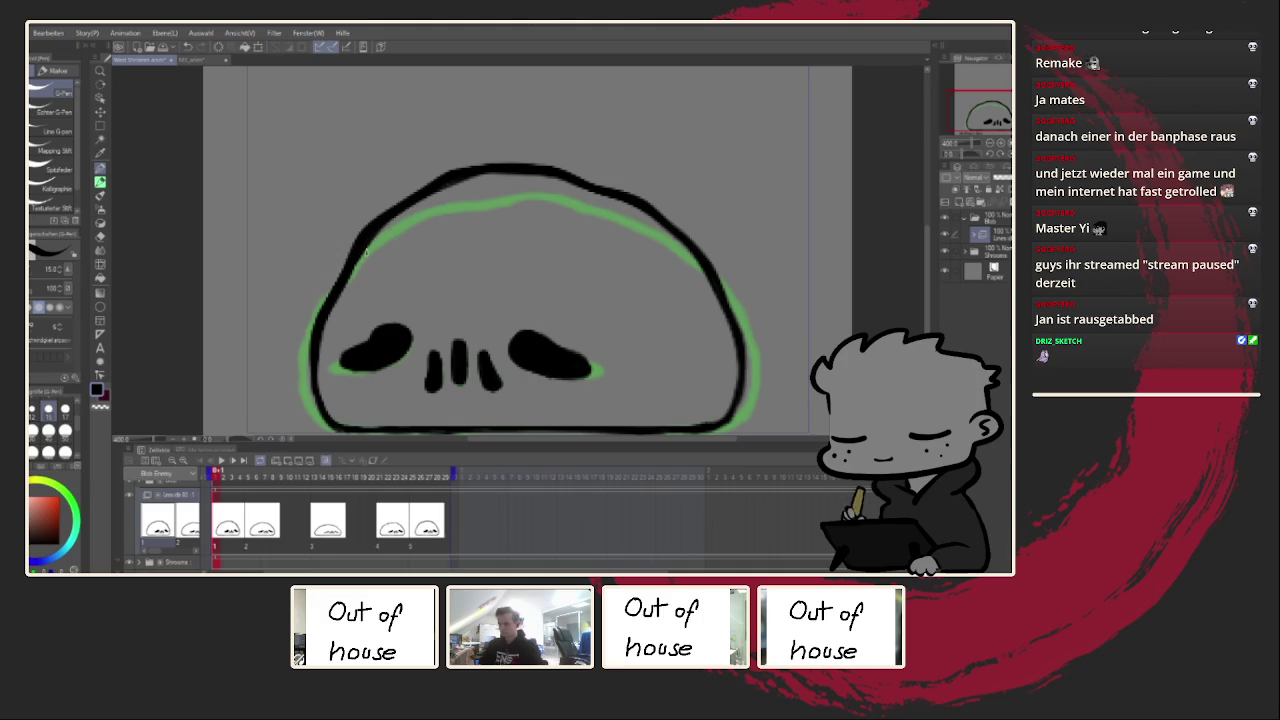
pyautogui.scroll(-1, 319, 316)
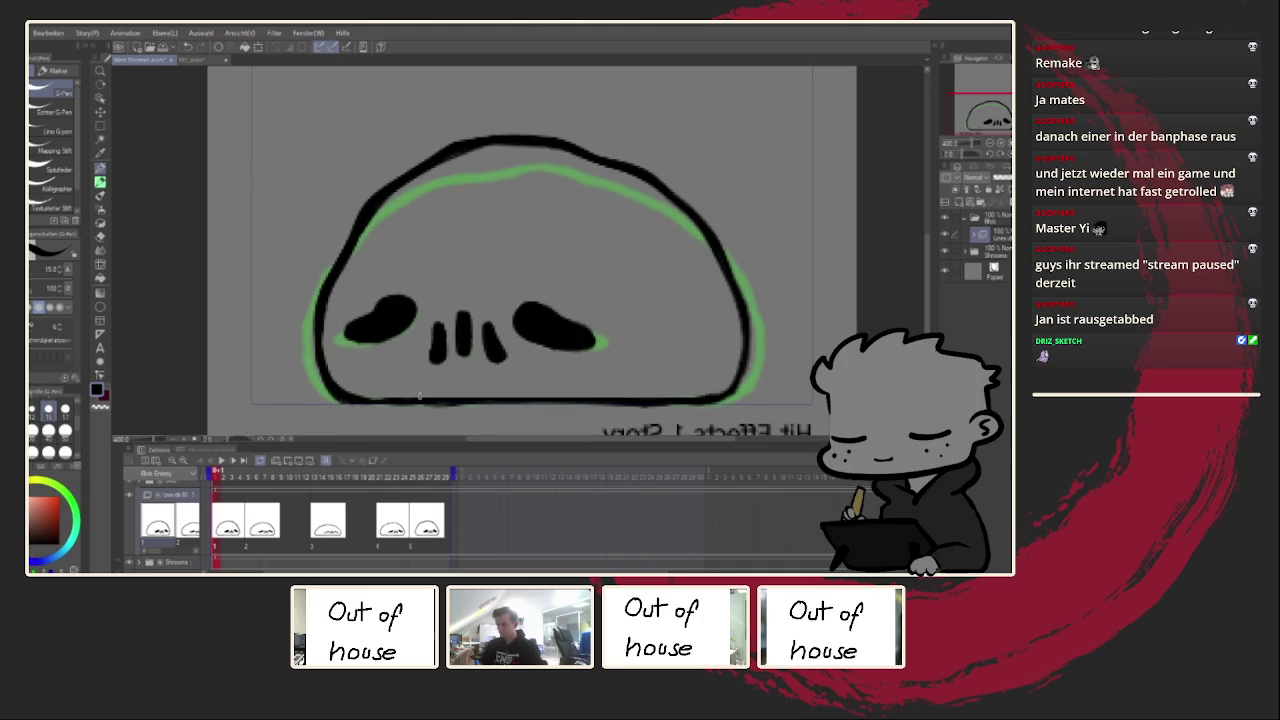
pyautogui.press('h')
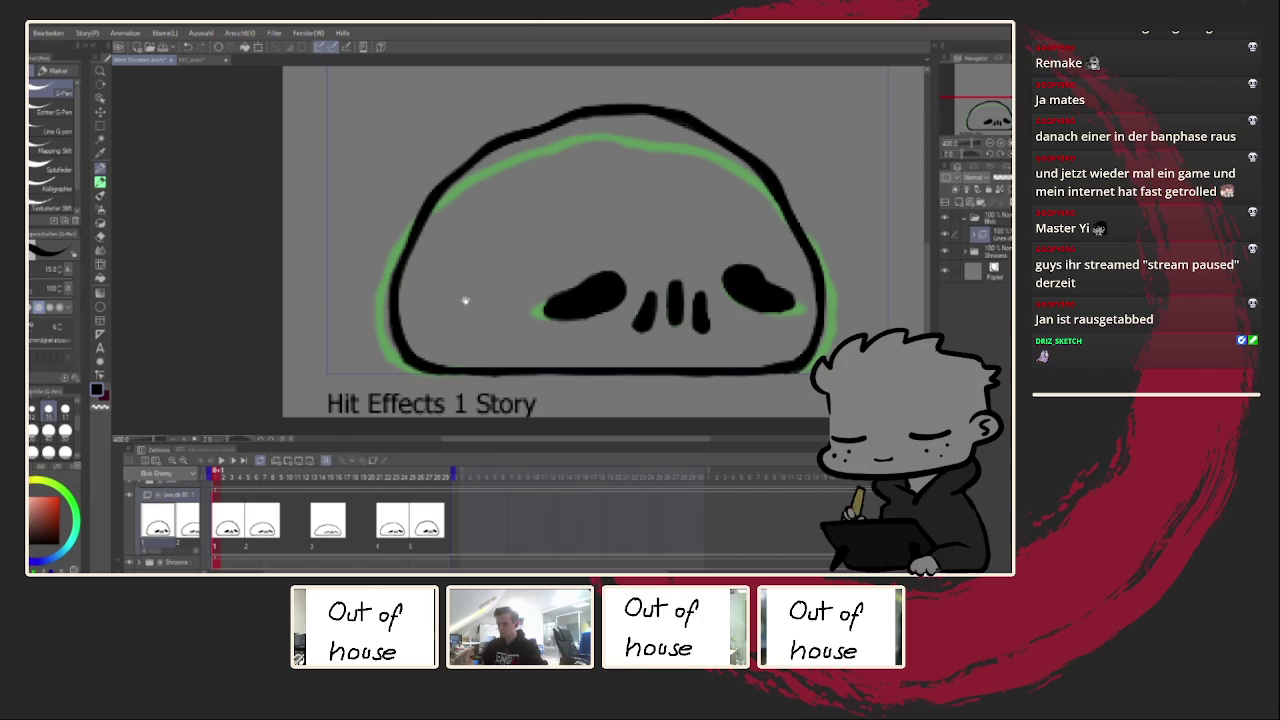
pyautogui.click(245, 538)
pyautogui.scroll(1, 449, 257)
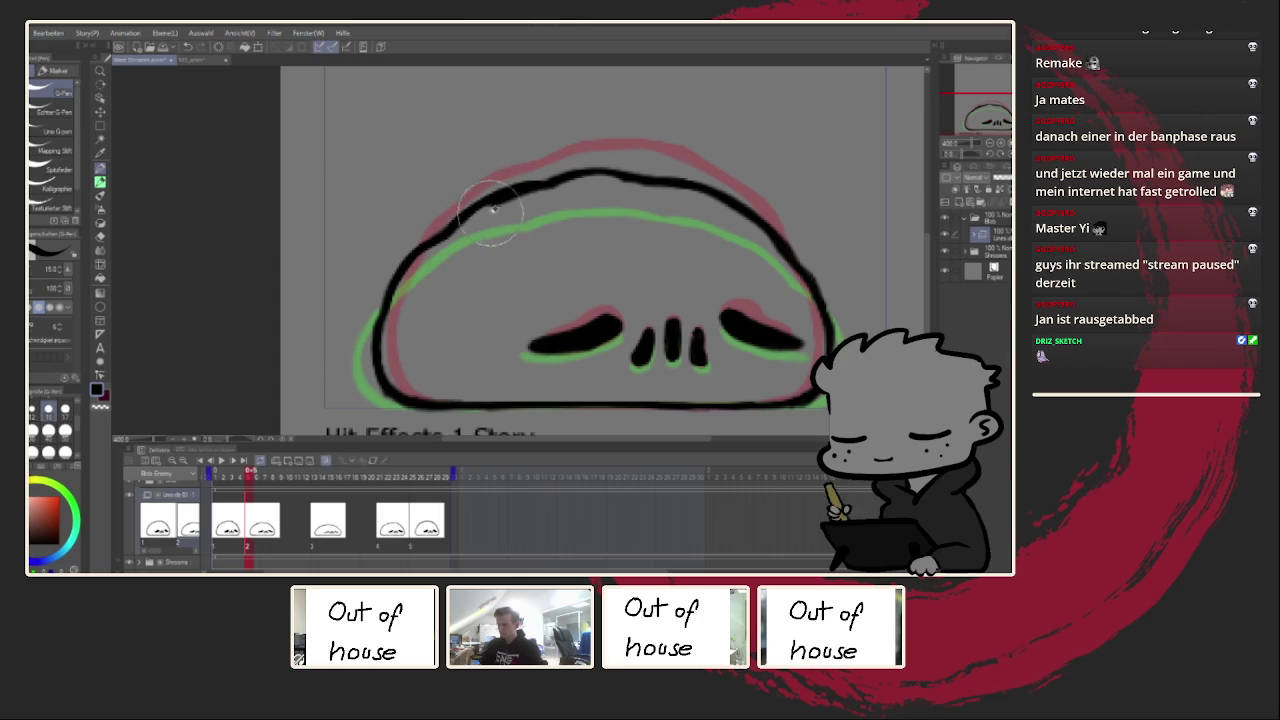
# Step: Redraw the second drawing's upper-left outline and check it mirrored
pyautogui.moveTo(462, 228)
pyautogui.mouseDown()
pyautogui.moveTo(545, 187)
pyautogui.moveTo(520, 190)
pyautogui.mouseUp()
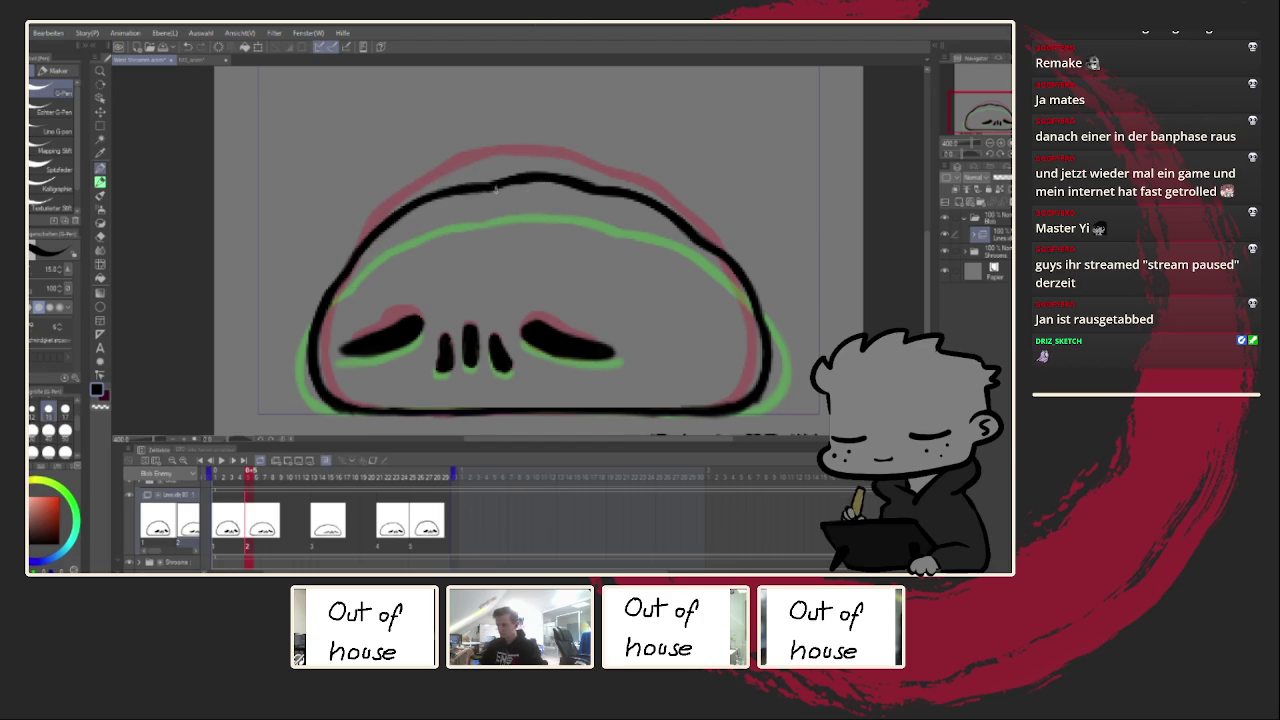
pyautogui.moveTo(580, 263); pyautogui.dragTo(546, 255)
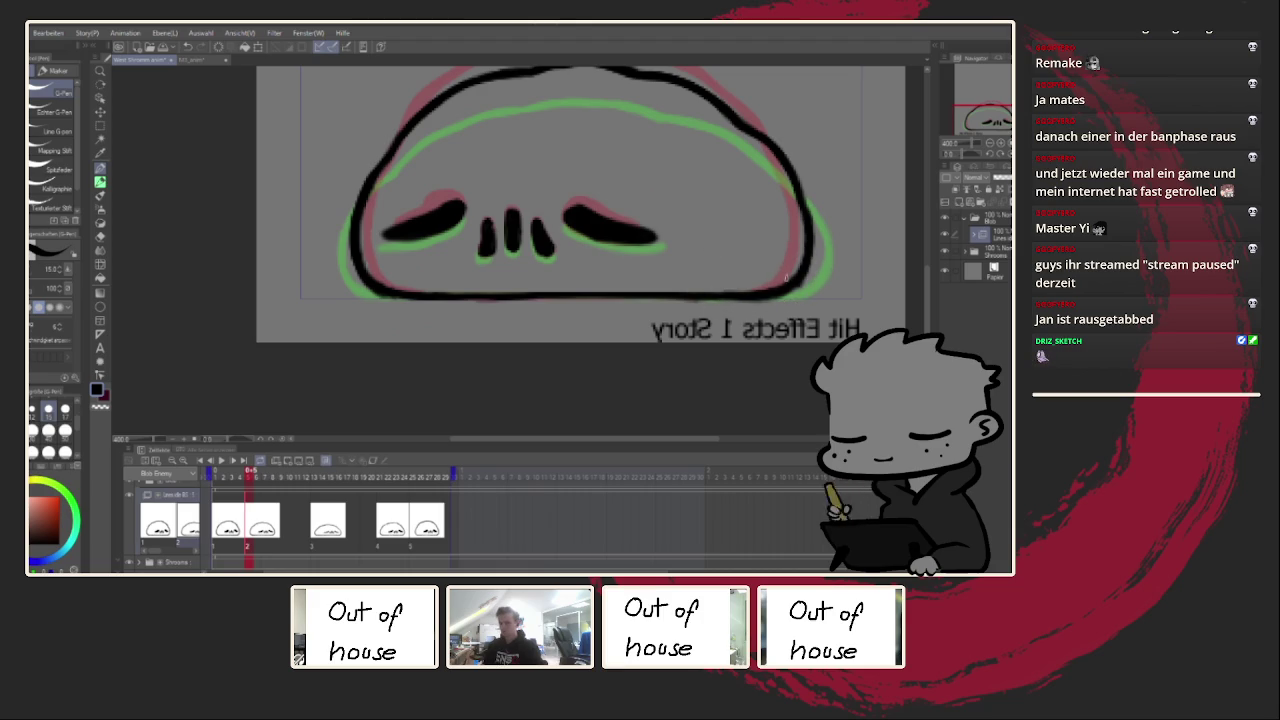
pyautogui.moveTo(782, 274); pyautogui.dragTo(760, 267)
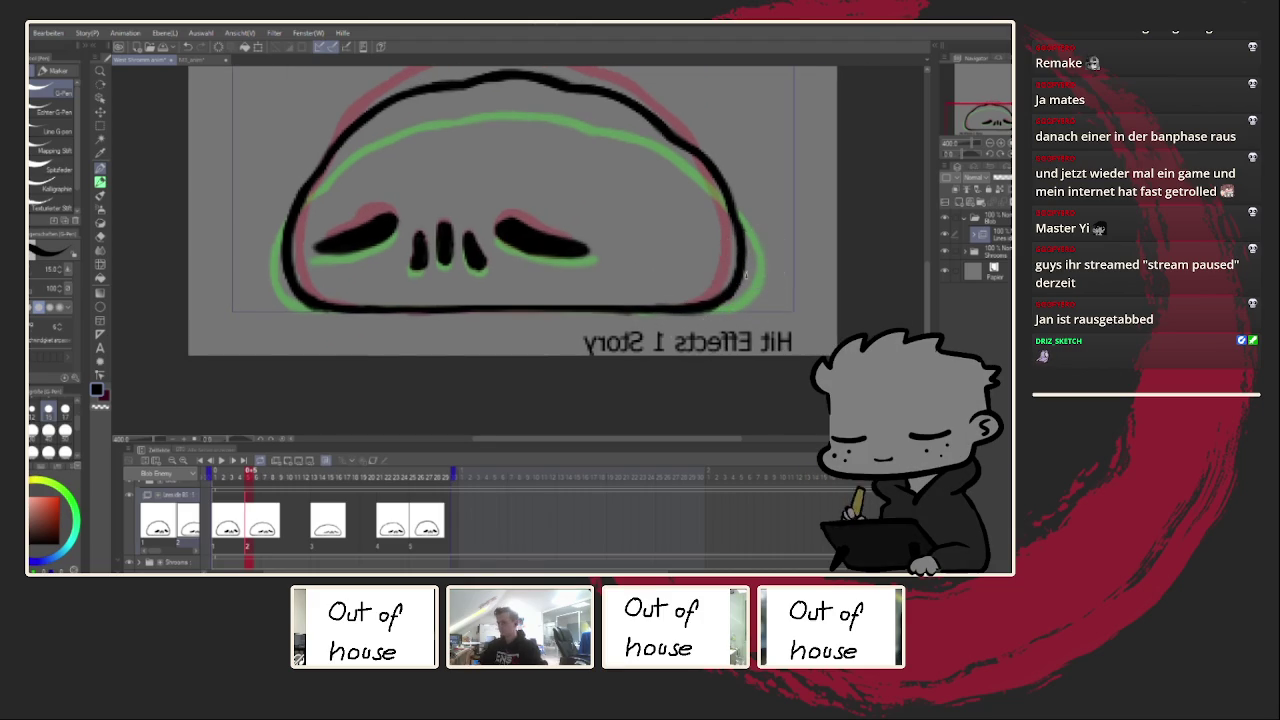
pyautogui.press('h')
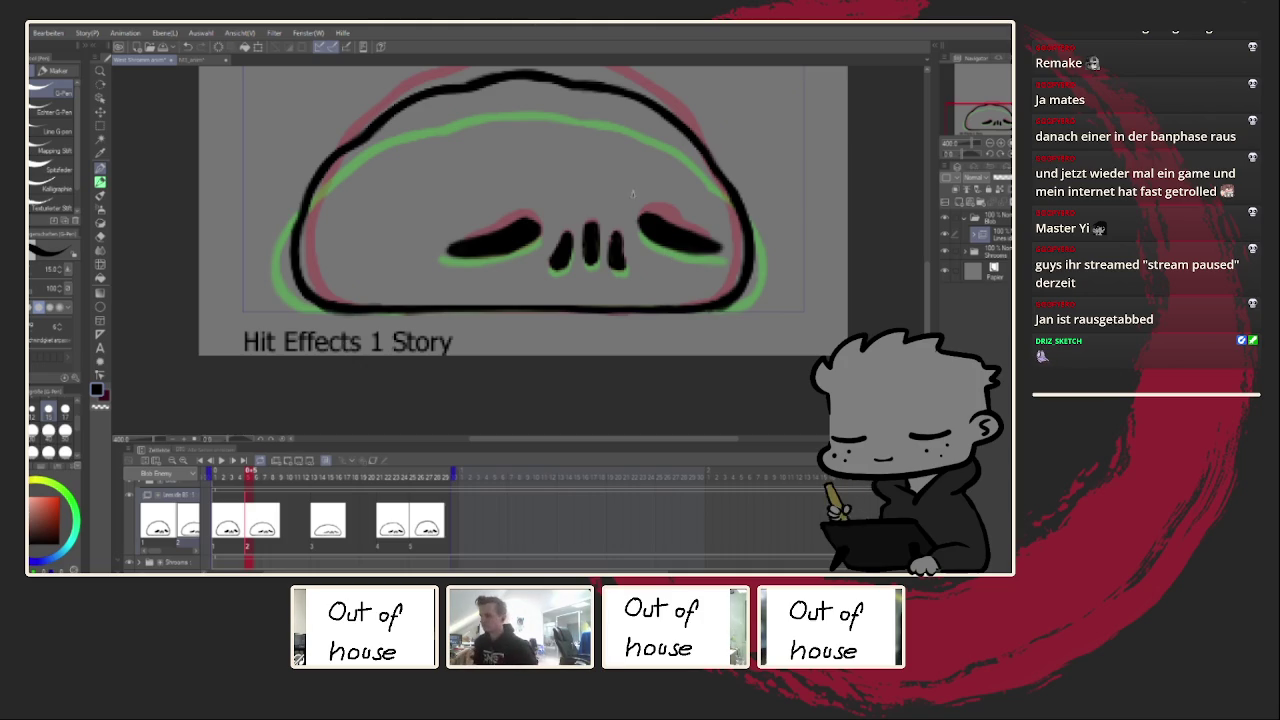
# Step: Undo a stray mark on the face and advance to the third drawing
pyautogui.moveTo(565, 170); pyautogui.dragTo(595, 205)
pyautogui.hotkey('ctrl', 'z')
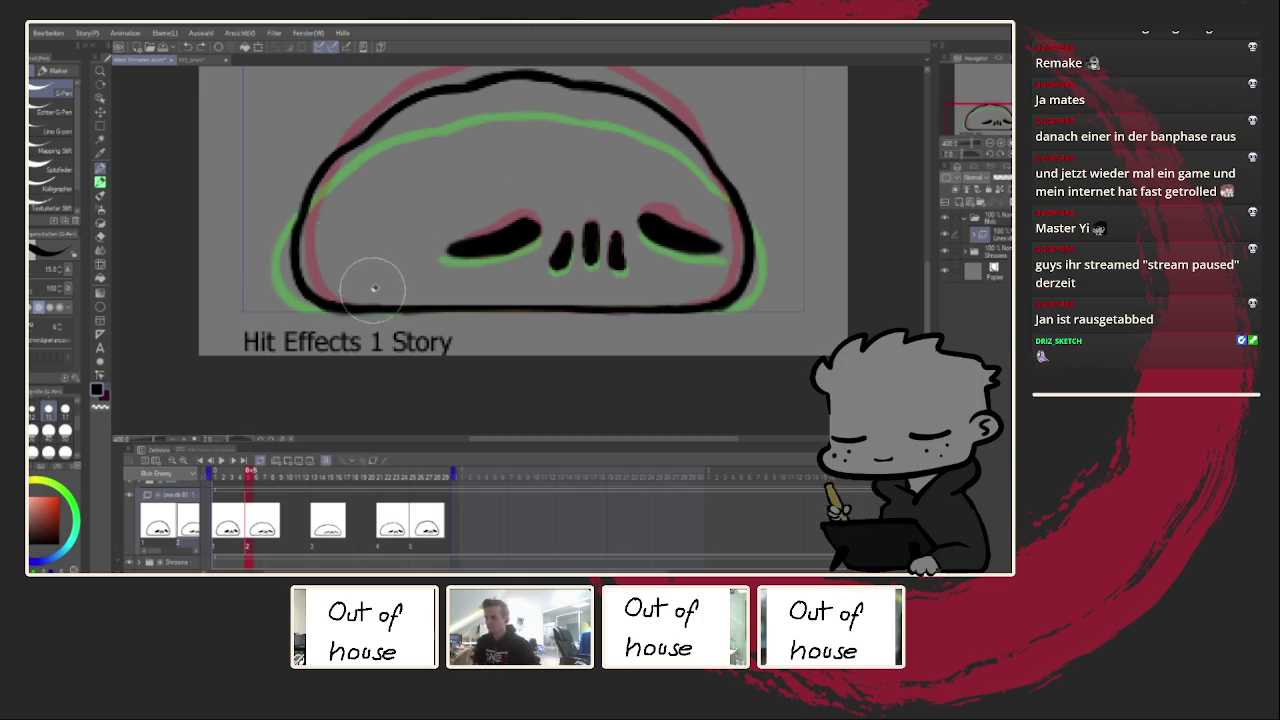
pyautogui.press('Right')
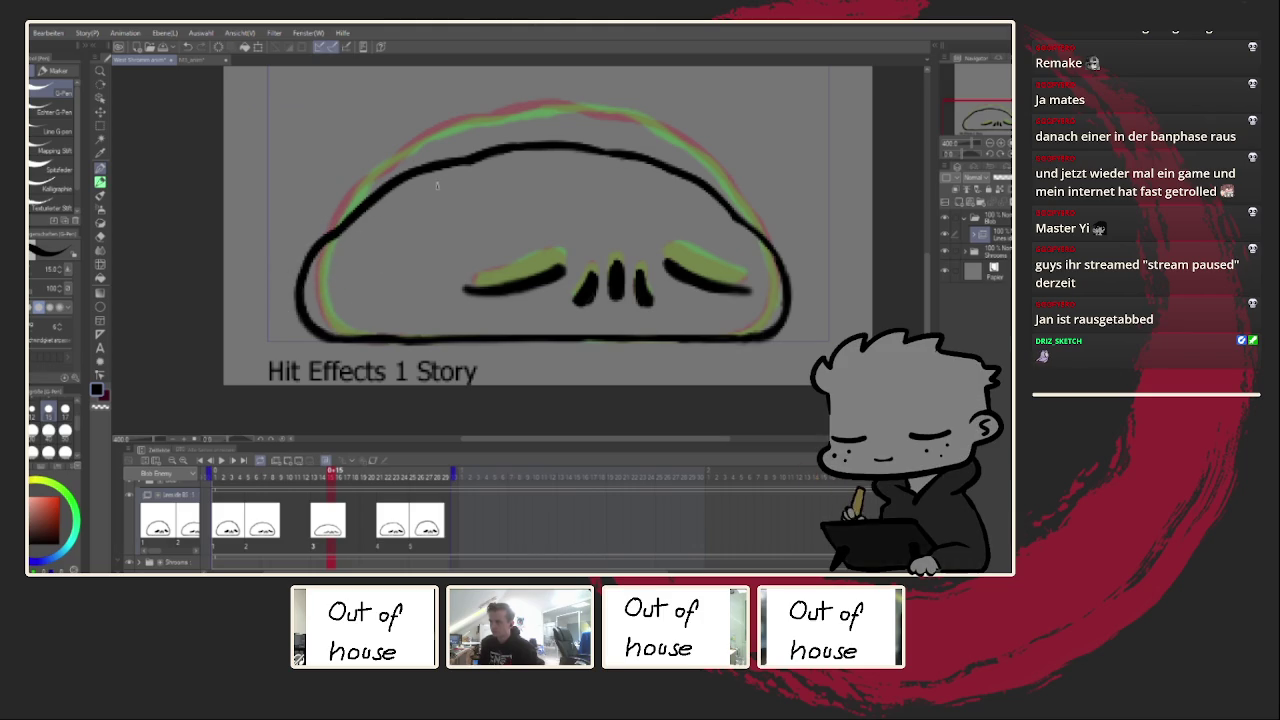
pyautogui.moveTo(490, 176); pyautogui.dragTo(537, 214)
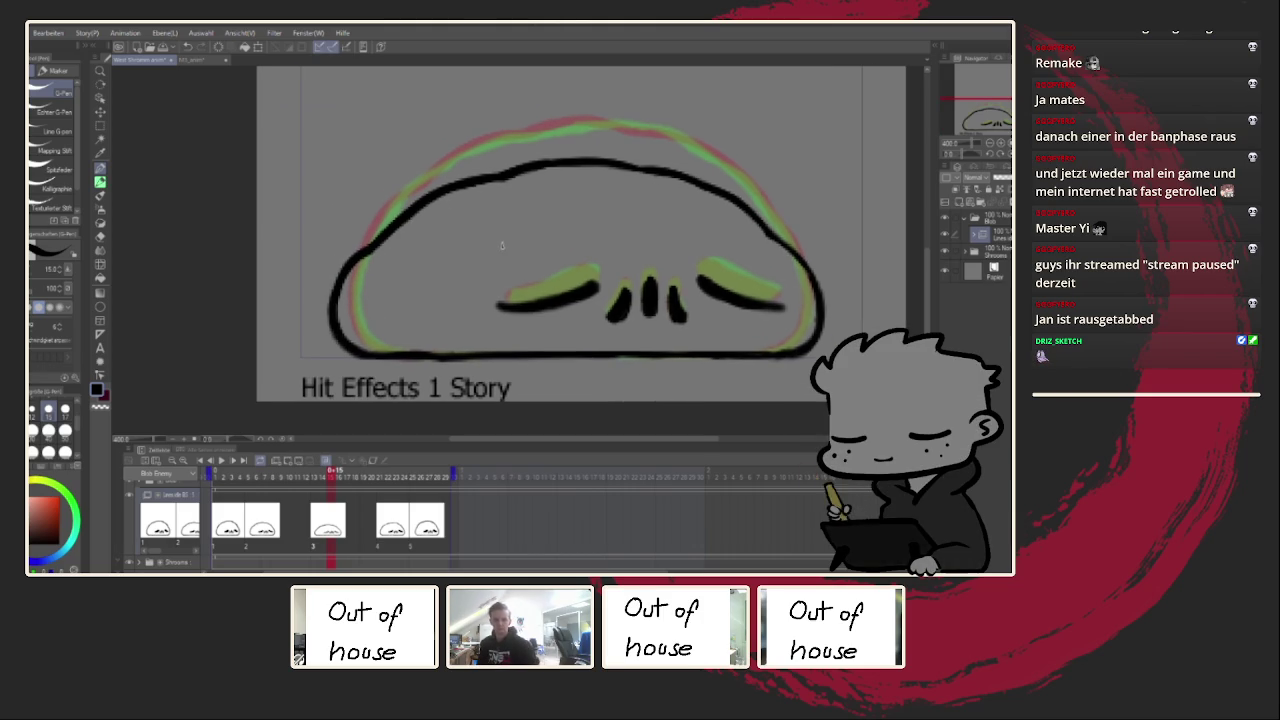
pyautogui.press('h')
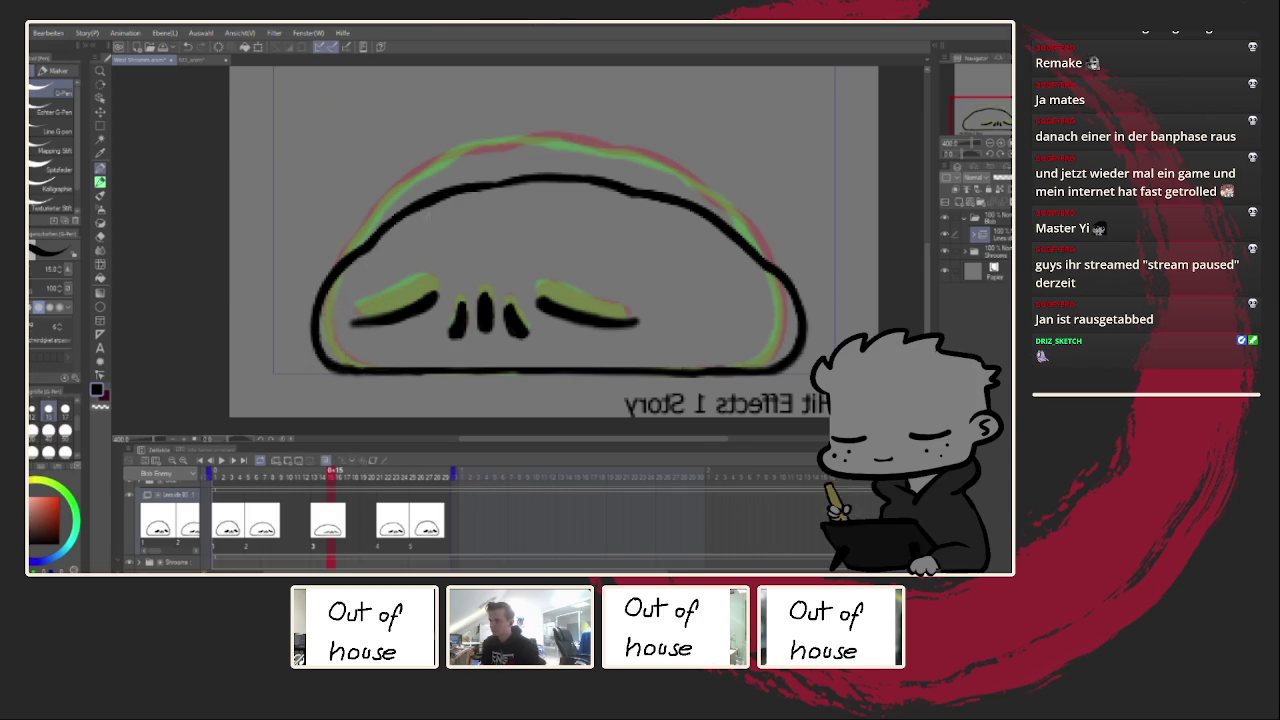
# Step: Retrace the third drawing's top outline while viewing it mirrored
pyautogui.press('h')
pyautogui.press('h')
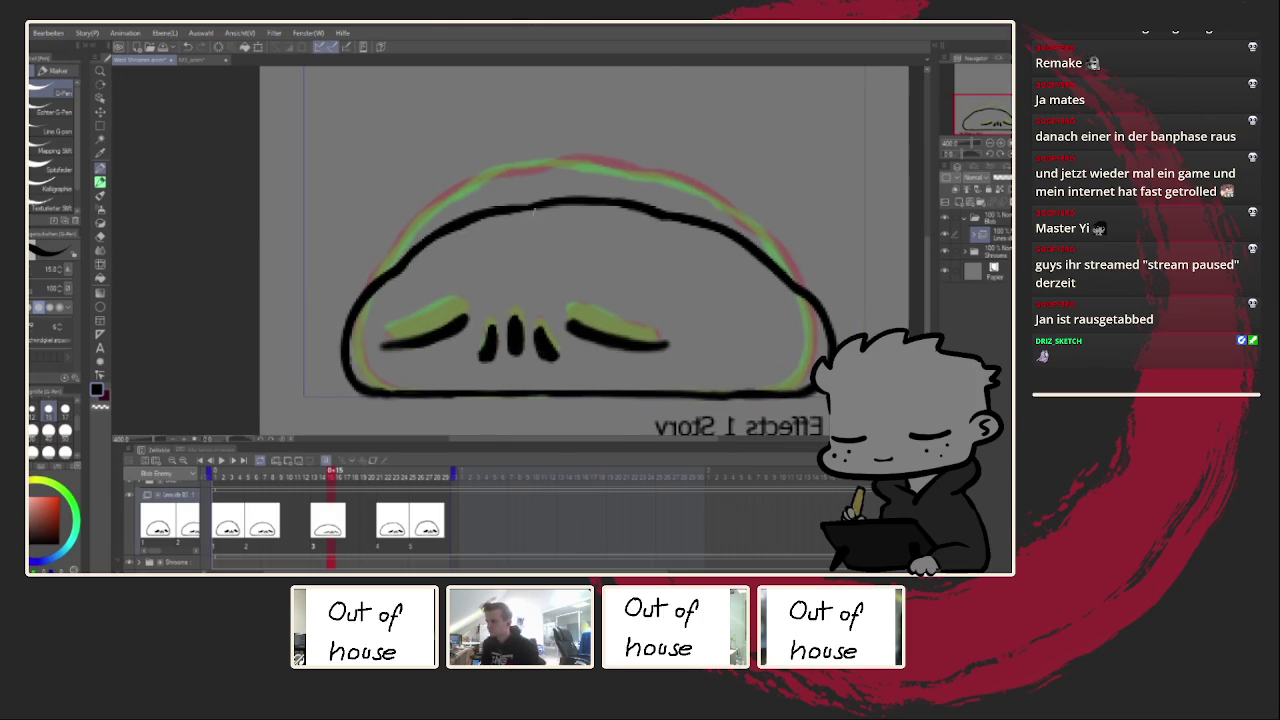
pyautogui.moveTo(519, 208); pyautogui.dragTo(632, 206)
pyautogui.moveTo(379, 348); pyautogui.dragTo(393, 290)
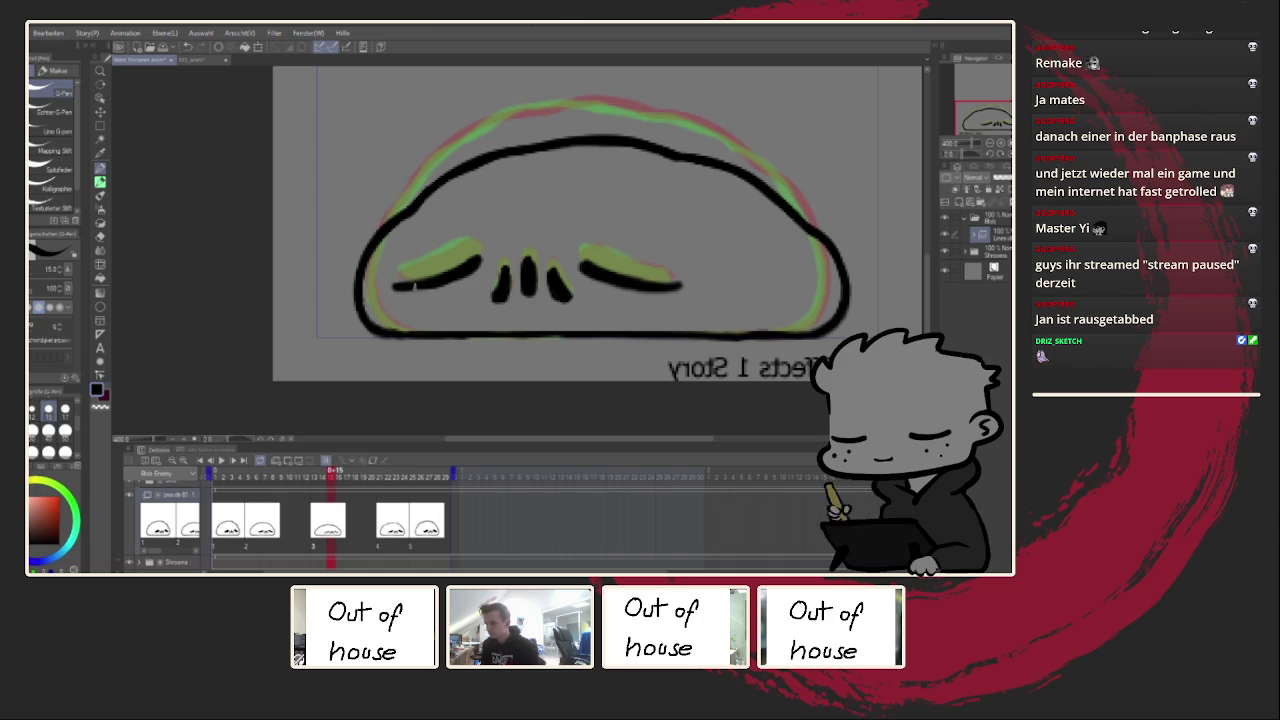
pyautogui.press('h')
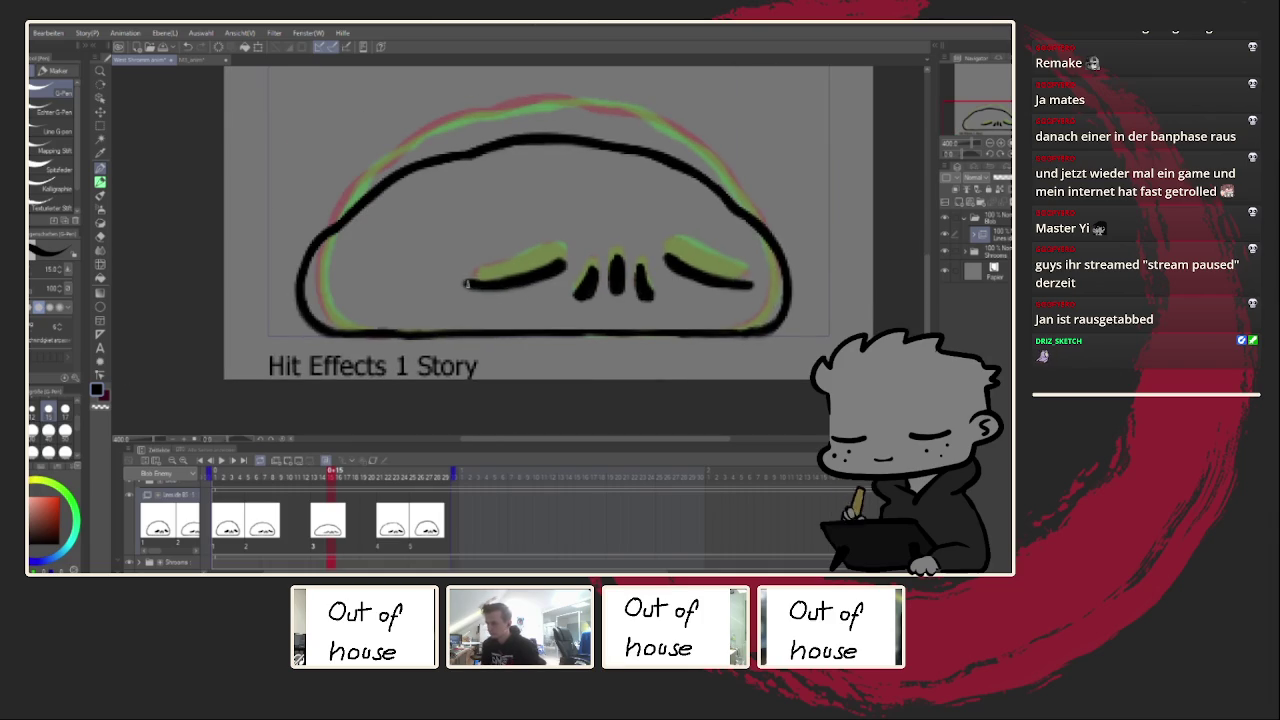
# Step: Inspect the face zoomed in and mirrored, then jump to frame 22
pyautogui.scroll(2, 485, 285)
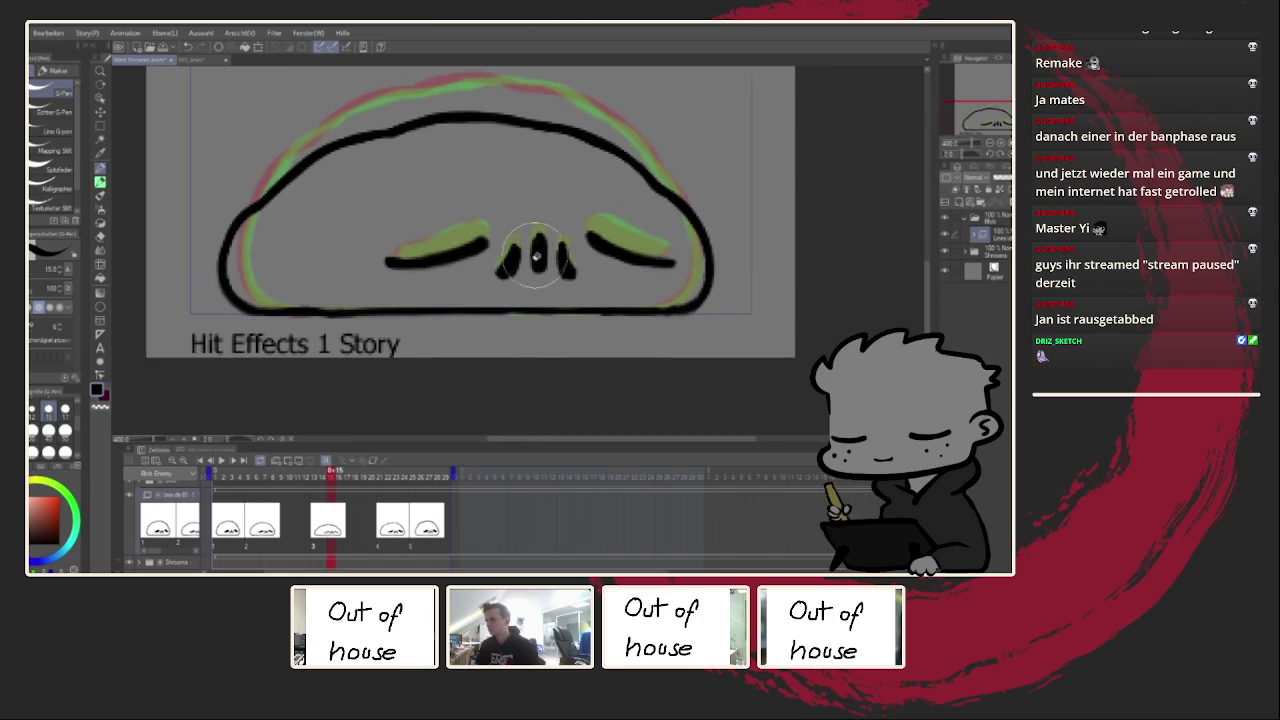
pyautogui.scroll(1, 500, 270)
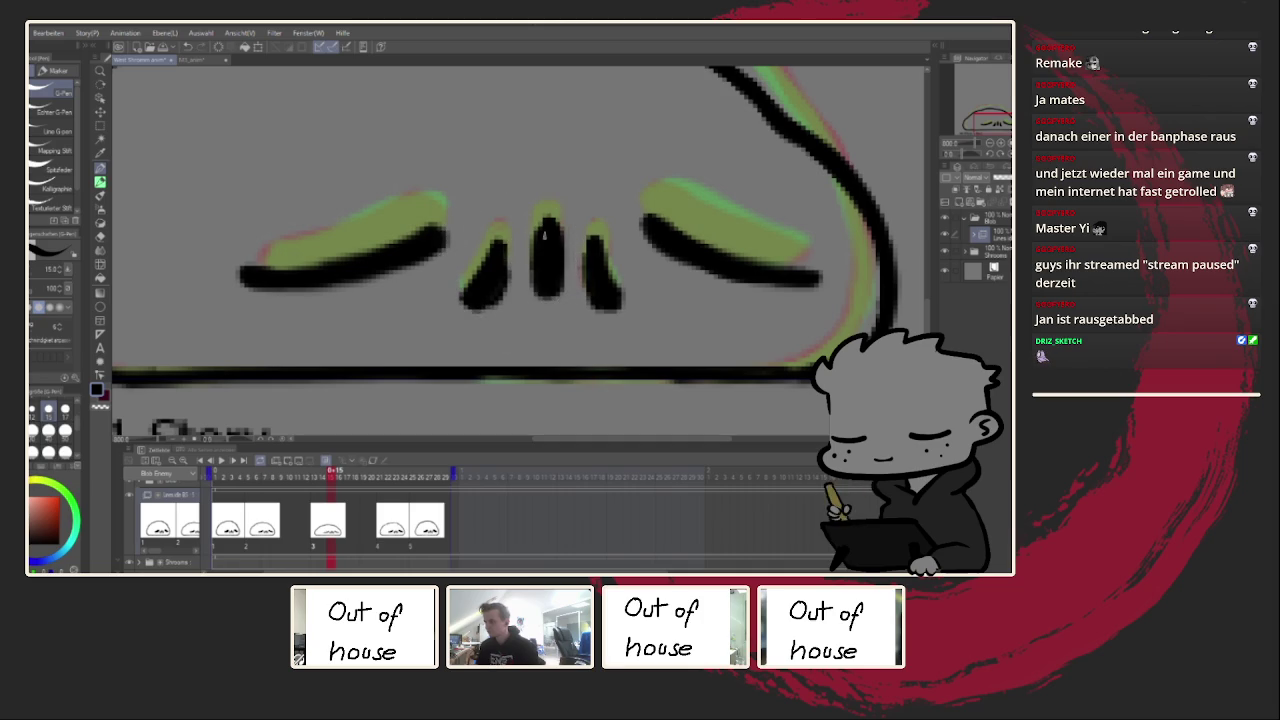
pyautogui.scroll(-4, 558, 236)
pyautogui.scroll(1, 558, 236)
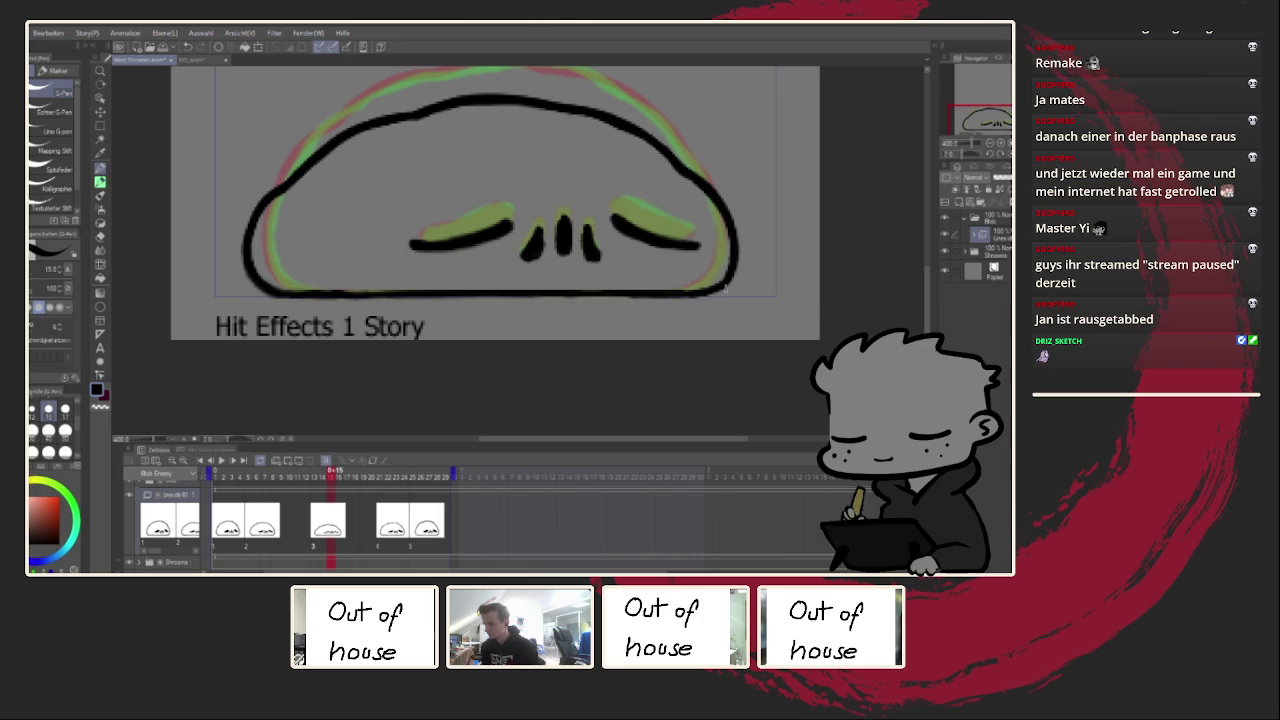
pyautogui.moveTo(698, 296); pyautogui.dragTo(728, 321)
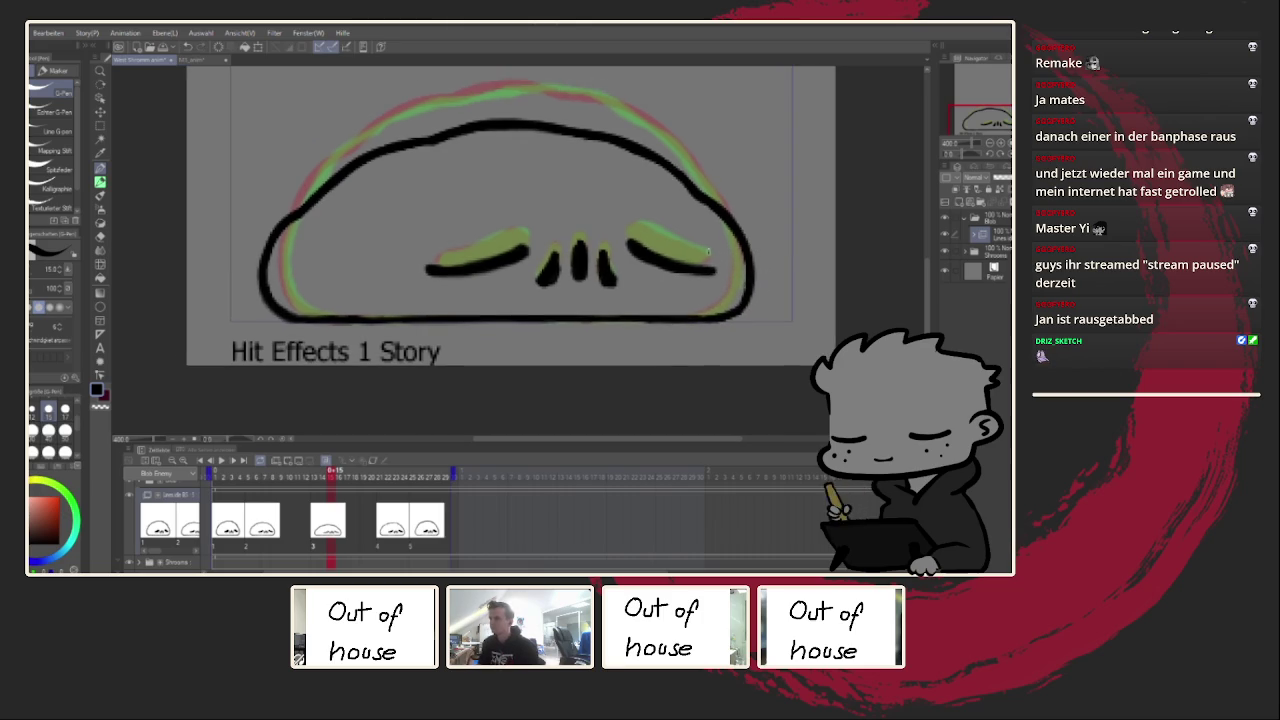
pyautogui.press('h')
pyautogui.press('h')
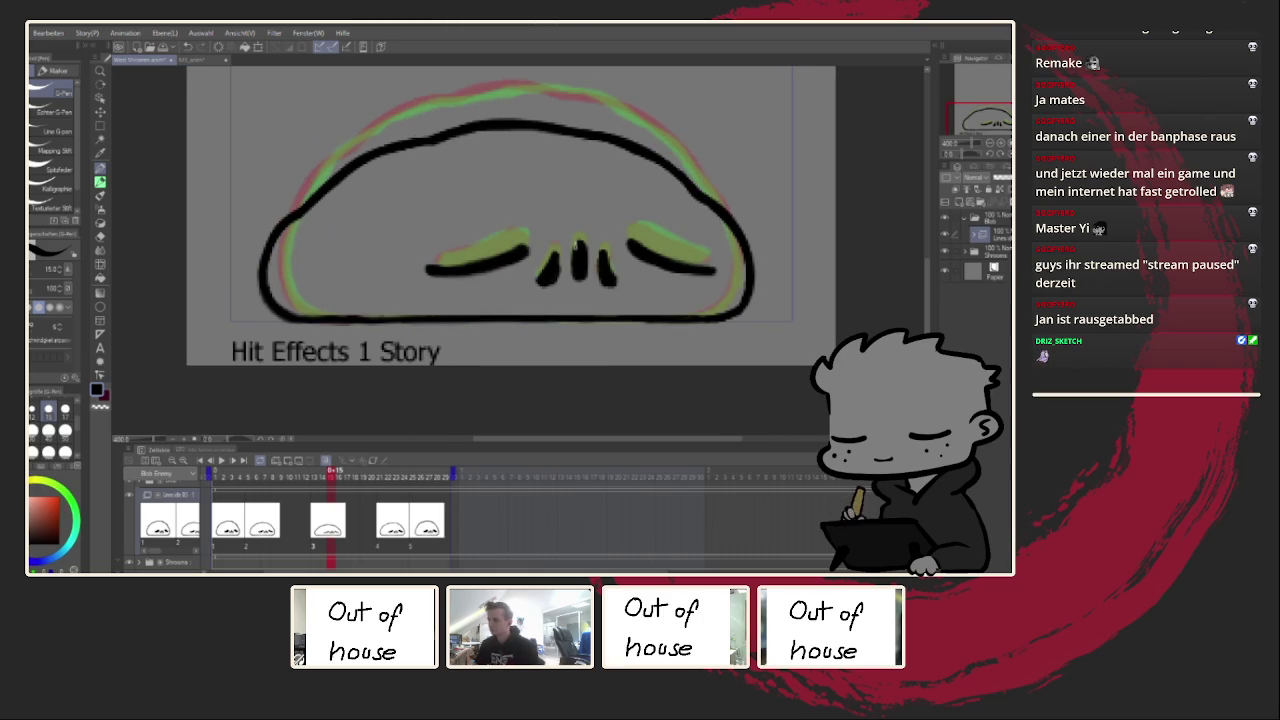
pyautogui.scroll(3, 562, 255)
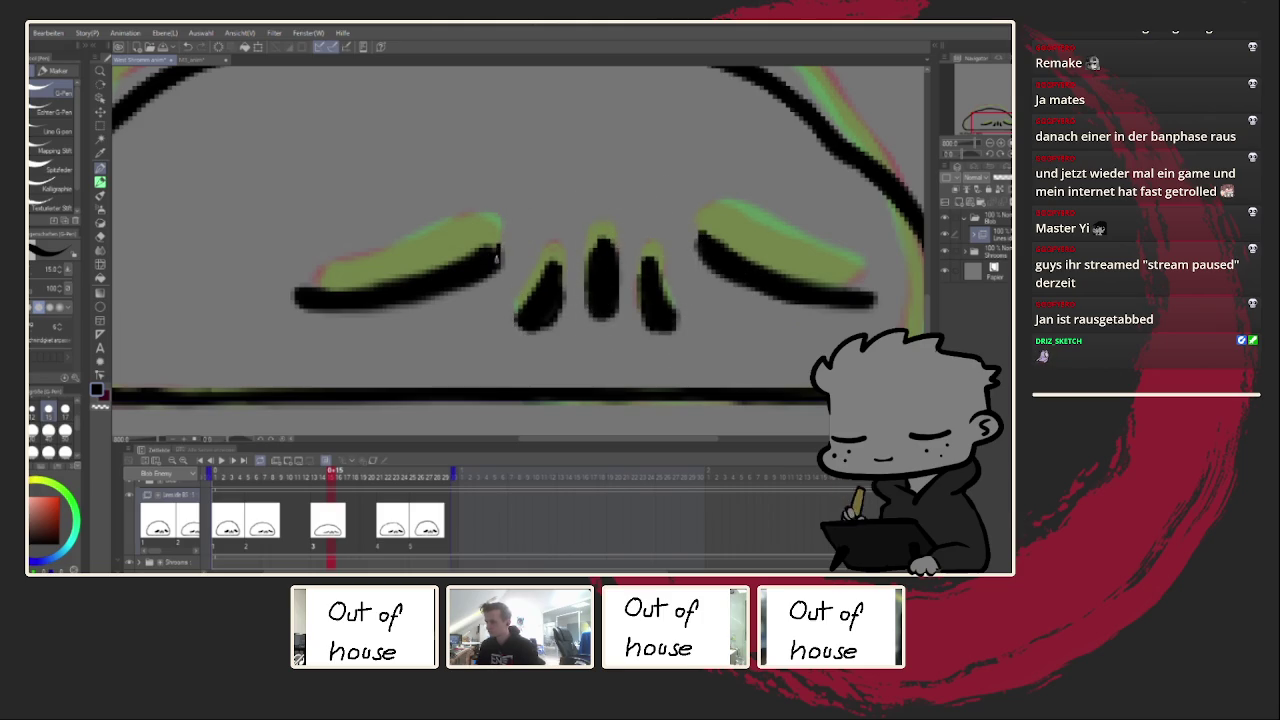
pyautogui.scroll(-3, 490, 255)
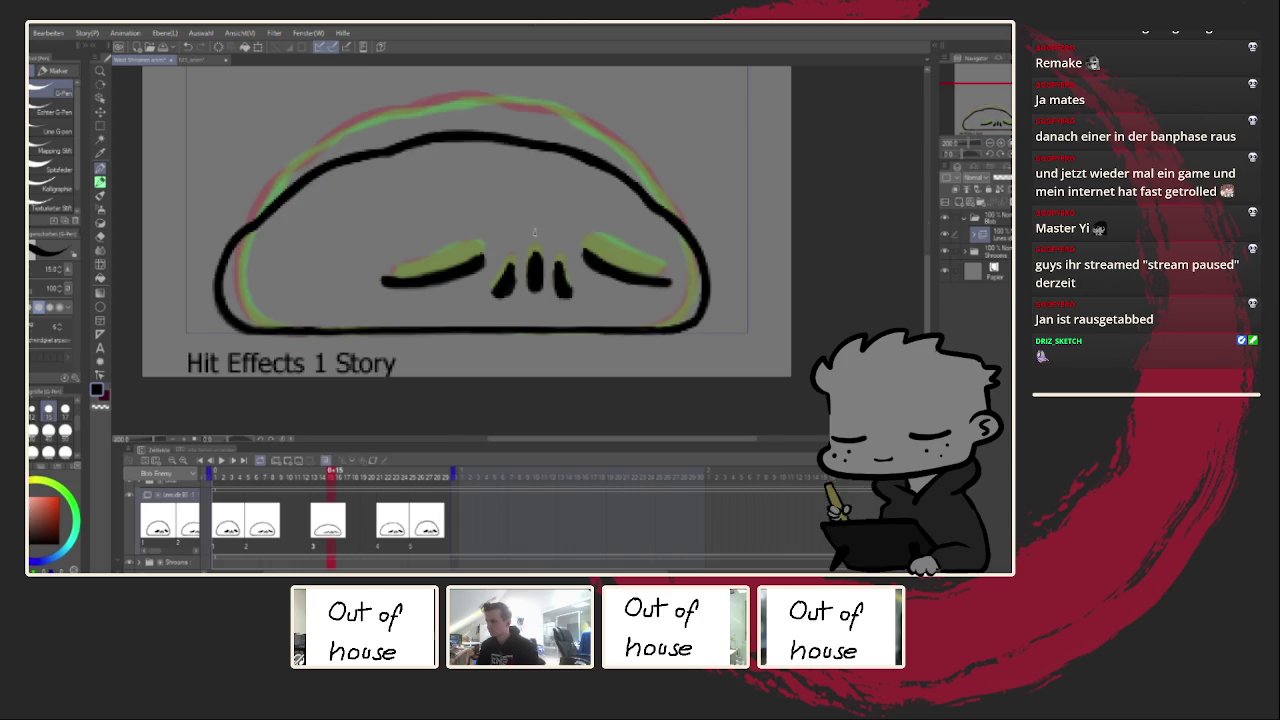
pyautogui.press('Right')
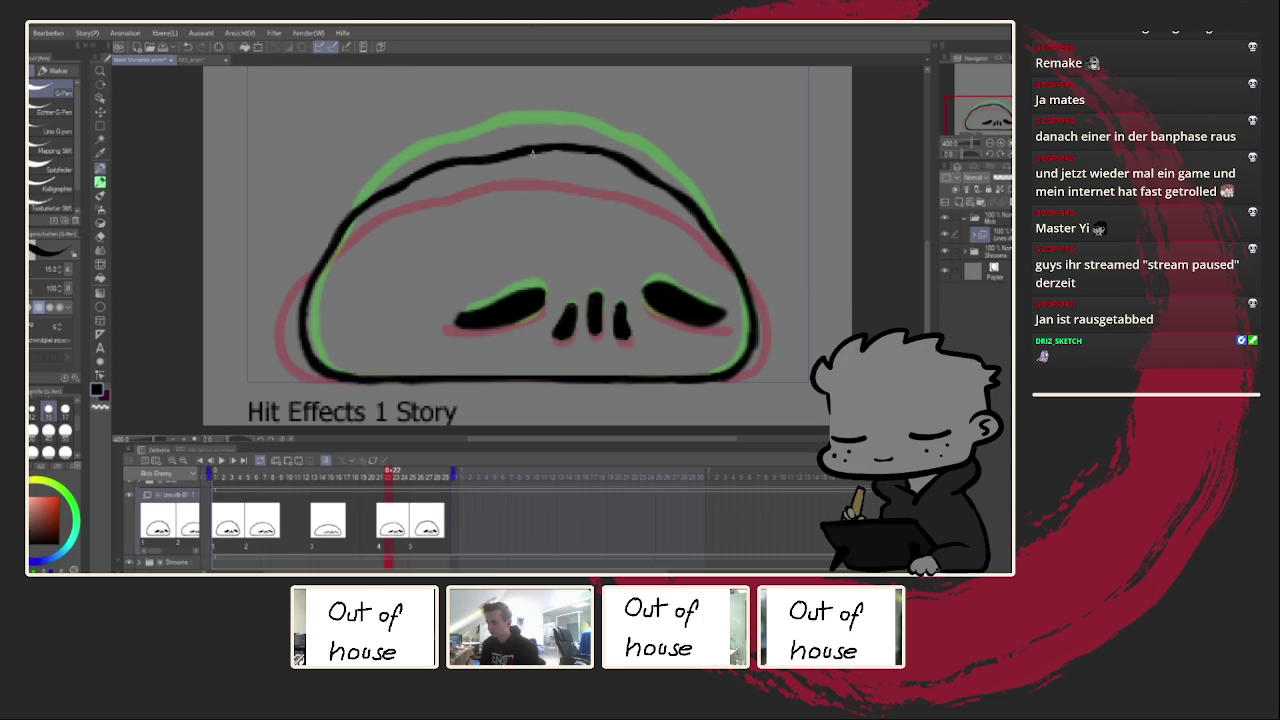
# Step: Check the fourth drawing in a mirrored view
pyautogui.press('h')
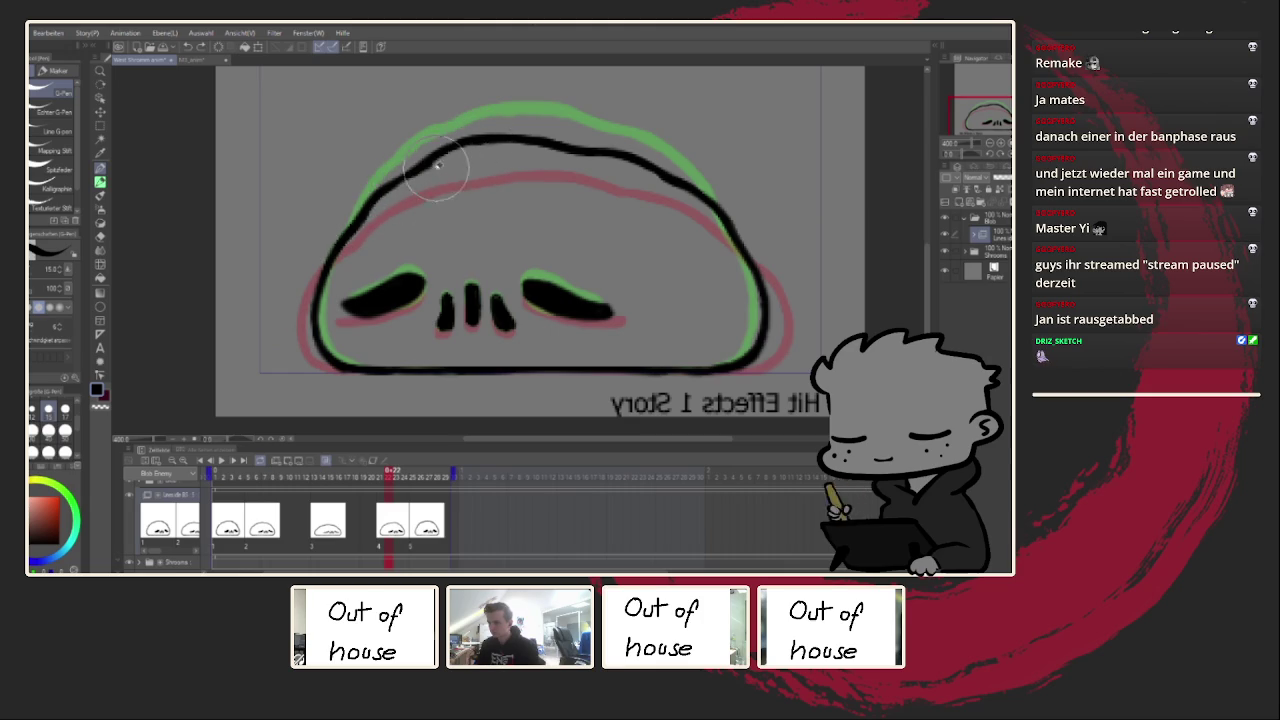
pyautogui.scroll(-1, 430, 225)
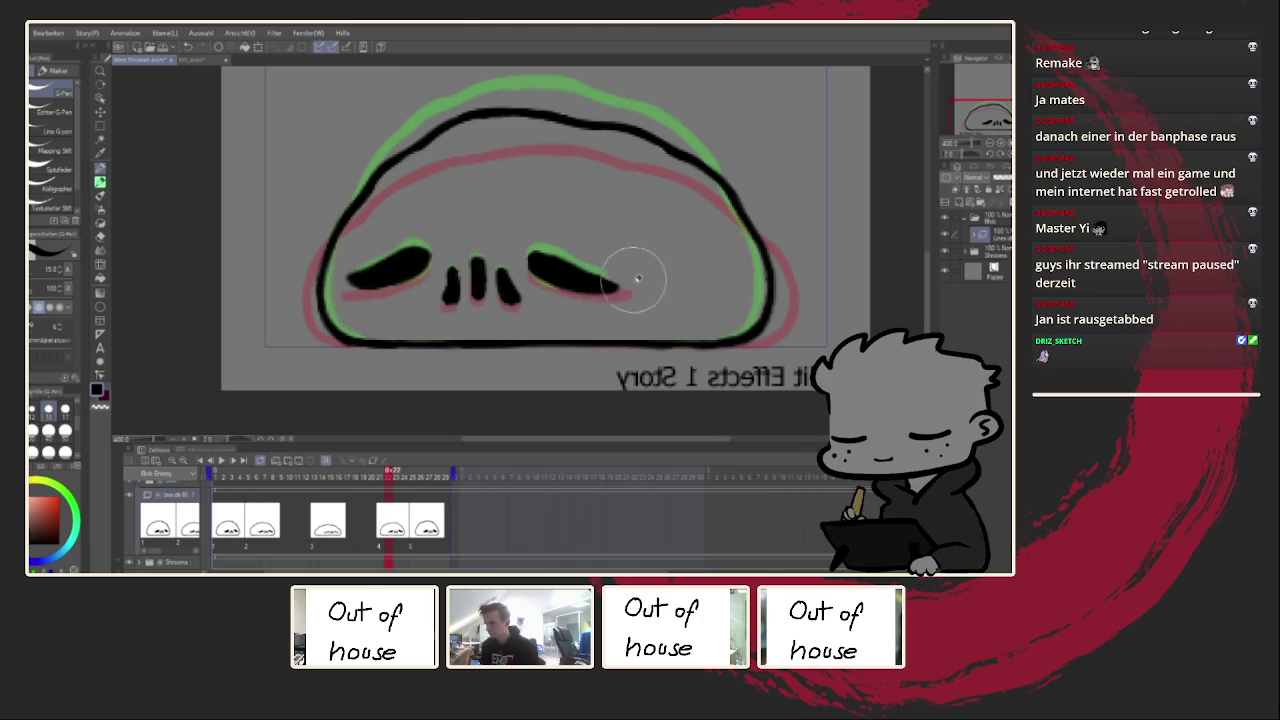
pyautogui.press('h')
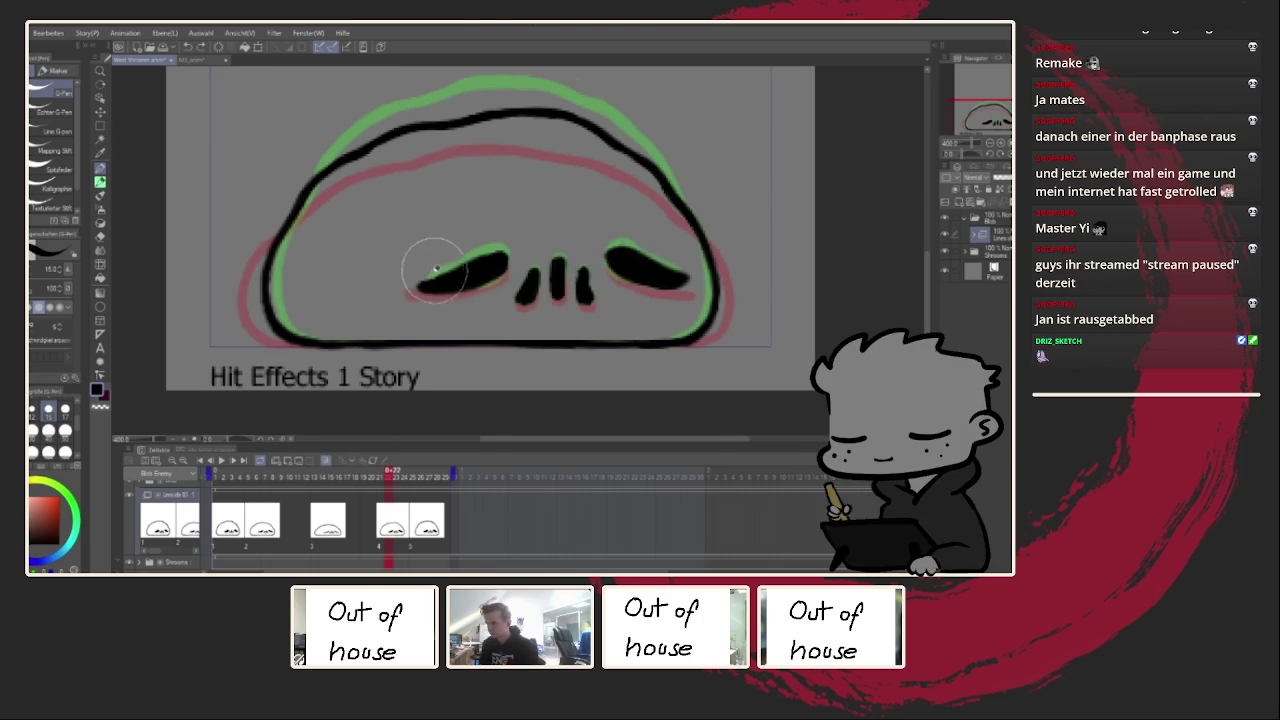
# Step: Compare frames 22 and 23, then bring up the fifth drawing at frame 27
pyautogui.click(418, 491)
pyautogui.click(402, 490)
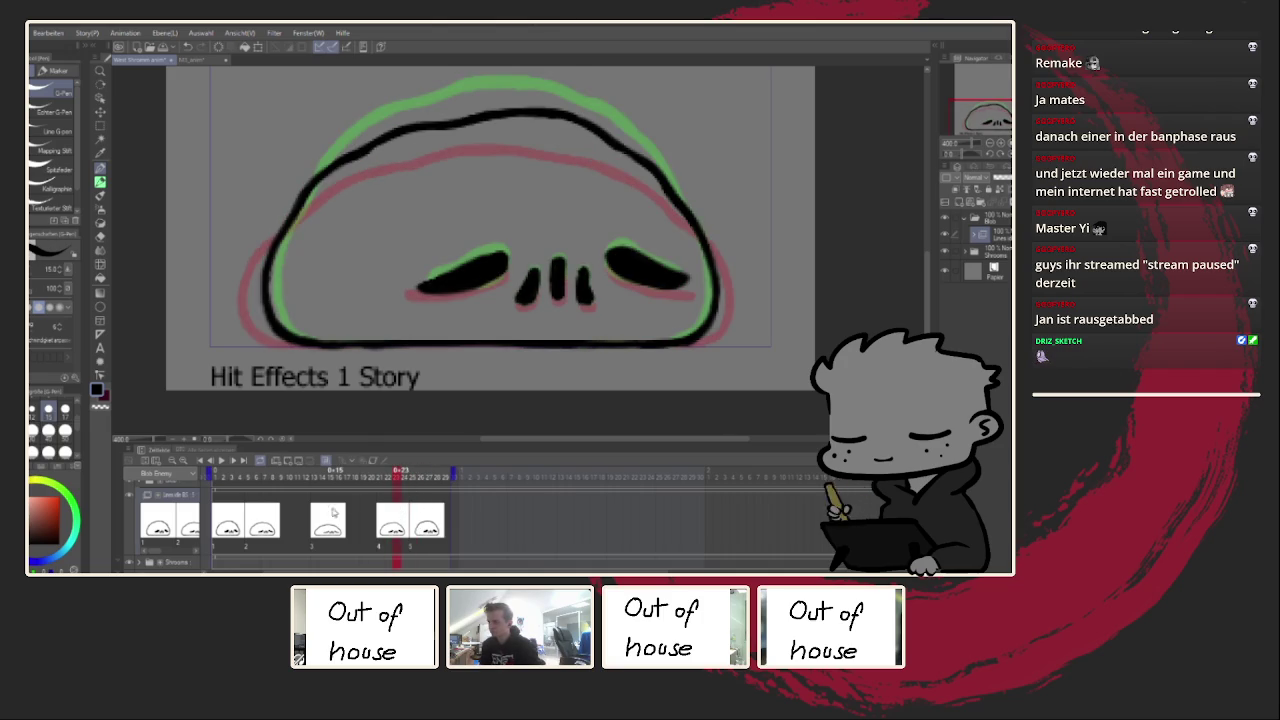
pyautogui.click(373, 491)
pyautogui.click(391, 518)
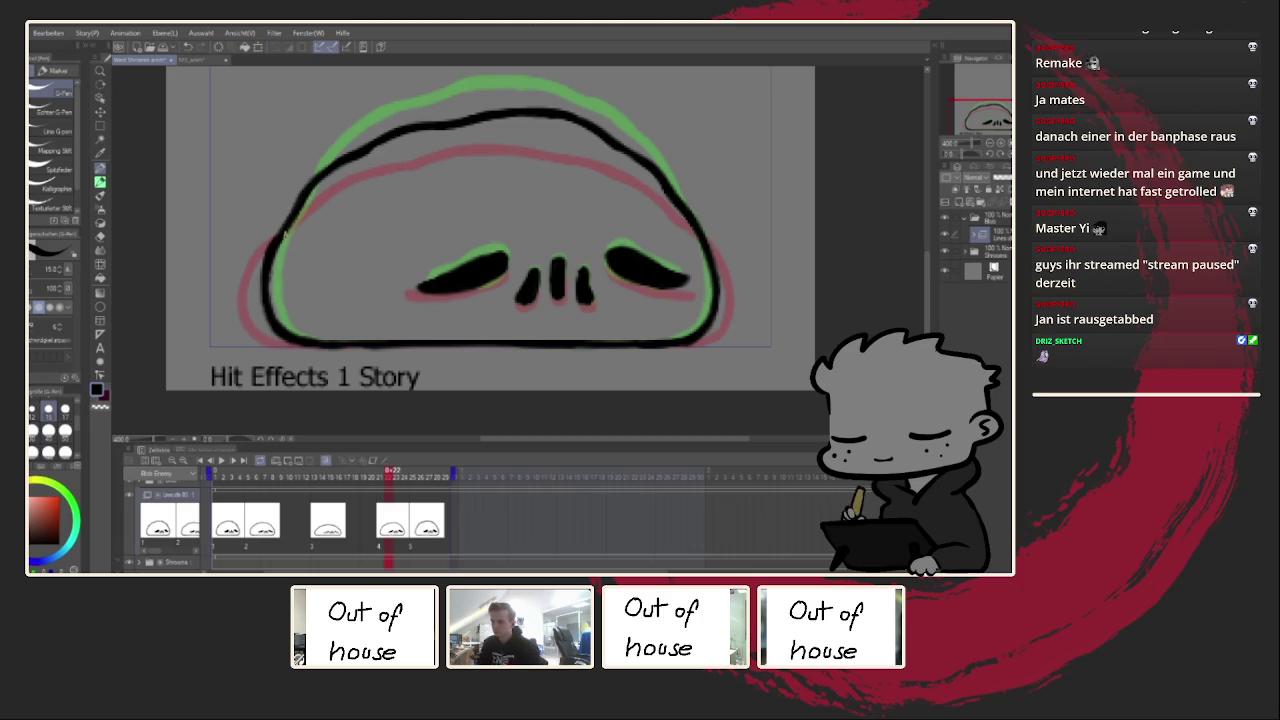
pyautogui.press('h')
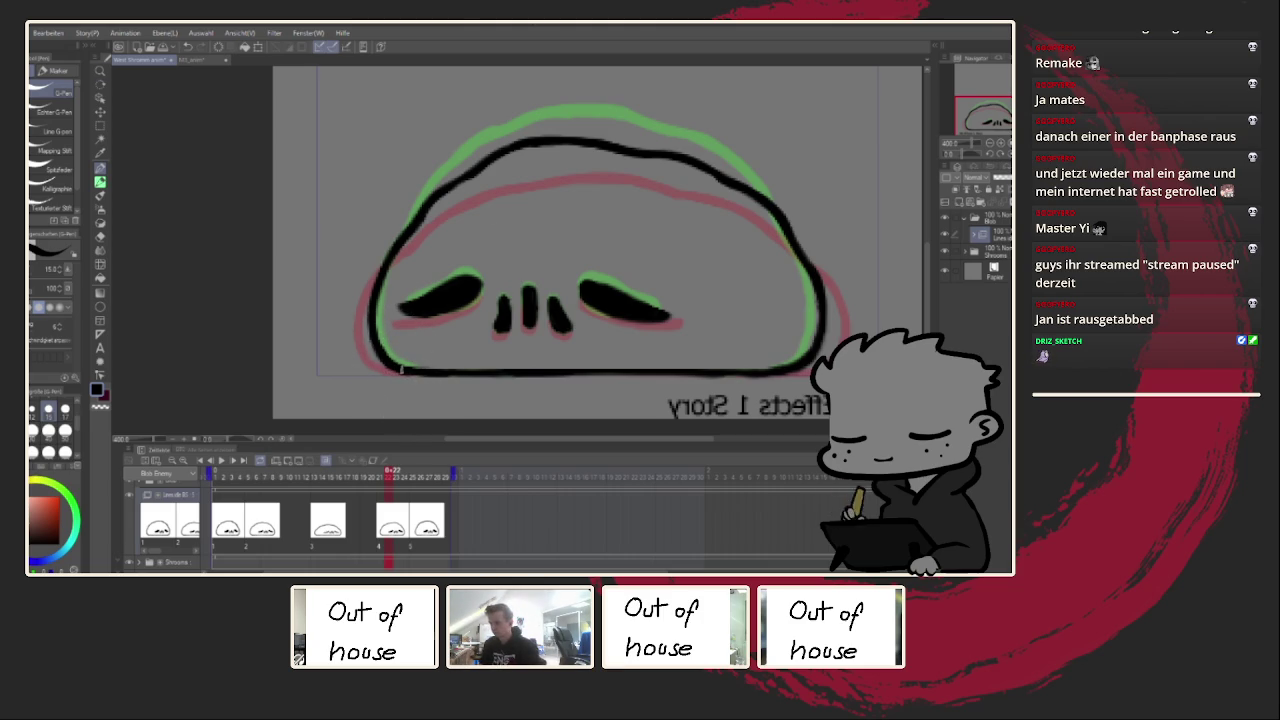
pyautogui.click(433, 534)
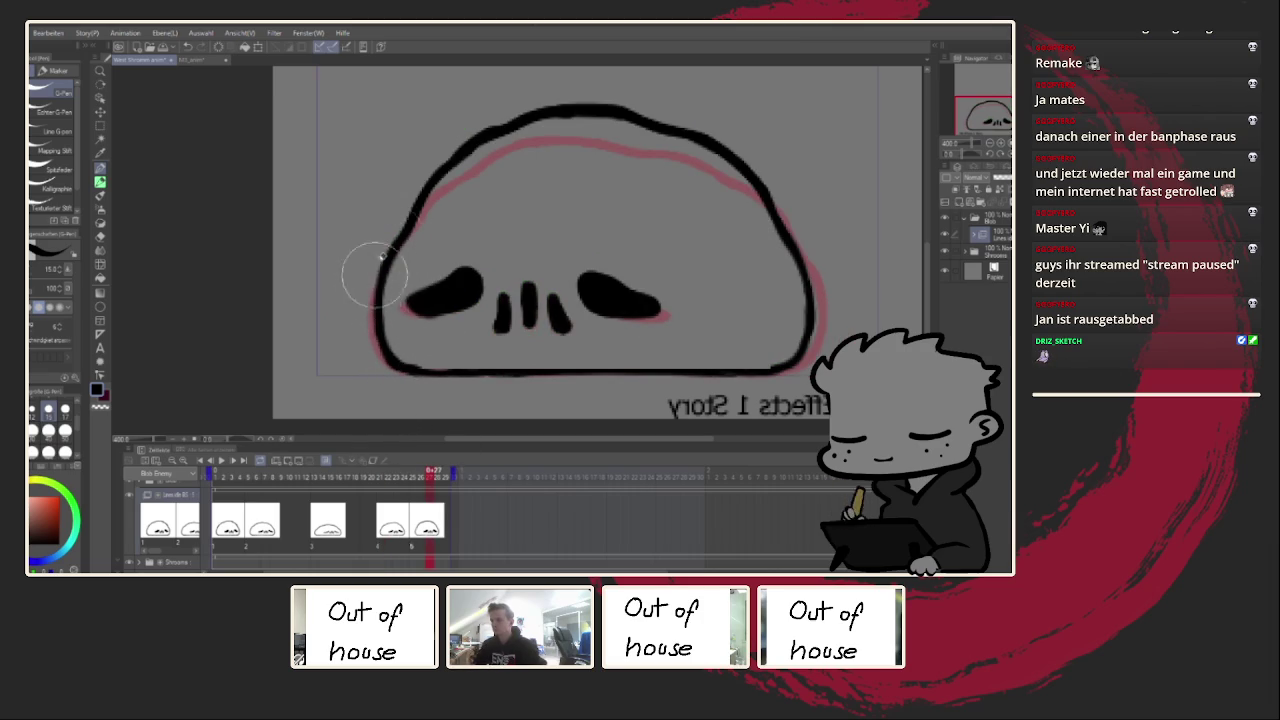
# Step: Ink the right eye's top edge and undo a stray lower-left outline stroke
pyautogui.scroll(2, 430, 222)
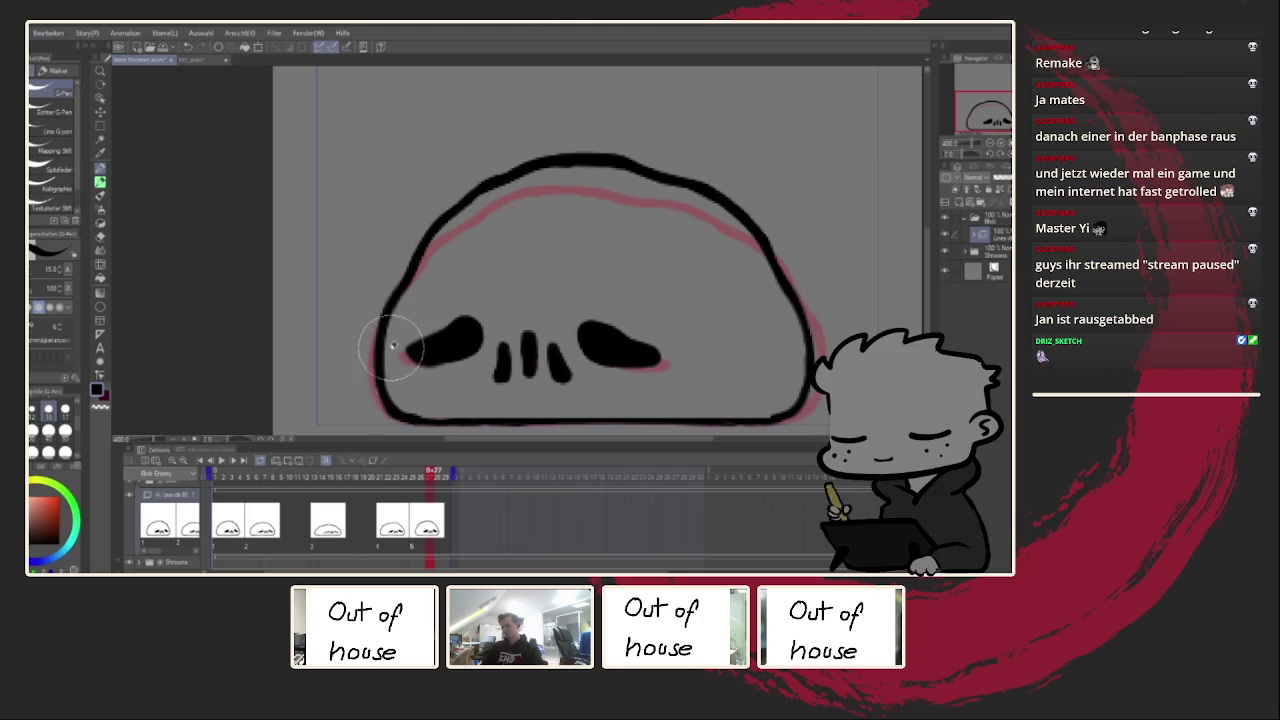
pyautogui.scroll(3, 587, 337)
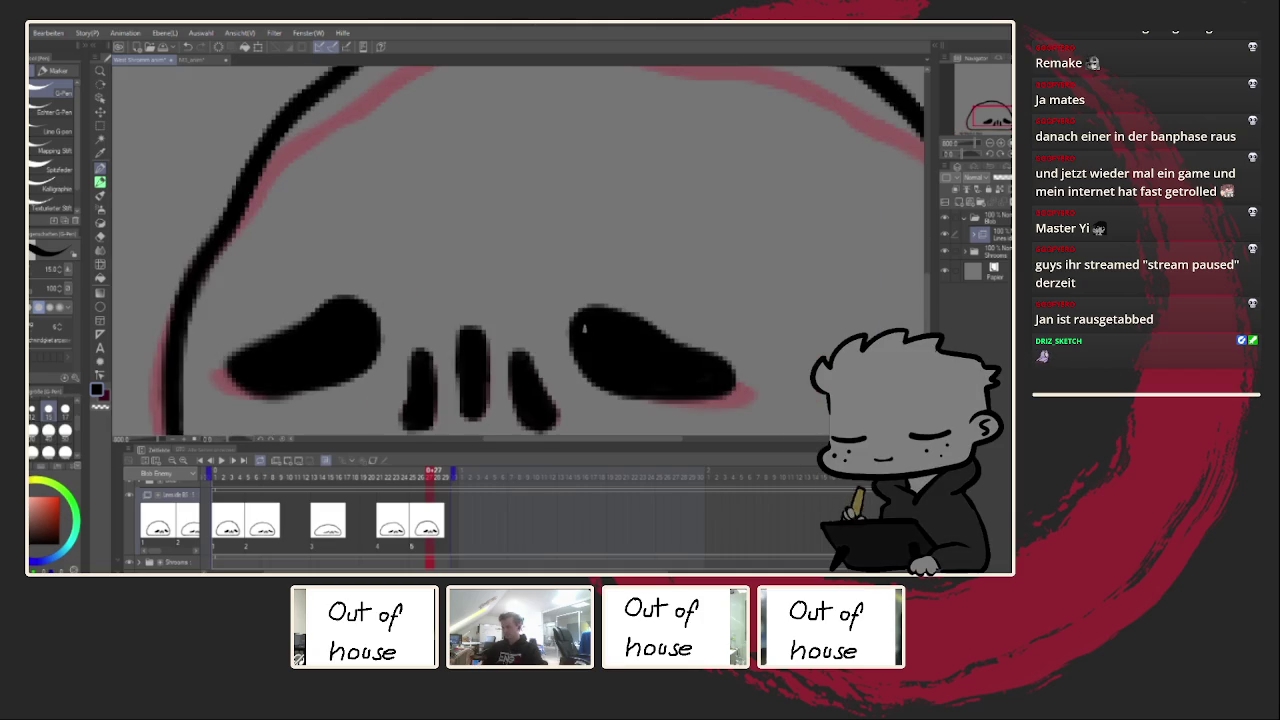
pyautogui.moveTo(614, 322); pyautogui.dragTo(650, 306)
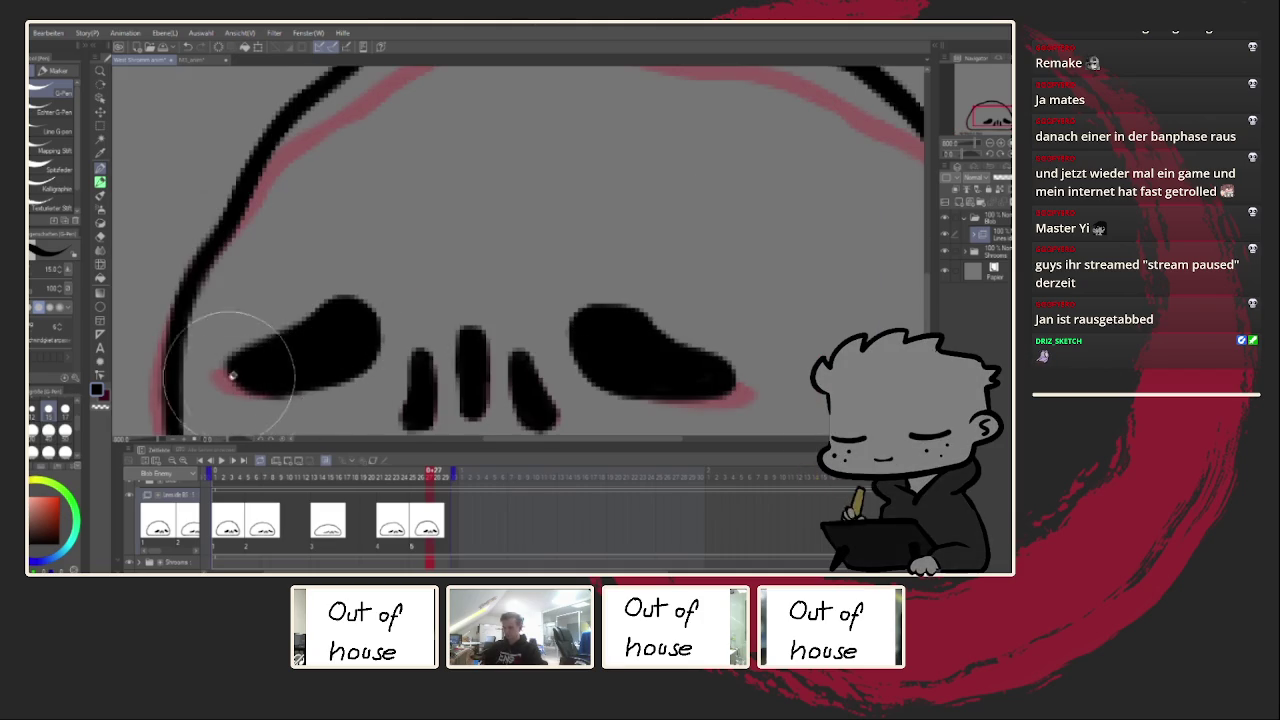
pyautogui.scroll(-3, 386, 320)
pyautogui.scroll(-1, 456, 294)
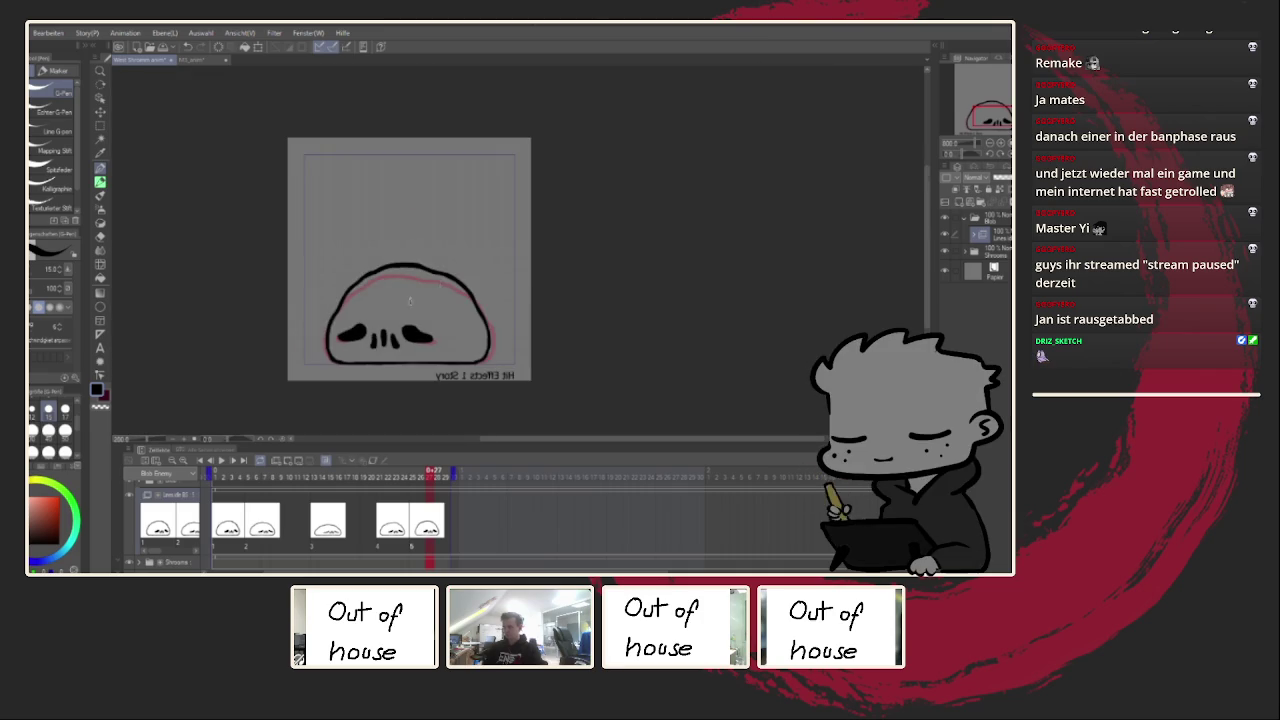
pyautogui.scroll(2, 456, 294)
pyautogui.scroll(3, 549, 316)
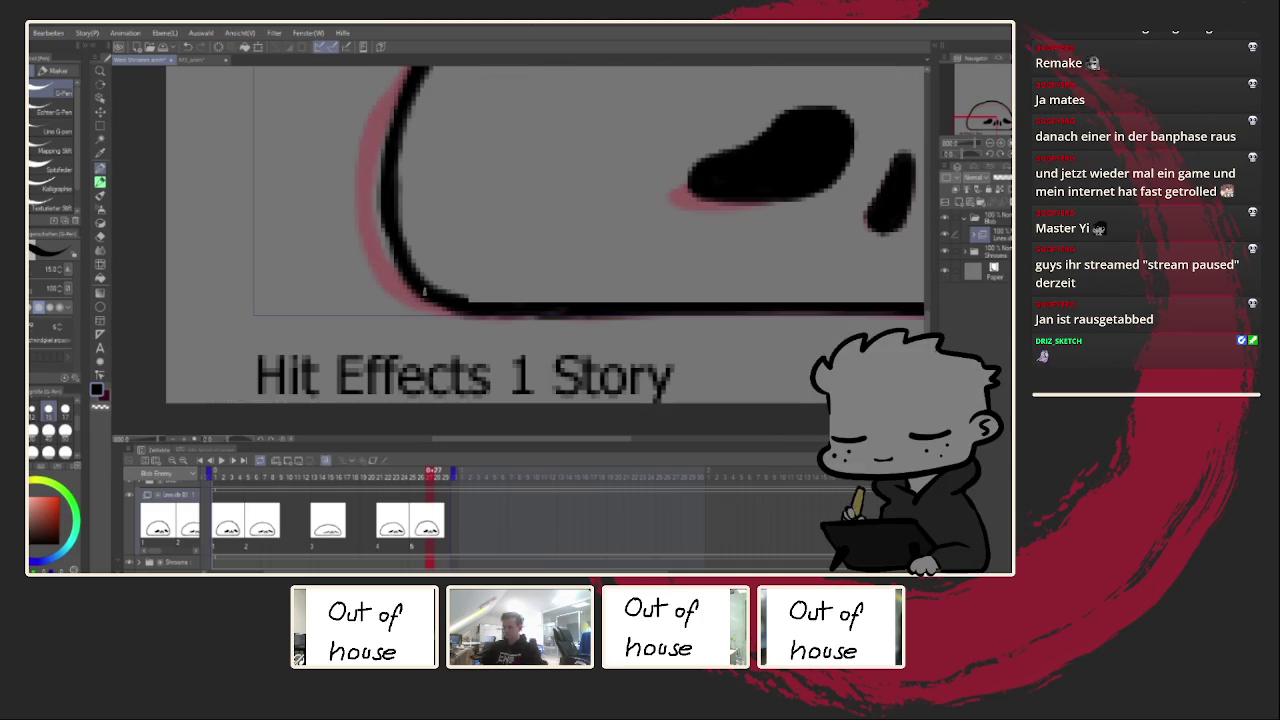
pyautogui.hotkey('ctrl', 'z')
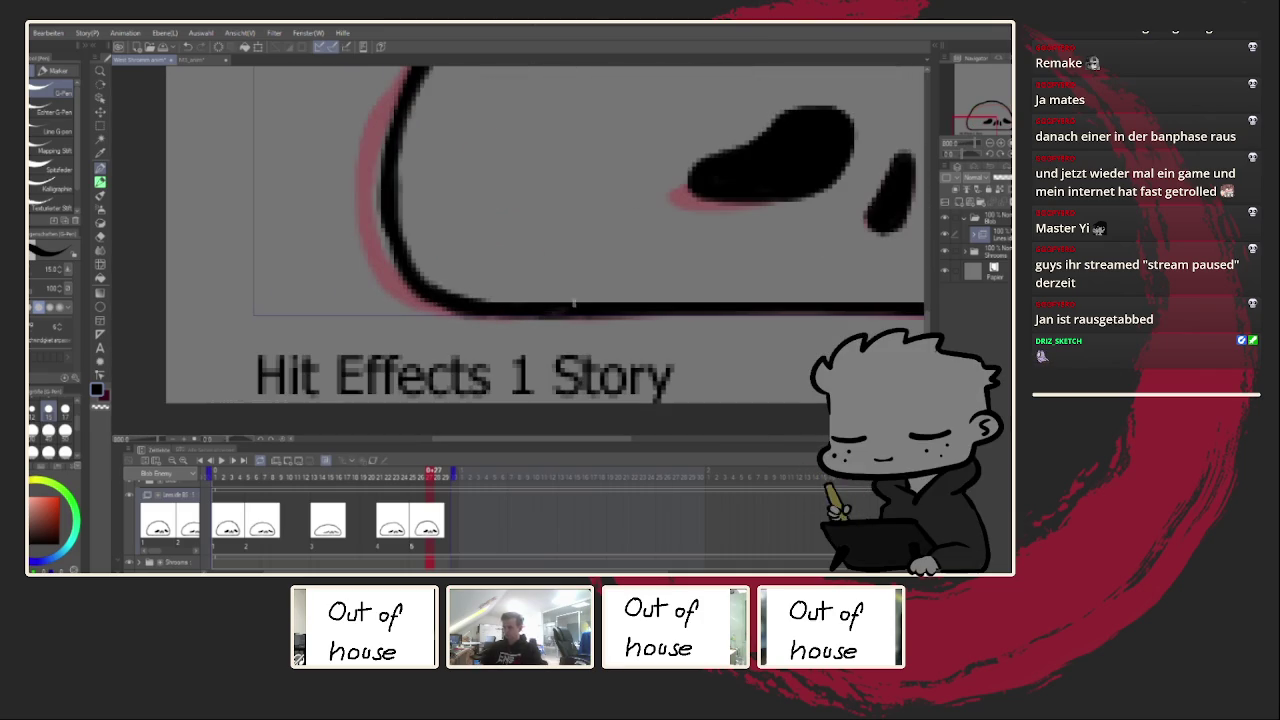
pyautogui.scroll(-2, 380, 206)
pyautogui.scroll(-1, 394, 293)
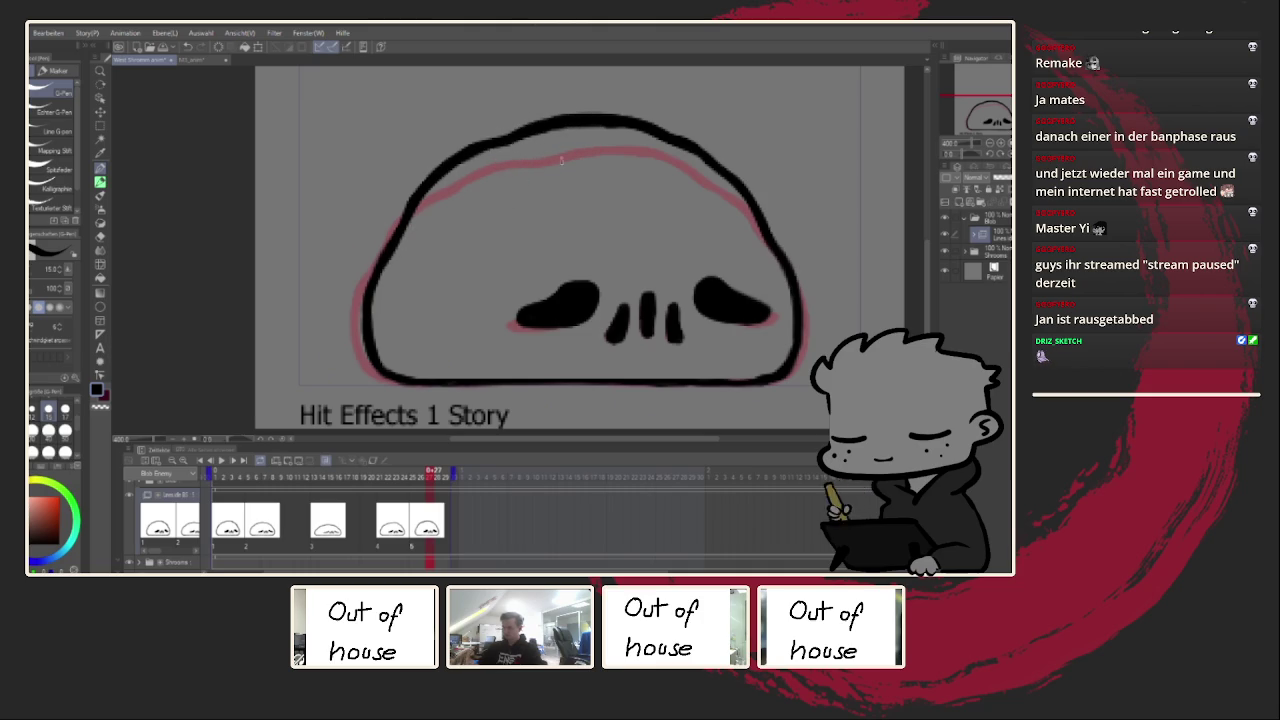
# Step: Check the last frame mirrored, recentre the blob, and play the animation
pyautogui.press('h')
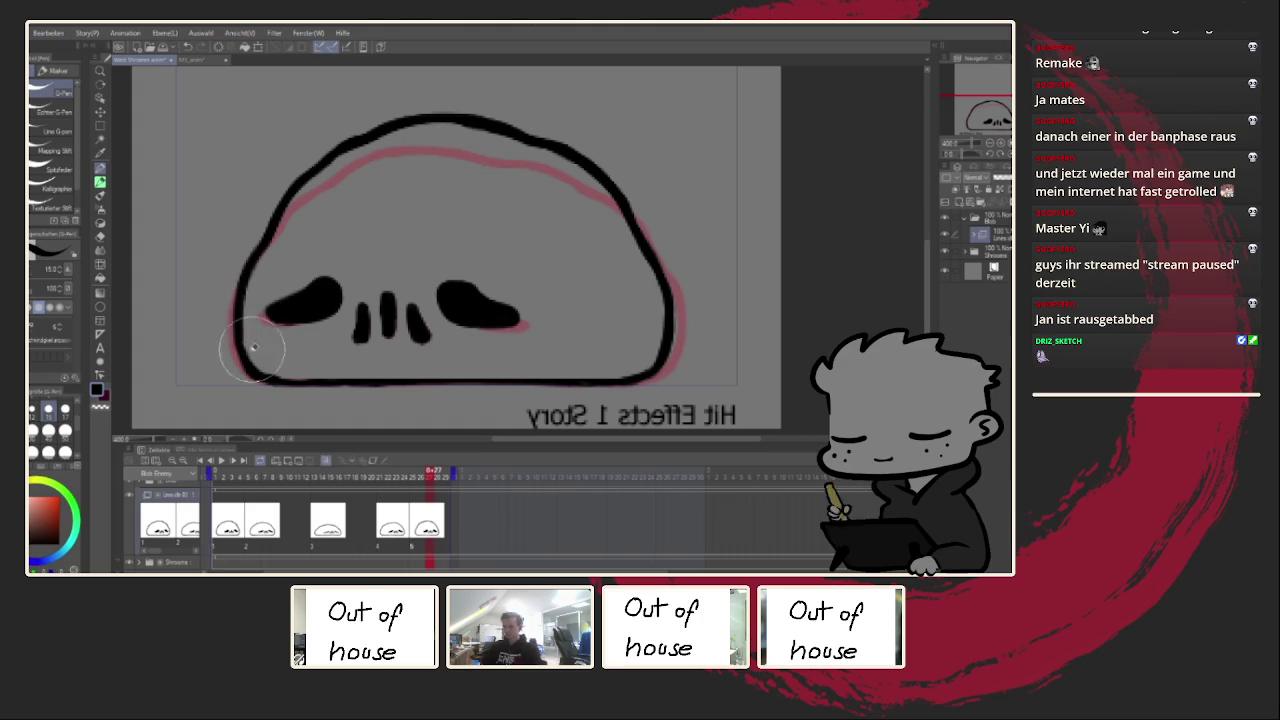
pyautogui.scroll(-3, 713, 210)
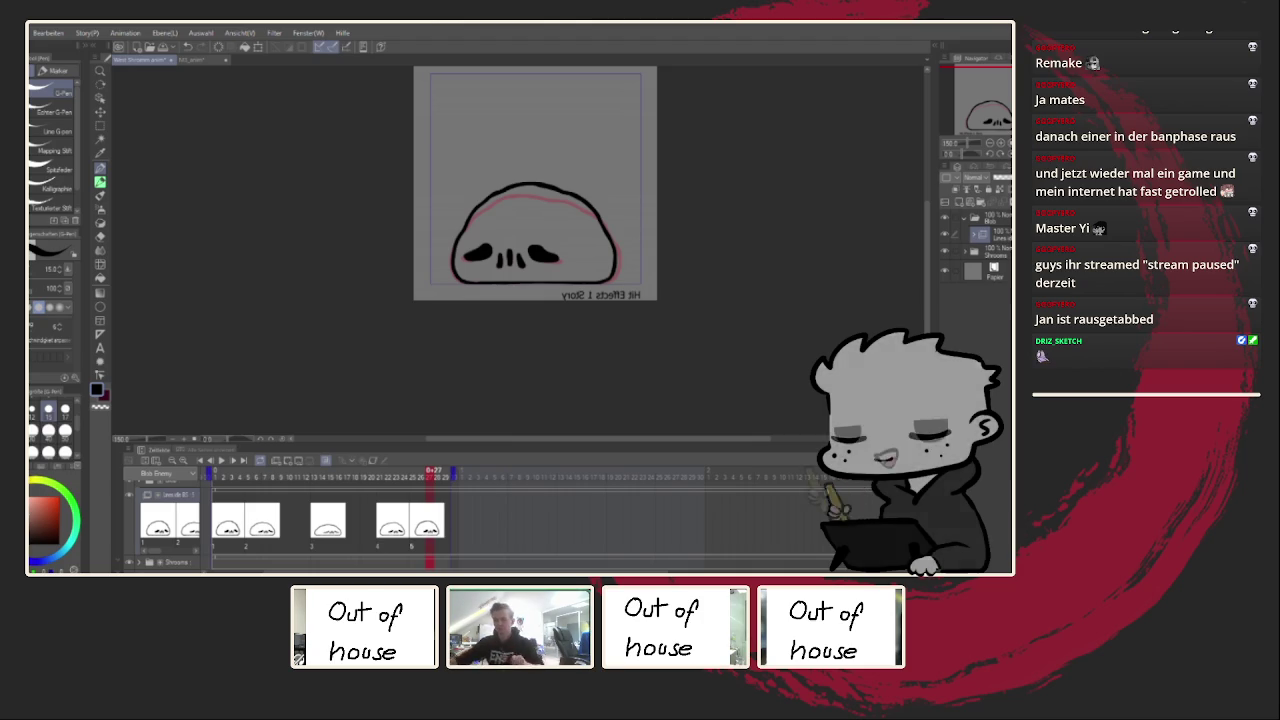
pyautogui.press('h')
pyautogui.moveTo(507, 330); pyautogui.dragTo(480, 387)
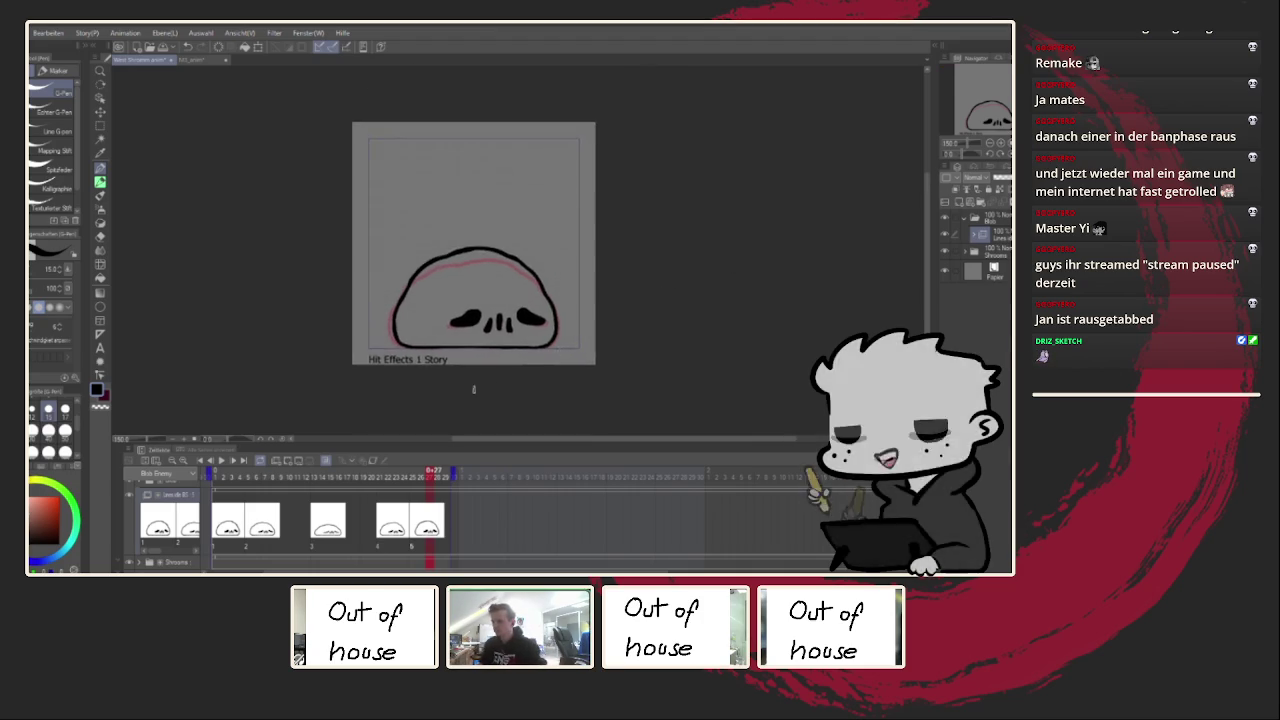
pyautogui.scroll(3, 480, 387)
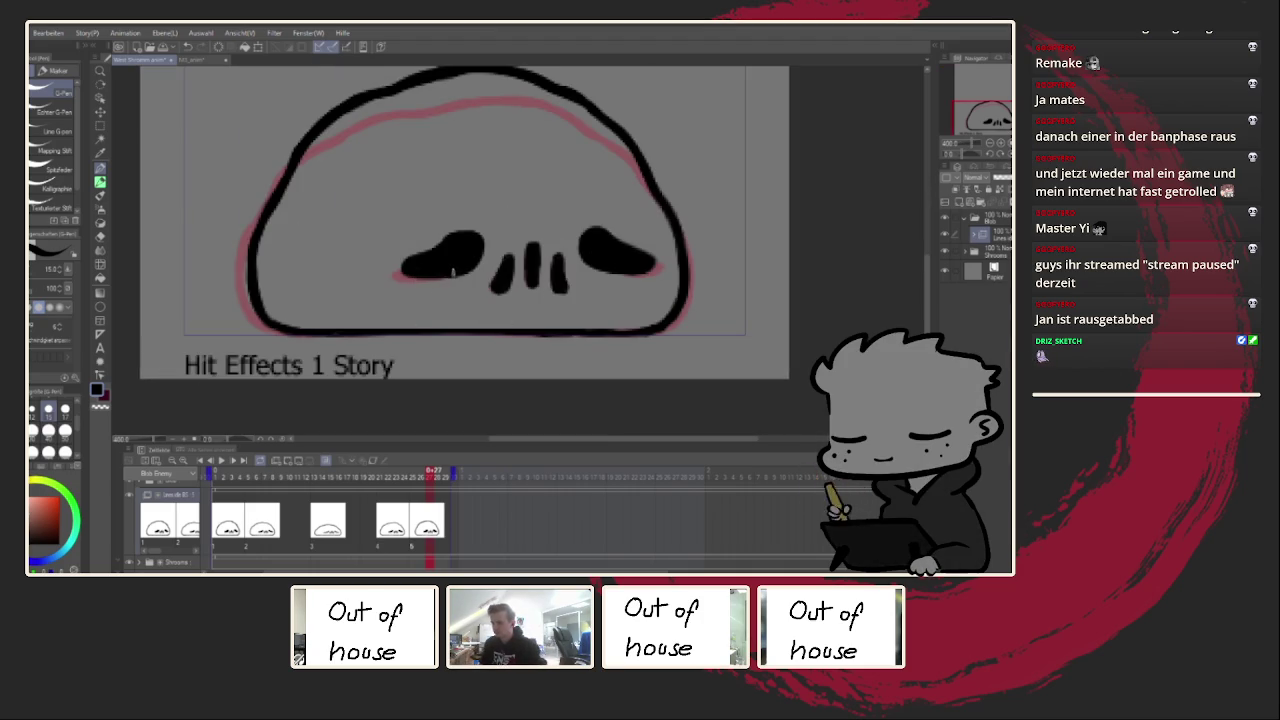
pyautogui.click(222, 461)
pyautogui.scroll(-3, 294, 386)
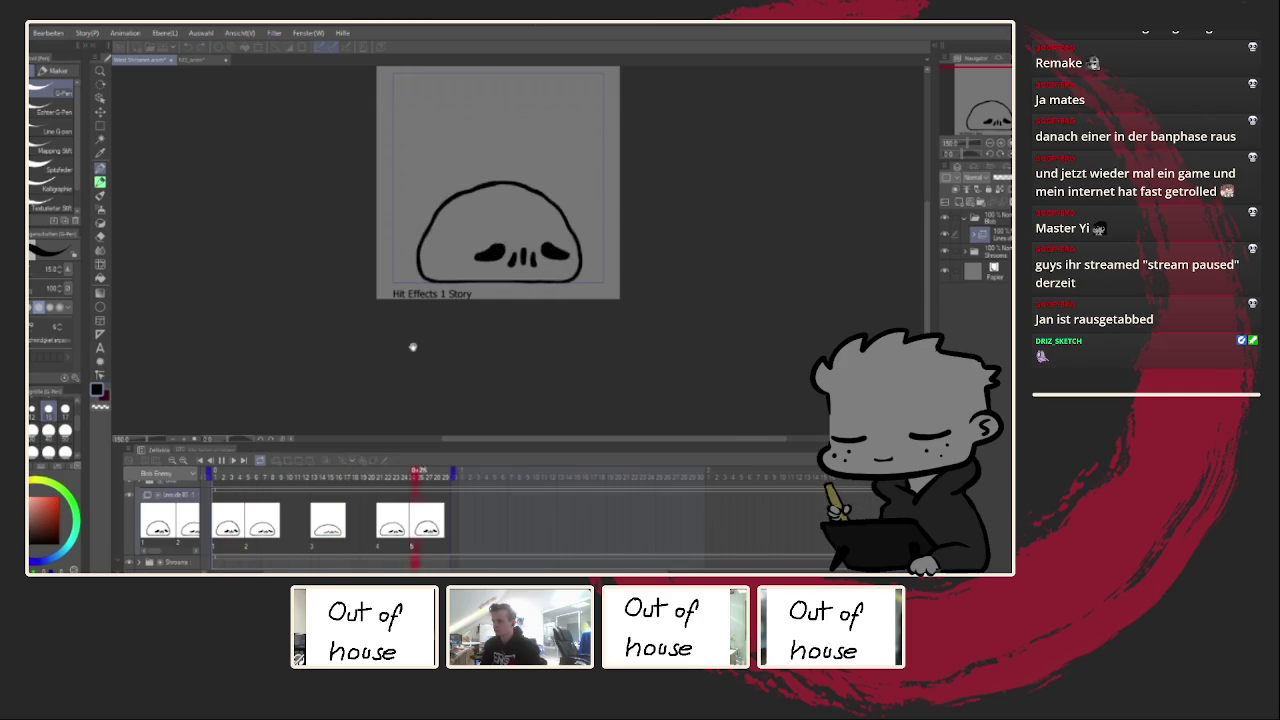
# Step: Stop playback and redraw the blob's top outline thicker
pyautogui.click(290, 516)
pyautogui.scroll(1, 400, 268)
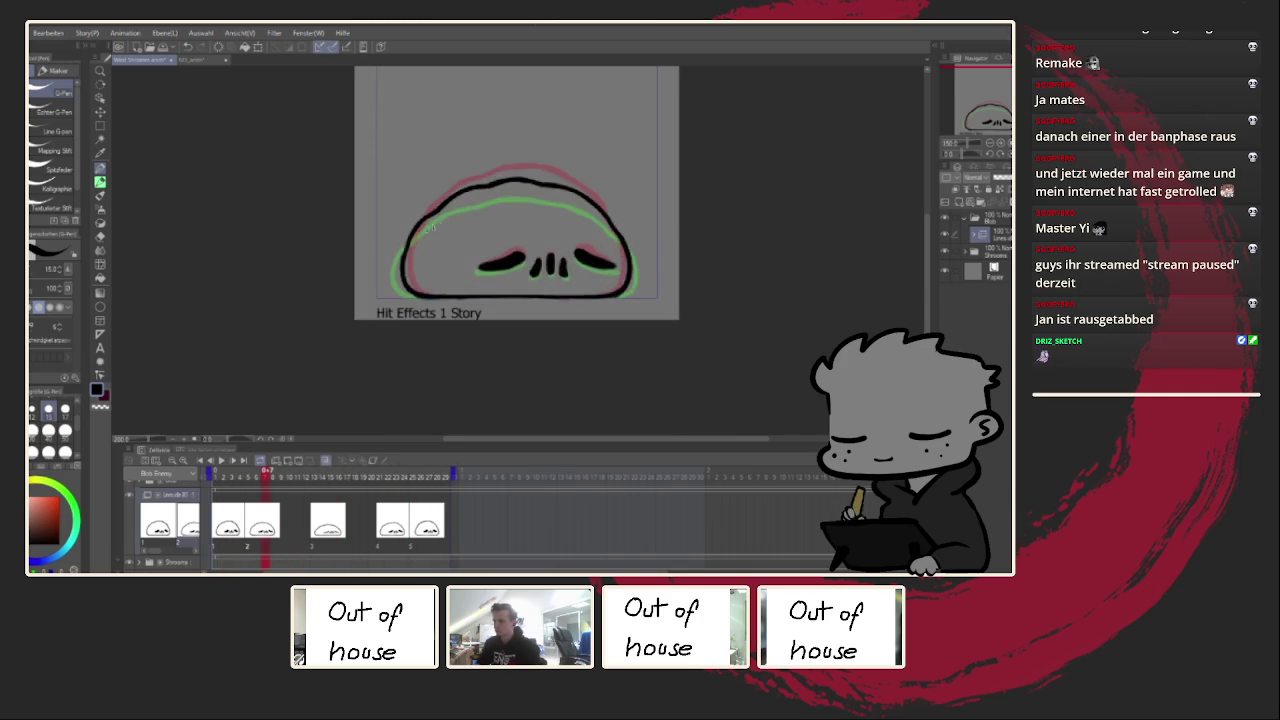
pyautogui.scroll(2, 400, 268)
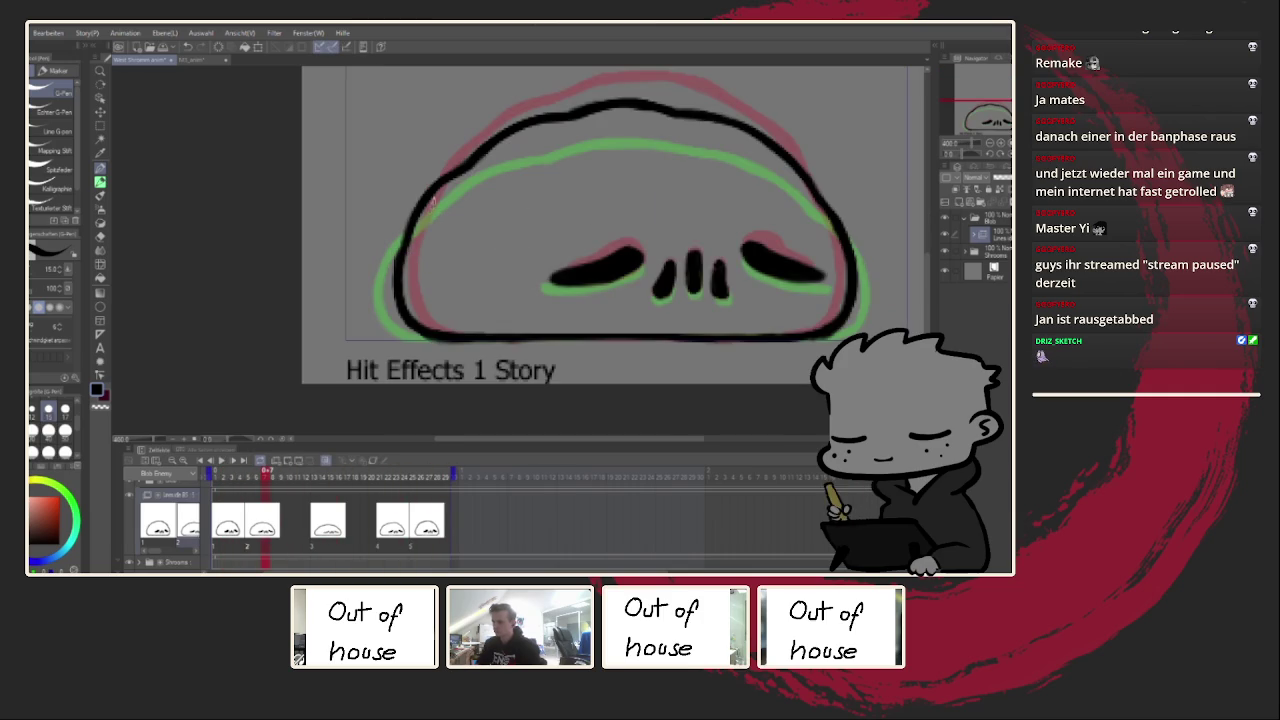
pyautogui.scroll(1, 457, 177)
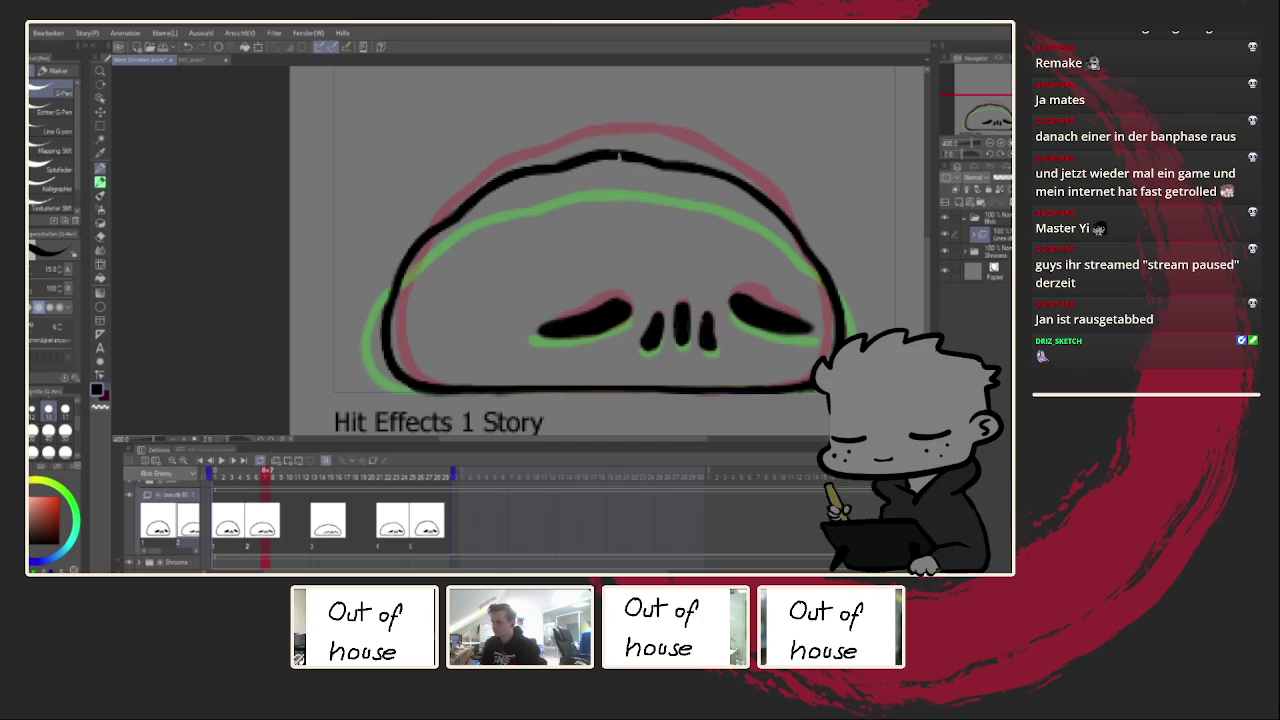
pyautogui.moveTo(558, 172); pyautogui.dragTo(640, 158)
# Step: Check the outline in mirrored view, zoom out, and replay the animation
pyautogui.press('h')
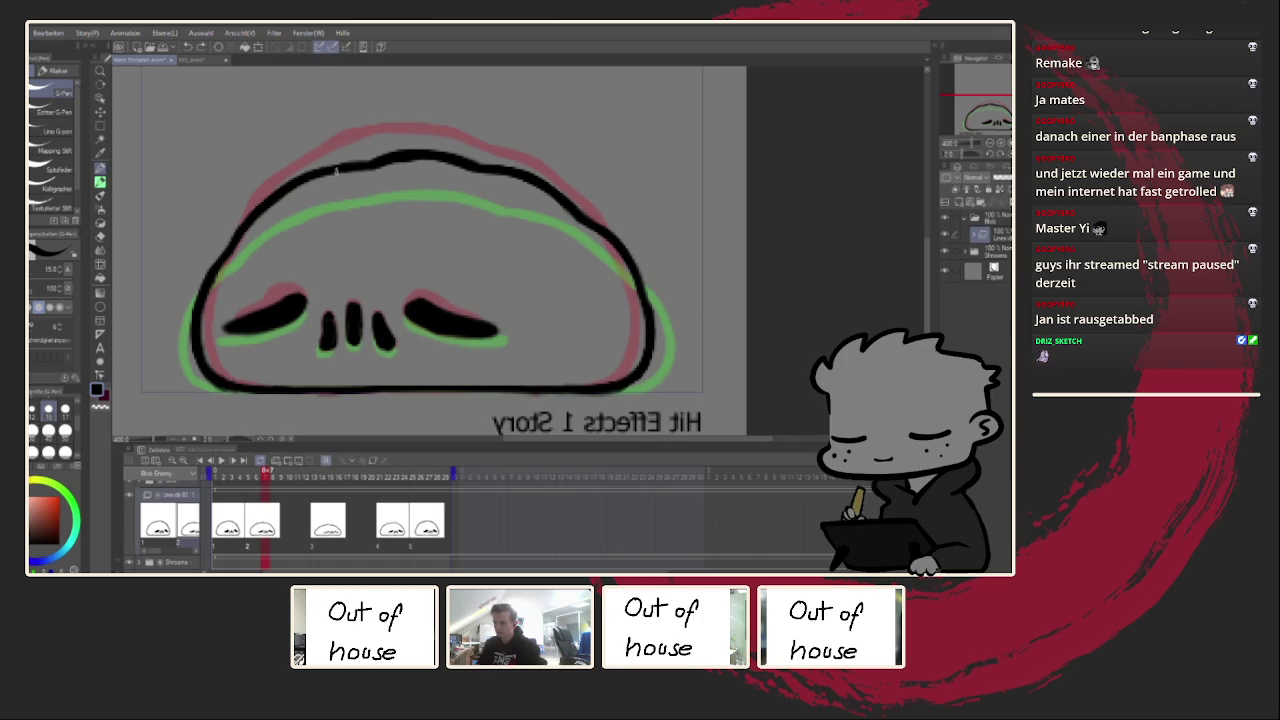
pyautogui.scroll(-1, 330, 172)
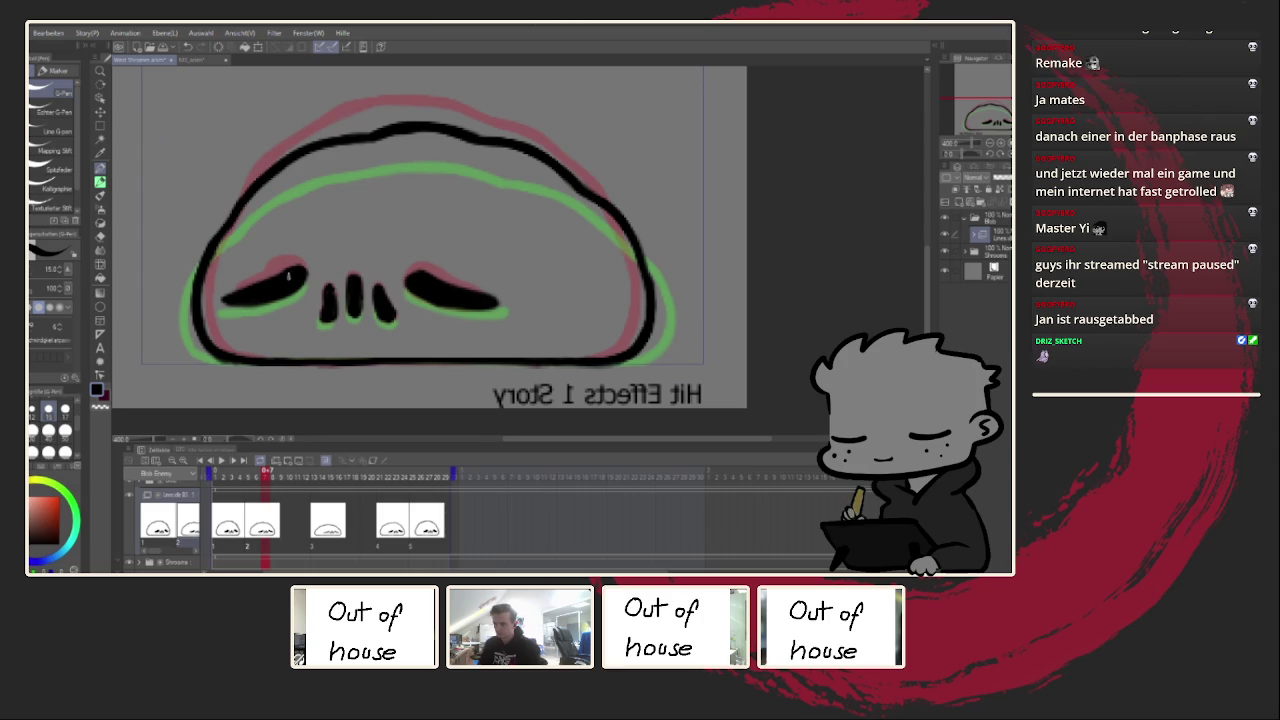
pyautogui.press('h')
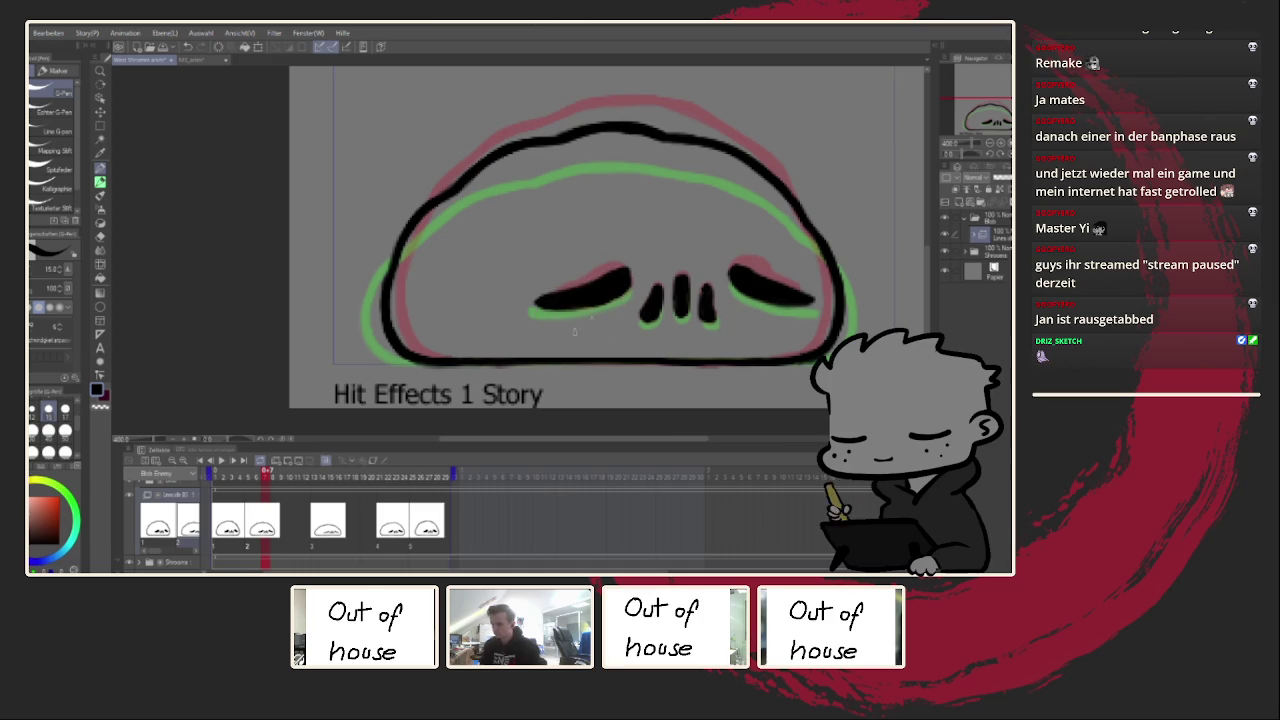
pyautogui.hotkey('ctrl', '-')
pyautogui.click(223, 460)
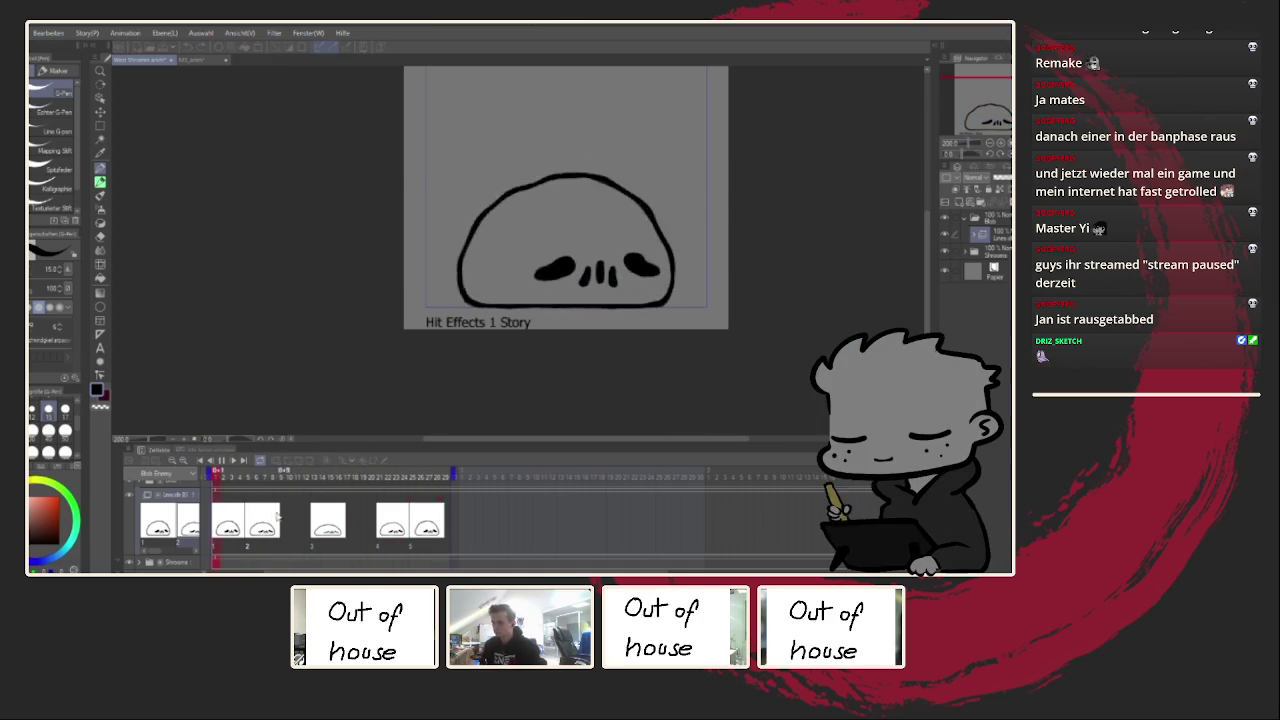
# Step: Stop on frame 4 and fill out the upper-left edge of the eye
pyautogui.press('space')
pyautogui.hotkey('ctrl', '+')
pyautogui.hotkey('ctrl', '+')
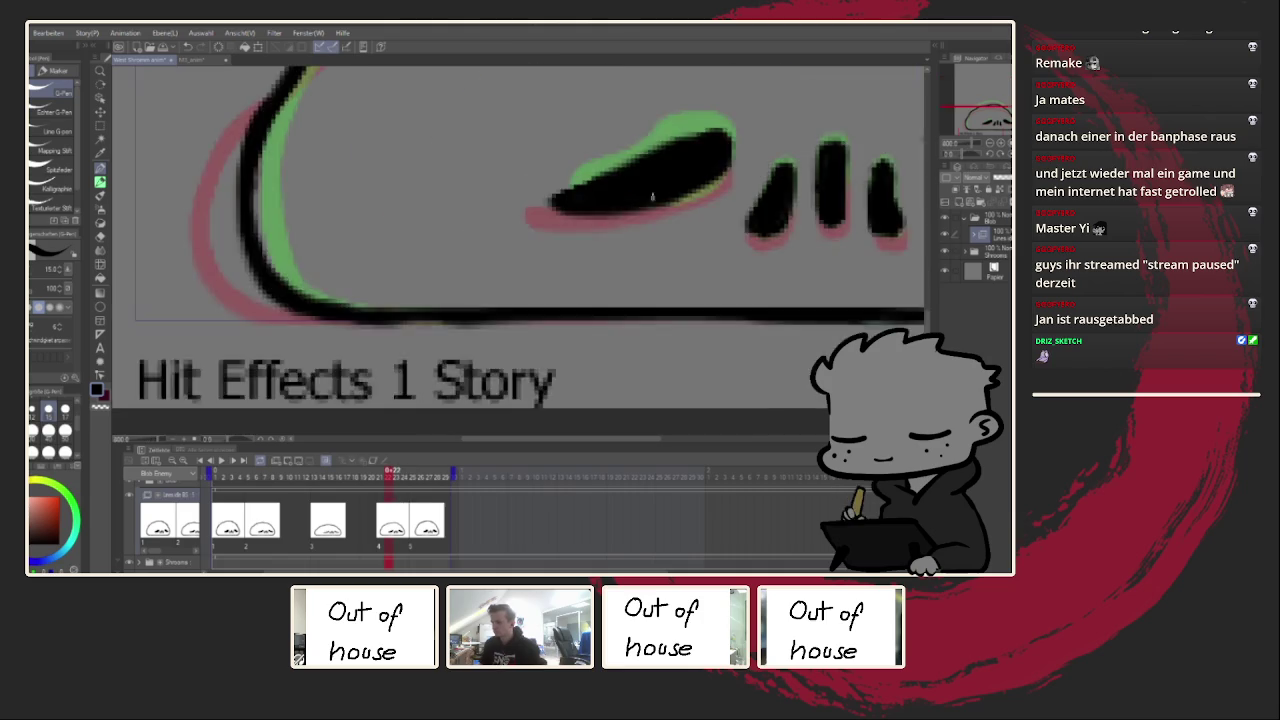
pyautogui.hotkey('ctrl', '+')
pyautogui.moveTo(561, 203)
pyautogui.mouseDown()
pyautogui.moveTo(428, 271)
pyautogui.moveTo(454, 281)
pyautogui.mouseUp()
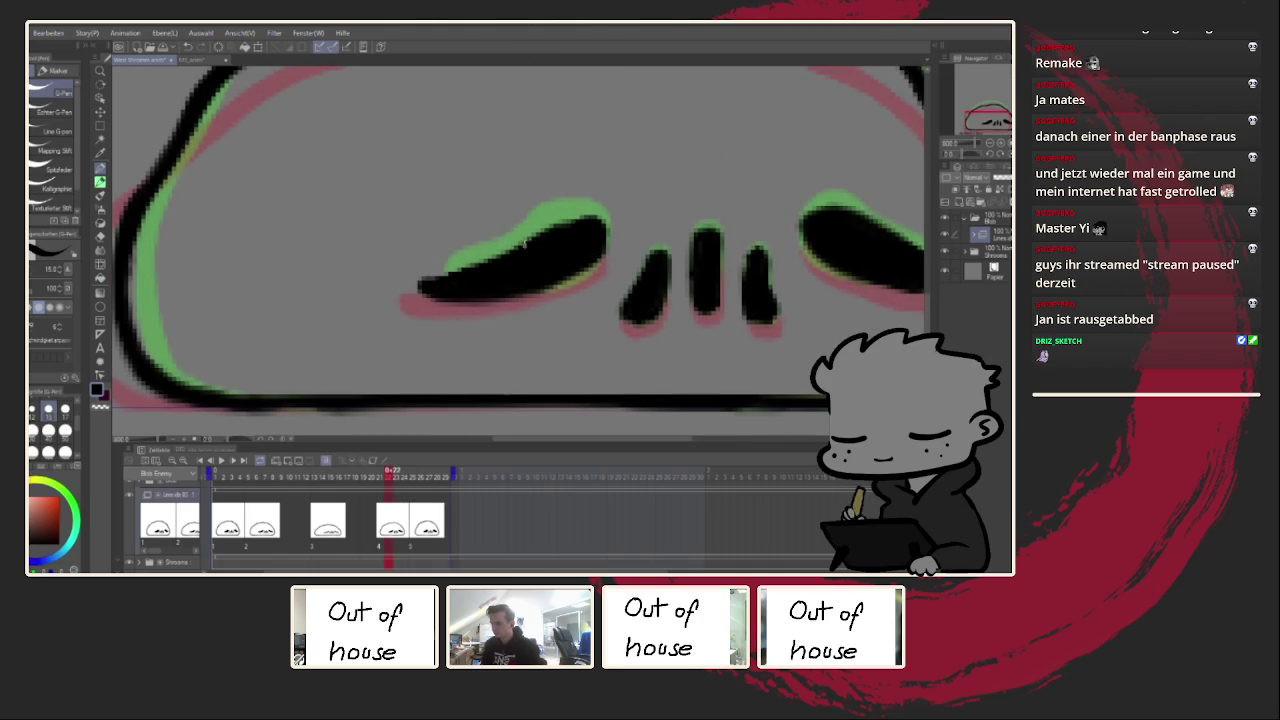
pyautogui.moveTo(529, 275)
pyautogui.mouseDown()
pyautogui.moveTo(381, 201)
pyautogui.moveTo(329, 214)
pyautogui.mouseUp()
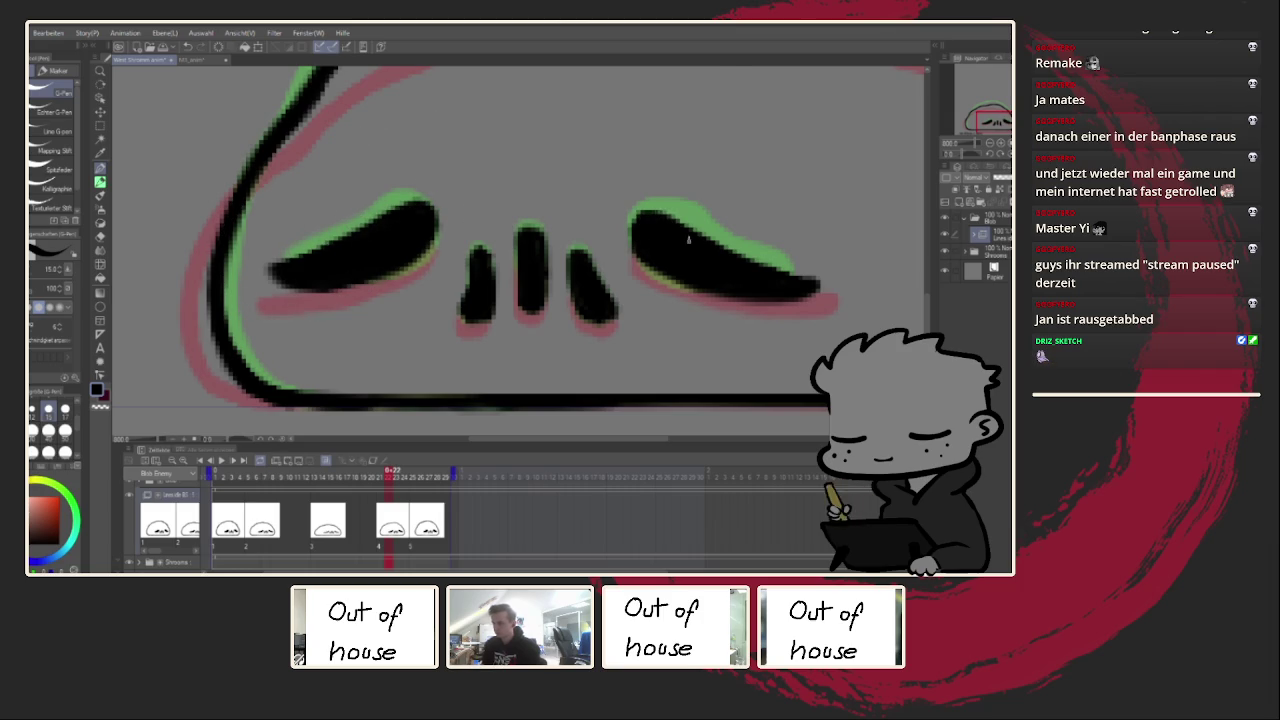
pyautogui.scroll(-1, 435, 367)
pyautogui.scroll(-3, 435, 367)
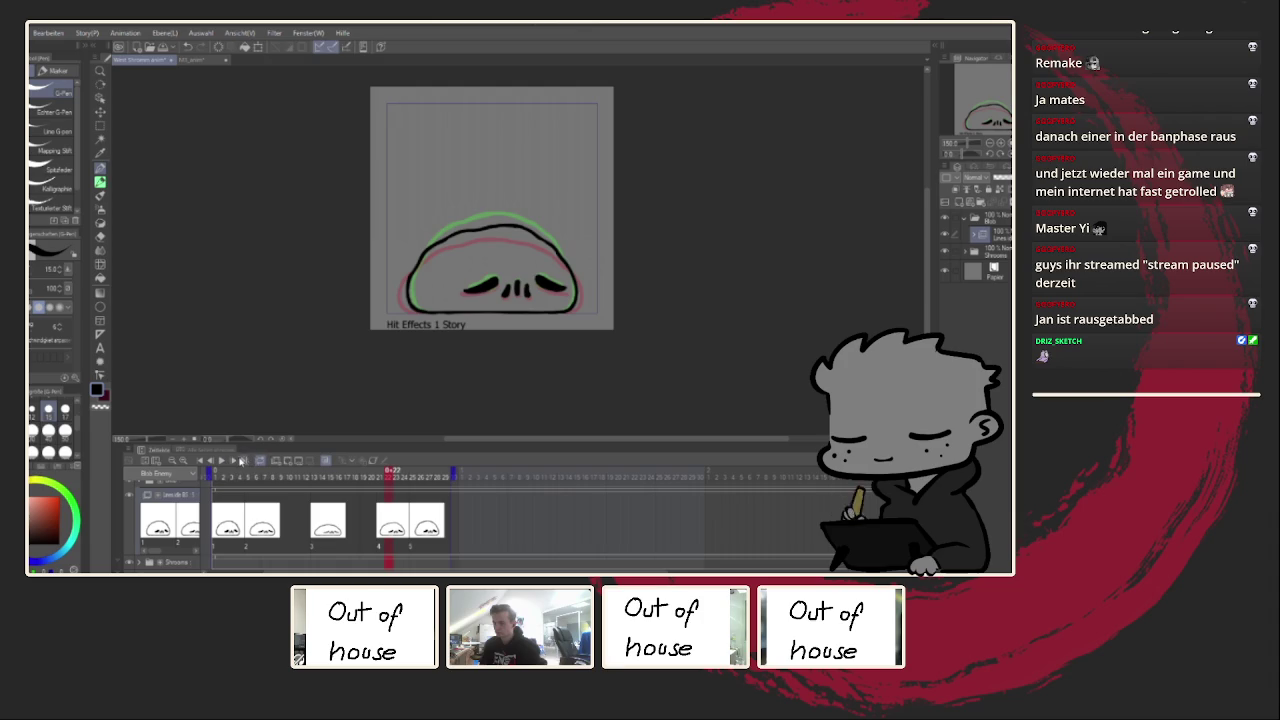
# Step: Stop on the last frame and raise and smooth the left eye's top edge
pyautogui.click(228, 460)
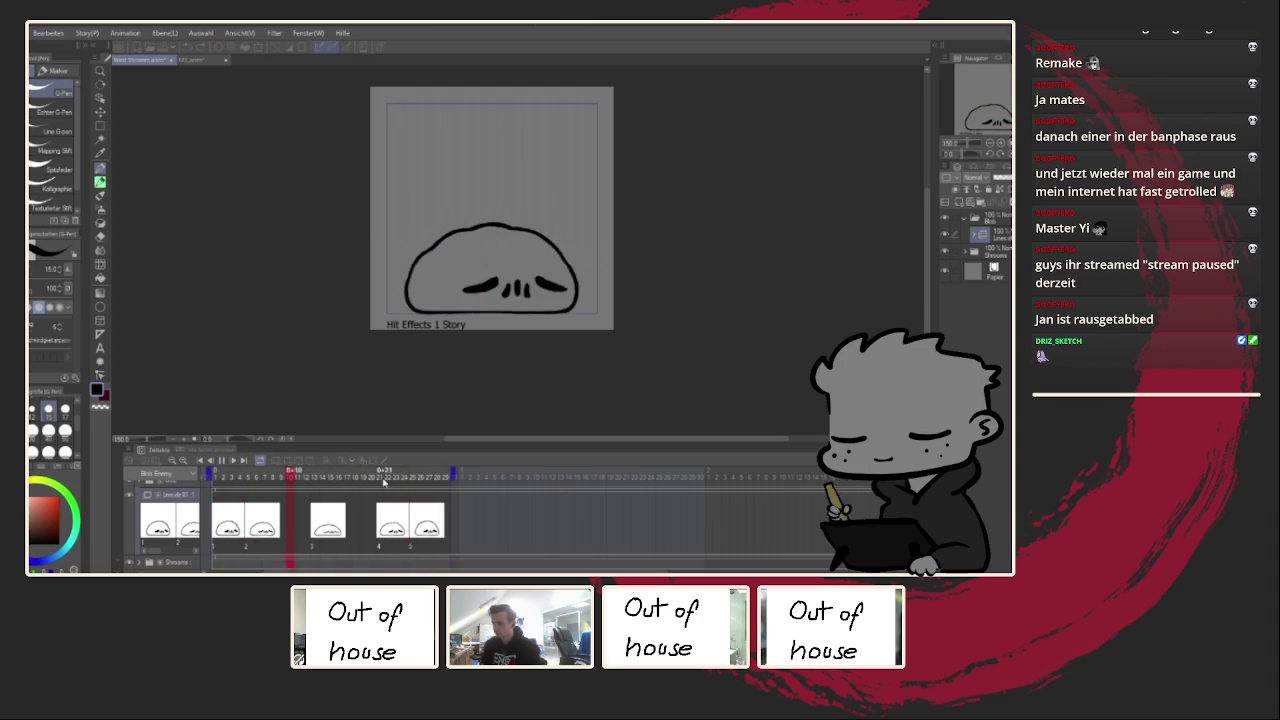
pyautogui.click(437, 522)
pyautogui.scroll(1, 373, 257)
pyautogui.scroll(1, 373, 257)
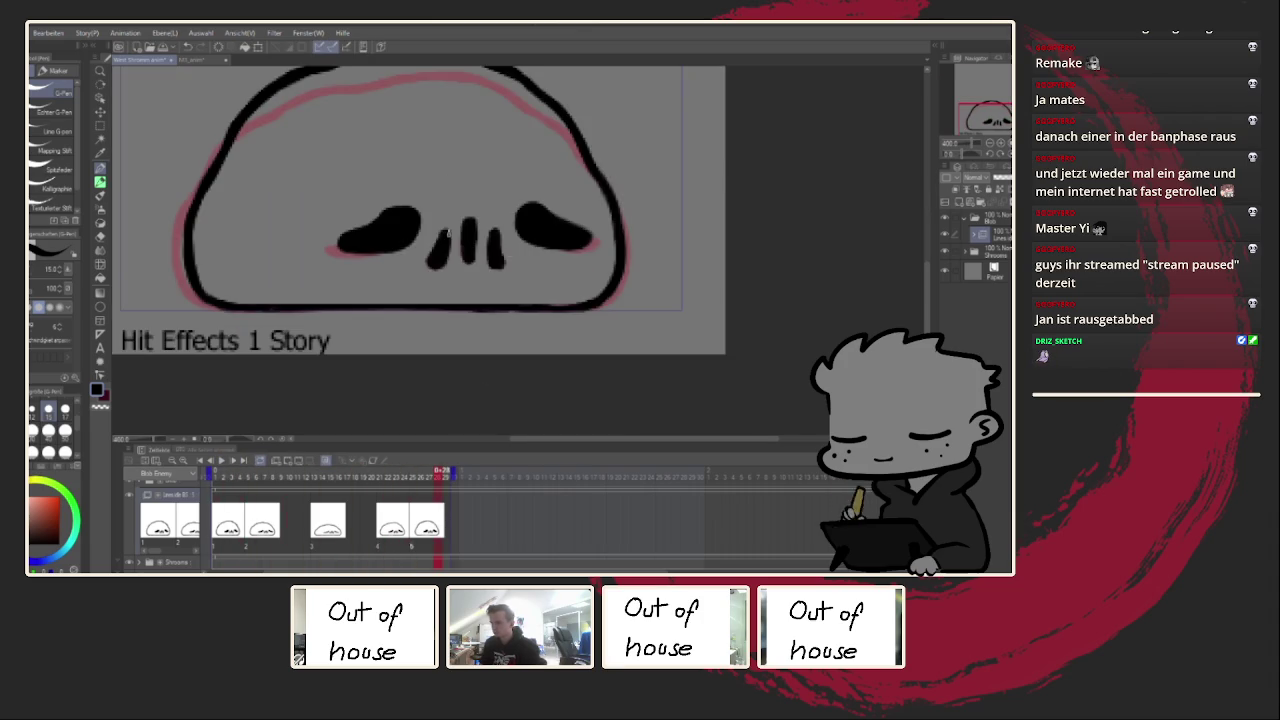
pyautogui.scroll(2, 373, 257)
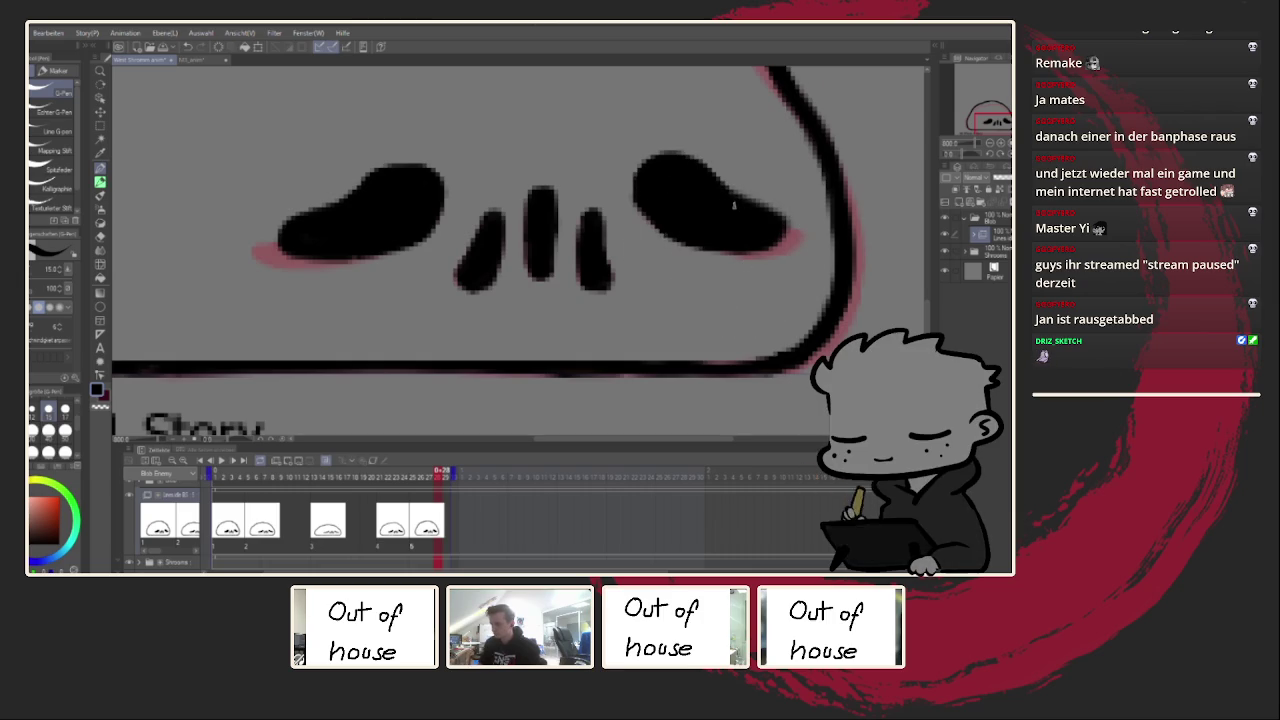
pyautogui.moveTo(430, 172); pyautogui.dragTo(368, 190)
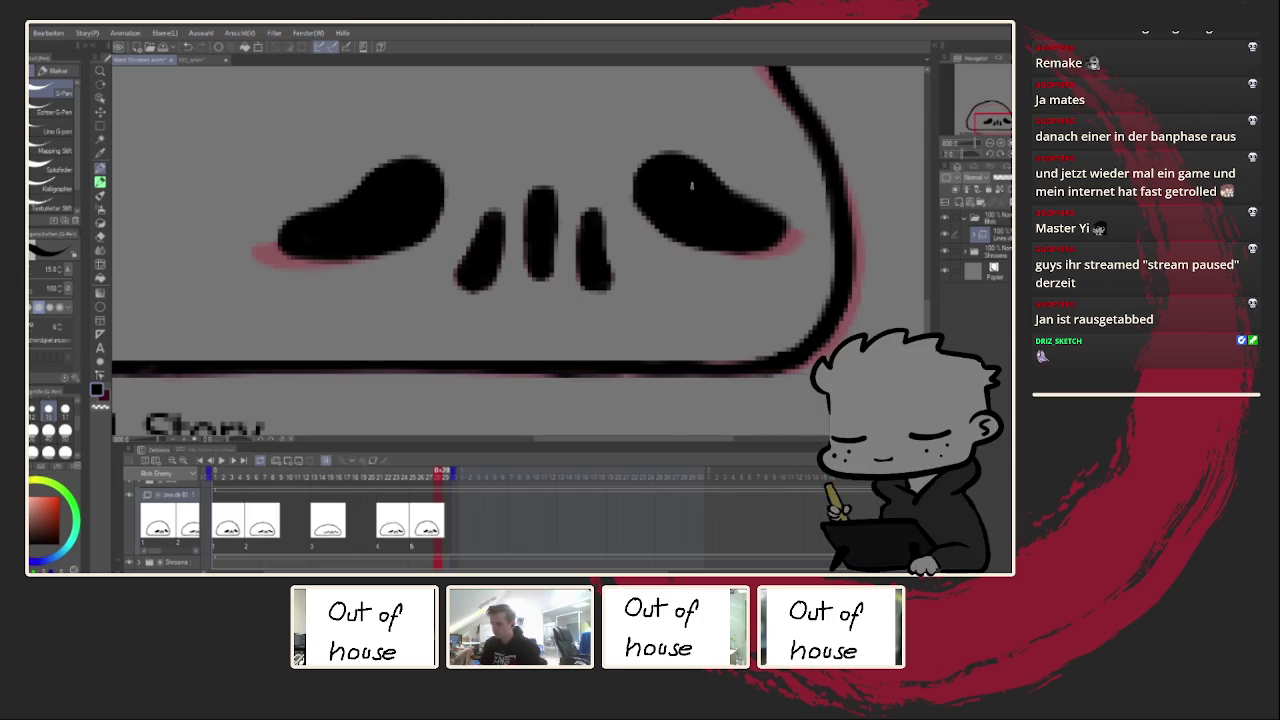
# Step: Replay the animation to check the eyes, then stop it
pyautogui.scroll(-5, 401, 342)
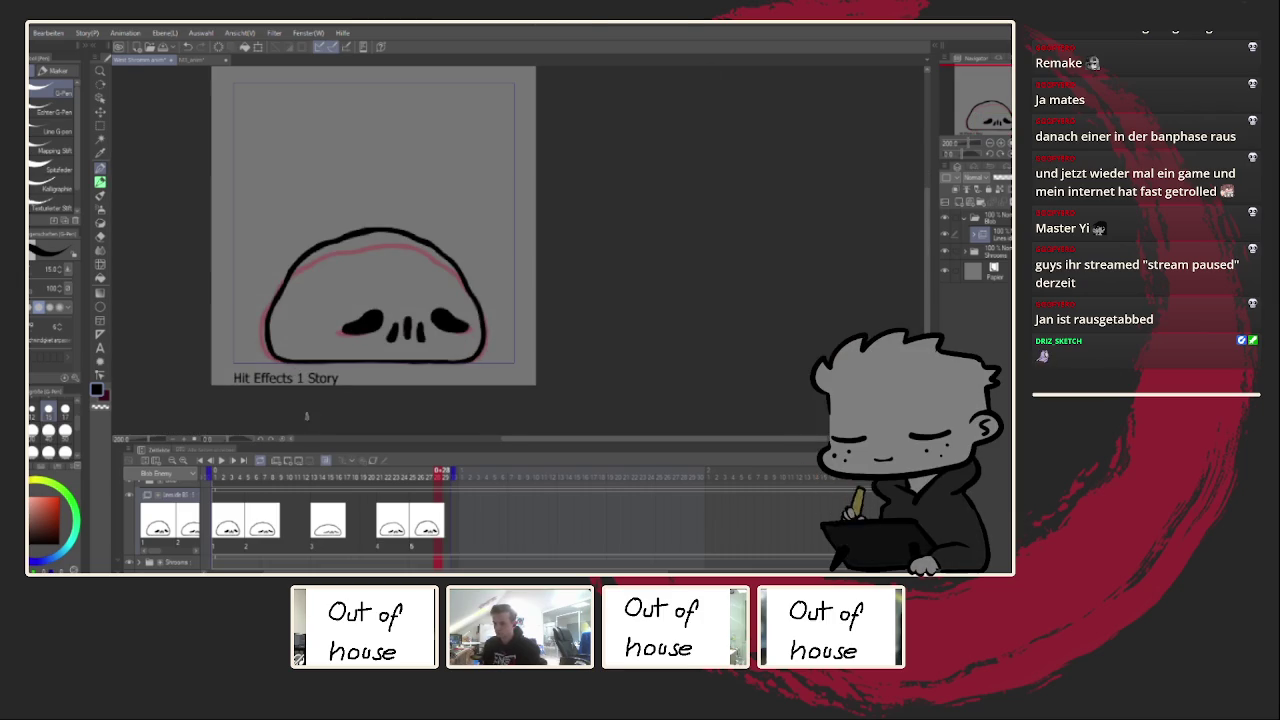
pyautogui.scroll(2, 455, 330)
pyautogui.scroll(-2, 467, 336)
pyautogui.click(222, 461)
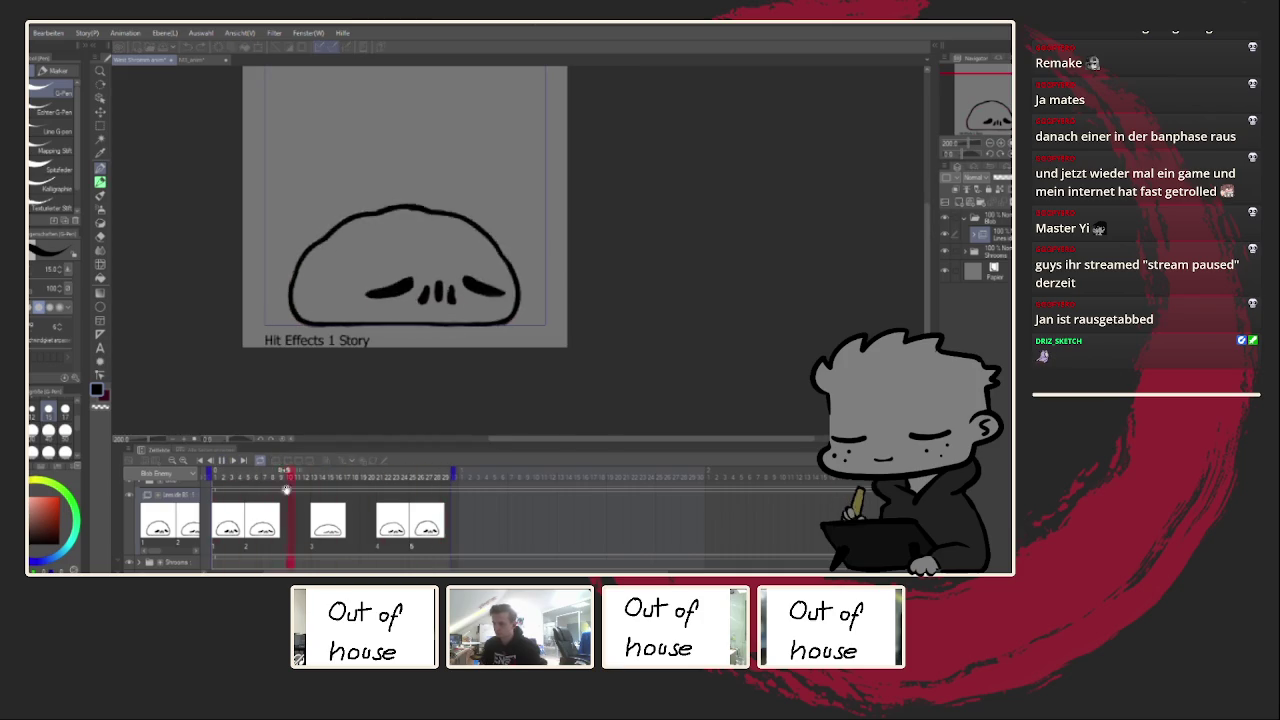
pyautogui.click(222, 461)
# Step: Step between early and later animation frames and play the animation to review it
pyautogui.click(226, 527)
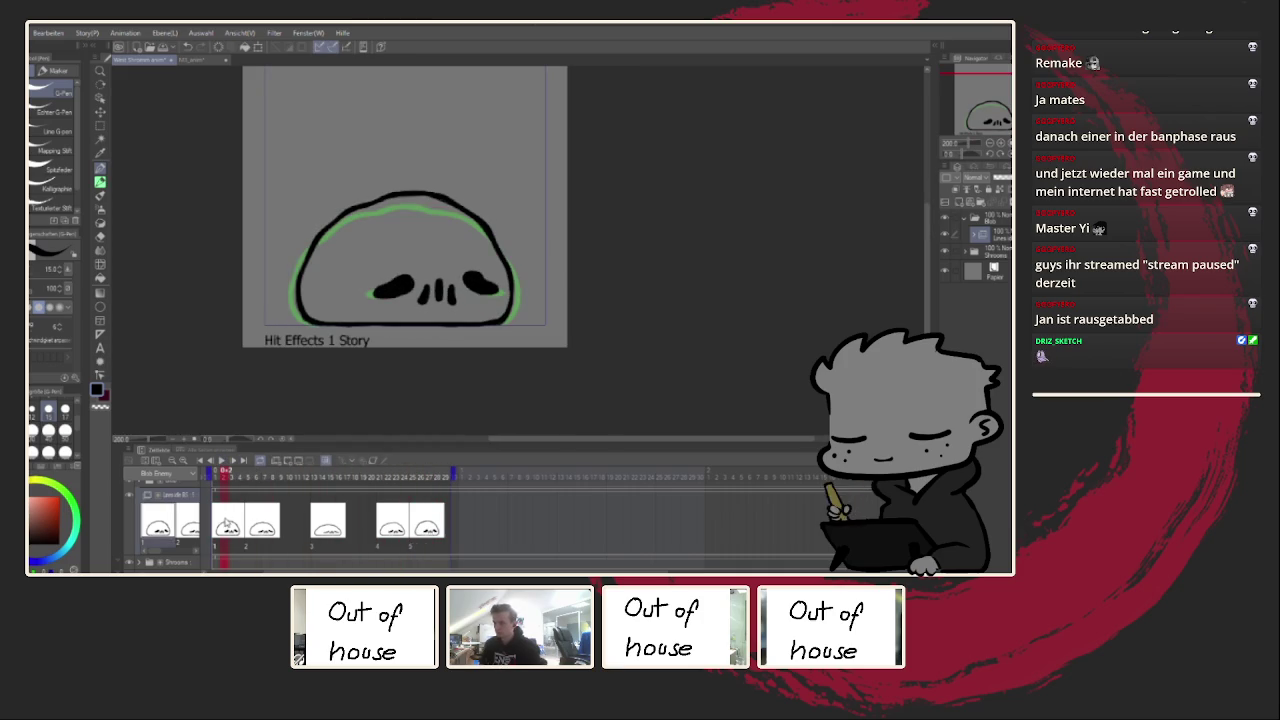
pyautogui.scroll(2, 342, 243)
pyautogui.scroll(2, 342, 243)
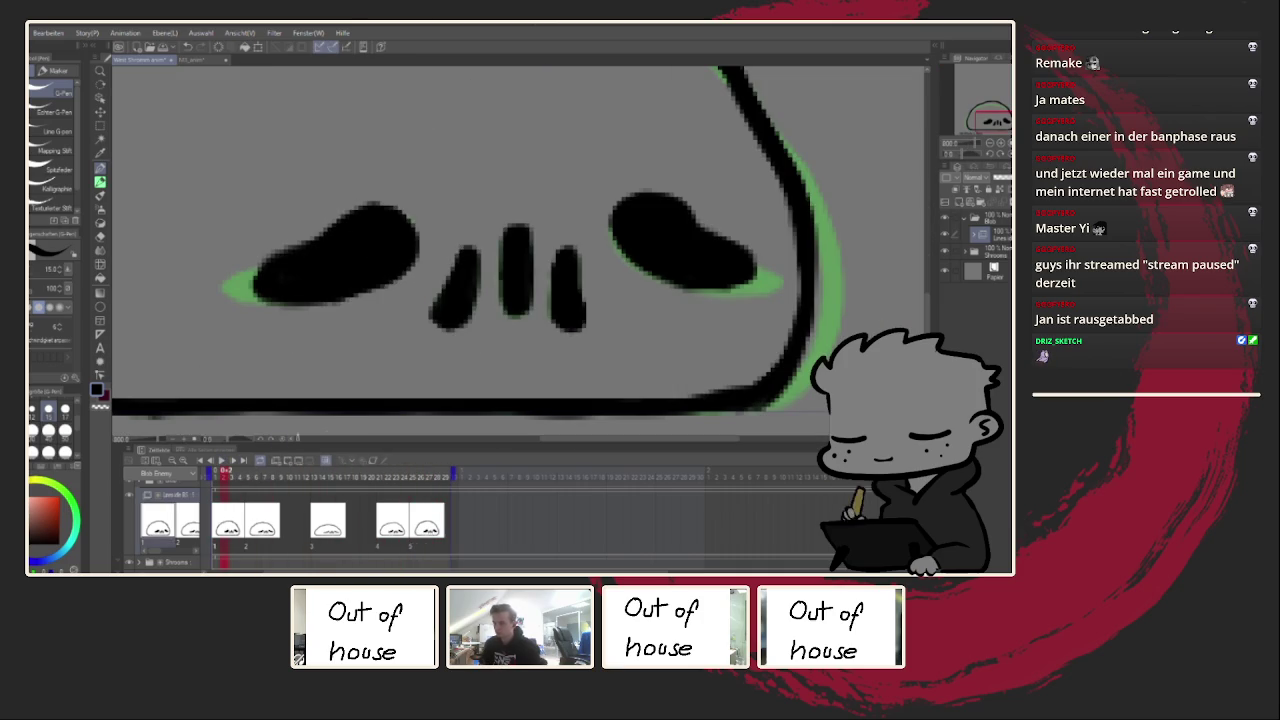
pyautogui.click(420, 516)
pyautogui.click(231, 470)
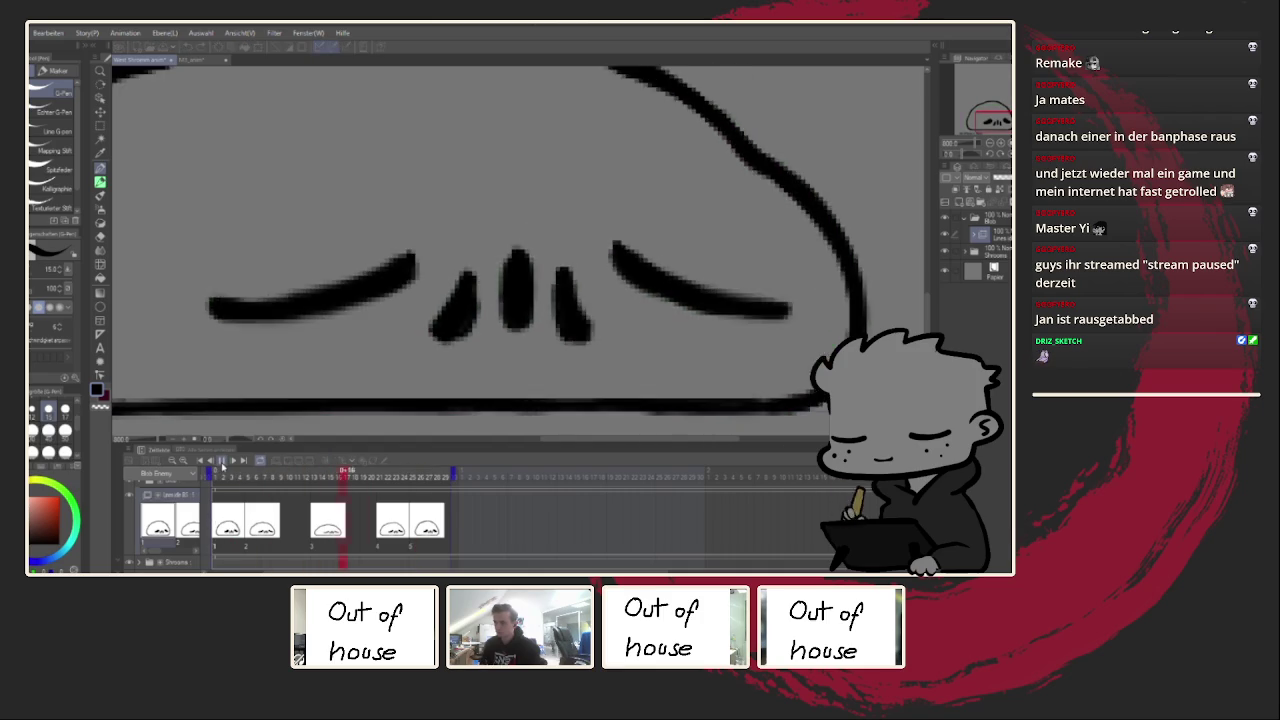
pyautogui.scroll(-5, 550, 266)
pyautogui.scroll(3, 550, 266)
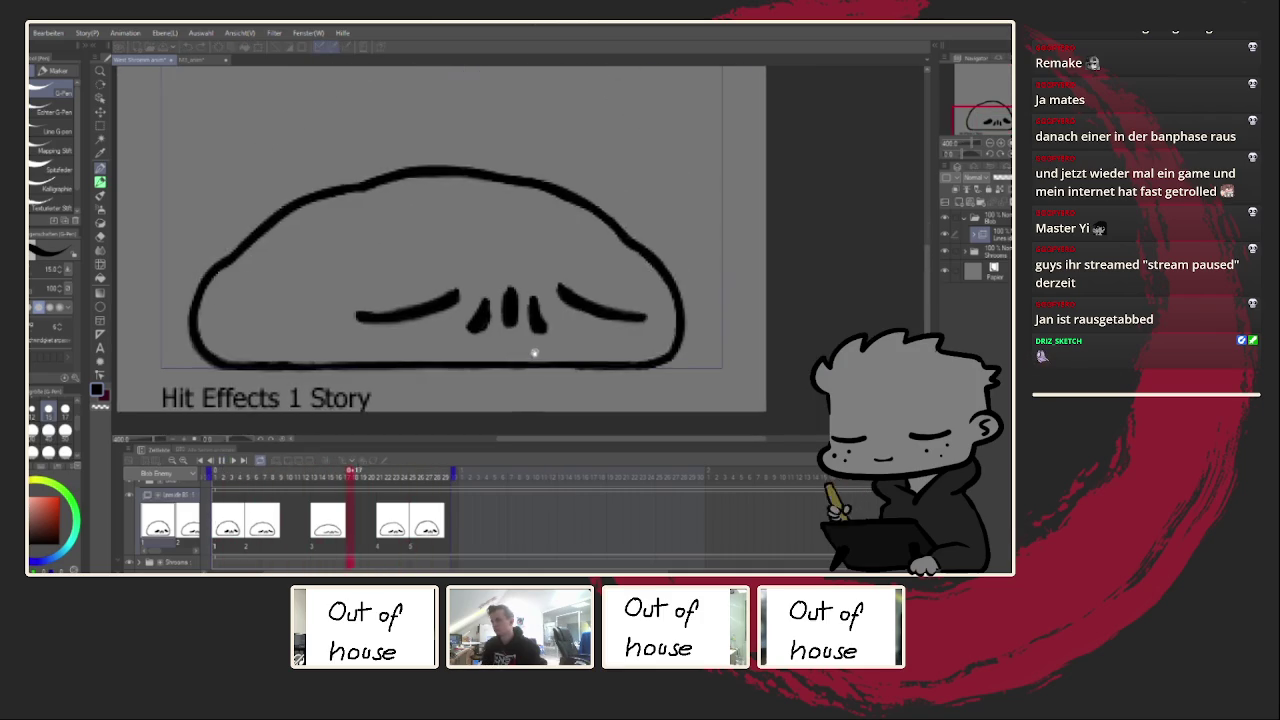
pyautogui.scroll(-4, 545, 300)
pyautogui.moveTo(551, 302); pyautogui.dragTo(544, 351)
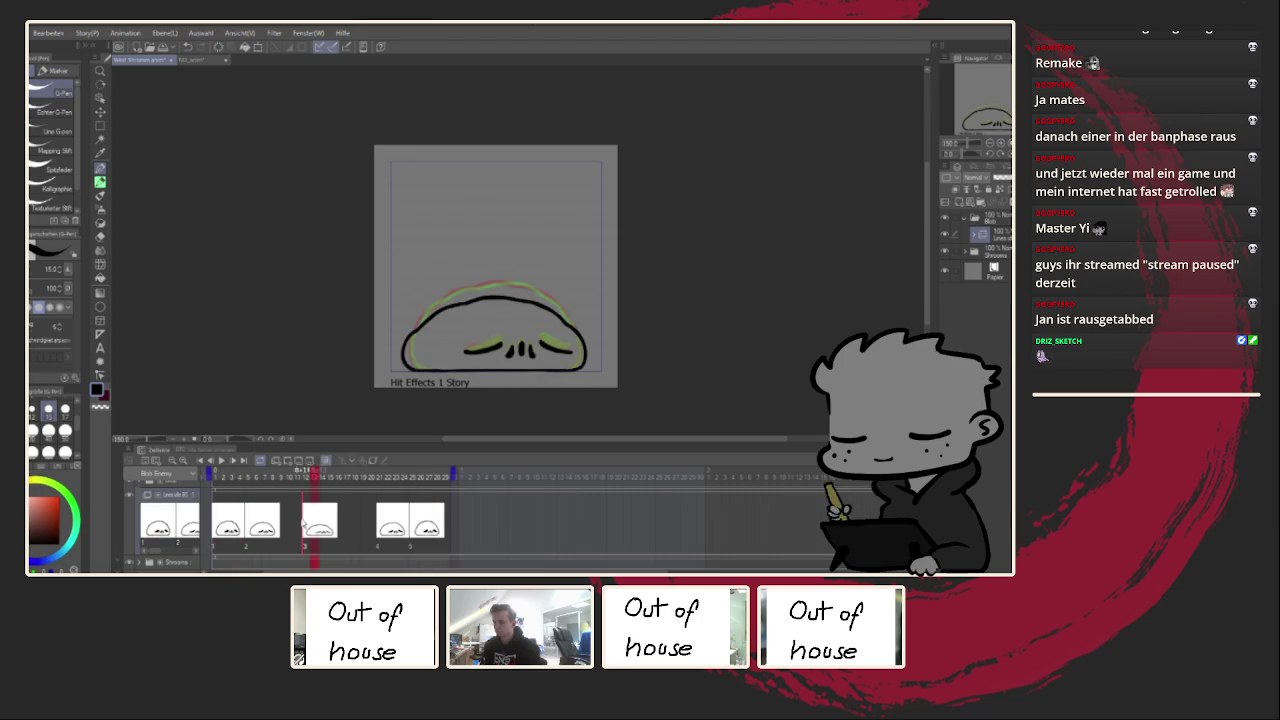
pyautogui.click(222, 461)
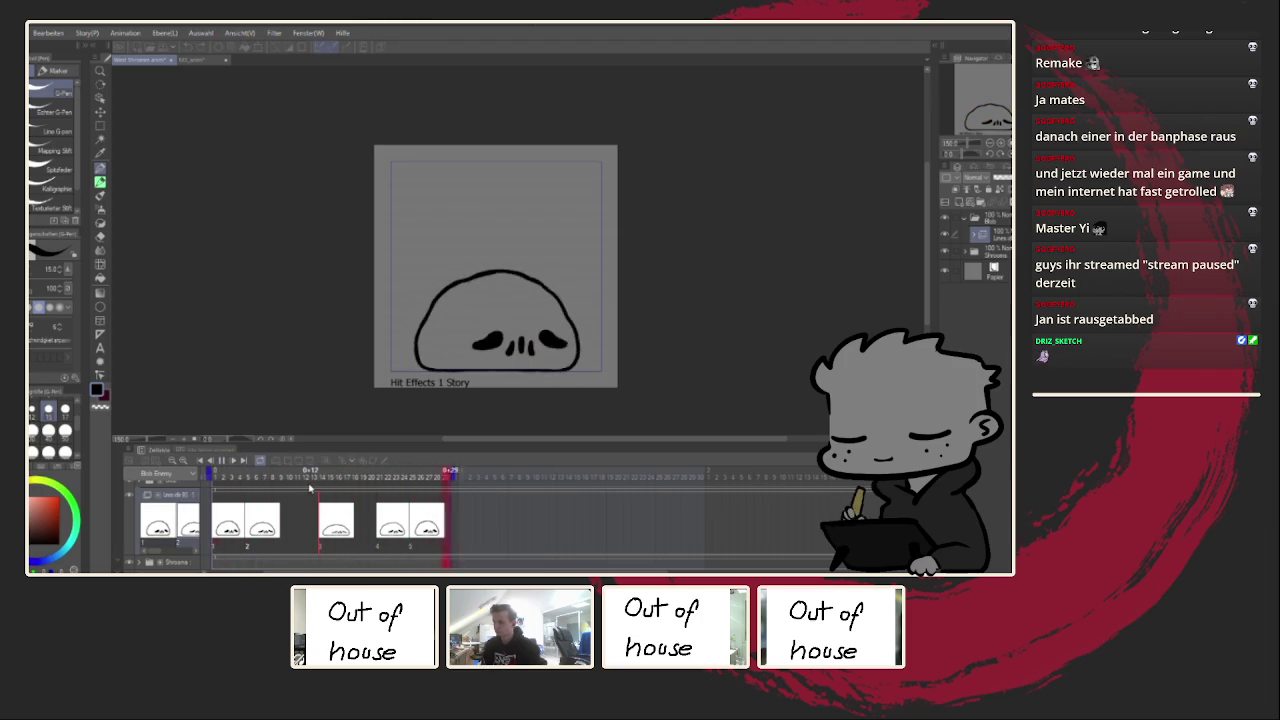
pyautogui.press('space')
# Step: On frame 1, lengthen the outer tip of the blob's right eye with a G-Pen stroke
pyautogui.click(225, 521)
pyautogui.scroll(2, 498, 338)
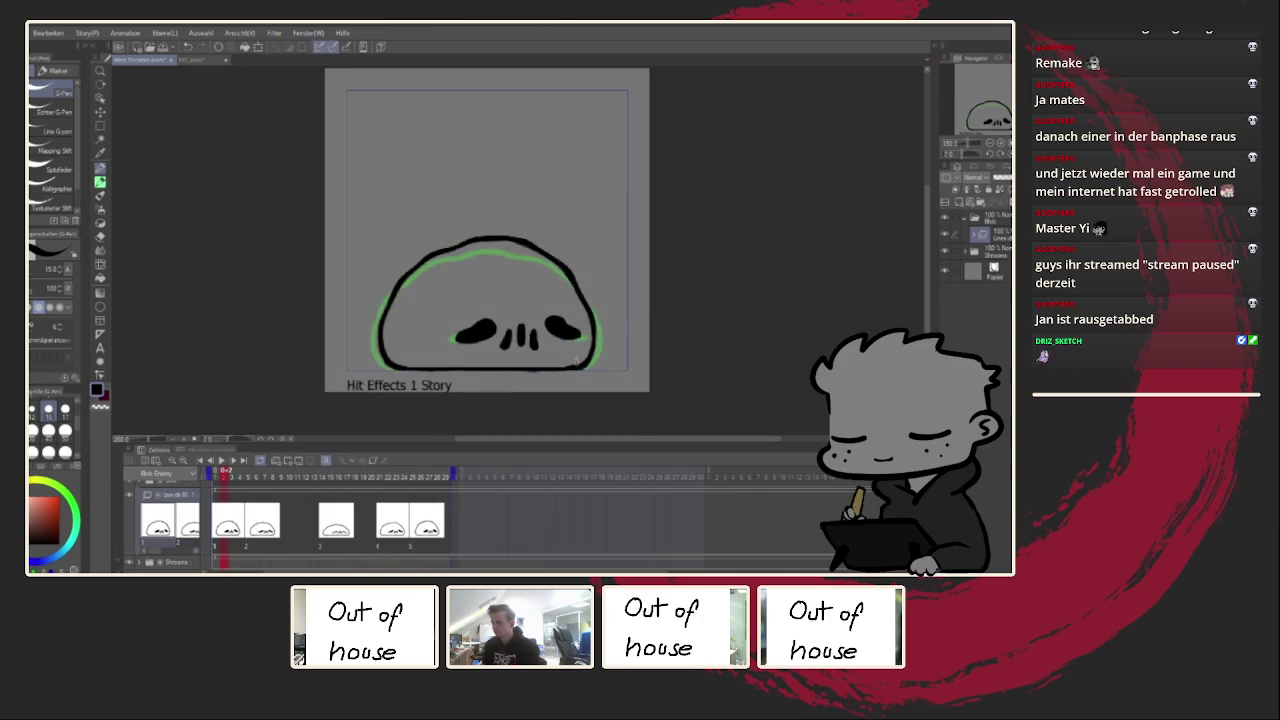
pyautogui.scroll(1, 498, 338)
pyautogui.scroll(5, 498, 338)
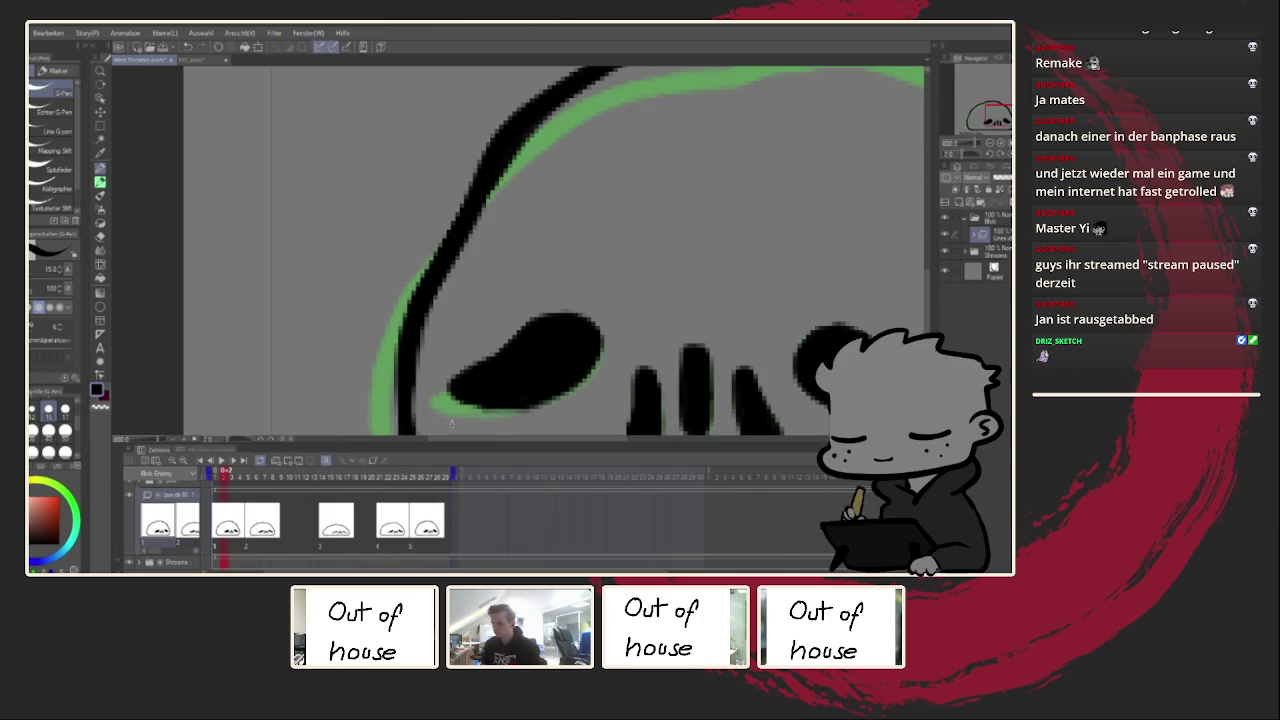
pyautogui.click(424, 524)
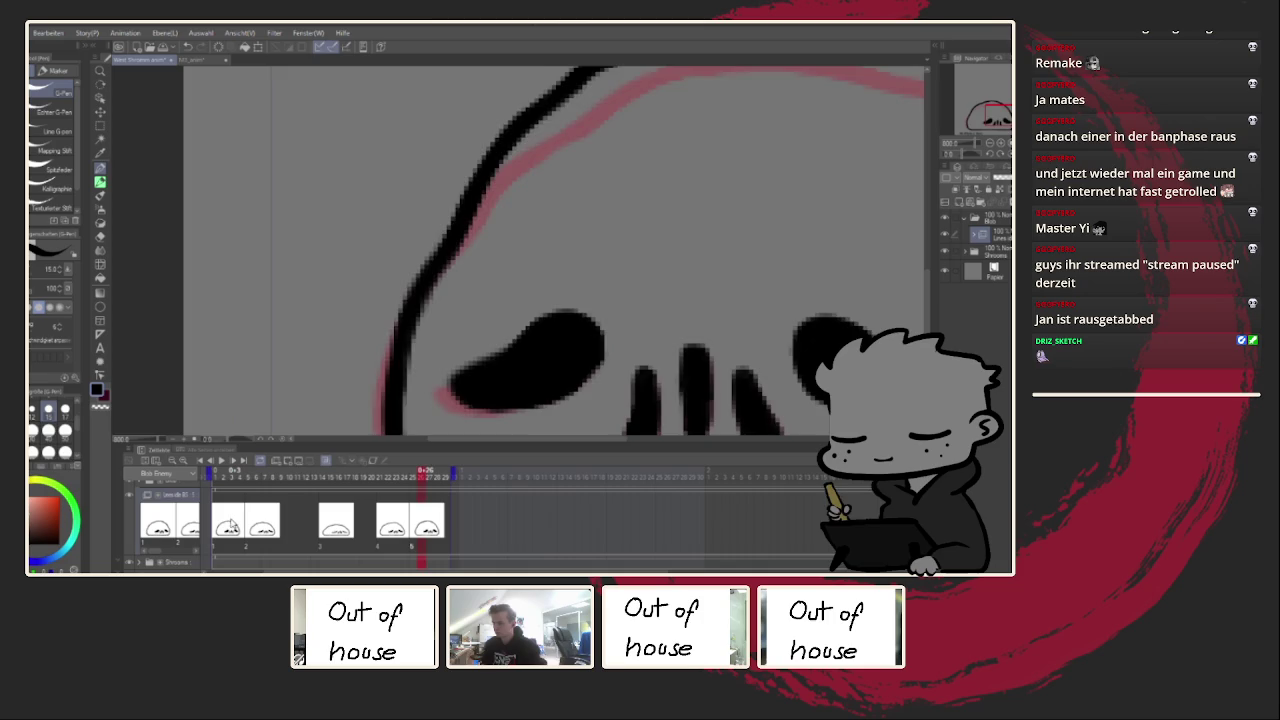
pyautogui.press('space')
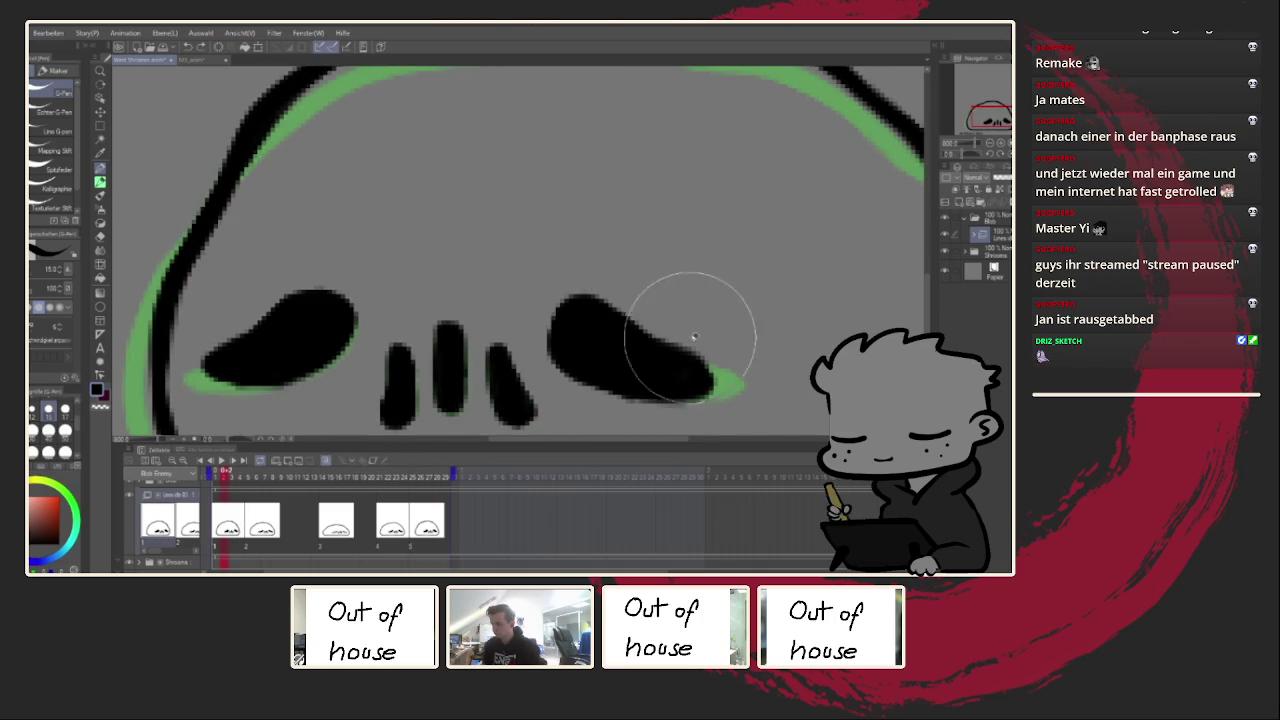
pyautogui.moveTo(710, 368); pyautogui.dragTo(716, 380)
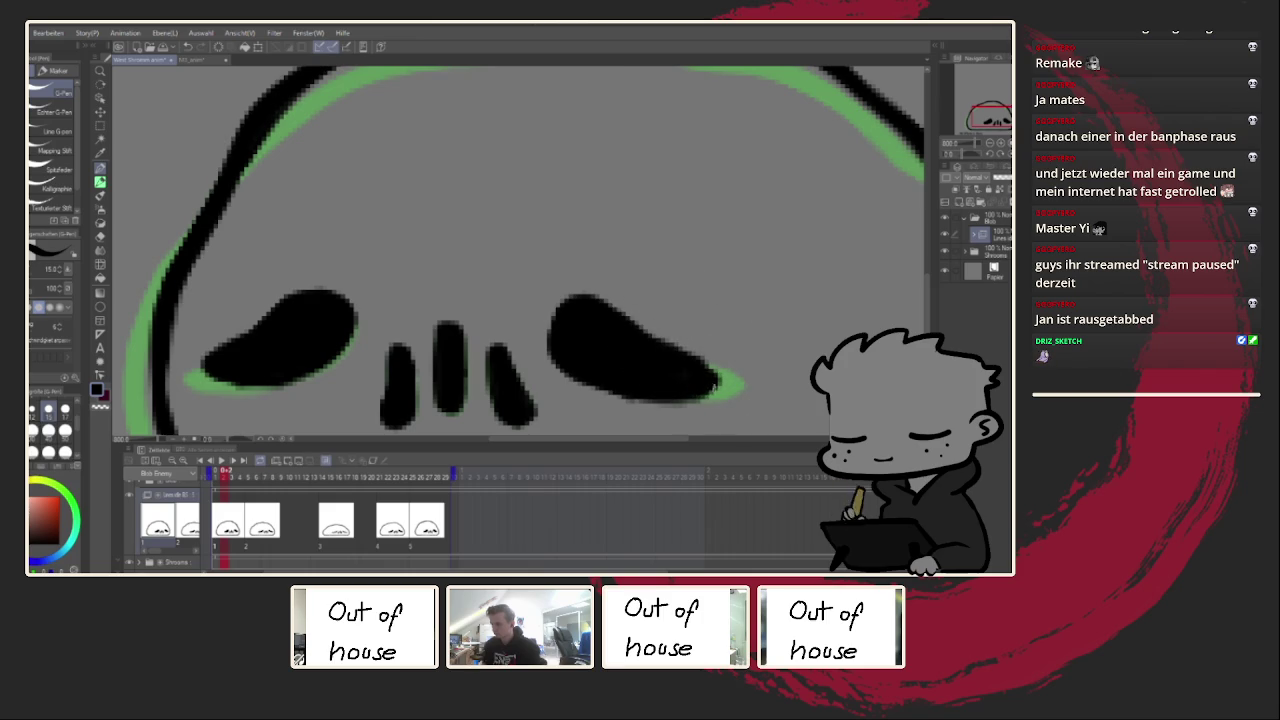
# Step: Compare against frame 27 and fit the whole frame in view
pyautogui.click(430, 472)
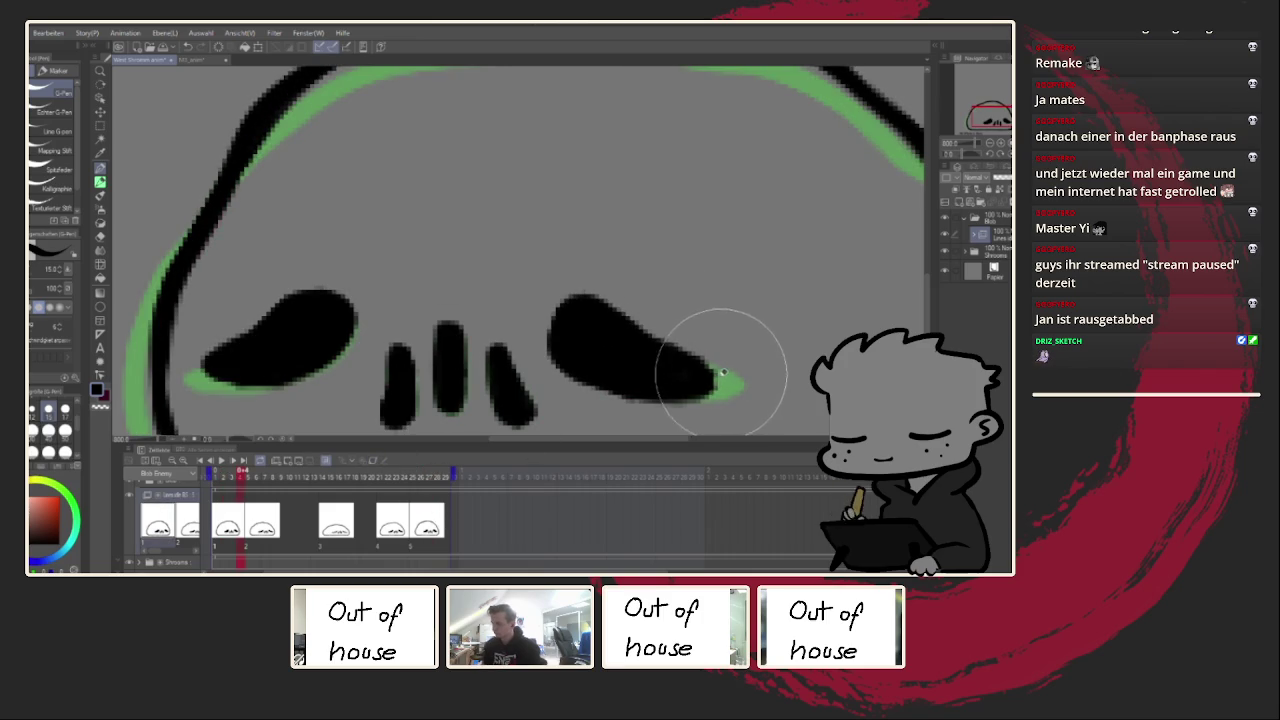
pyautogui.hotkey('ctrl', '0')
pyautogui.scroll(4, 436, 400)
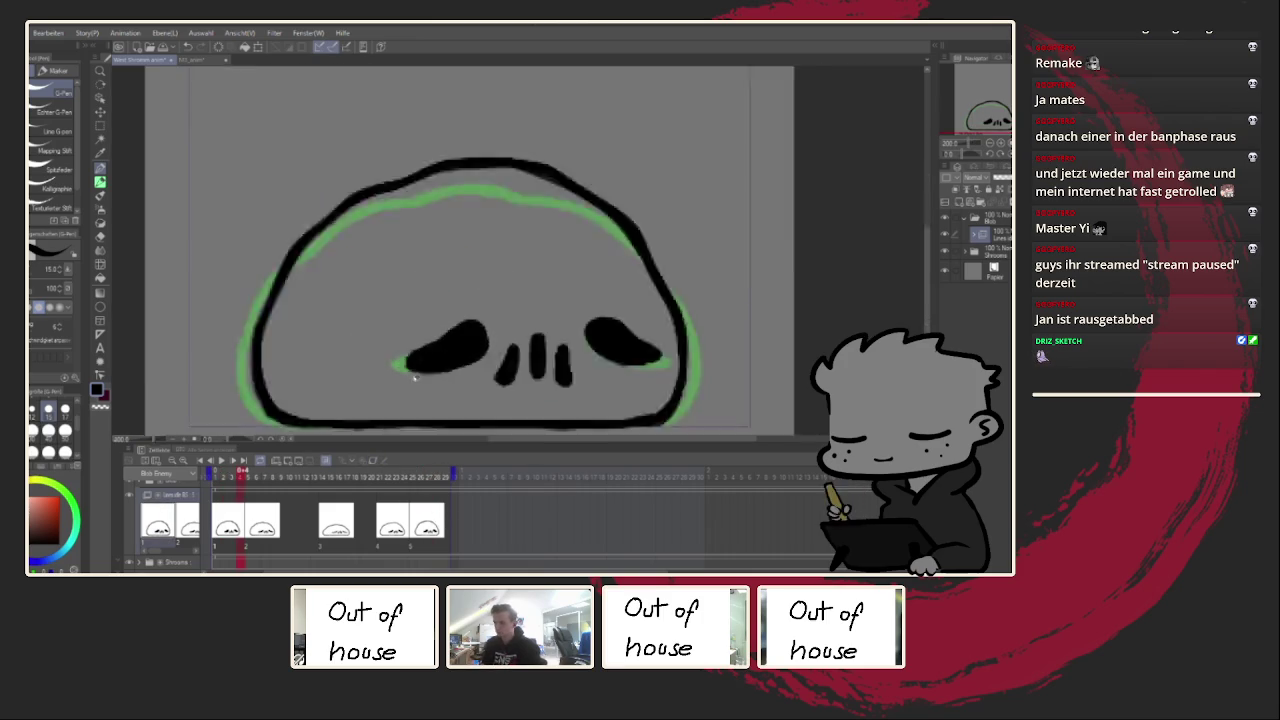
pyautogui.scroll(1, 420, 380)
pyautogui.scroll(-3, 397, 349)
pyautogui.scroll(-2, 606, 328)
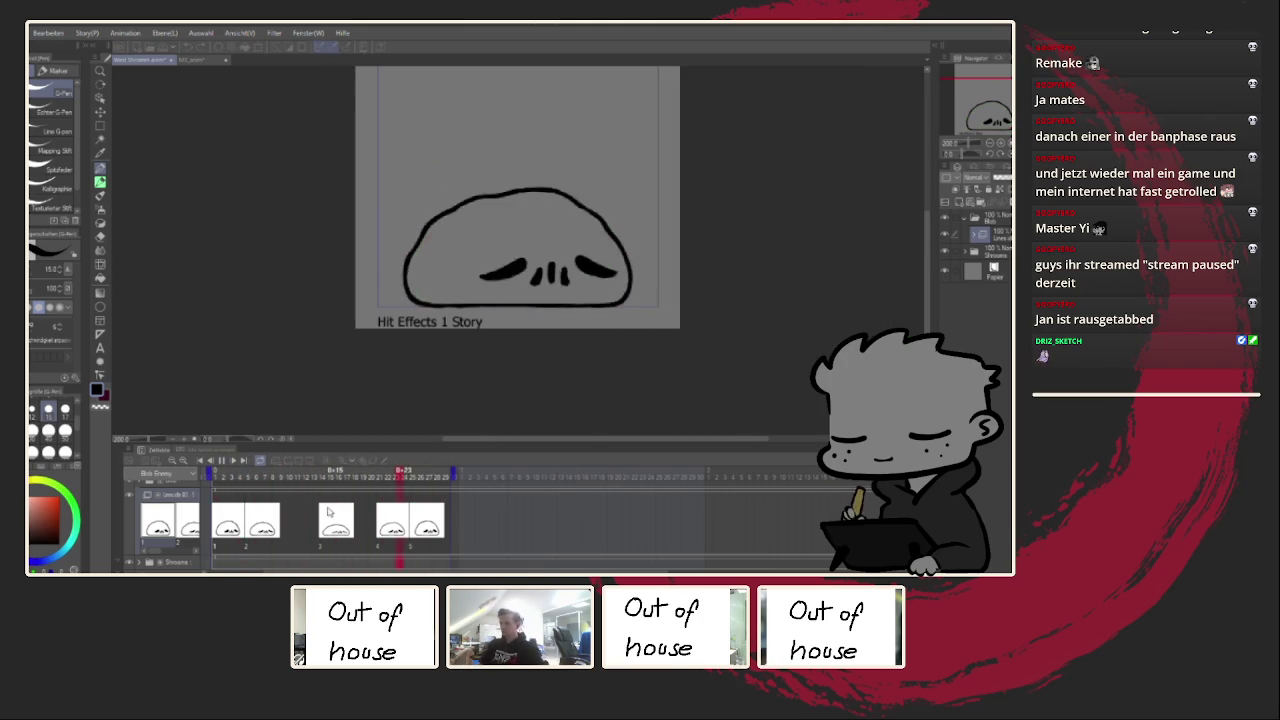
# Step: Stop on the sleepy frame, undo the old closed-eye stroke and redraw it
pyautogui.press('Return')
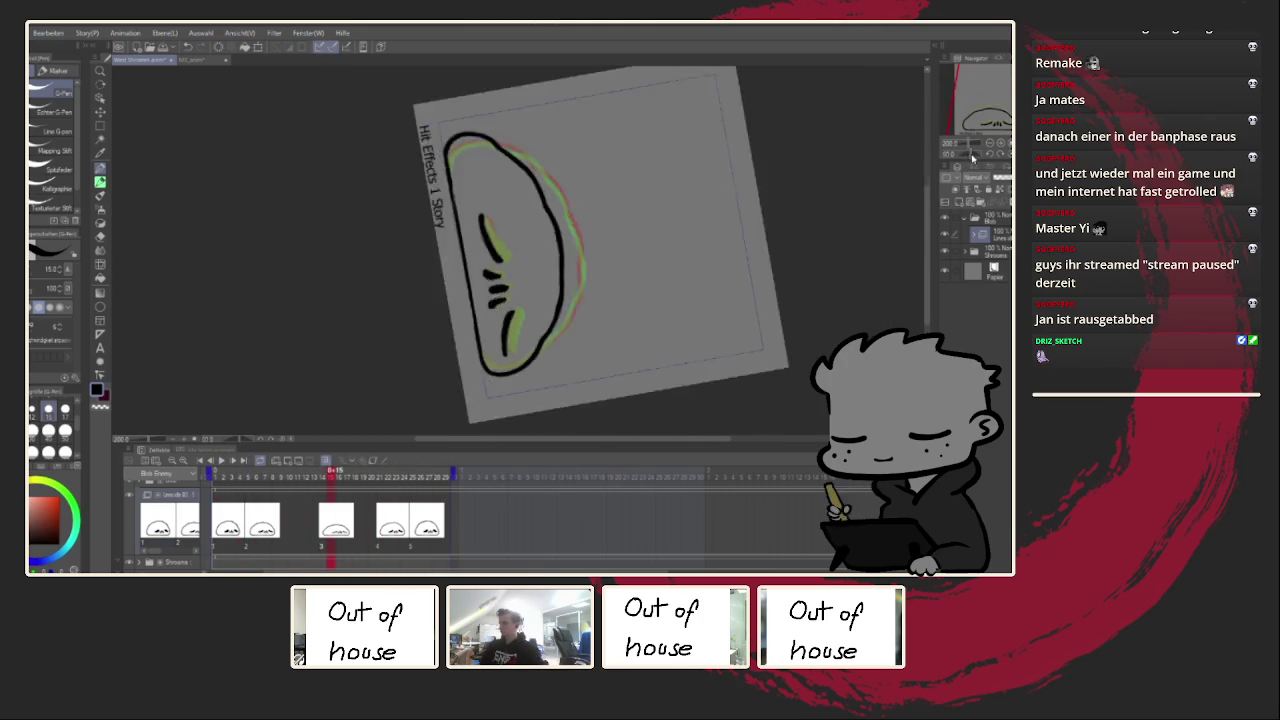
pyautogui.scroll(5, 498, 210)
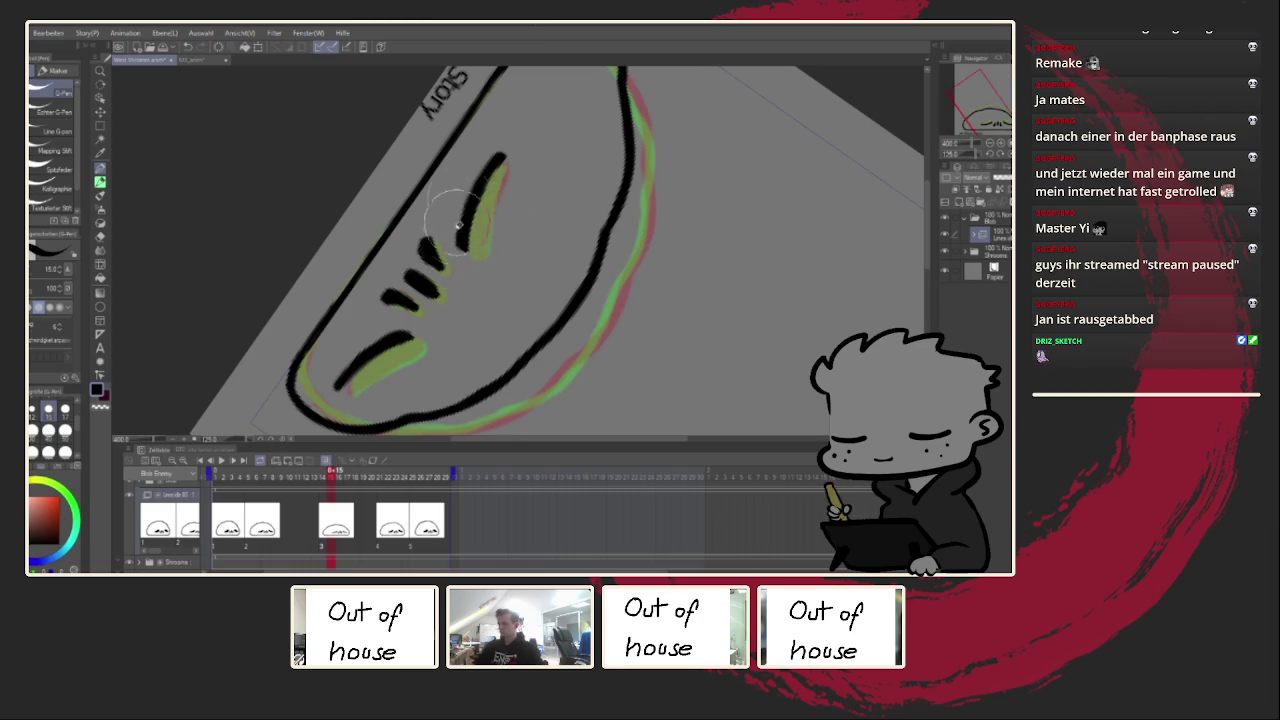
pyautogui.moveTo(456, 225); pyautogui.dragTo(482, 248)
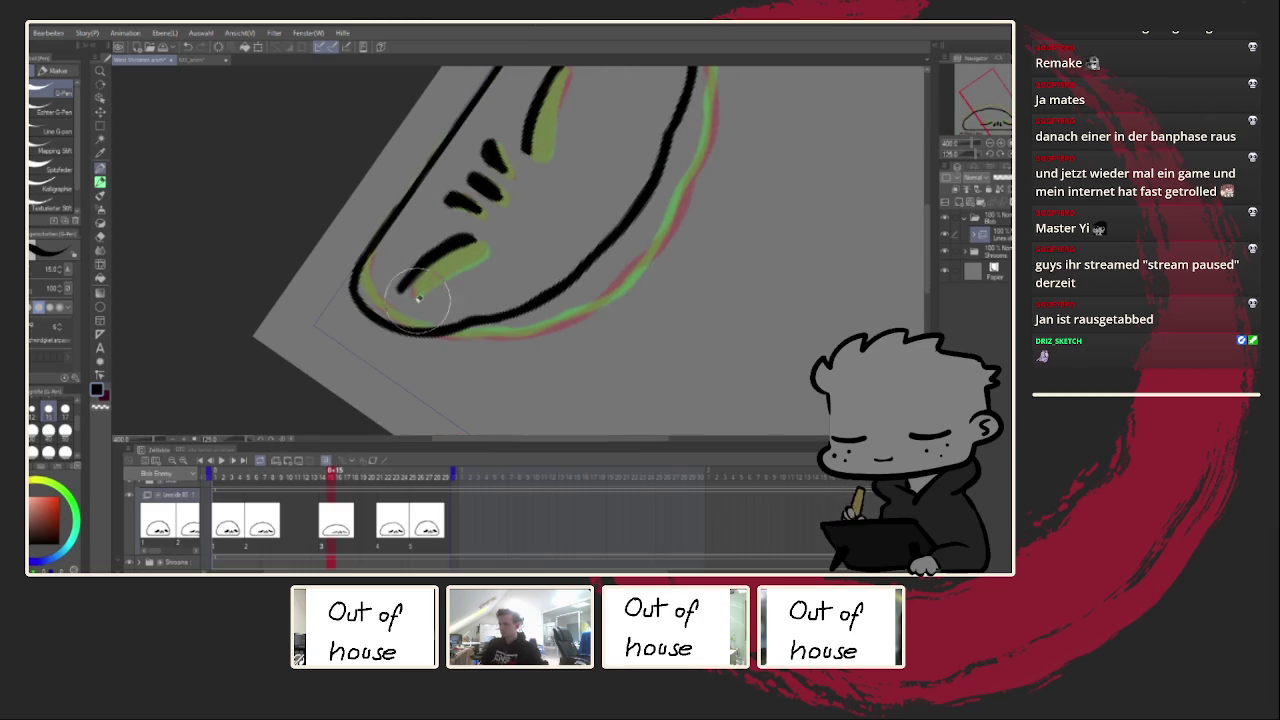
pyautogui.hotkey('ctrl', 'z')
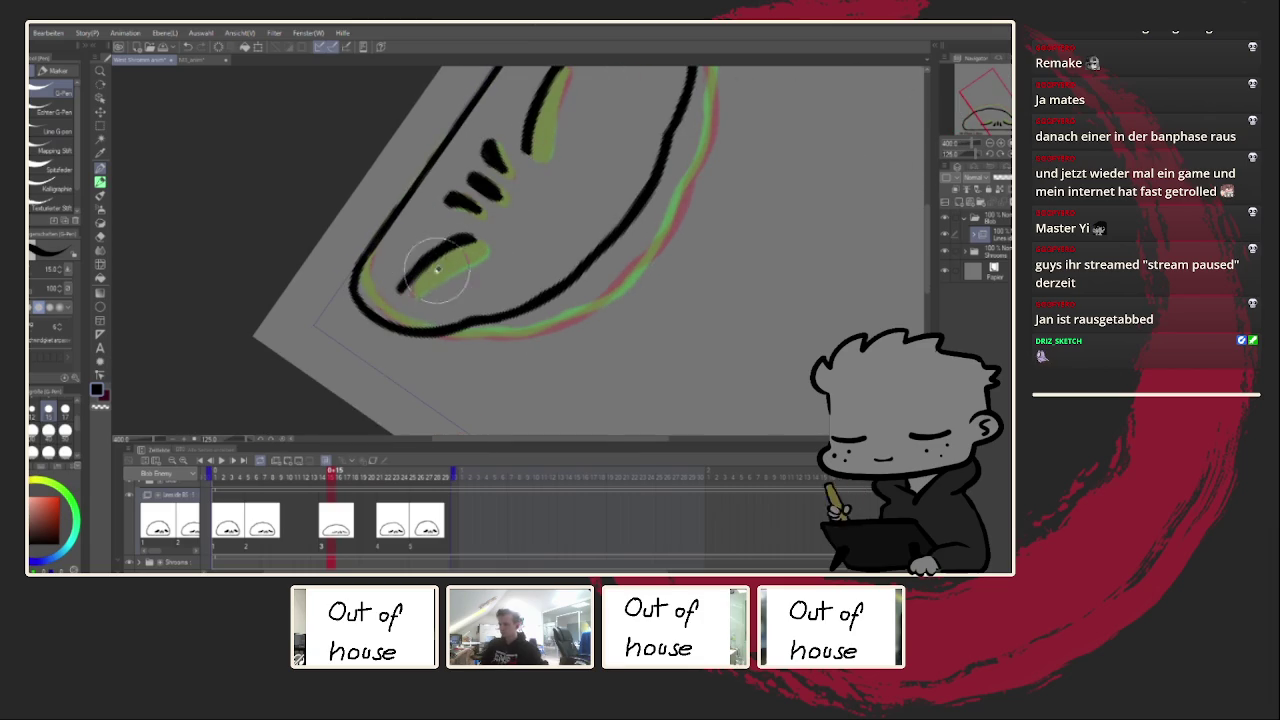
pyautogui.moveTo(400, 290); pyautogui.dragTo(470, 240)
# Step: Reset the view upright to fit the frame, then zoom in on the blob
pyautogui.hotkey('ctrl', '0')
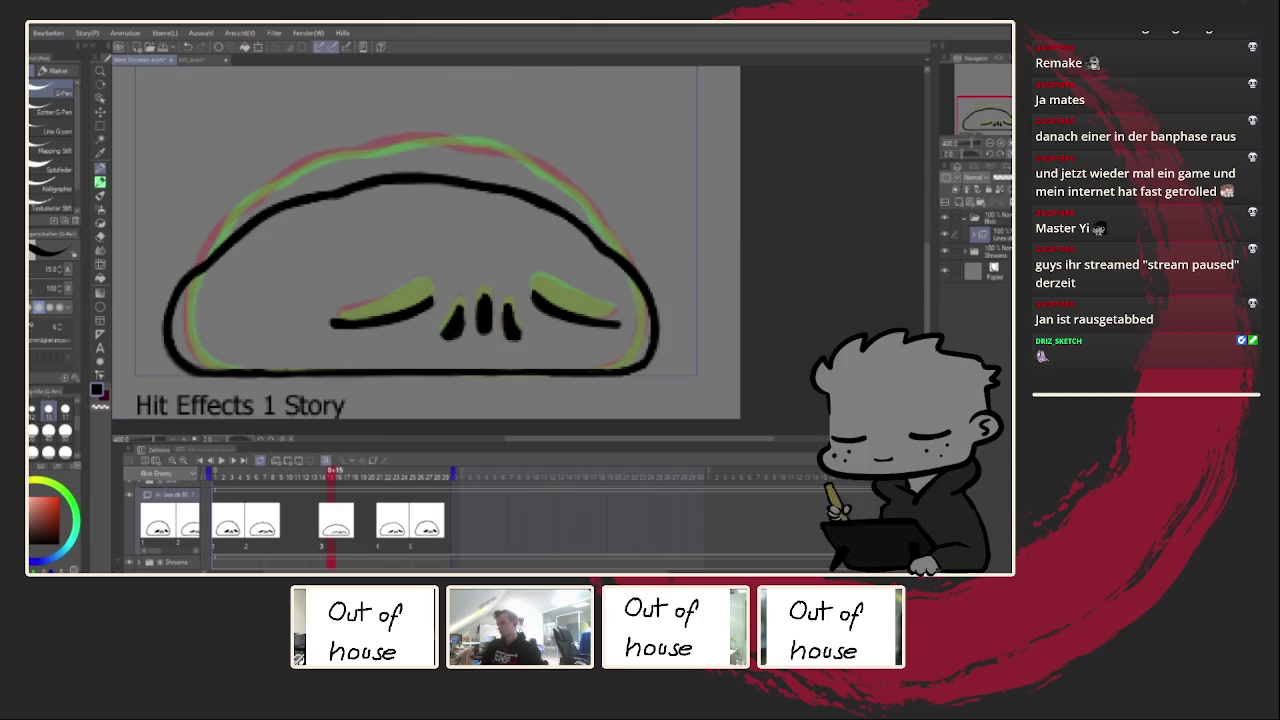
pyautogui.scroll(3, 598, 332)
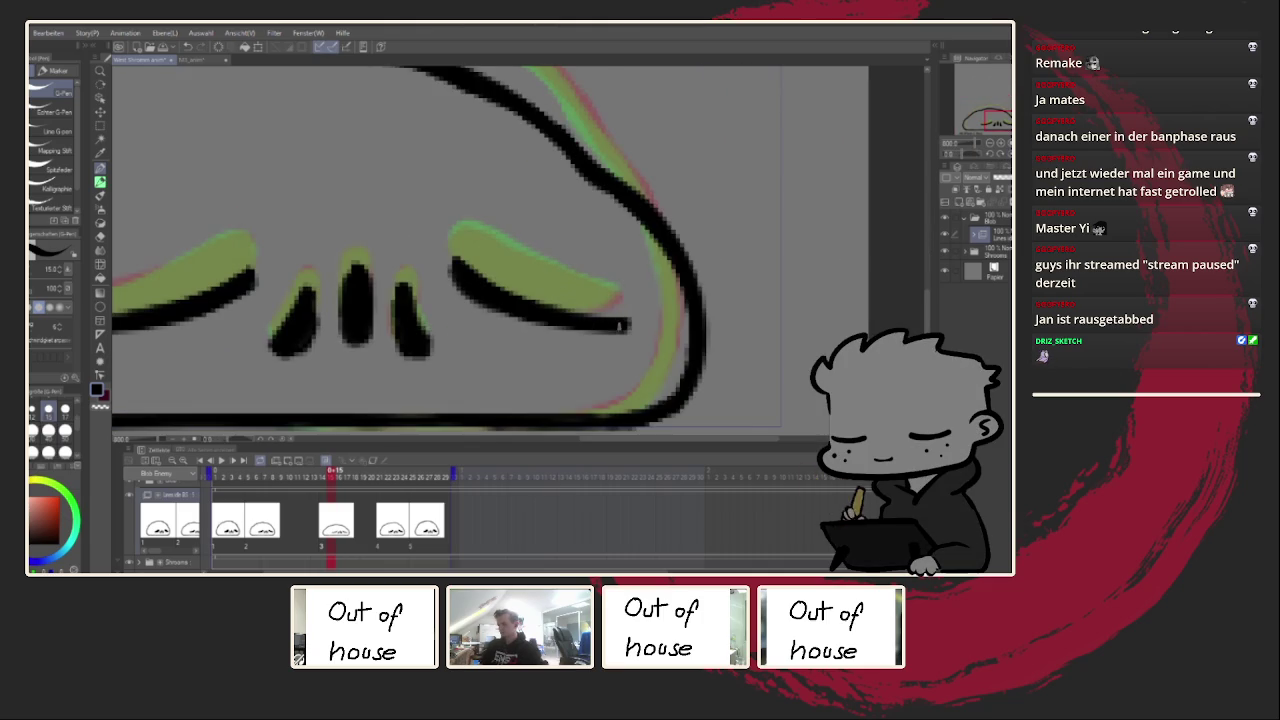
pyautogui.hotkey('ctrl', '0')
pyautogui.scroll(3, 538, 297)
pyautogui.scroll(-2, 429, 337)
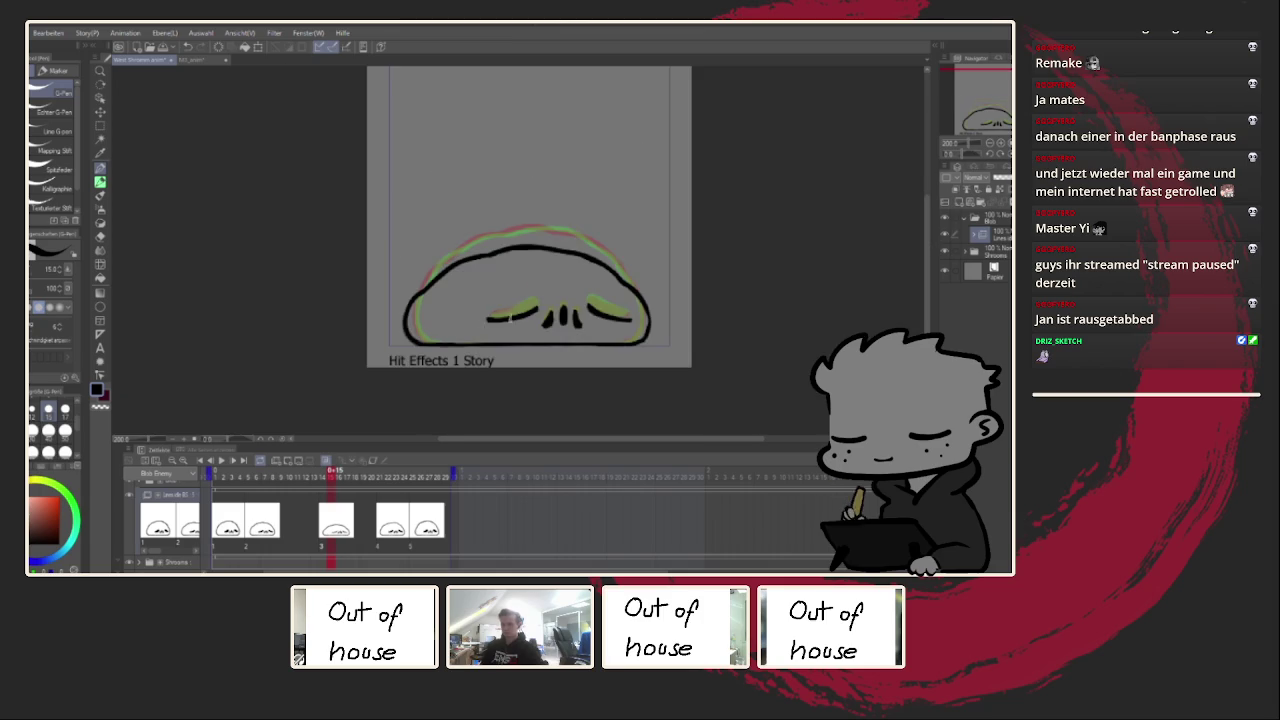
pyautogui.scroll(-1, 559, 300)
pyautogui.scroll(3, 520, 310)
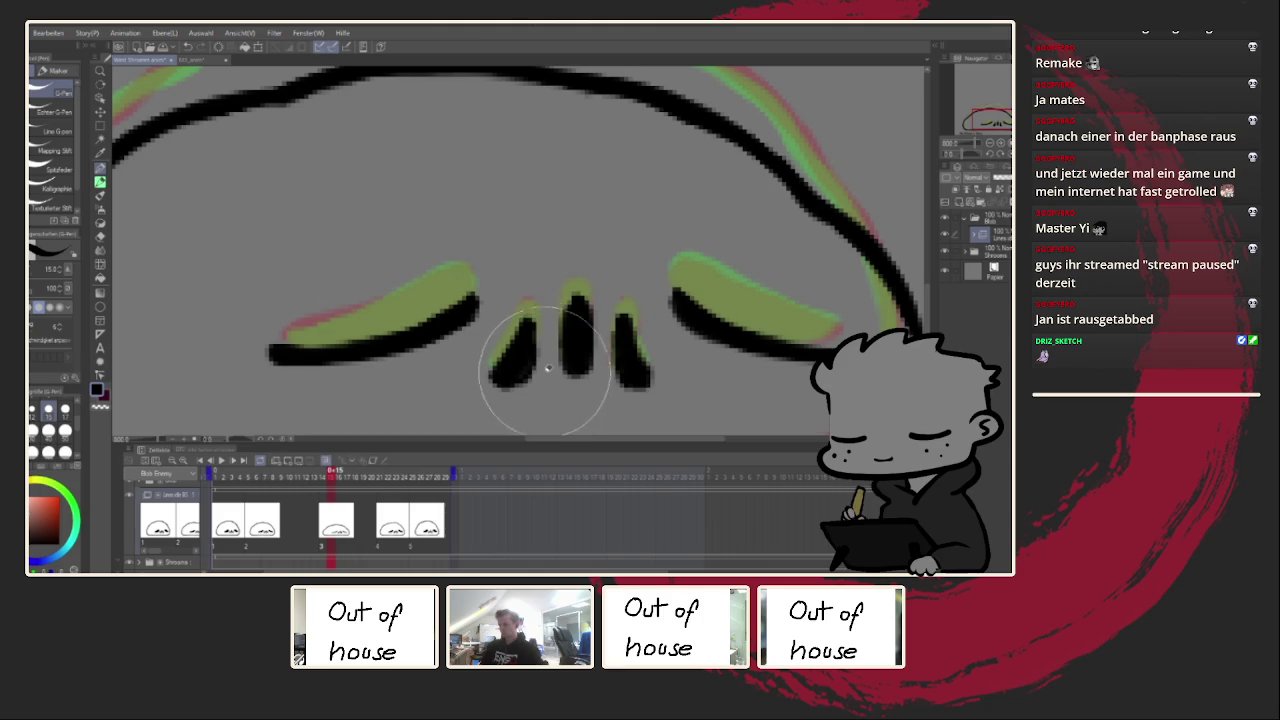
pyautogui.hotkey('ctrl', '0')
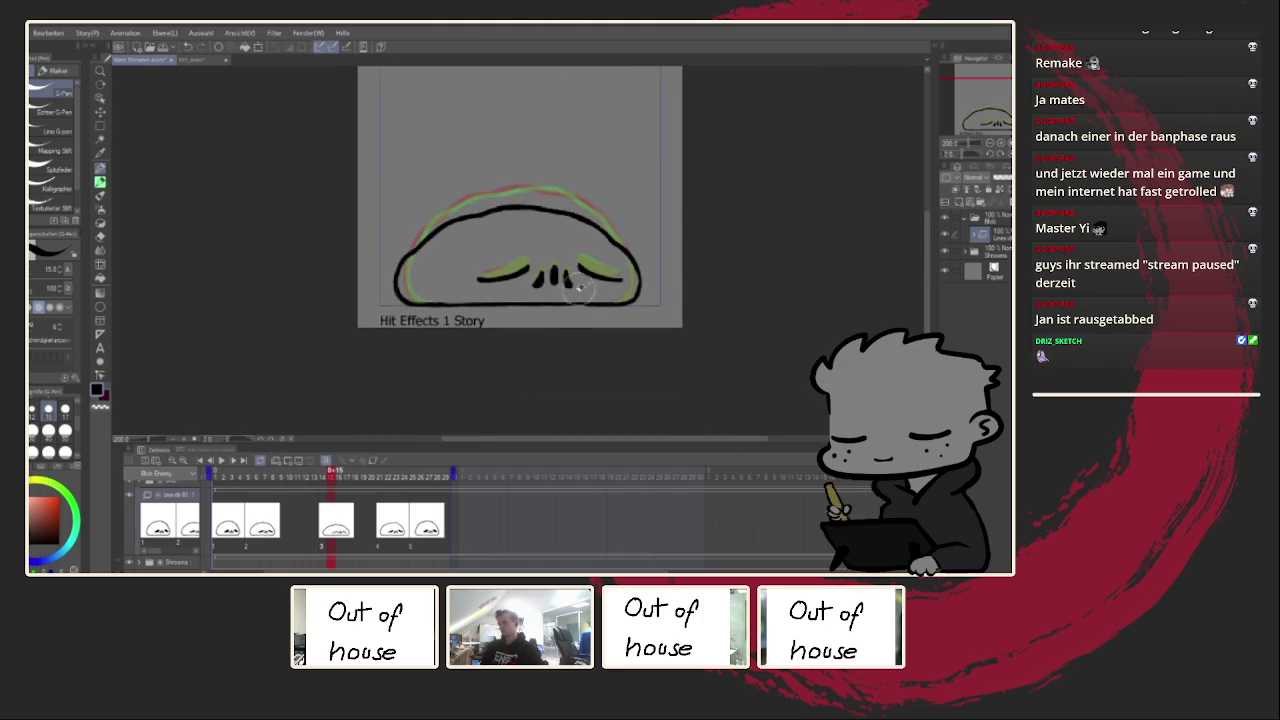
pyautogui.hotkey('ctrl', '+')
pyautogui.scroll(-3, 566, 255)
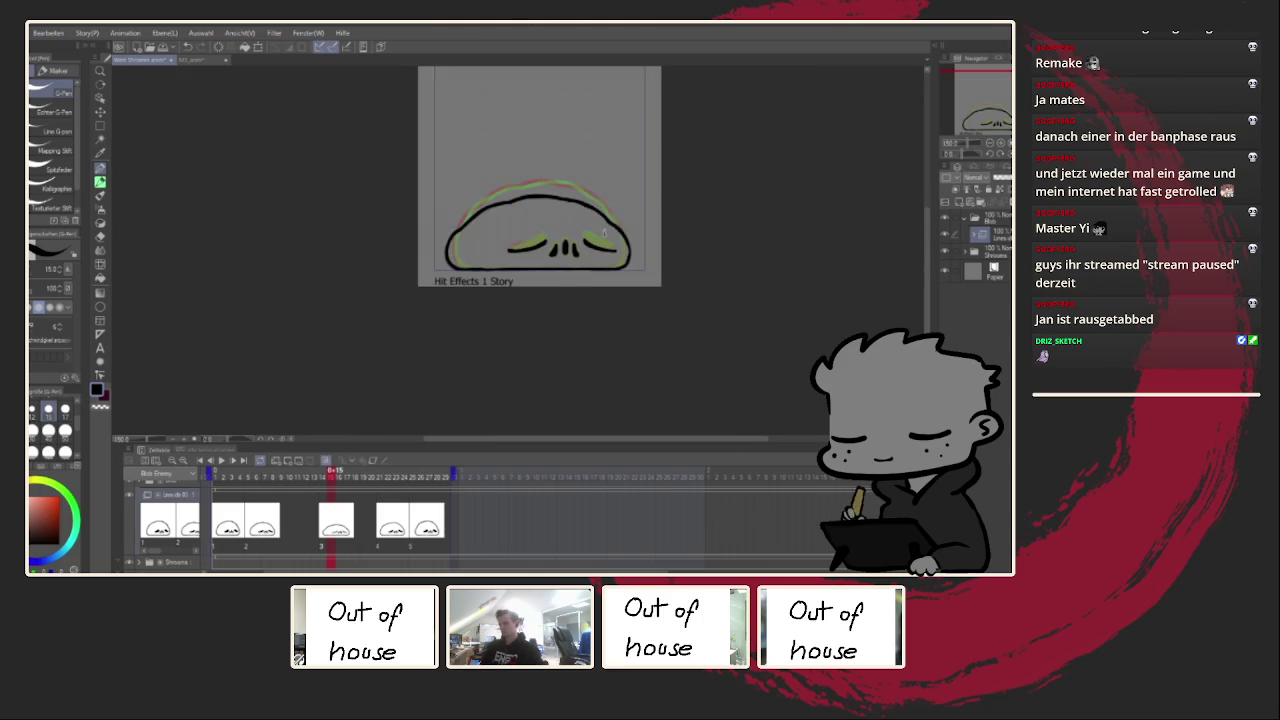
pyautogui.scroll(5, 571, 260)
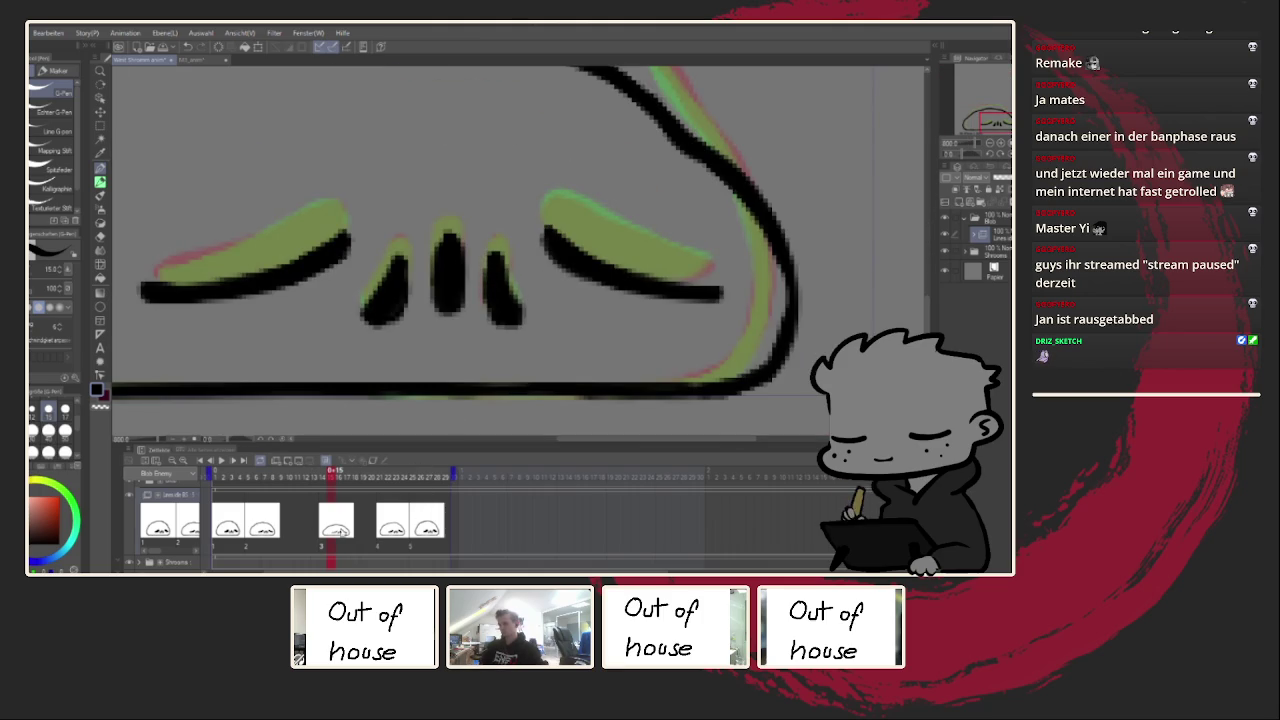
# Step: Review the frame 4, 5 and 2 drawings and start playback
pyautogui.click(399, 518)
pyautogui.click(425, 521)
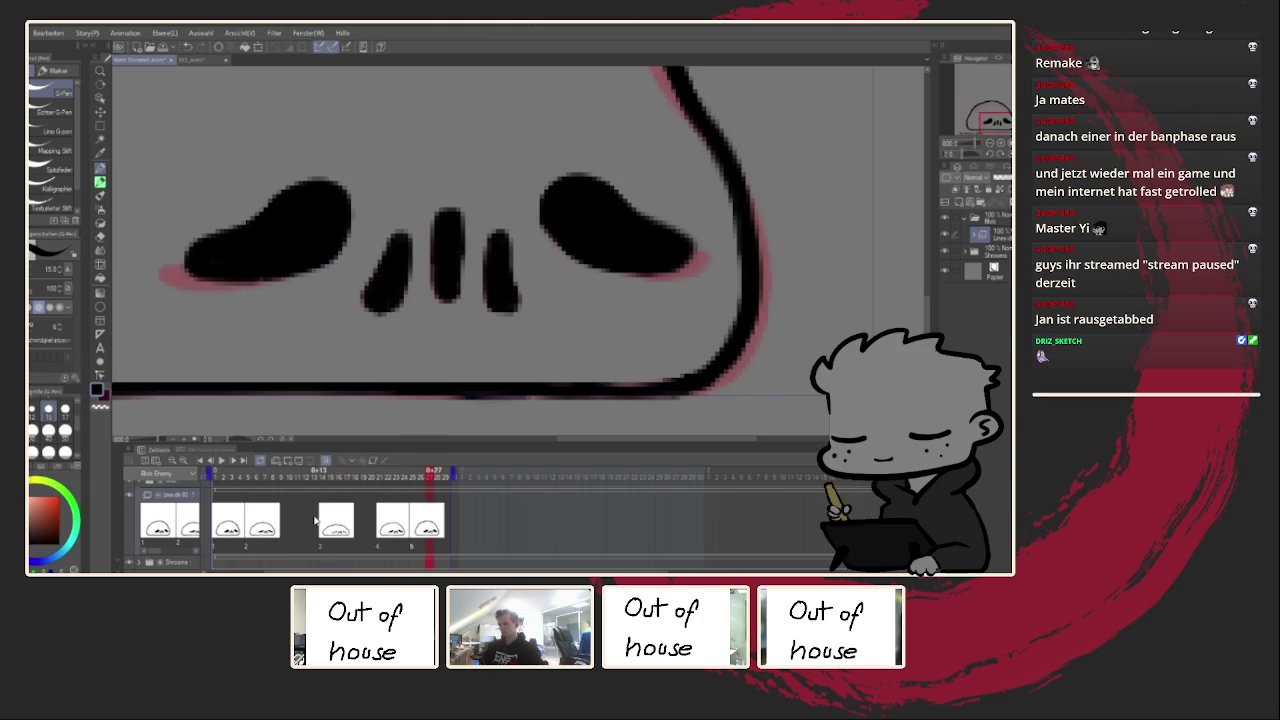
pyautogui.click(263, 522)
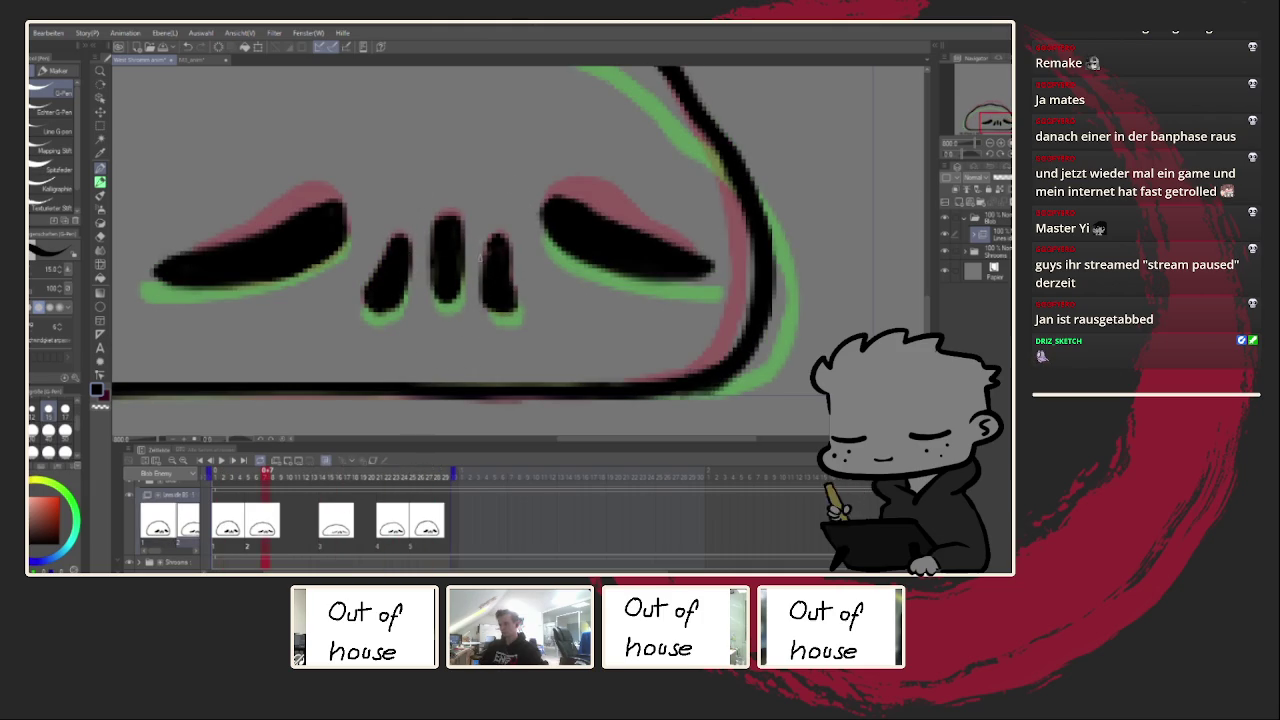
pyautogui.scroll(-3, 489, 255)
pyautogui.scroll(-2, 489, 255)
pyautogui.click(222, 461)
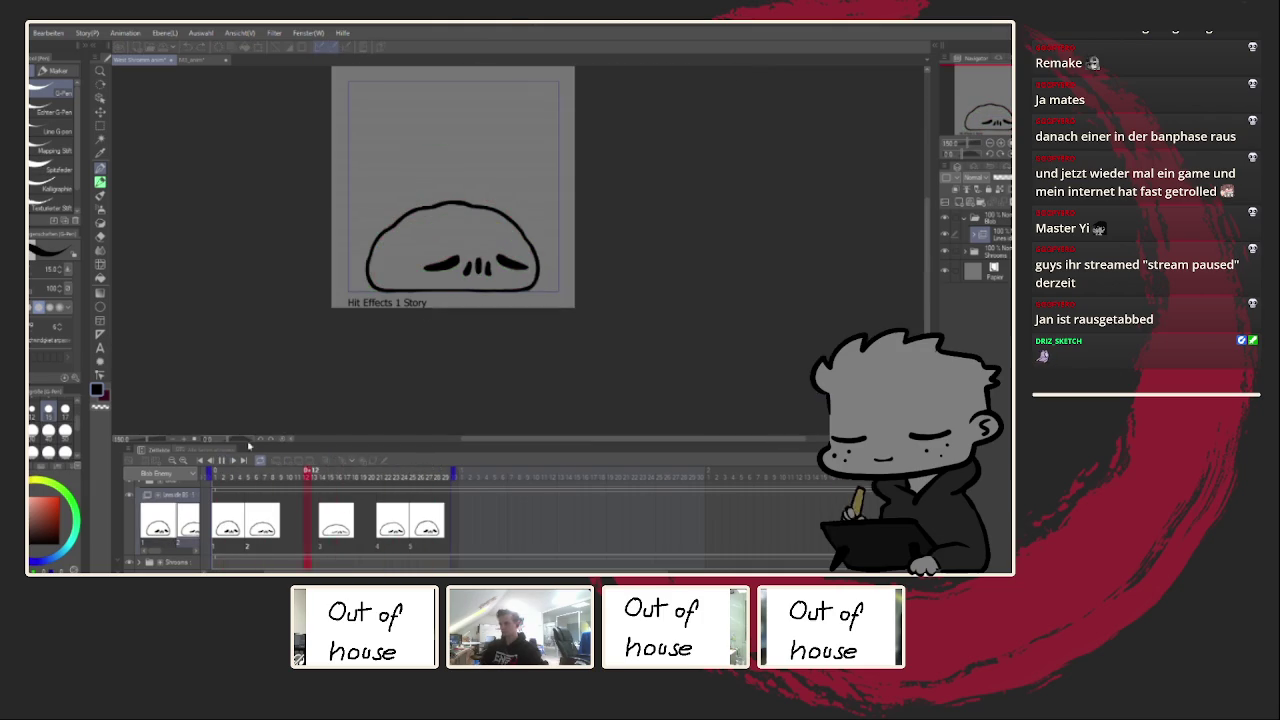
pyautogui.scroll(-2, 477, 333)
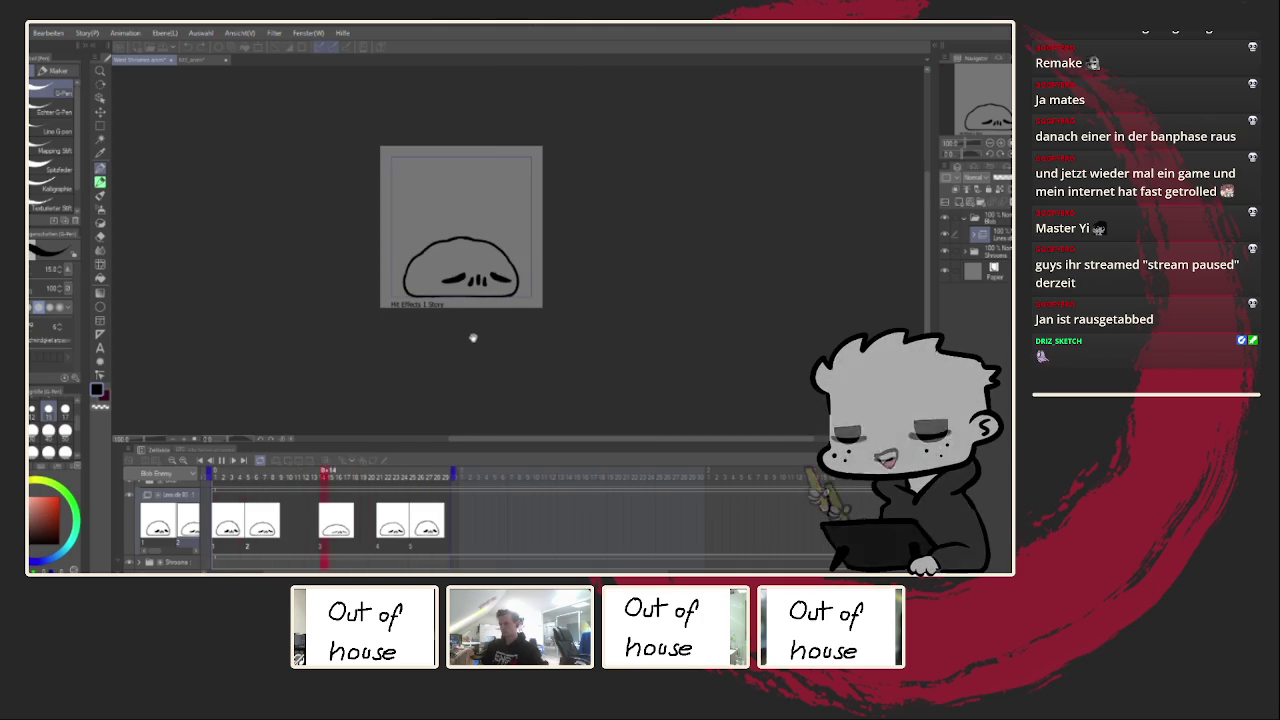
# Step: Shift the third drawing one frame later and replay the animation to check timing
pyautogui.click(314, 525)
pyautogui.moveTo(314, 522)
pyautogui.mouseDown()
pyautogui.moveTo(329, 512)
pyautogui.moveTo(315, 527)
pyautogui.mouseUp()
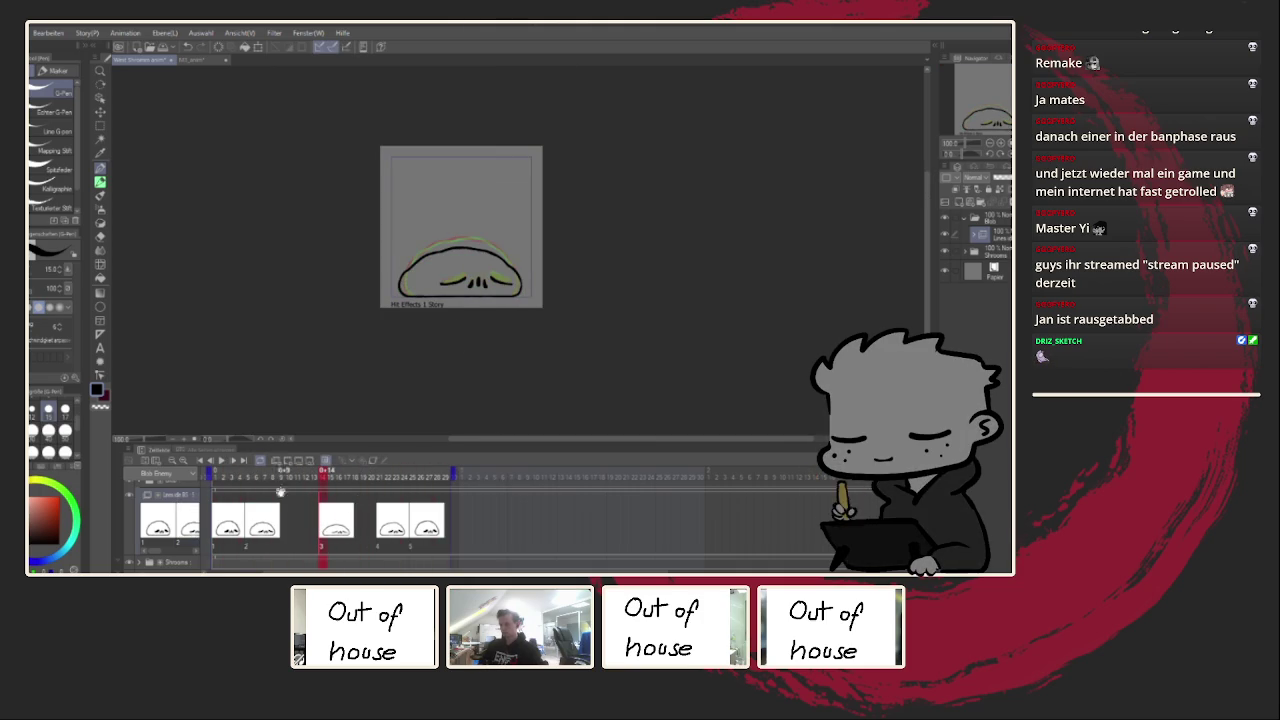
pyautogui.click(222, 461)
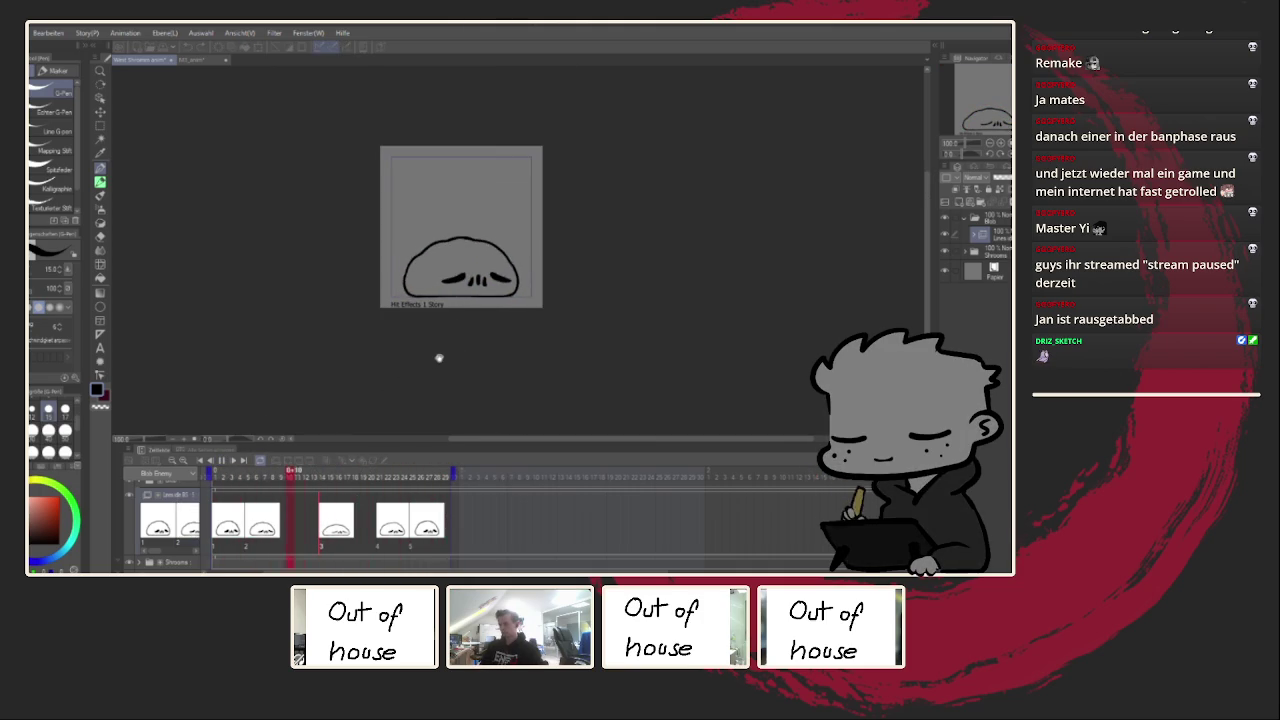
pyautogui.click(459, 479)
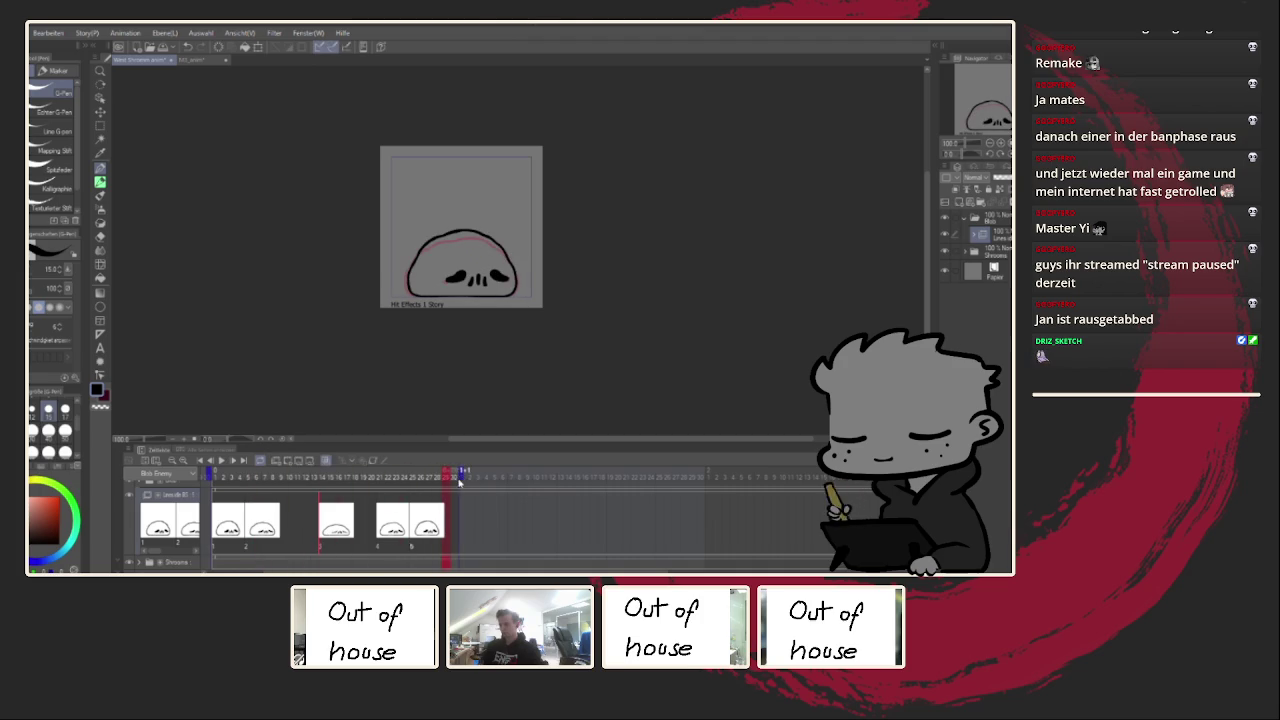
pyautogui.click(222, 461)
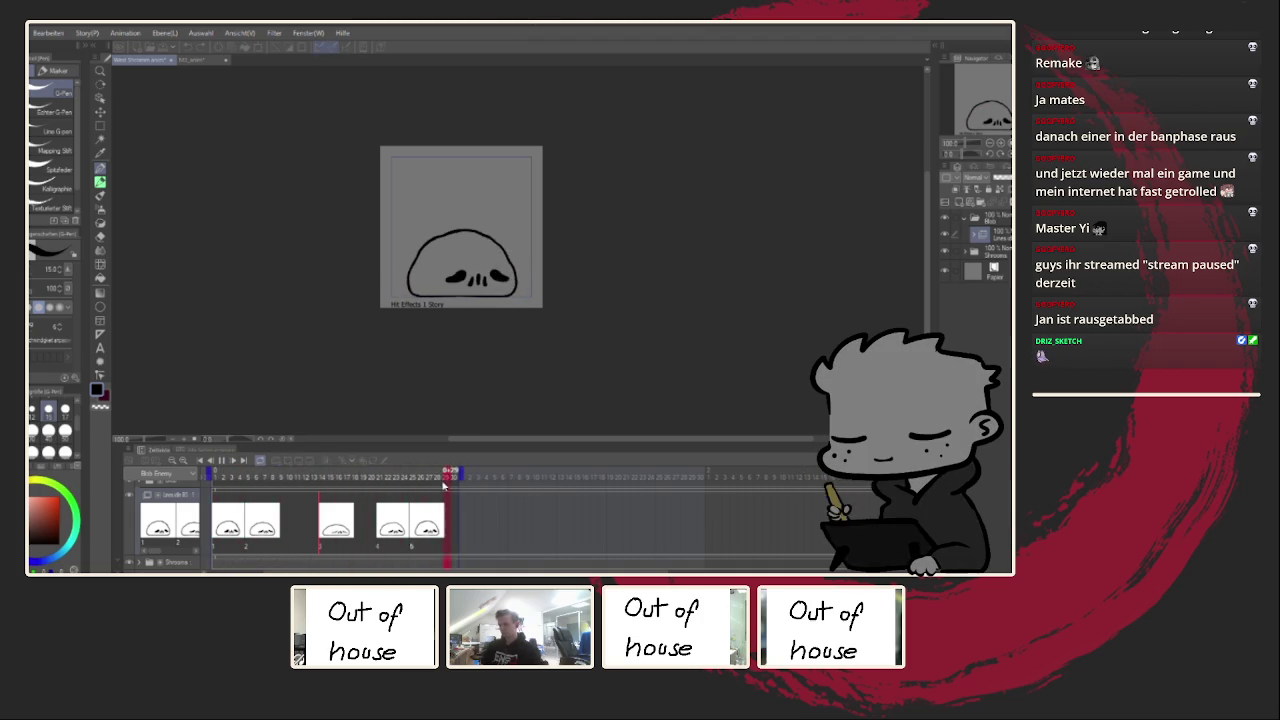
pyautogui.scroll(-2, 451, 431)
pyautogui.scroll(-2, 483, 383)
pyautogui.scroll(2, 494, 310)
pyautogui.moveTo(494, 310); pyautogui.dragTo(563, 360)
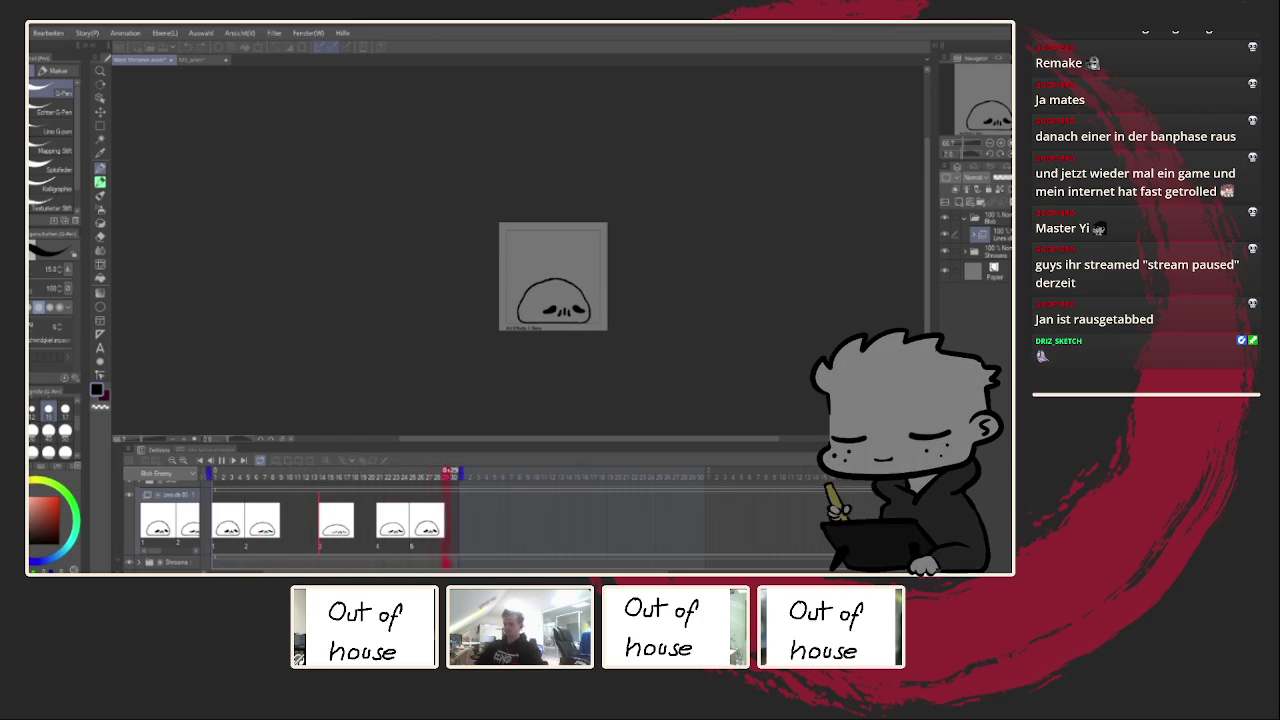
pyautogui.scroll(3, 599, 278)
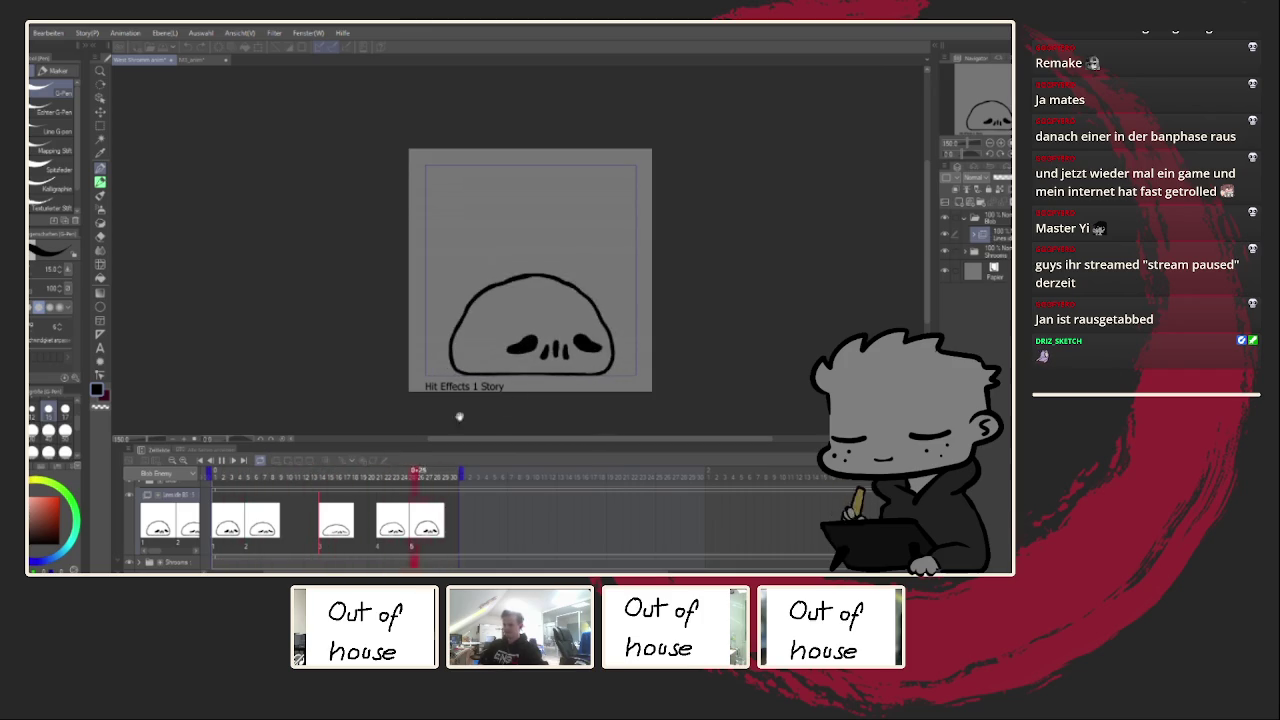
# Step: Stop playback and add a colouring animation folder below the line-art layer
pyautogui.press('space')
pyautogui.hotkey('ctrl', 'g')
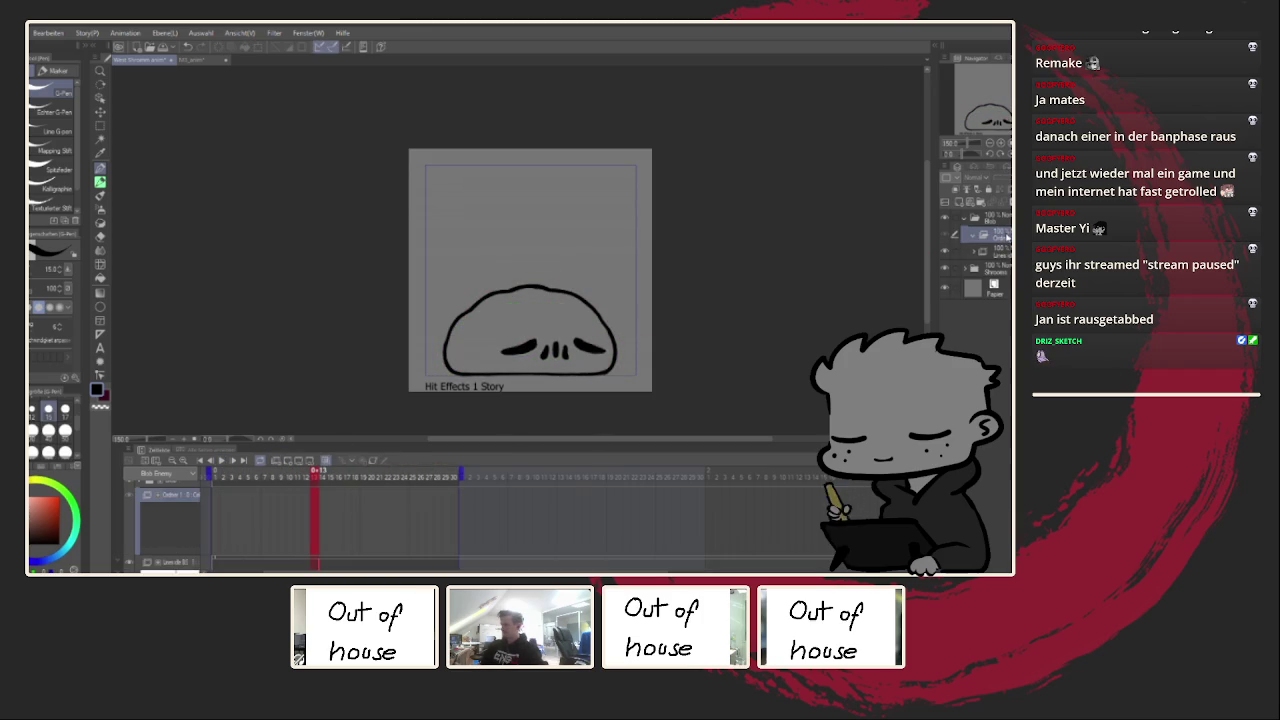
pyautogui.moveTo(990, 236); pyautogui.dragTo(1000, 262)
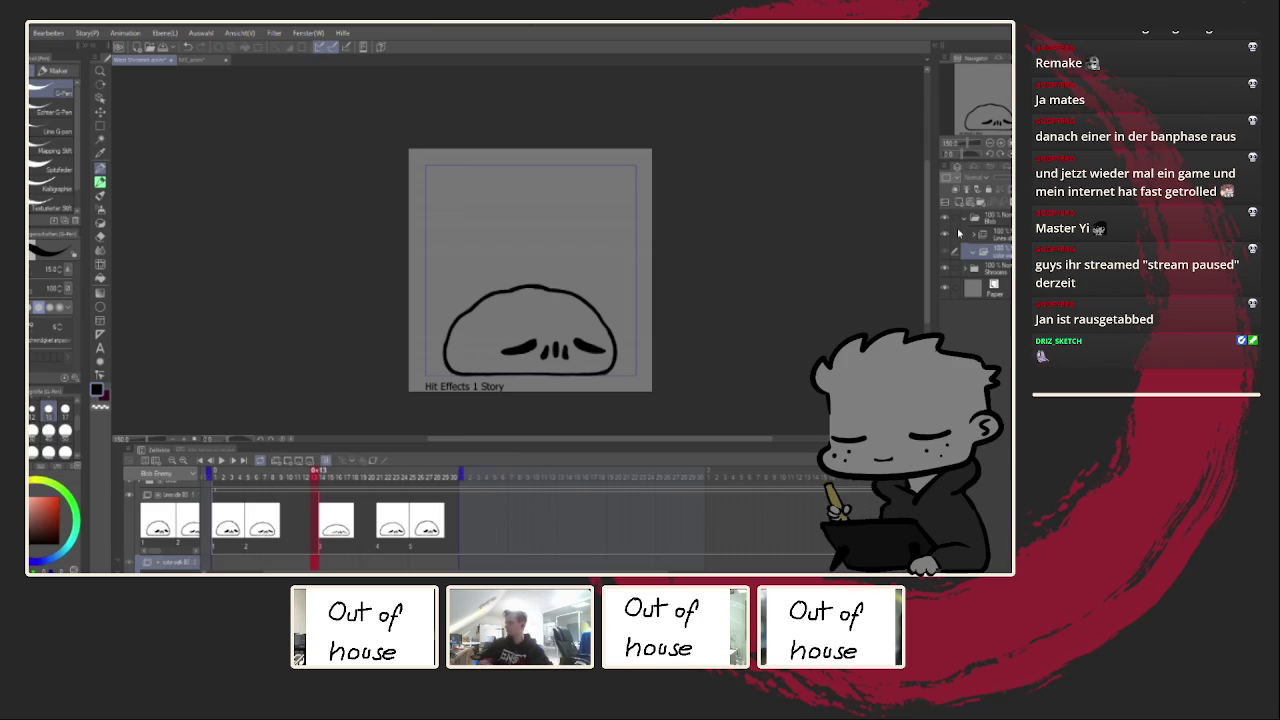
pyautogui.moveTo(666, 293); pyautogui.dragTo(631, 289)
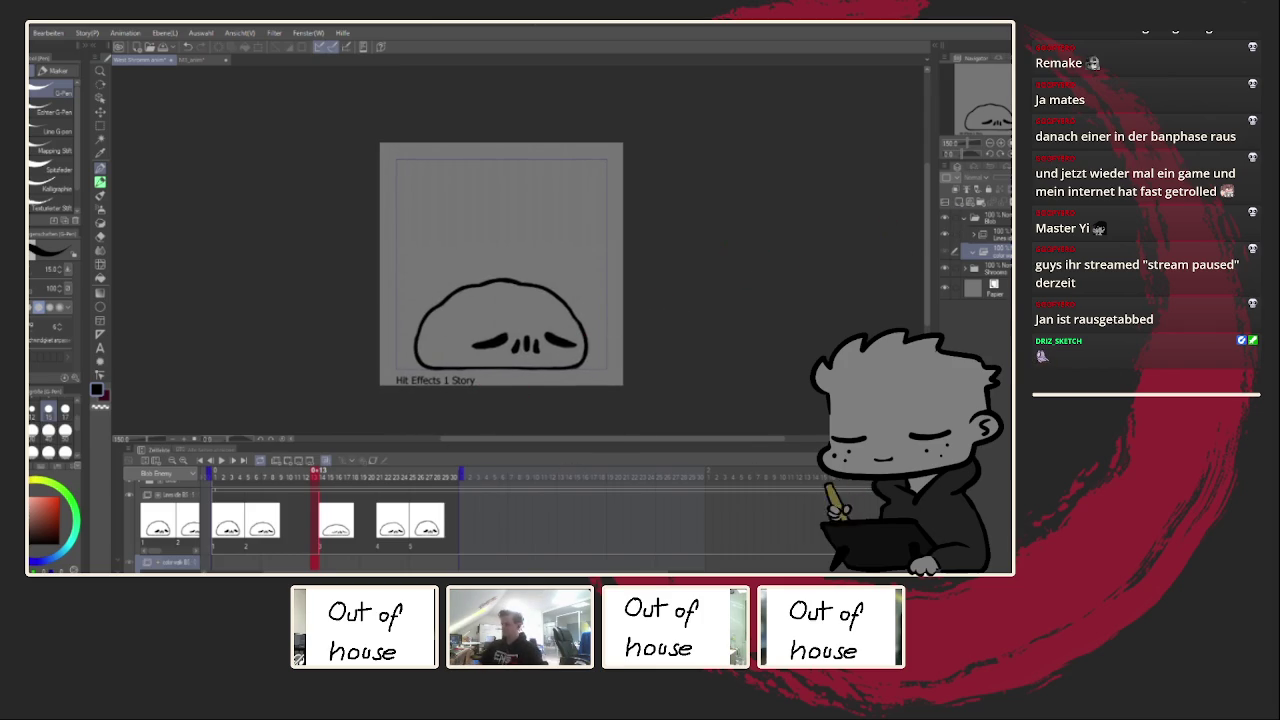
# Step: Enlarge the timeline and add a blank colour cel at frame 1
pyautogui.moveTo(470, 433); pyautogui.dragTo(470, 418)
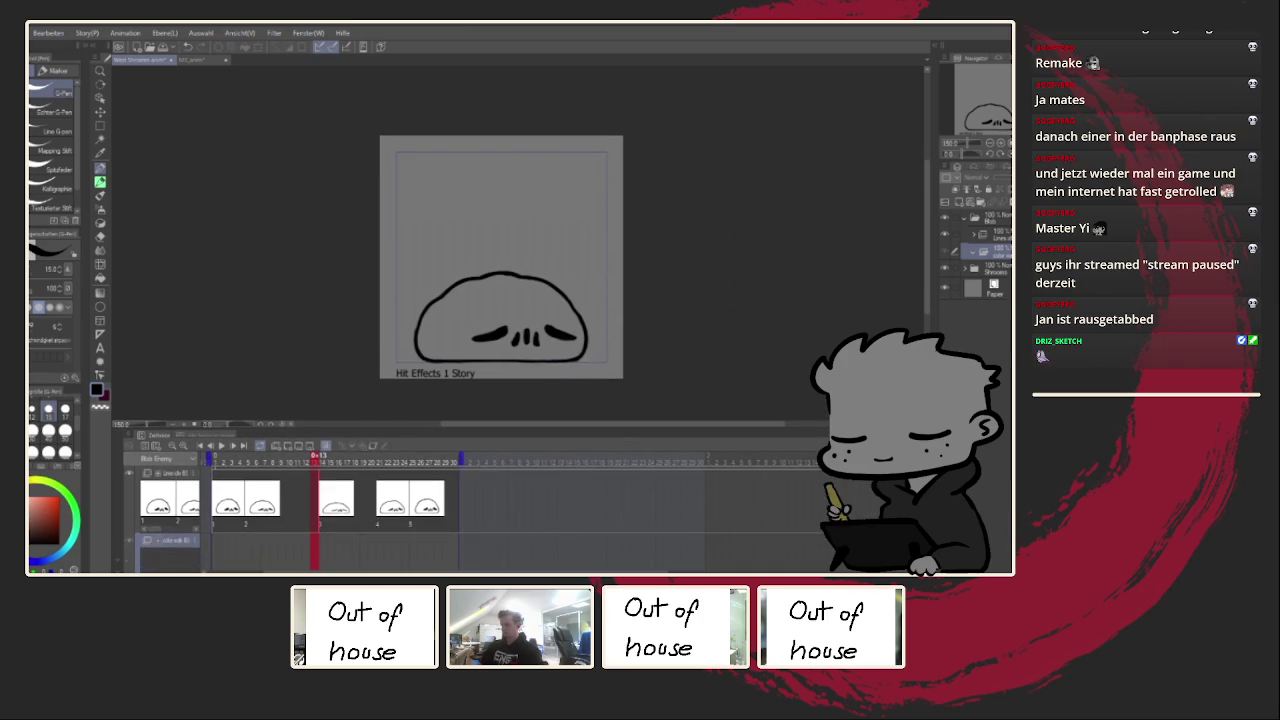
pyautogui.scroll(-1, 470, 505)
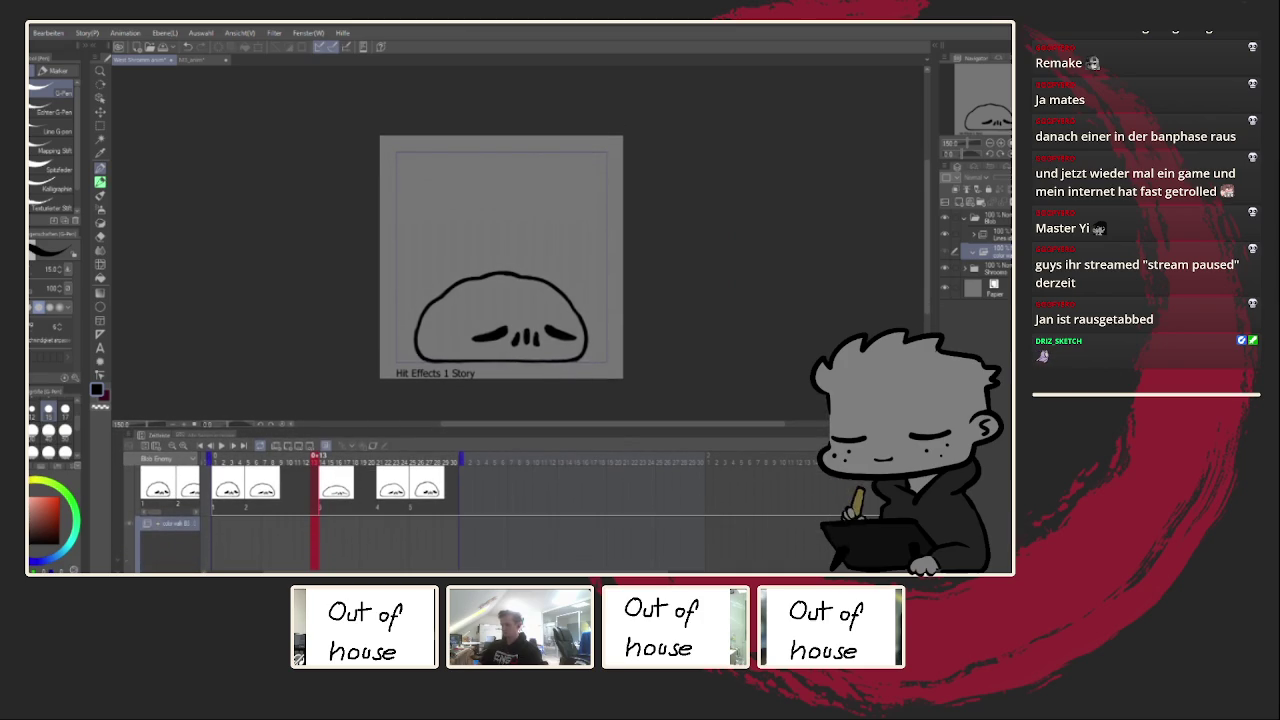
pyautogui.click(217, 535)
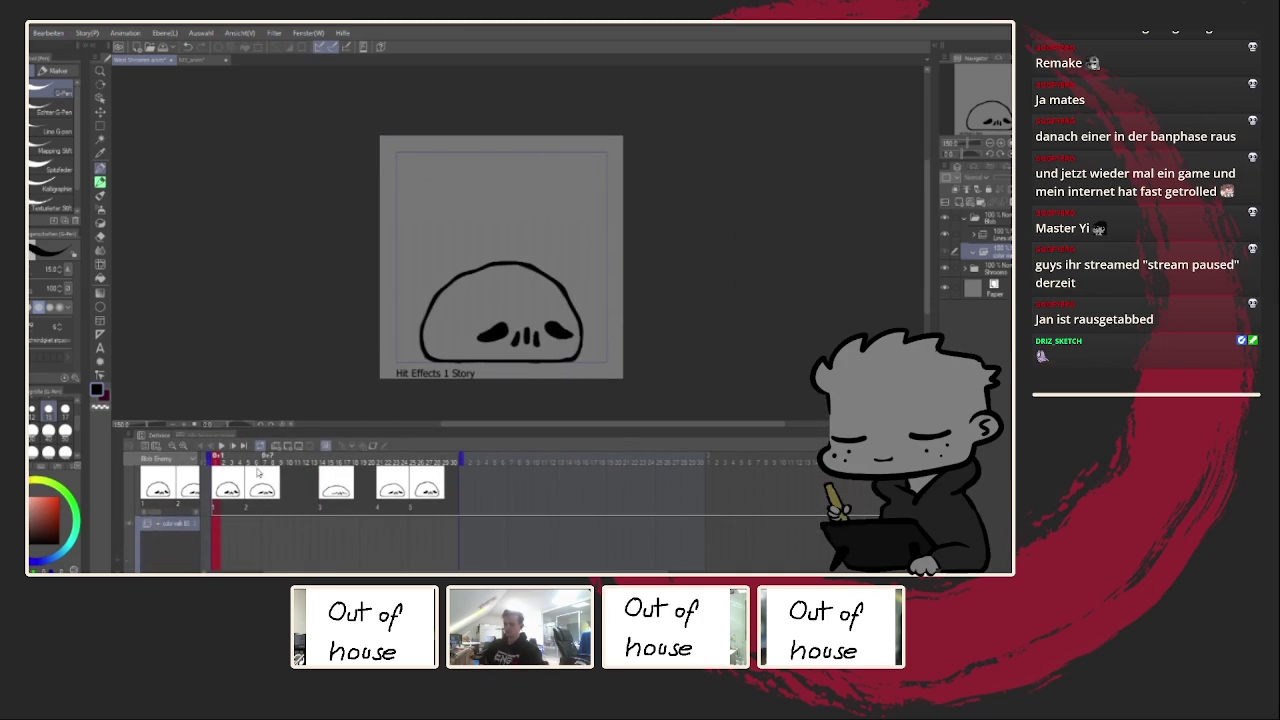
pyautogui.click(287, 447)
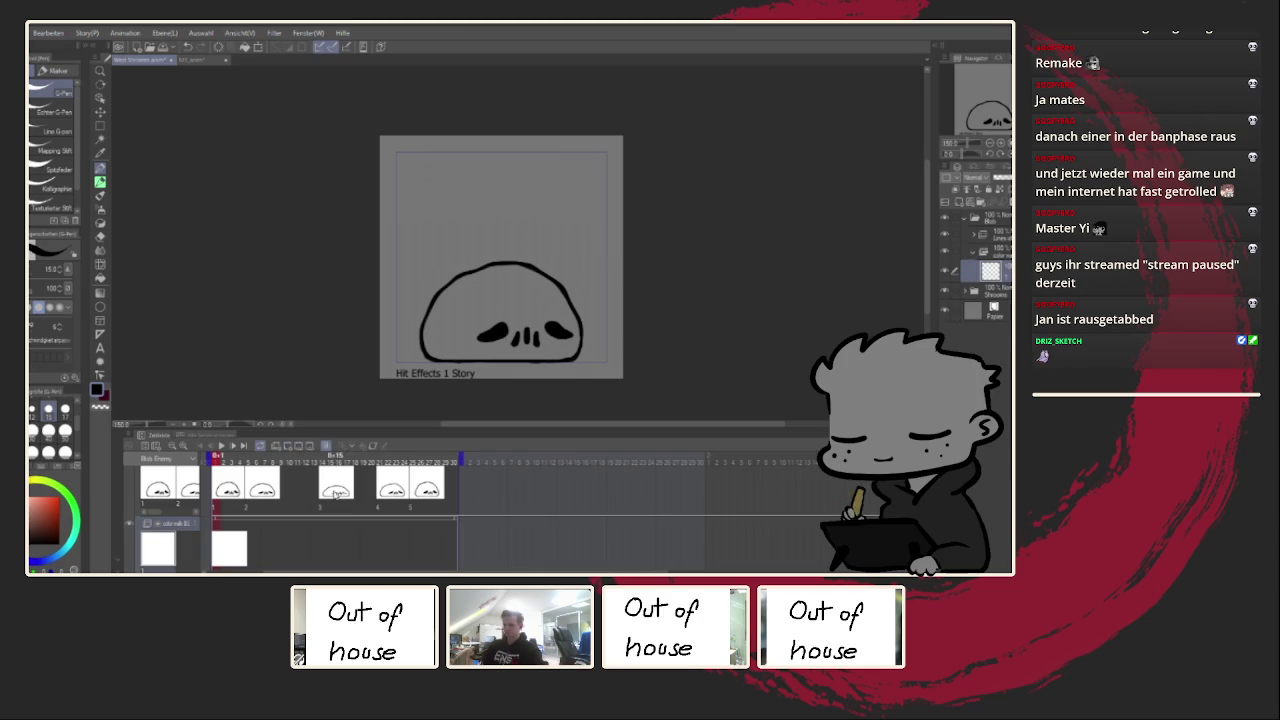
pyautogui.moveTo(509, 338); pyautogui.dragTo(517, 350)
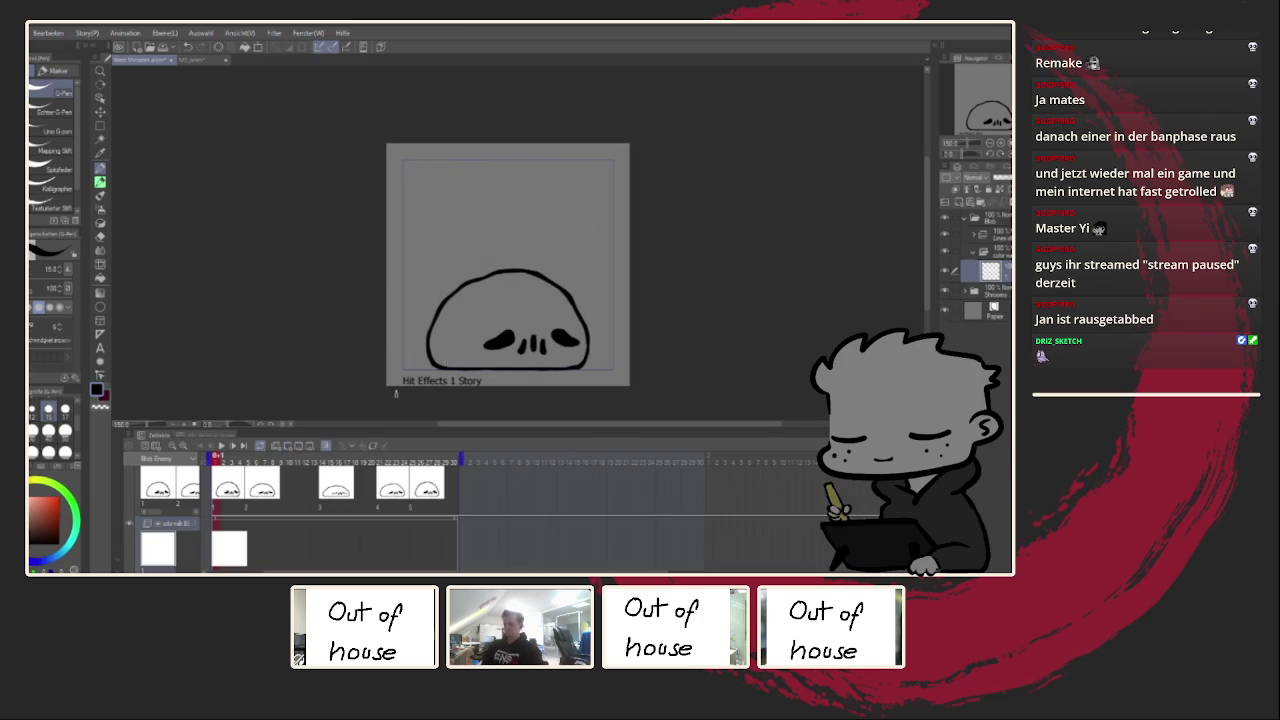
pyautogui.moveTo(570, 316); pyautogui.dragTo(592, 312)
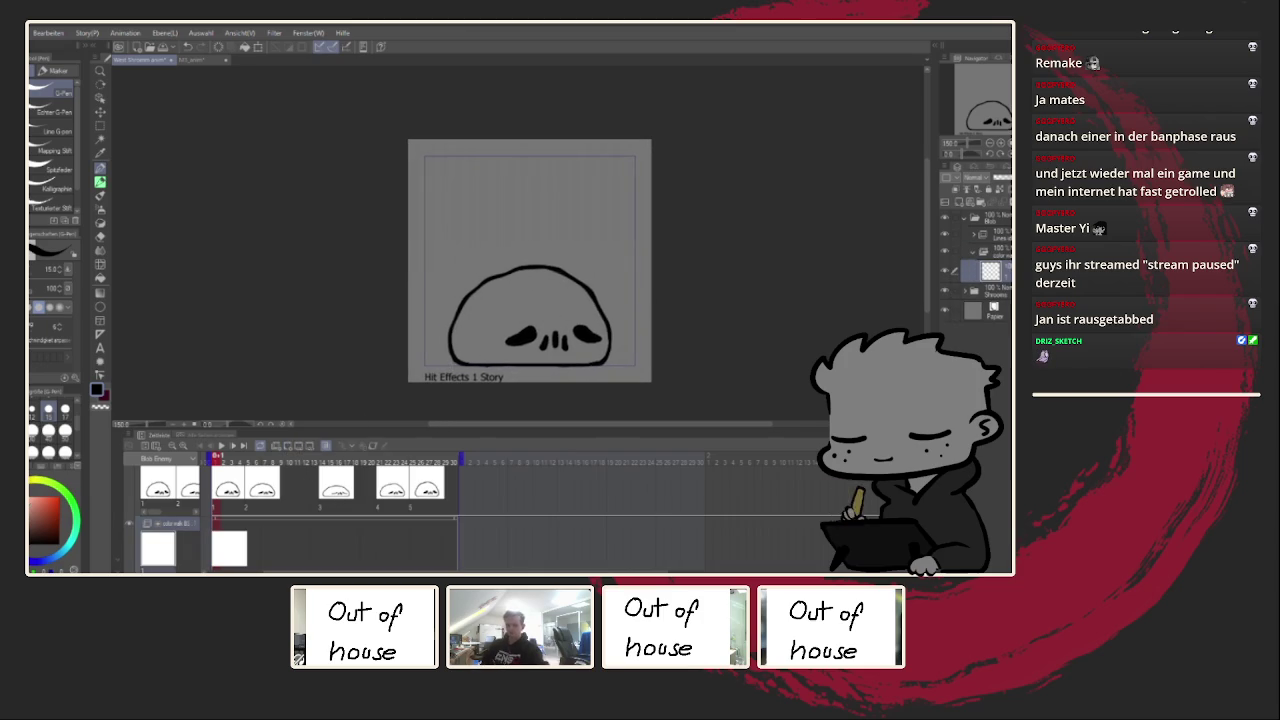
pyautogui.hotkey('alt', 'Tab')
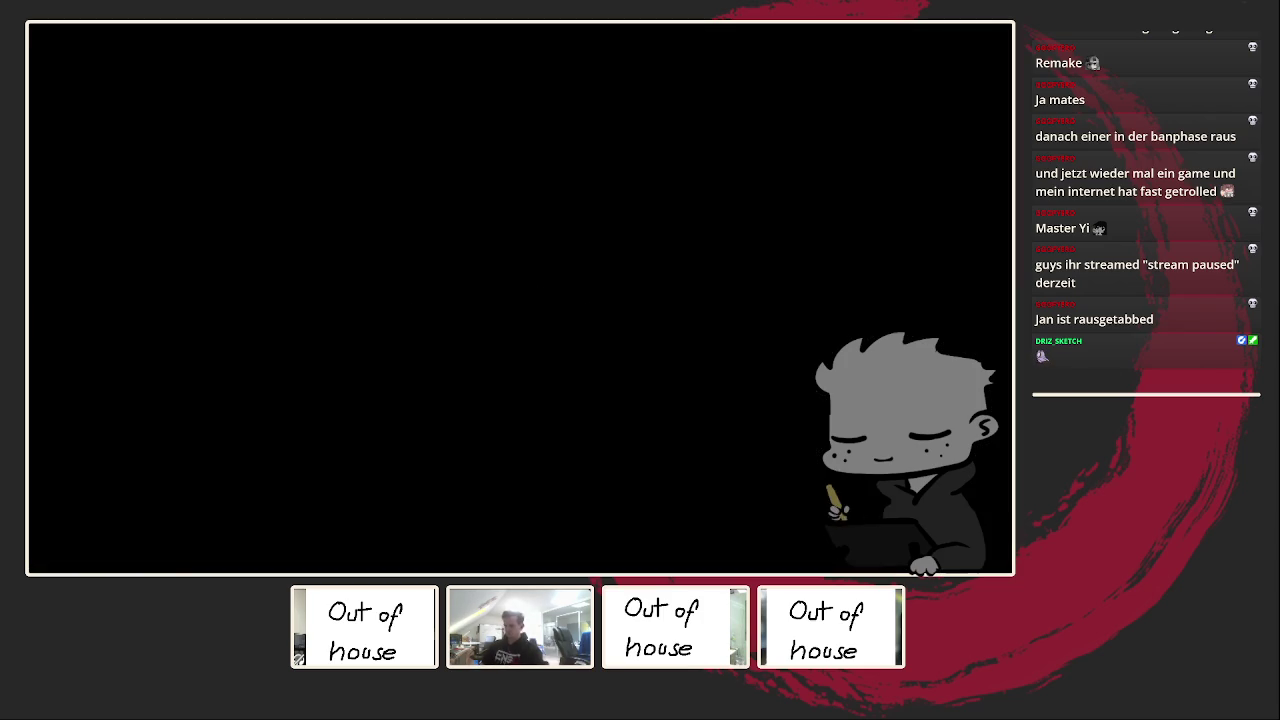
pyautogui.hotkey('alt', 'Tab')
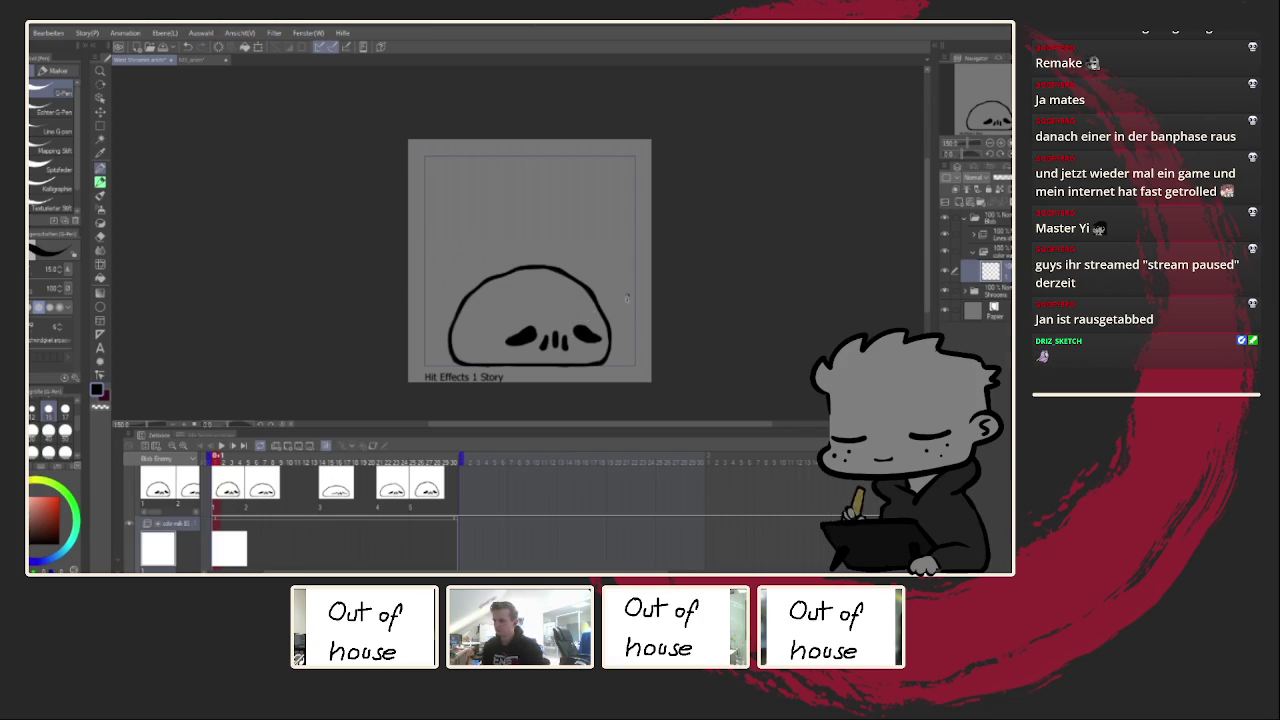
# Step: Set brush size 30 and pick a slightly lightened magenta as the paint colour
pyautogui.moveTo(627, 297); pyautogui.dragTo(577, 262)
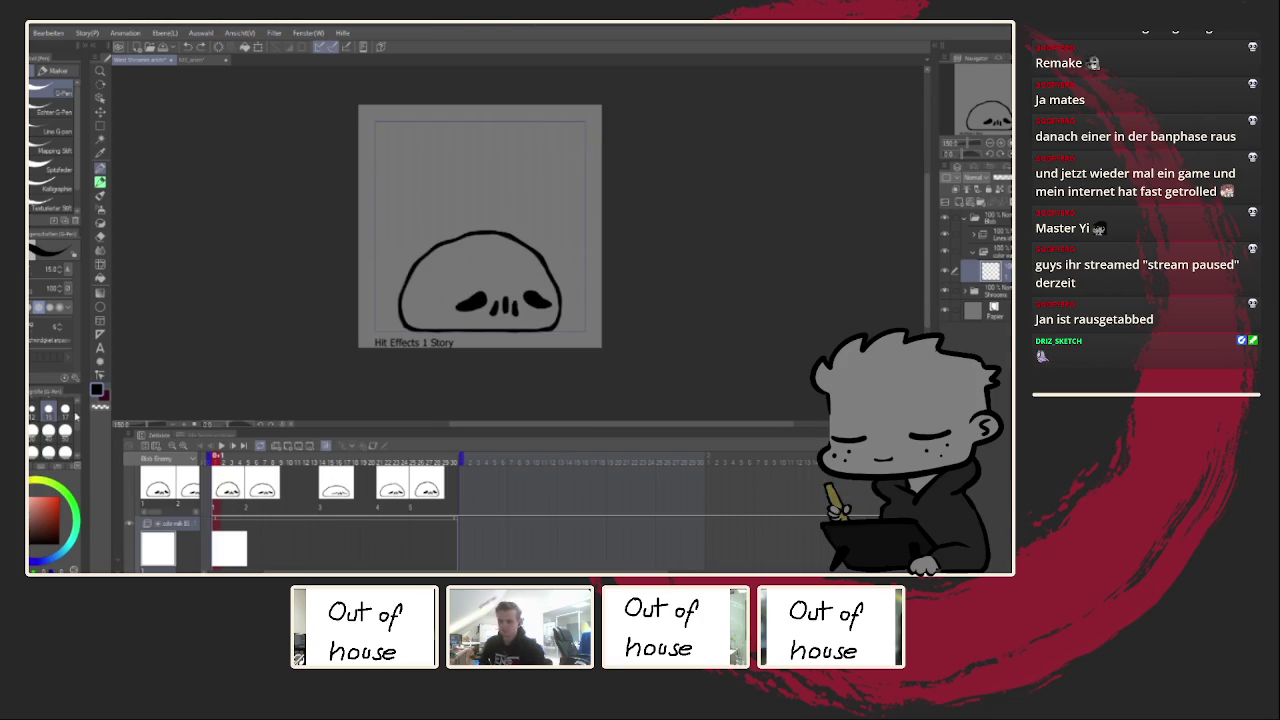
pyautogui.click(65, 409)
pyautogui.moveTo(380, 240); pyautogui.dragTo(495, 292)
pyautogui.hotkey('ctrl', 'z')
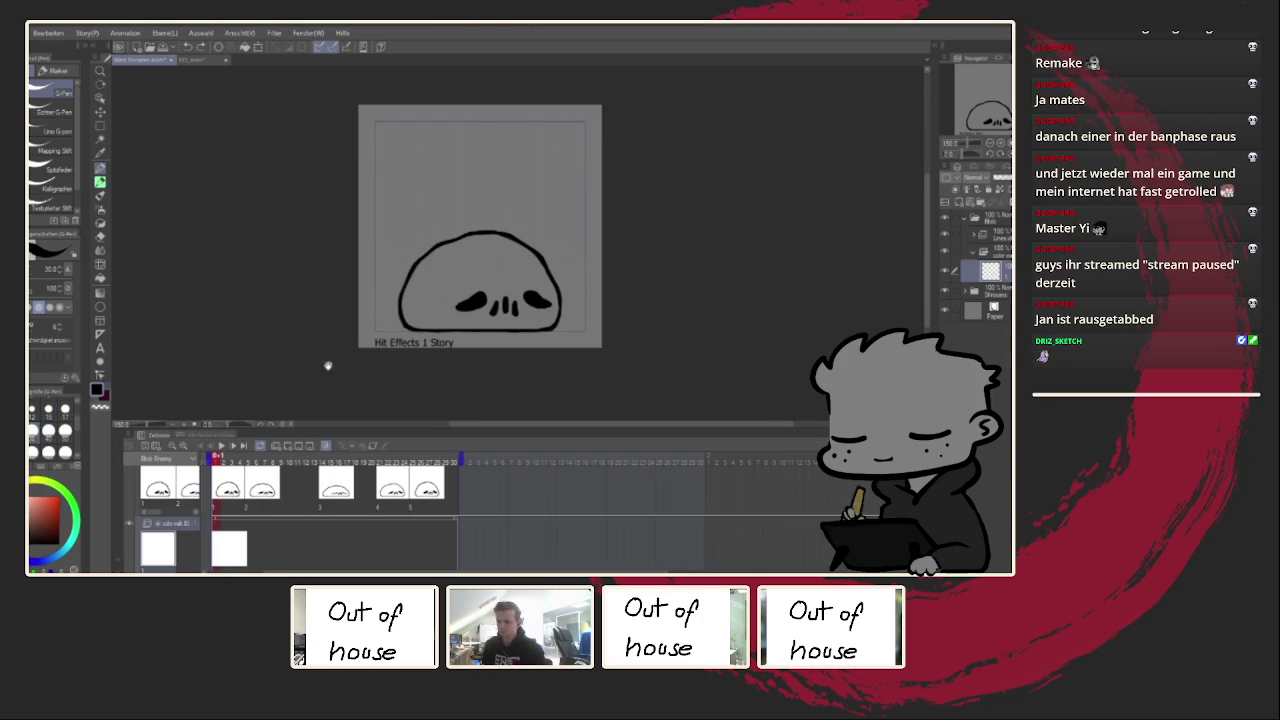
pyautogui.moveTo(303, 380); pyautogui.dragTo(271, 388)
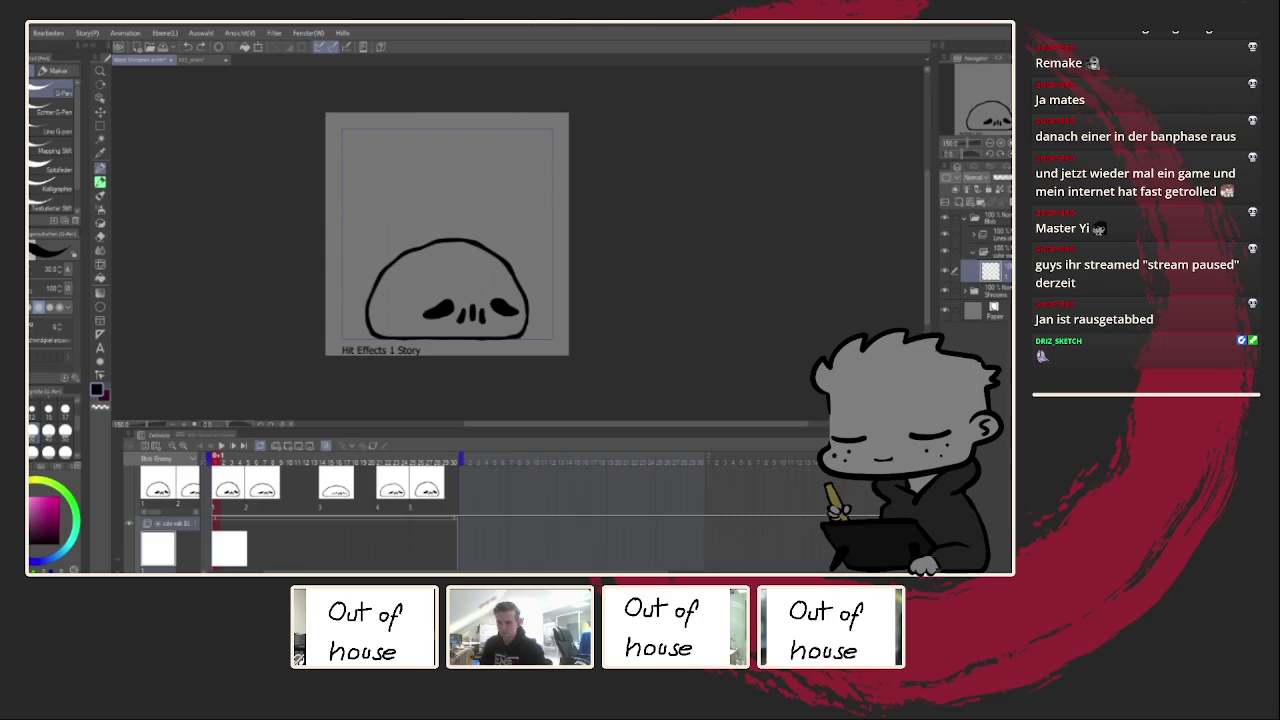
pyautogui.click(47, 512)
pyautogui.moveTo(47, 512); pyautogui.dragTo(43, 508)
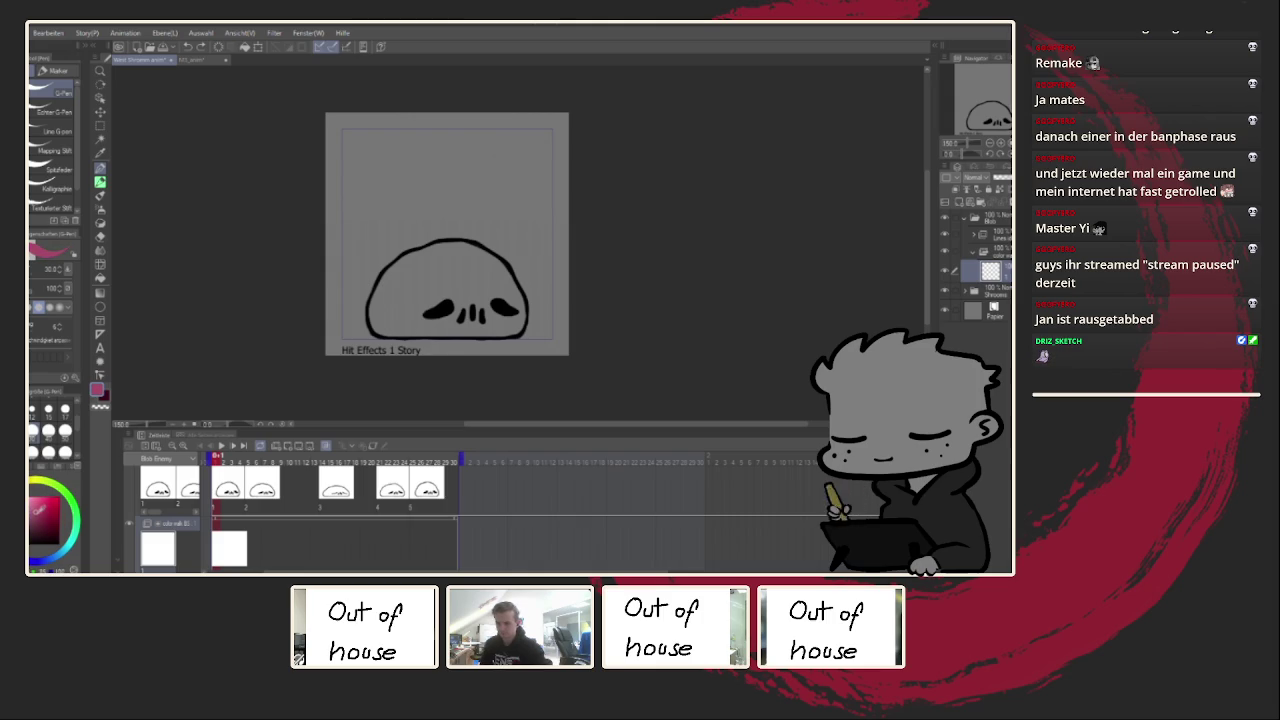
# Step: Using the enclosed-area fill, fill the blob pink on frames 1 and 5
pyautogui.click(100, 278)
pyautogui.click(44, 158)
pyautogui.moveTo(386, 194); pyautogui.dragTo(403, 191)
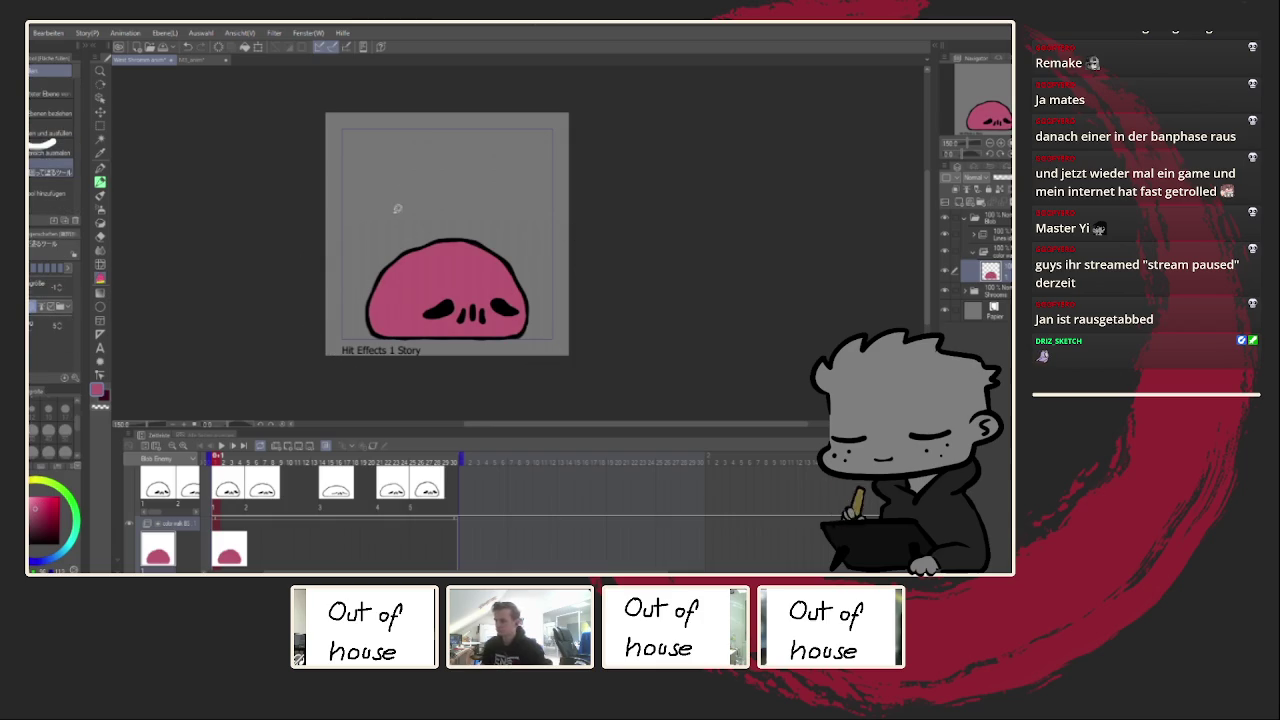
pyautogui.click(250, 540)
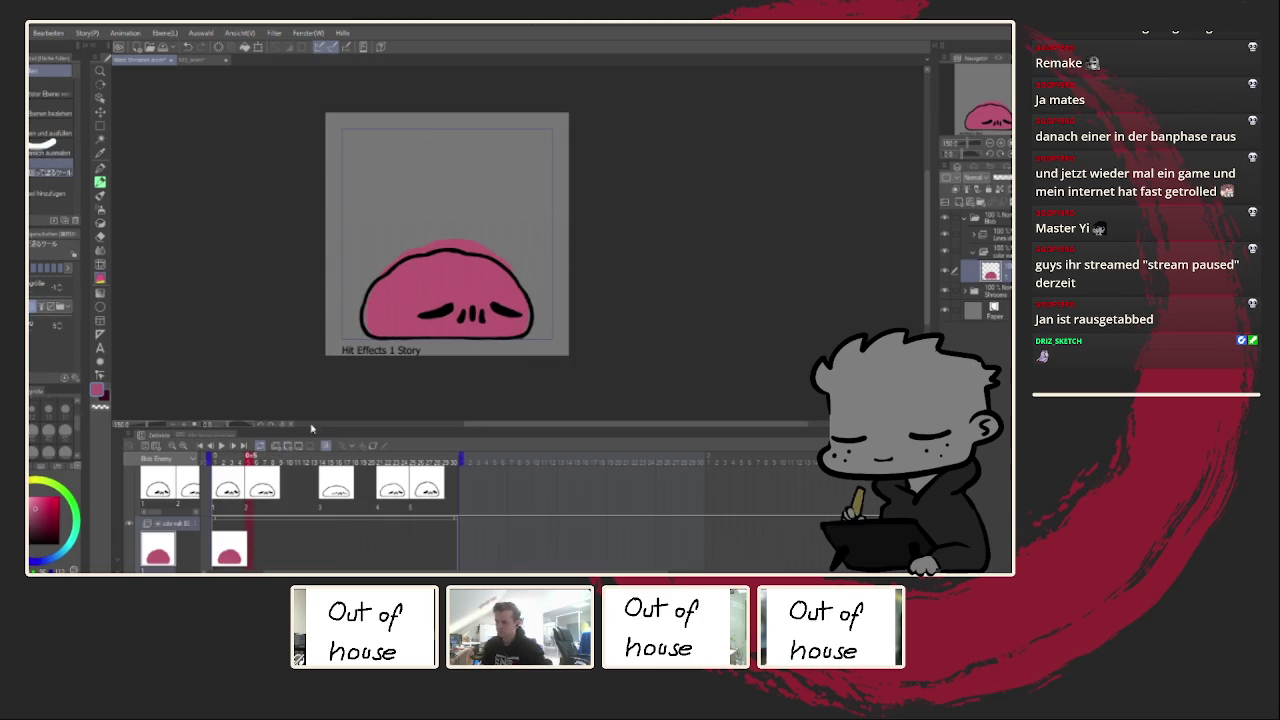
pyautogui.click(405, 318)
# Step: Add colour cels at frames 14 and 21 and fill each blob pink
pyautogui.click(320, 538)
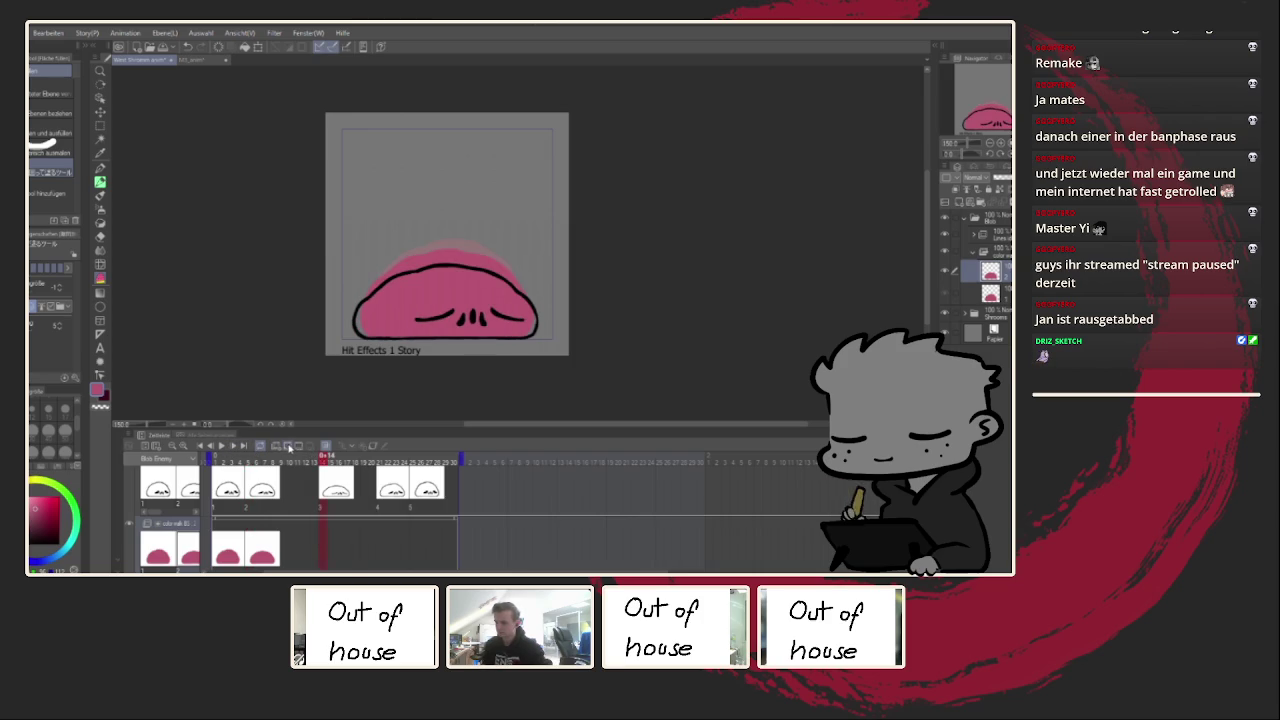
pyautogui.click(285, 446)
pyautogui.click(412, 323)
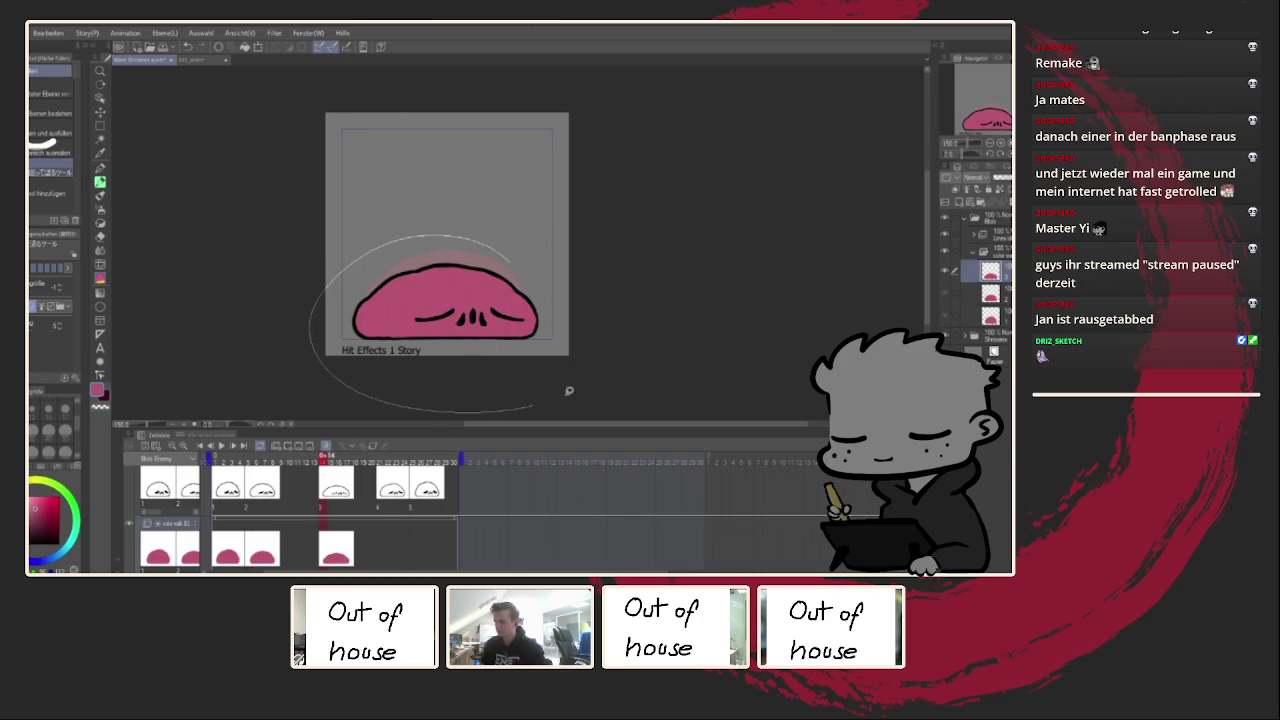
pyautogui.click(381, 532)
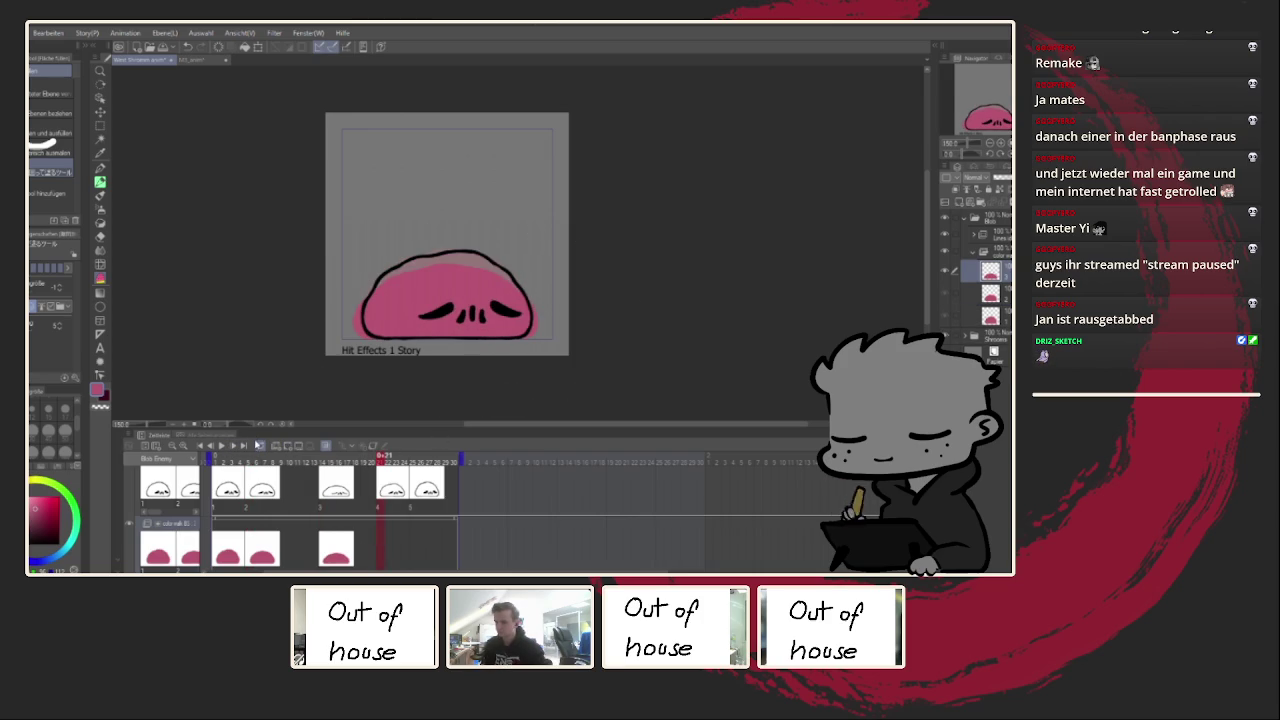
pyautogui.click(286, 446)
pyautogui.moveTo(344, 298); pyautogui.dragTo(420, 370)
# Step: Add a colour cel at frame 25, fill its blob pink, and play the animation
pyautogui.click(415, 534)
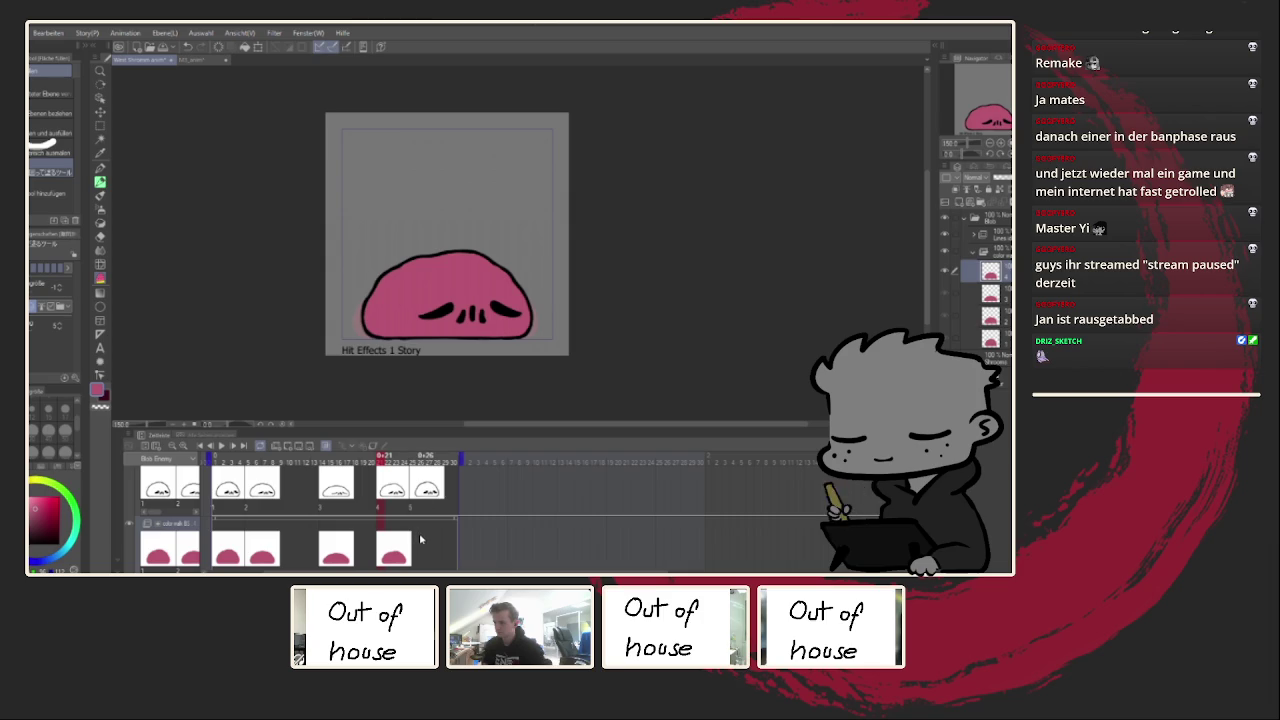
pyautogui.click(289, 450)
pyautogui.moveTo(440, 222); pyautogui.dragTo(436, 392)
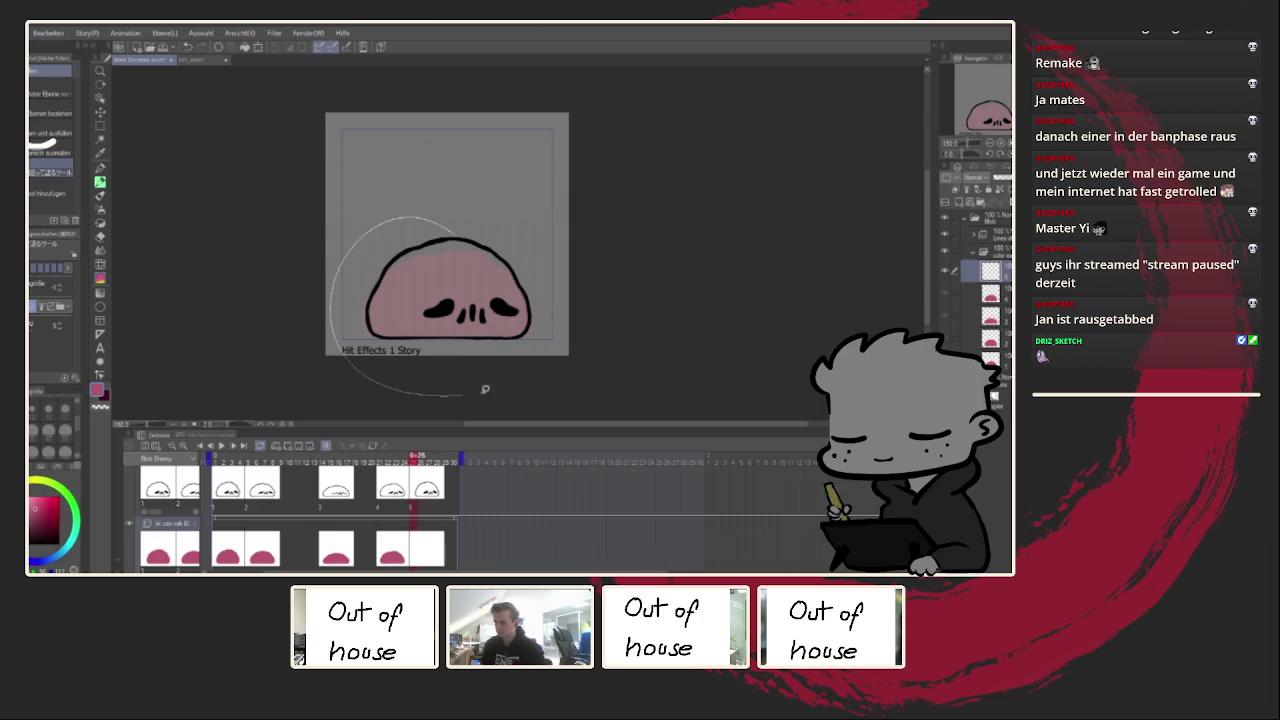
pyautogui.click(221, 446)
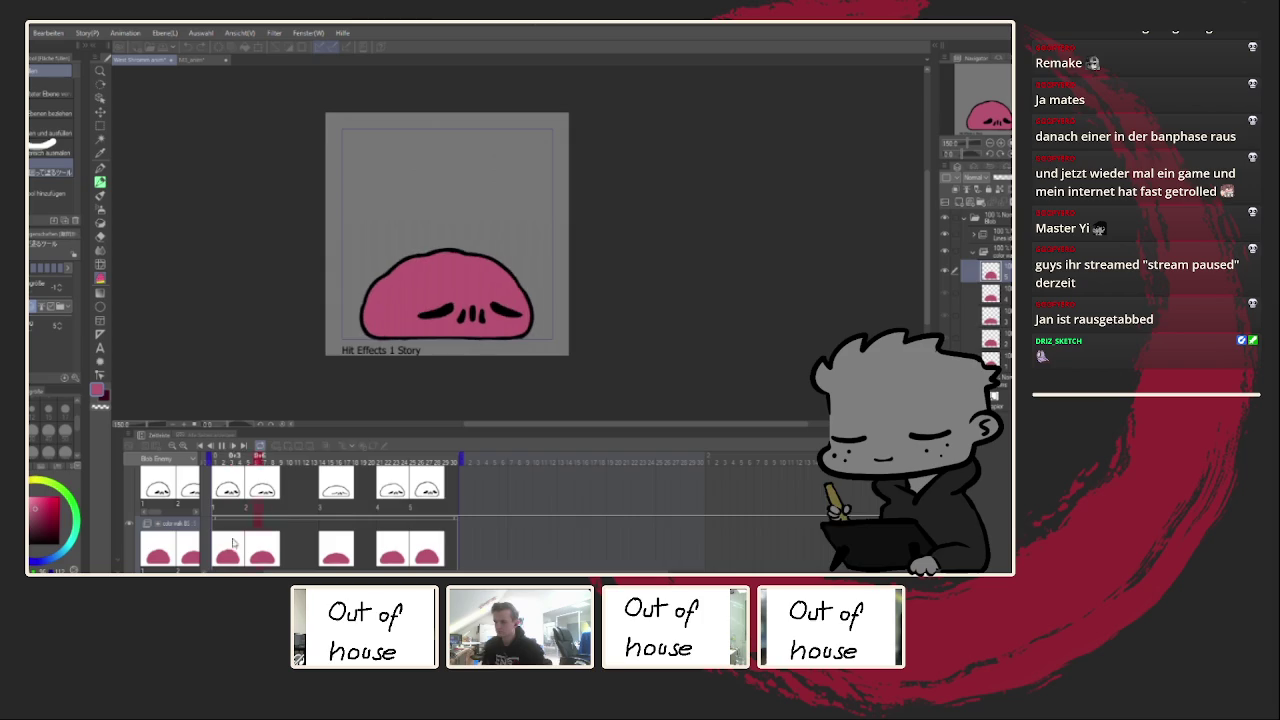
pyautogui.scroll(1, 420, 251)
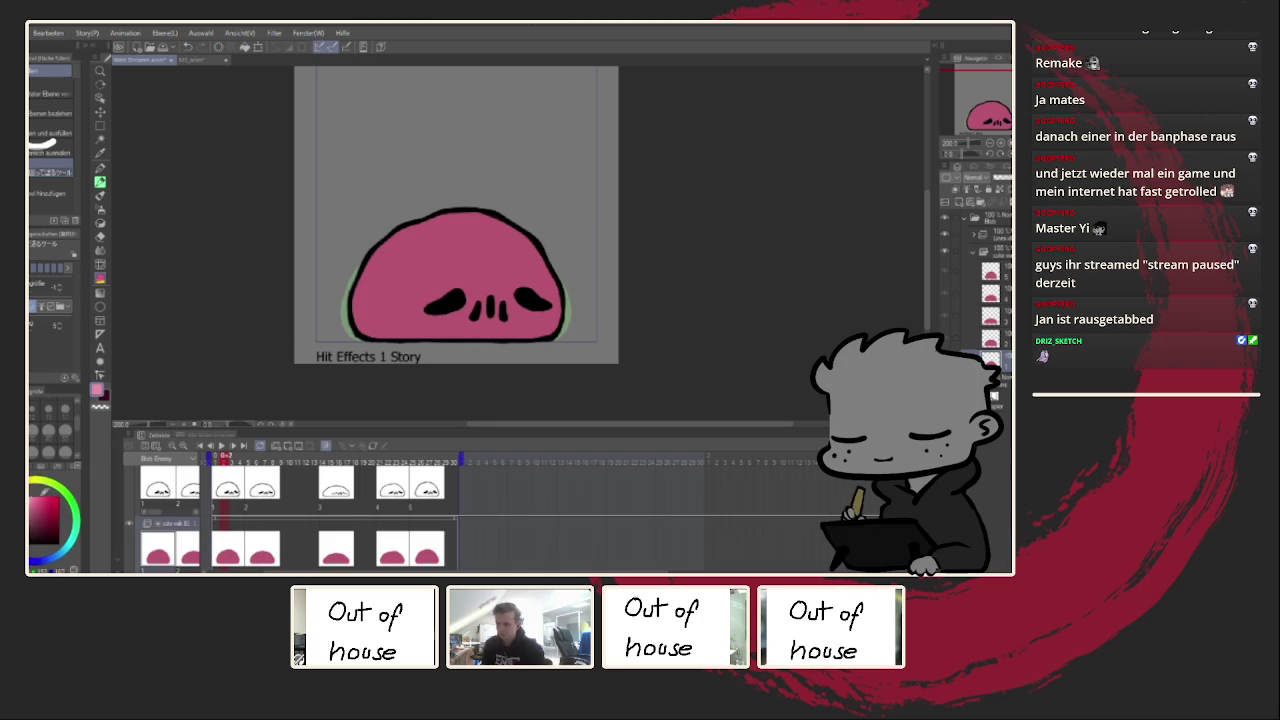
# Step: Try highlight strokes in darker red and brighter pink-red, undoing each
pyautogui.moveTo(409, 271); pyautogui.dragTo(385, 295)
pyautogui.hotkey('ctrl', 'z')
pyautogui.click(34, 488)
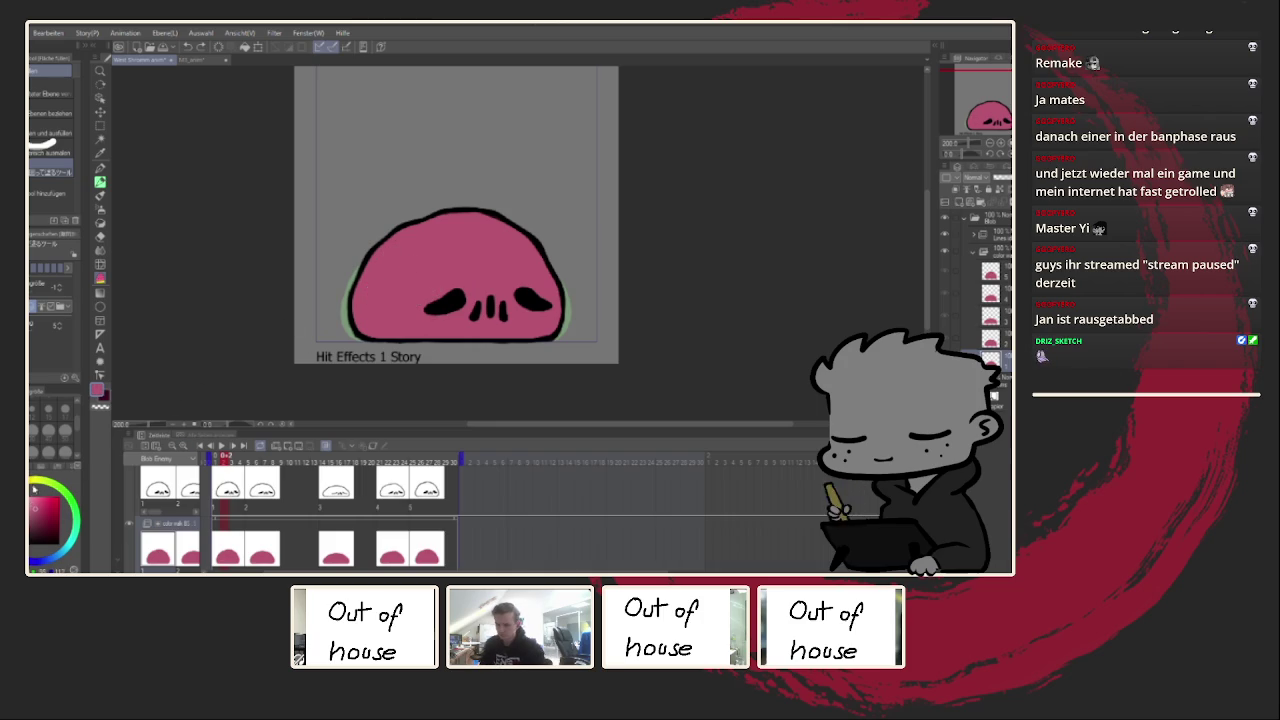
pyautogui.click(36, 496)
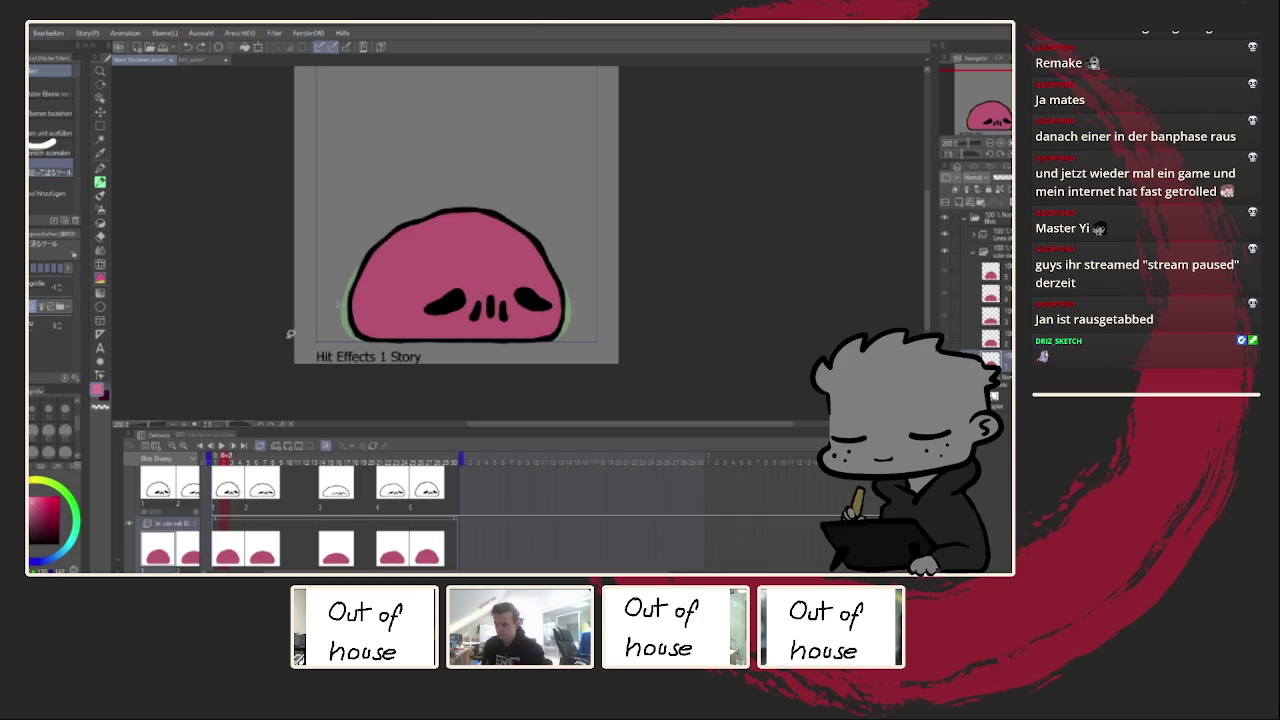
pyautogui.moveTo(428, 265)
pyautogui.mouseDown()
pyautogui.moveTo(413, 259)
pyautogui.moveTo(375, 320)
pyautogui.moveTo(512, 322)
pyautogui.moveTo(552, 292)
pyautogui.moveTo(535, 258)
pyautogui.moveTo(490, 230)
pyautogui.moveTo(437, 230)
pyautogui.mouseUp()
pyautogui.hotkey('ctrl', 'z')
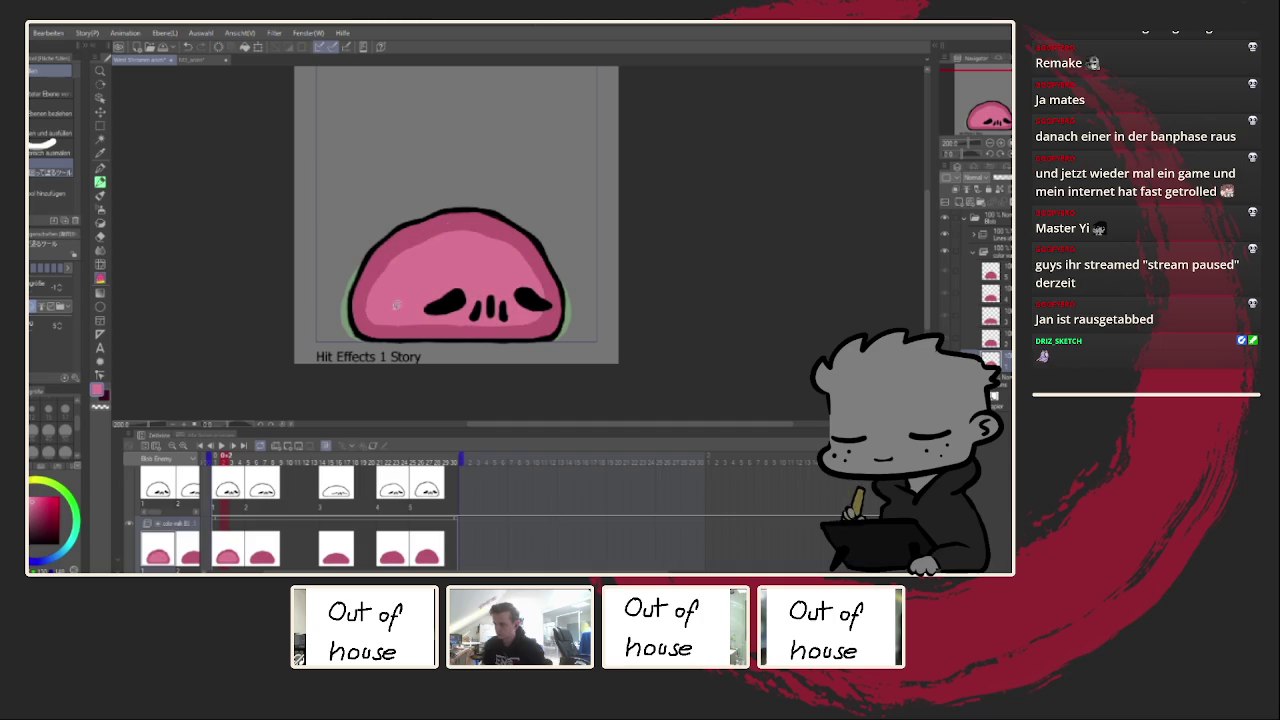
# Step: On a later frame, outline a lighter pink highlight area along the blob's bottom and top
pyautogui.click(266, 514)
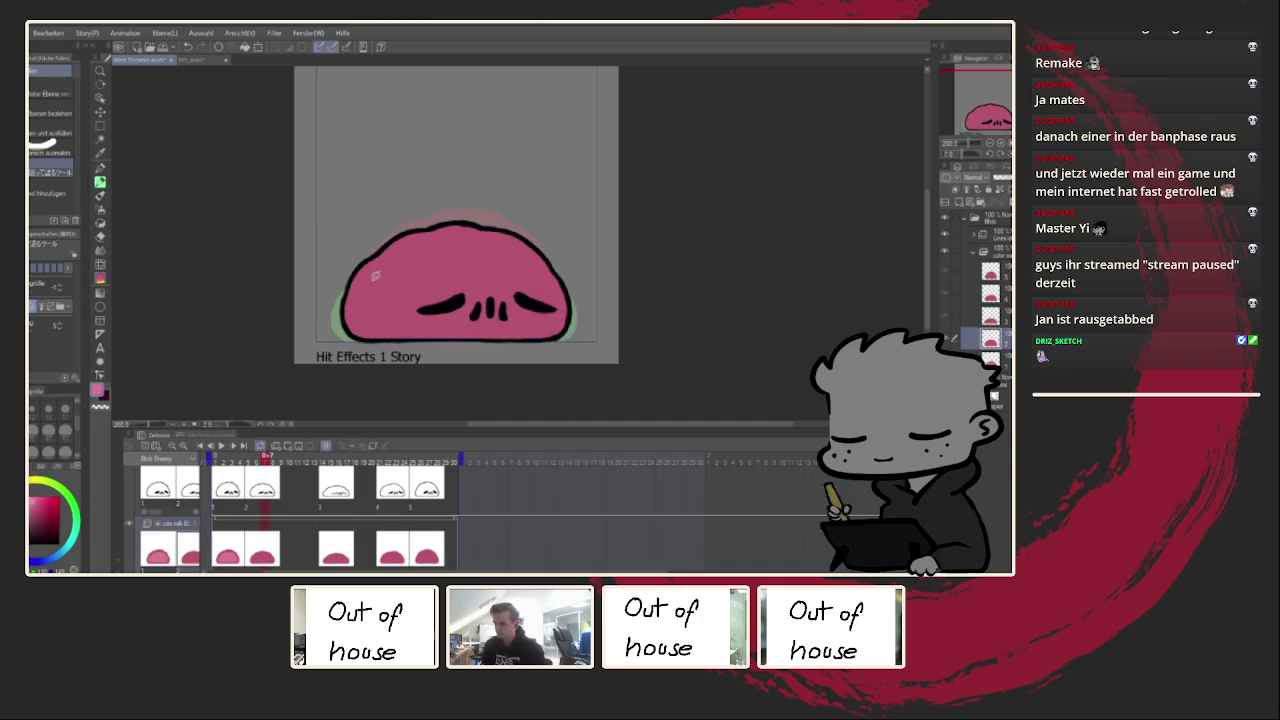
pyautogui.moveTo(388, 274); pyautogui.dragTo(372, 294)
pyautogui.moveTo(431, 324)
pyautogui.mouseDown()
pyautogui.moveTo(496, 324)
pyautogui.moveTo(550, 300)
pyautogui.moveTo(540, 276)
pyautogui.moveTo(478, 244)
pyautogui.moveTo(404, 262)
pyautogui.mouseUp()
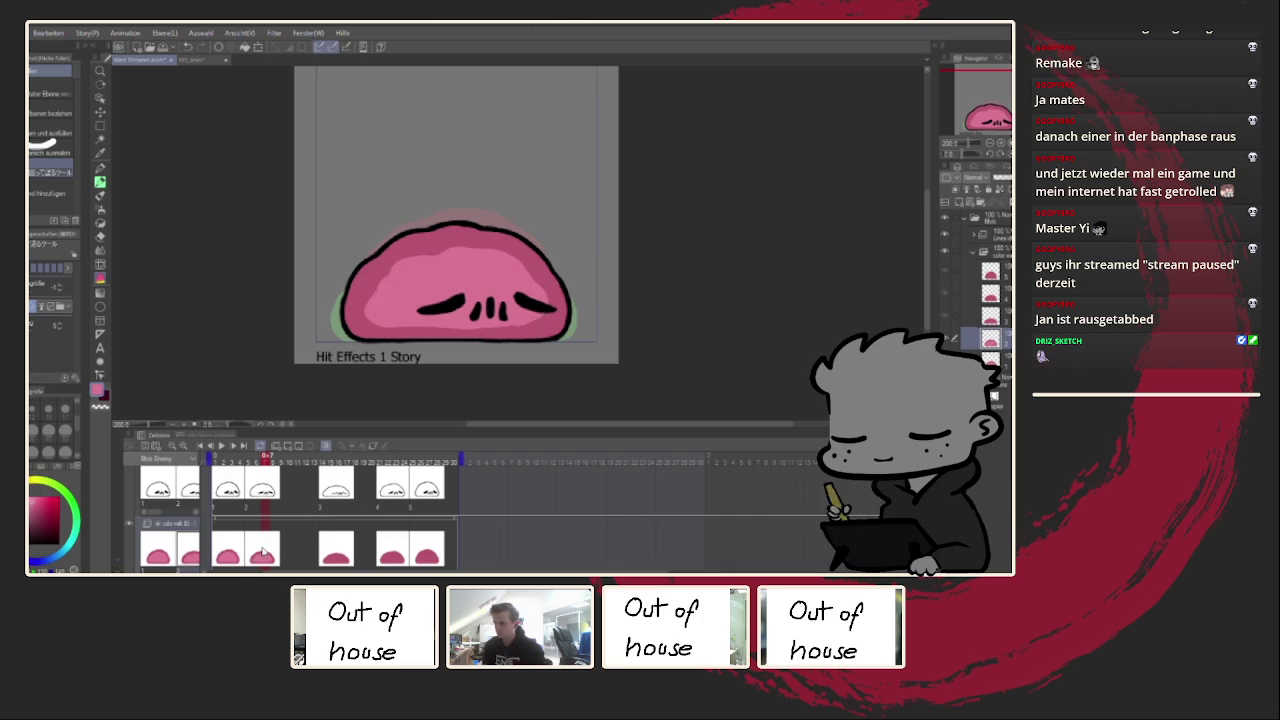
pyautogui.hotkey('ctrl', 'z')
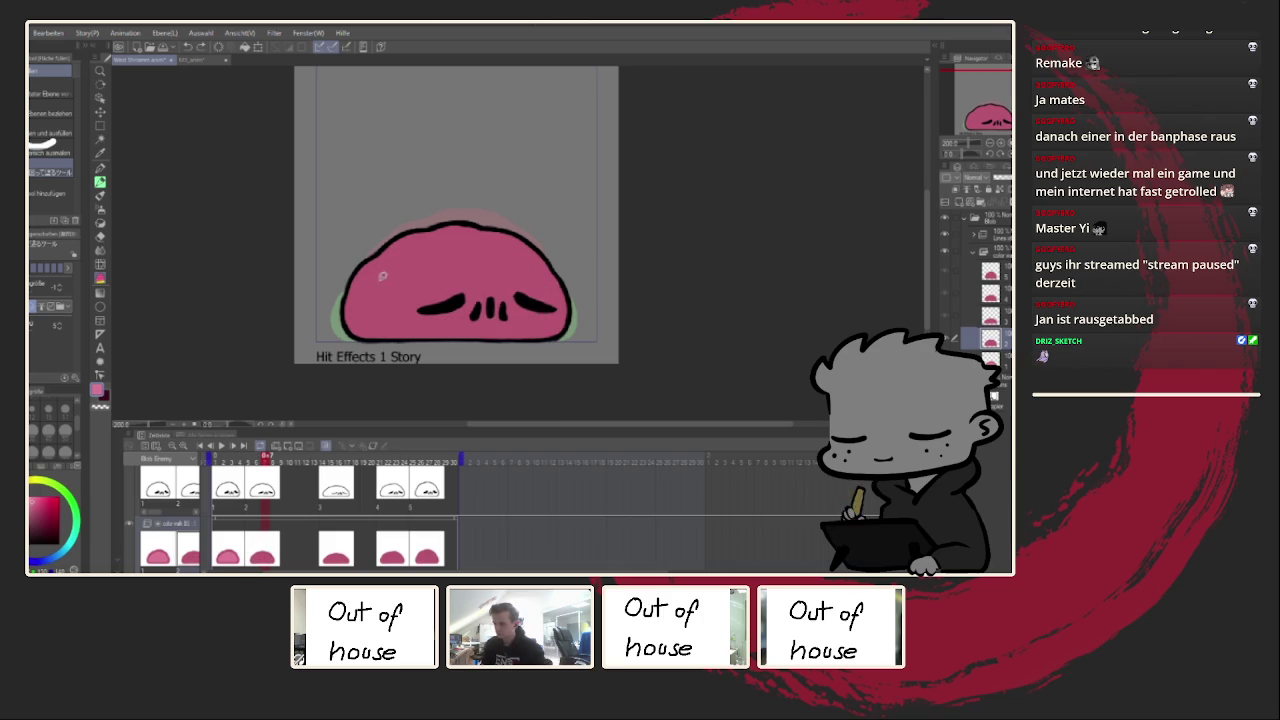
pyautogui.moveTo(362, 298); pyautogui.dragTo(527, 325)
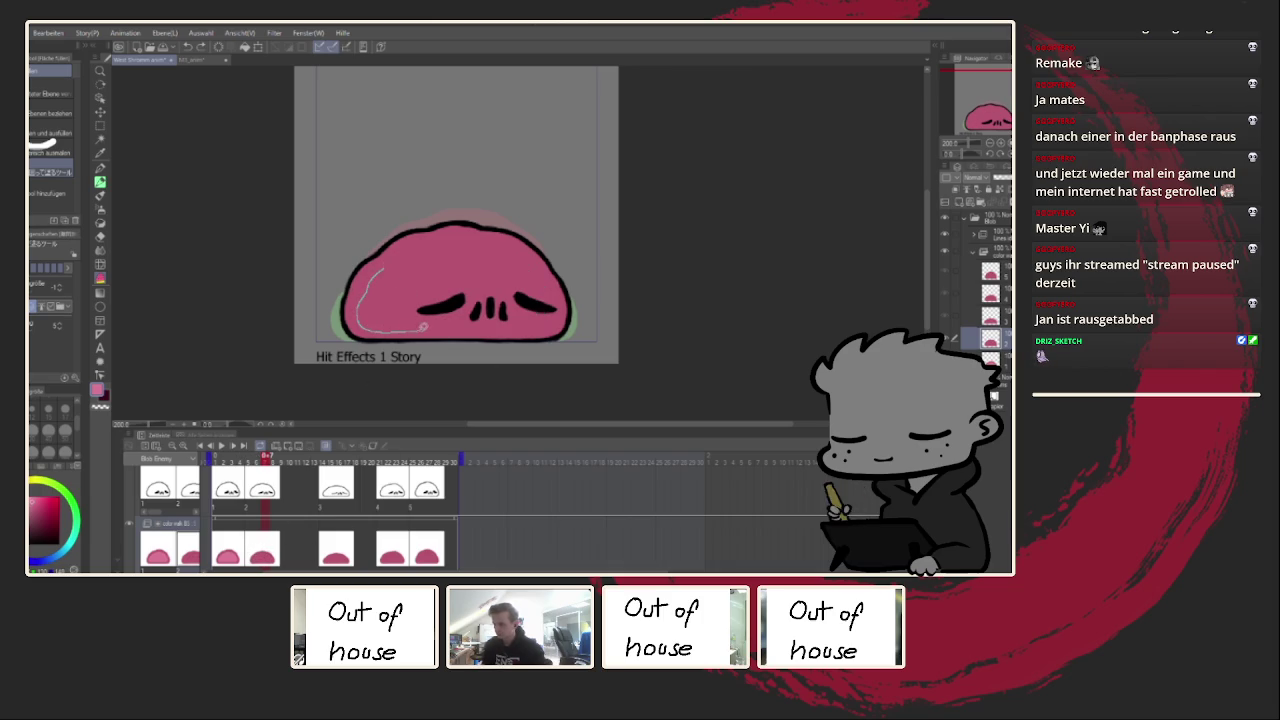
pyautogui.moveTo(556, 300); pyautogui.dragTo(405, 250)
# Step: On frame 16, outline and fill the blob's interior with lighter pink
pyautogui.click(341, 548)
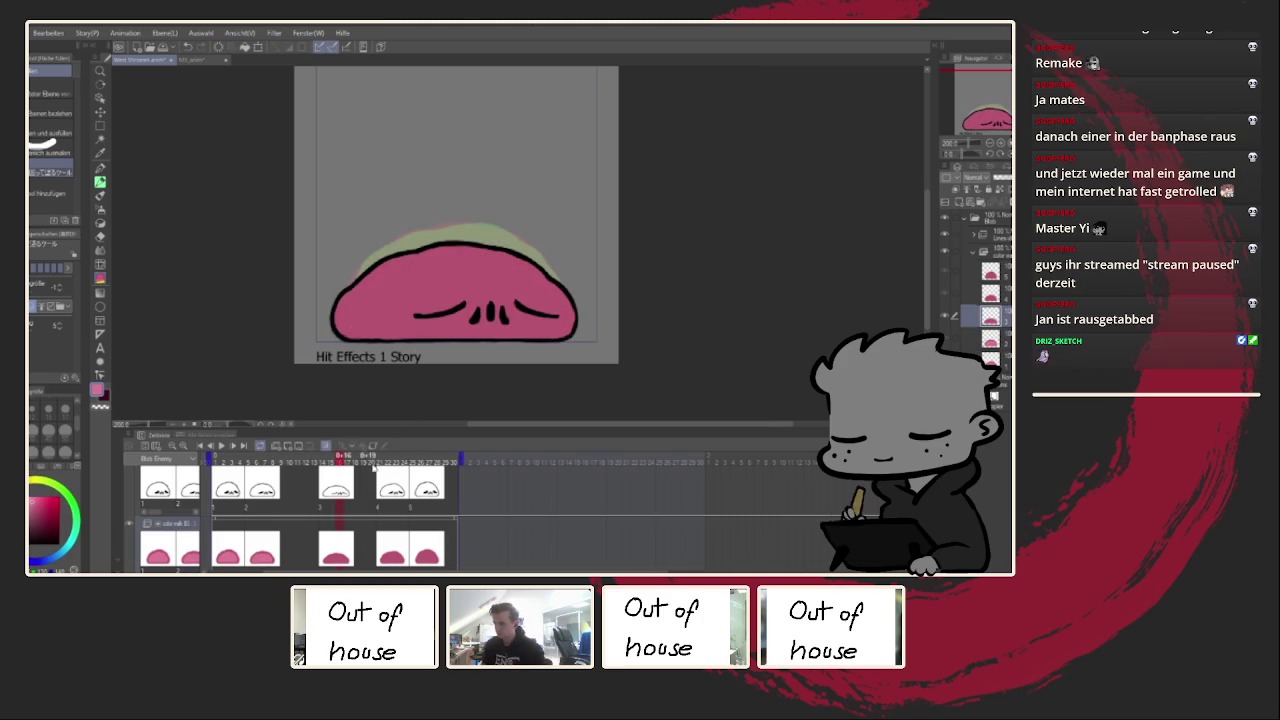
pyautogui.moveTo(351, 322); pyautogui.dragTo(415, 327)
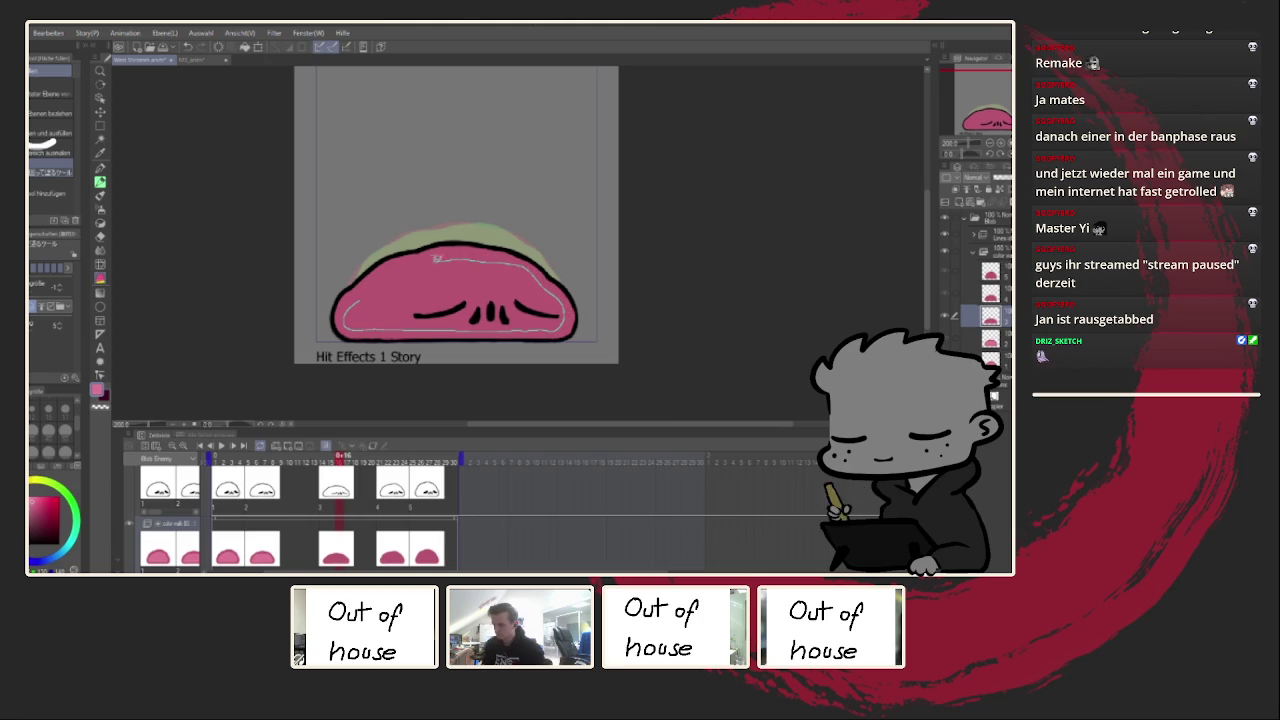
pyautogui.moveTo(362, 297); pyautogui.dragTo(364, 298)
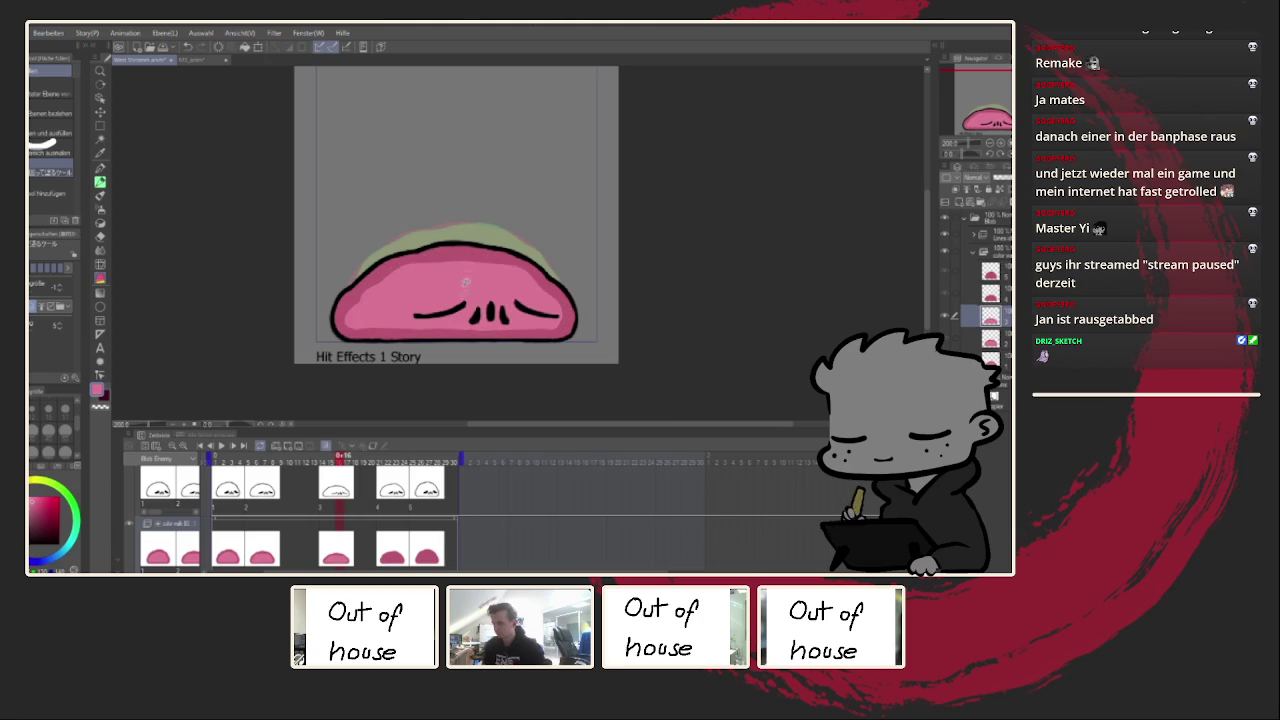
pyautogui.scroll(1, 530, 249)
pyautogui.scroll(1, 530, 249)
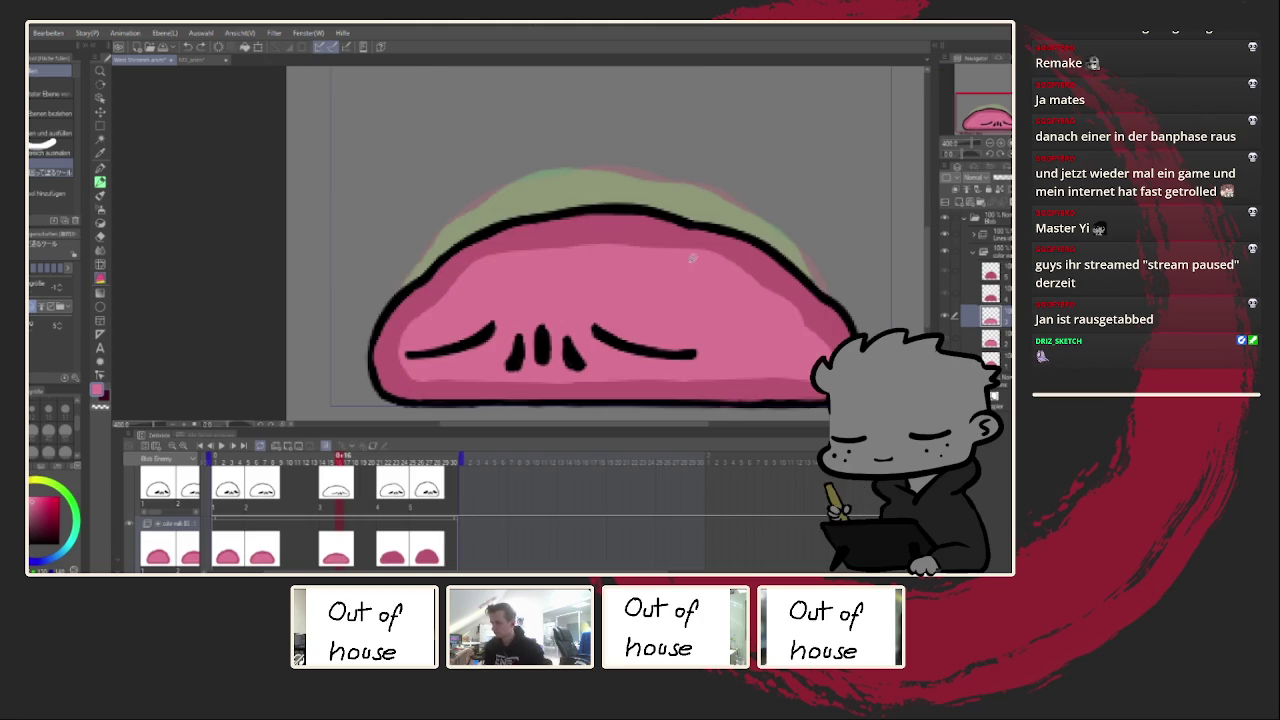
# Step: Discard a trial darker pink band, then lasso-fill a lighter pink highlight on the frame 21 blob
pyautogui.moveTo(500, 259); pyautogui.dragTo(680, 262)
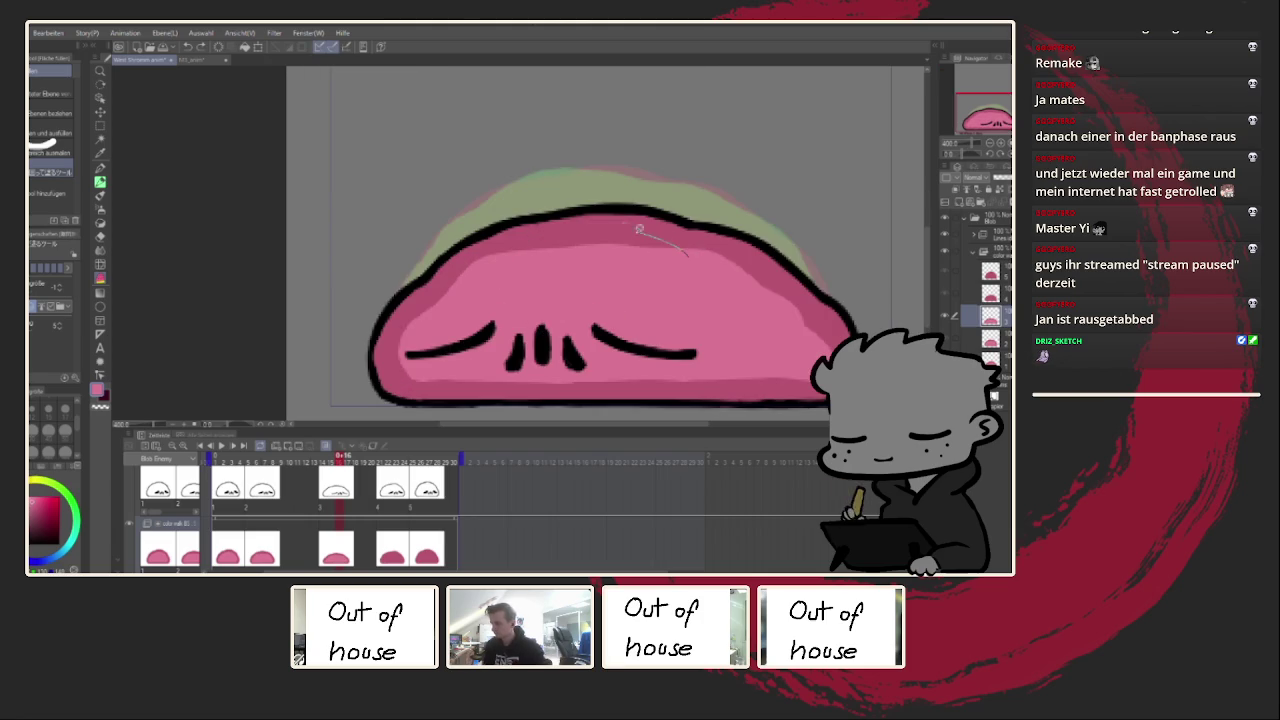
pyautogui.hotkey('ctrl', 'z')
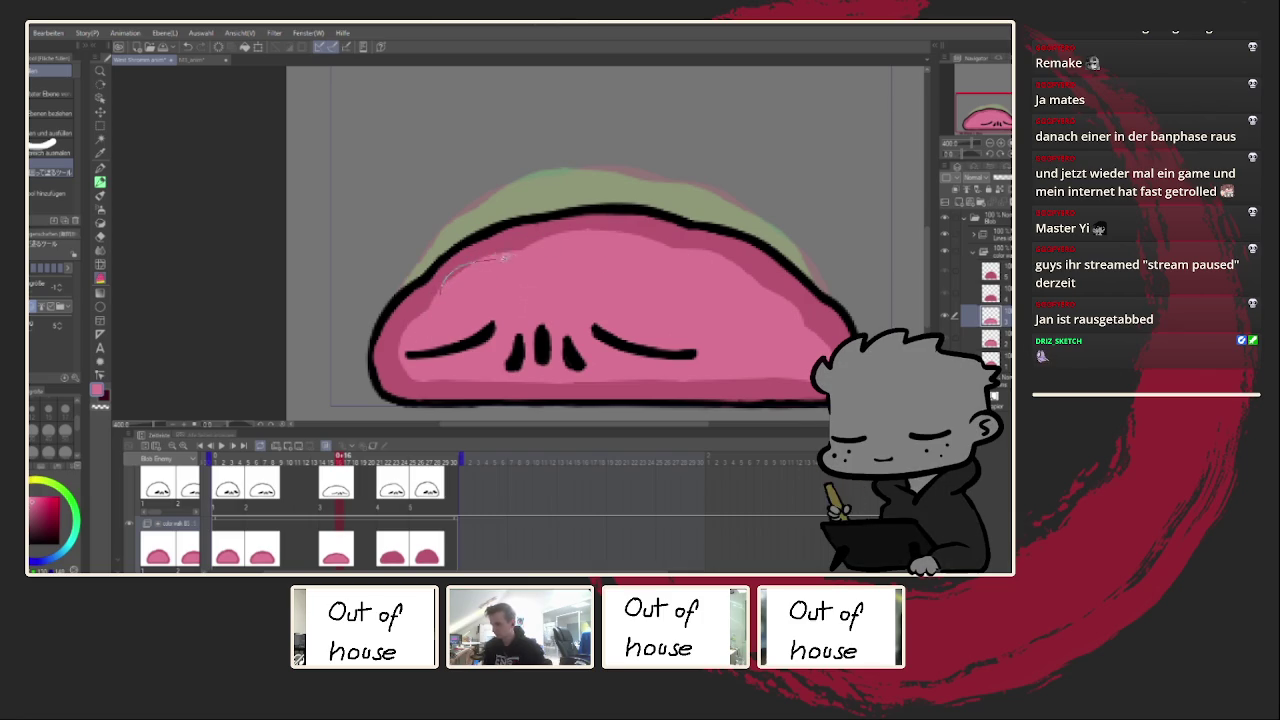
pyautogui.hscroll(3, 532, 285)
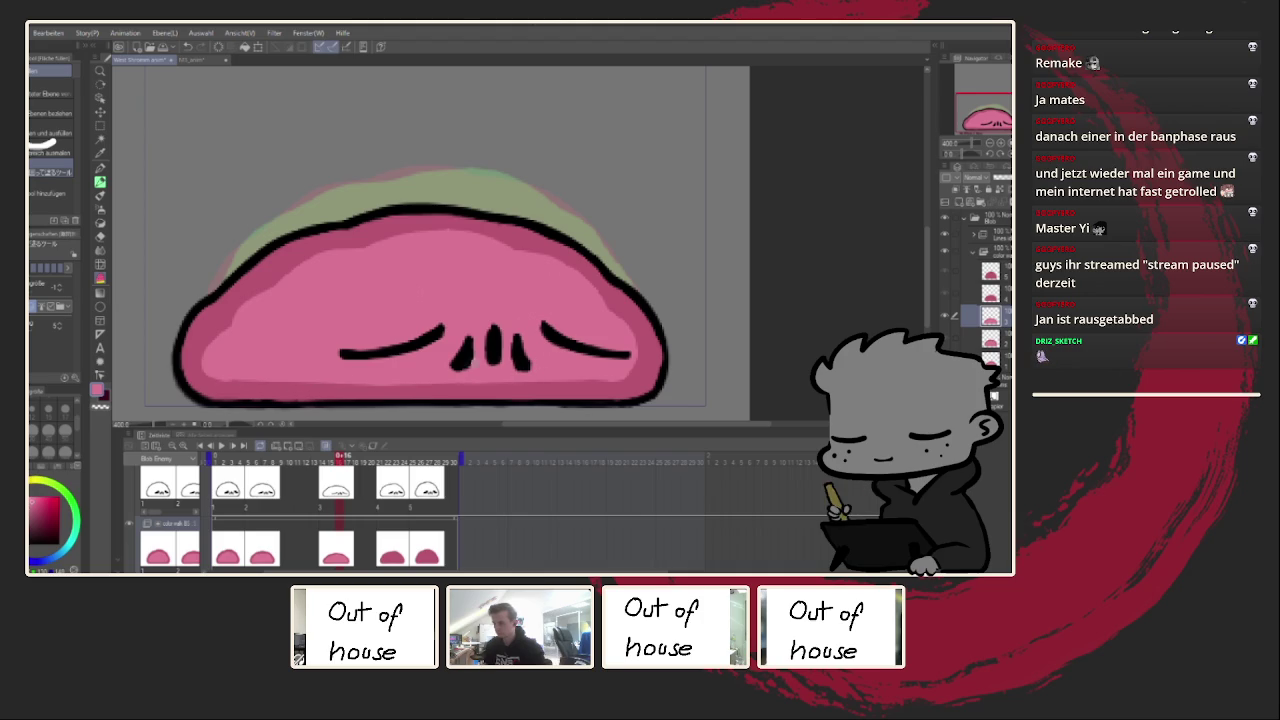
pyautogui.click(378, 552)
pyautogui.moveTo(251, 303)
pyautogui.mouseDown()
pyautogui.moveTo(297, 357)
pyautogui.moveTo(629, 346)
pyautogui.moveTo(630, 264)
pyautogui.moveTo(537, 174)
pyautogui.moveTo(368, 186)
pyautogui.mouseUp()
pyautogui.moveTo(270, 252)
pyautogui.mouseDown()
pyautogui.moveTo(264, 322)
pyautogui.moveTo(320, 360)
pyautogui.moveTo(630, 342)
pyautogui.moveTo(644, 280)
pyautogui.moveTo(590, 200)
pyautogui.moveTo(520, 155)
pyautogui.moveTo(446, 140)
pyautogui.moveTo(316, 182)
pyautogui.moveTo(266, 282)
pyautogui.mouseUp()
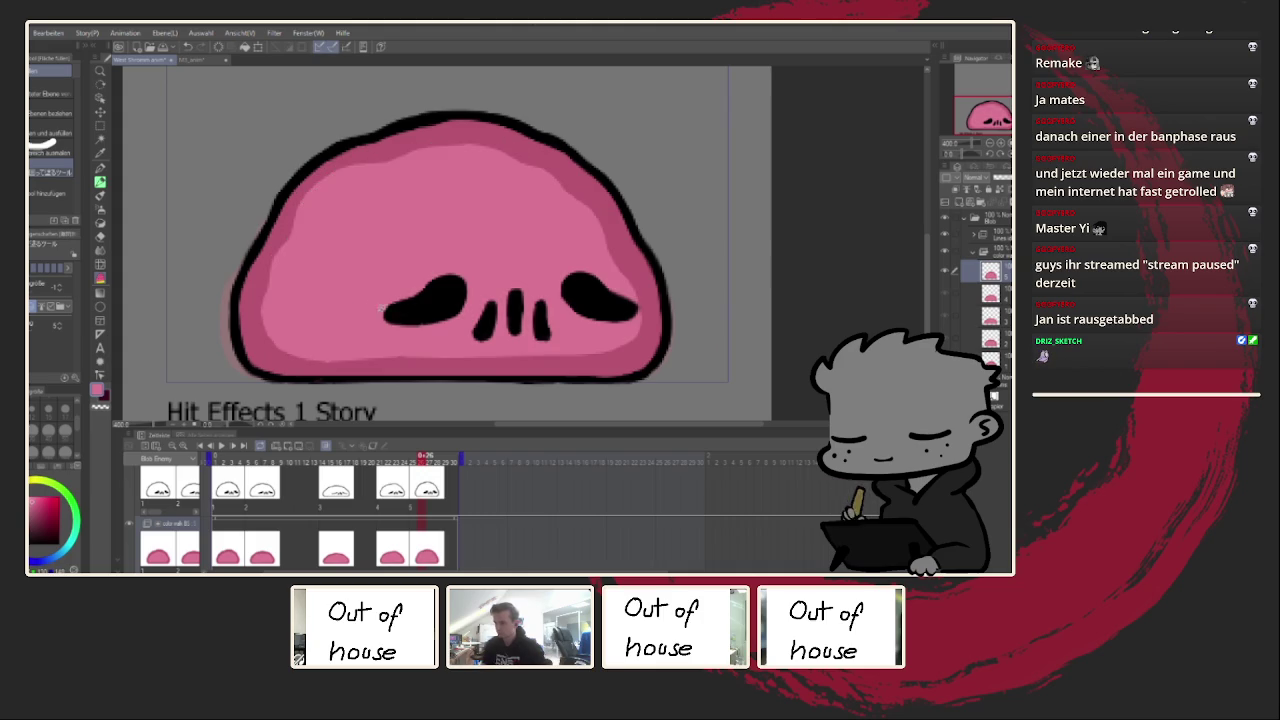
# Step: Finish this frame's highlight fill, check it at several zoom levels, and undo stray strokes
pyautogui.click(224, 446)
pyautogui.hotkey('ctrl', 'alt', '0')
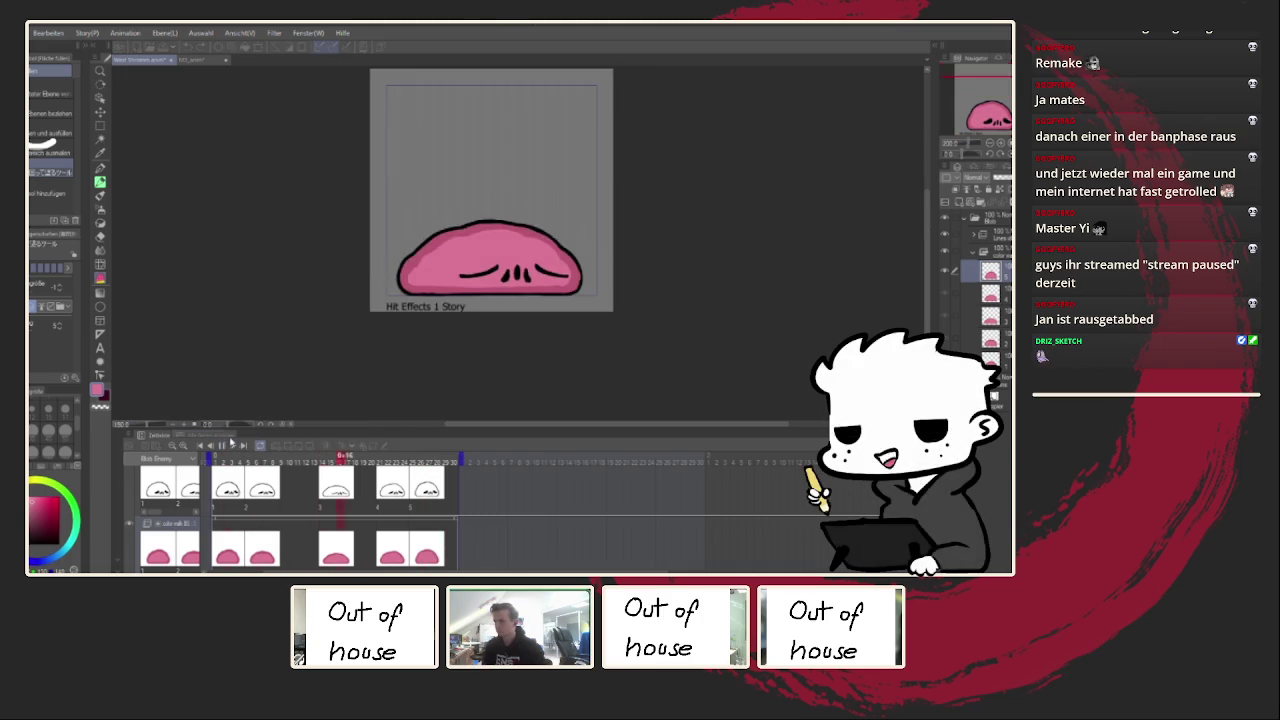
pyautogui.hotkey('ctrl', '+')
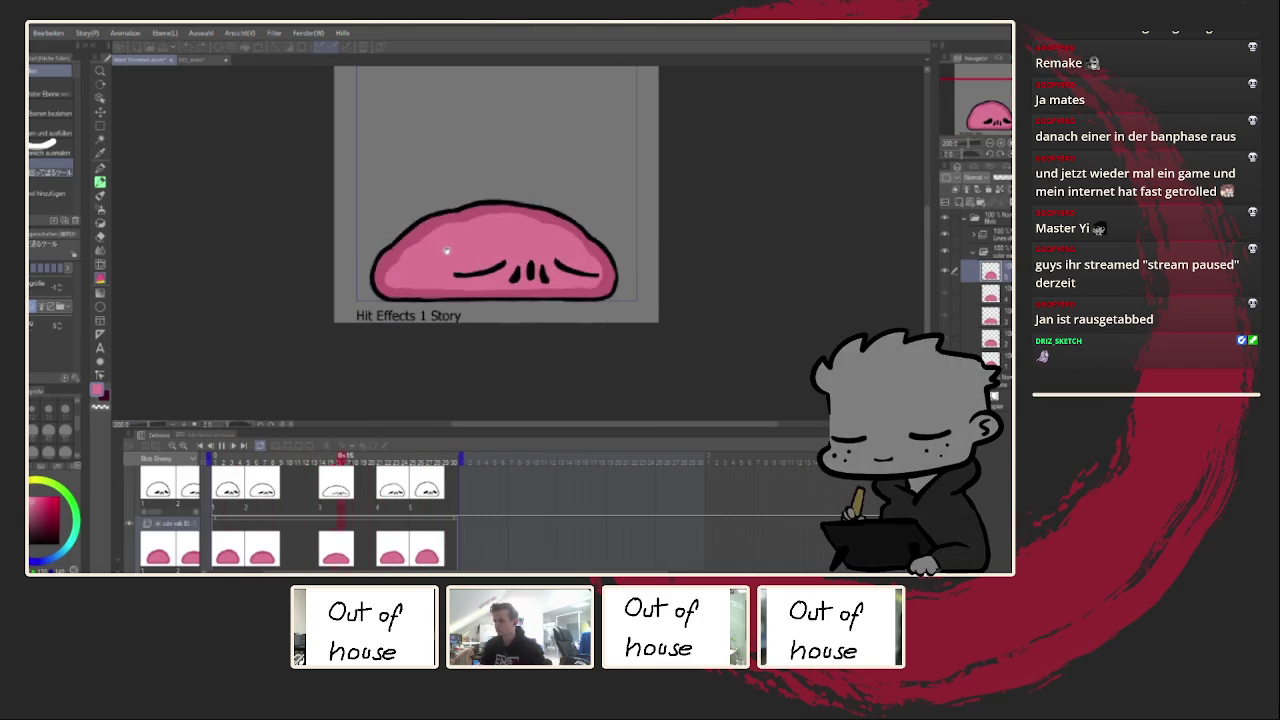
pyautogui.hotkey('ctrl', '-')
pyautogui.hotkey('ctrl', '-')
pyautogui.hotkey('ctrl', '-')
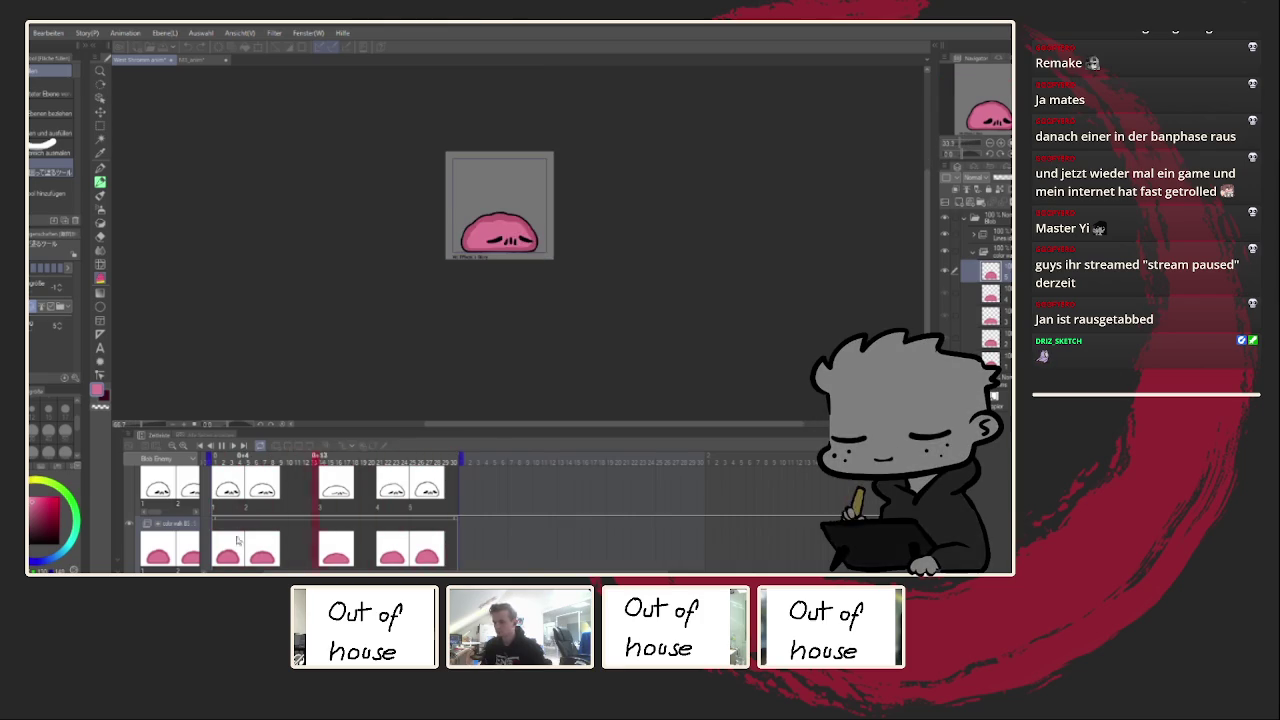
pyautogui.hotkey('ctrl', '+')
pyautogui.hotkey('ctrl', '+')
pyautogui.hotkey('ctrl', '+')
pyautogui.hotkey('ctrl', '+')
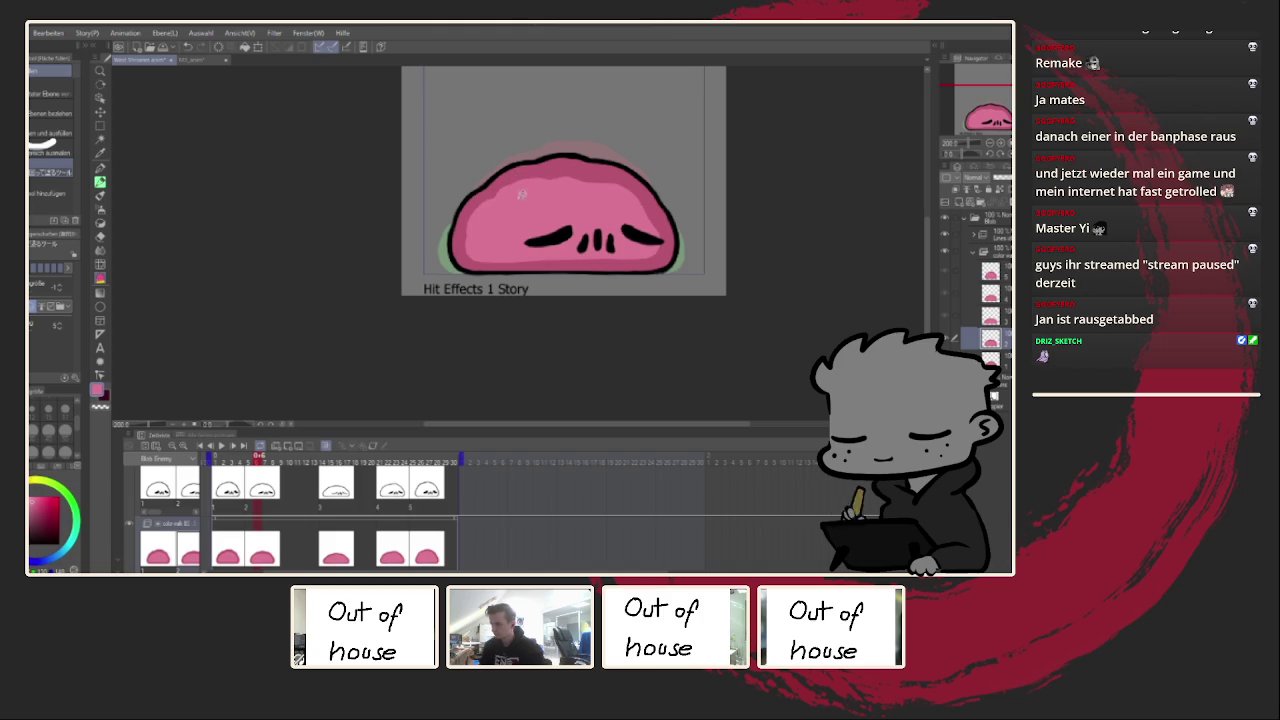
pyautogui.moveTo(583, 176)
pyautogui.mouseDown()
pyautogui.moveTo(622, 175)
pyautogui.moveTo(655, 222)
pyautogui.mouseUp()
pyautogui.hotkey('ctrl', 'z')
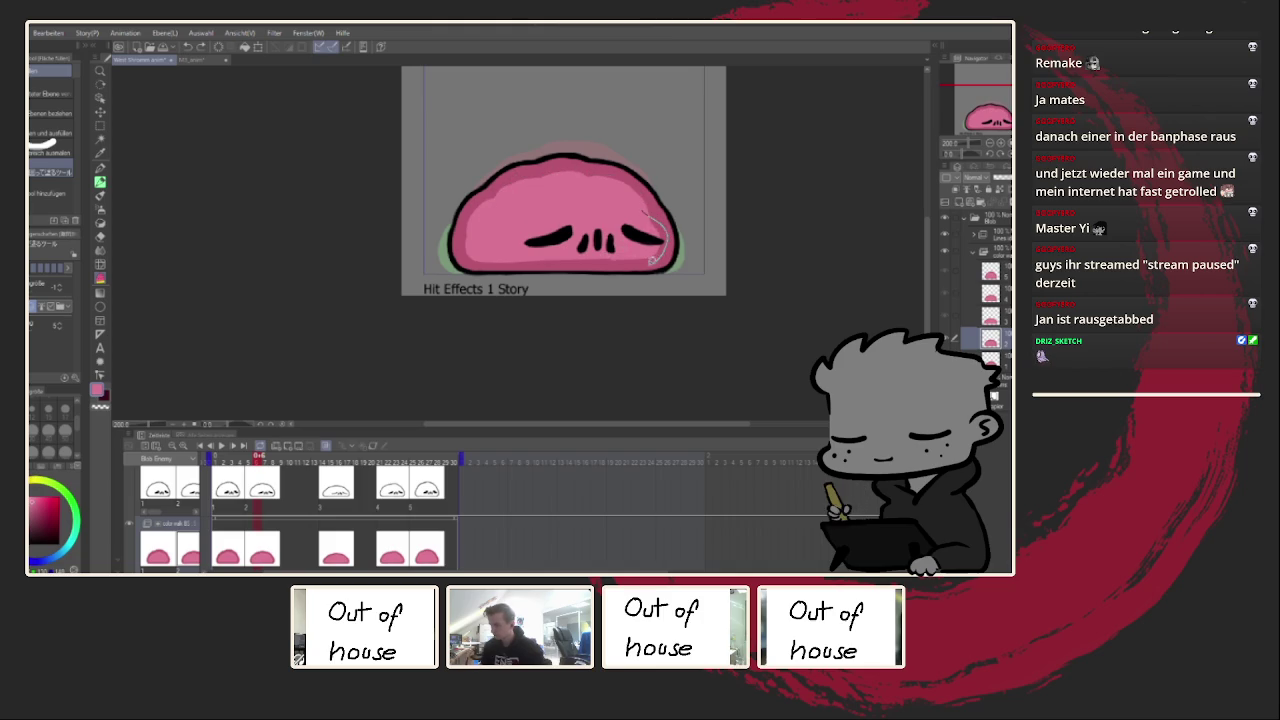
pyautogui.hotkey('ctrl', 'z')
# Step: With the canvas mirrored, trace the left-side highlight, flip back and play the animation
pyautogui.press('h')
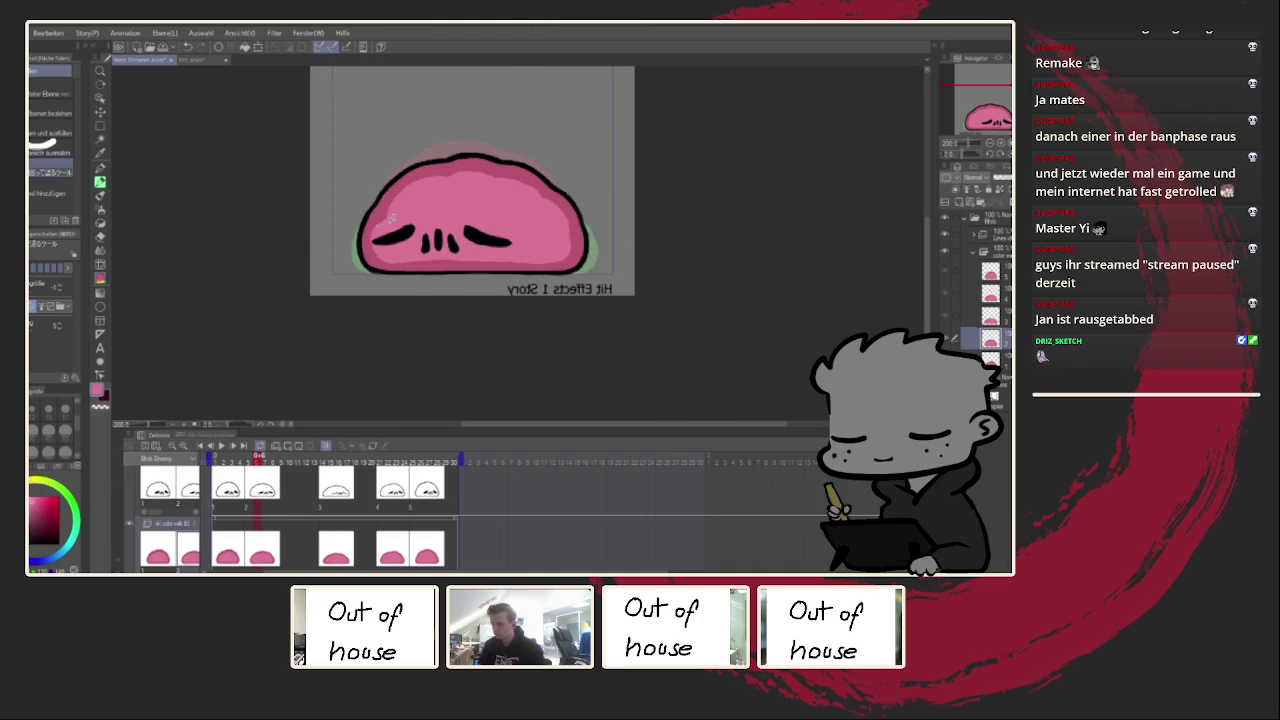
pyautogui.hotkey('ctrl', '+')
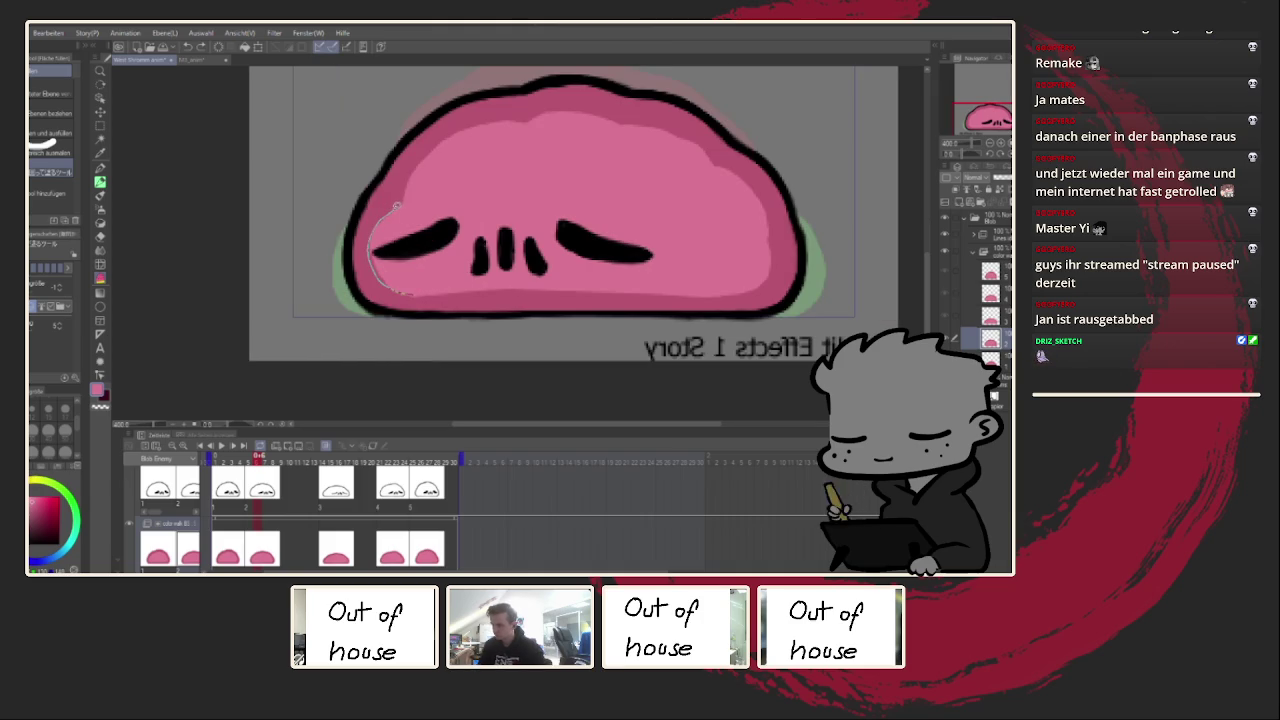
pyautogui.moveTo(397, 206); pyautogui.dragTo(408, 241)
pyautogui.moveTo(403, 181); pyautogui.dragTo(380, 222)
pyautogui.moveTo(378, 278); pyautogui.dragTo(390, 290)
pyautogui.press('h')
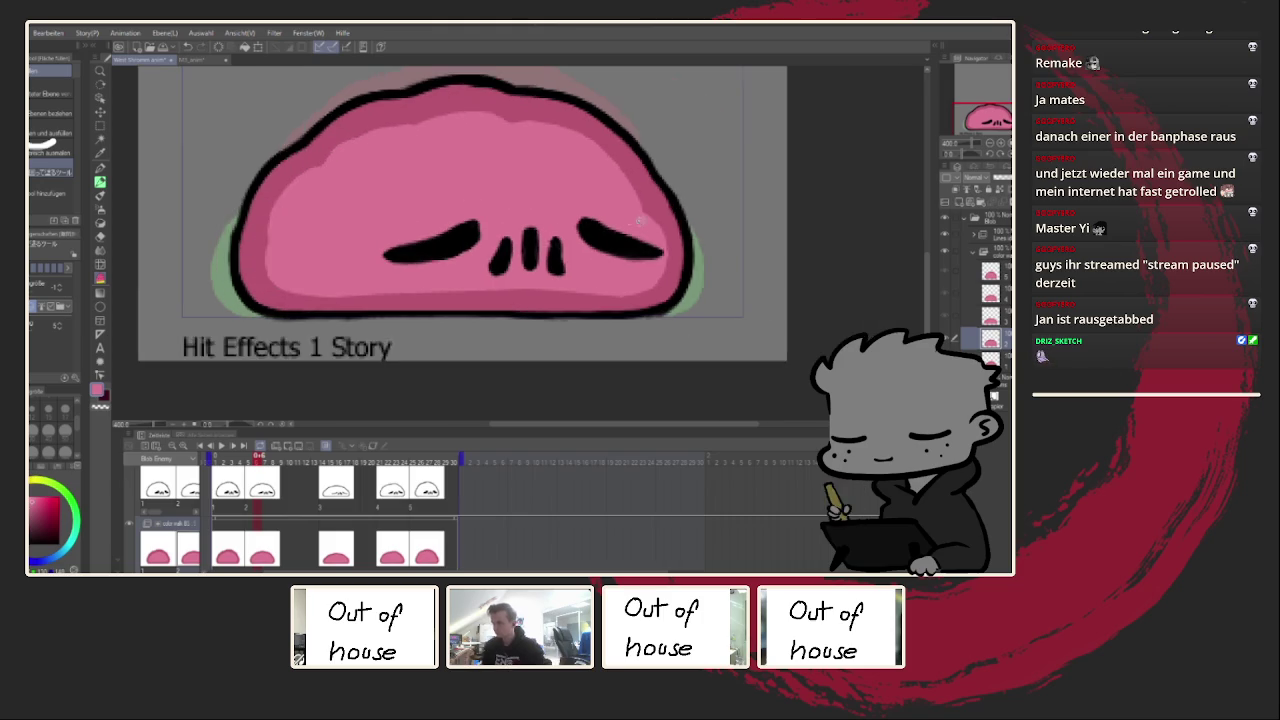
pyautogui.scroll(-4, 471, 238)
pyautogui.click(221, 445)
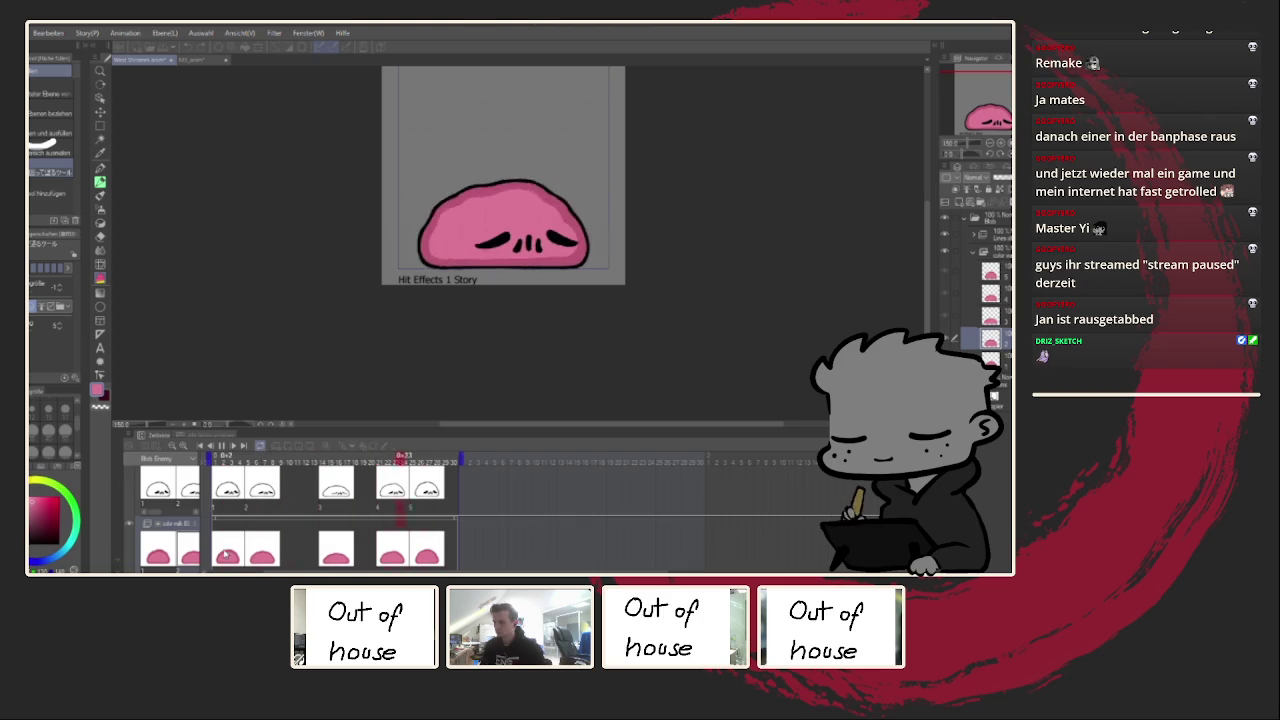
# Step: With the pen, pick the light pink and paint highlights inside the current blob frame
pyautogui.scroll(2, 456, 212)
pyautogui.scroll(1, 456, 211)
pyautogui.press('p')
pyautogui.scroll(1, 408, 241)
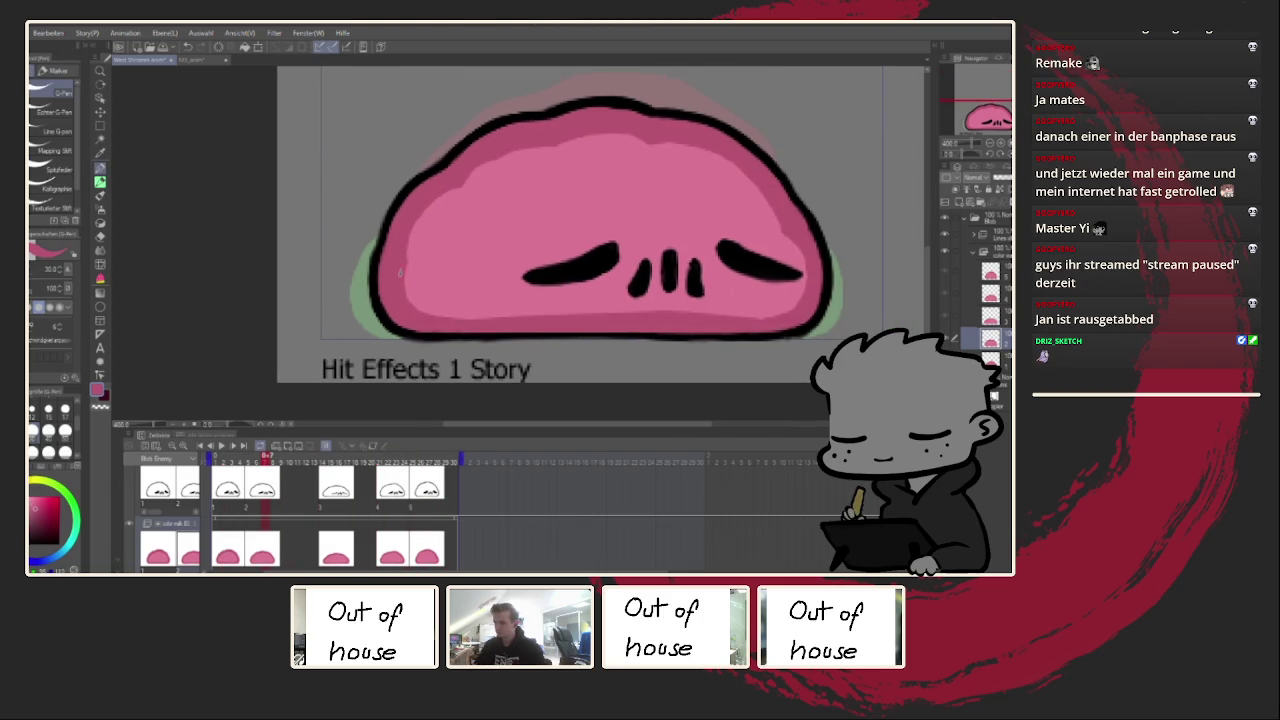
pyautogui.keyDown('alt'); pyautogui.click(421, 238); pyautogui.keyUp('alt')
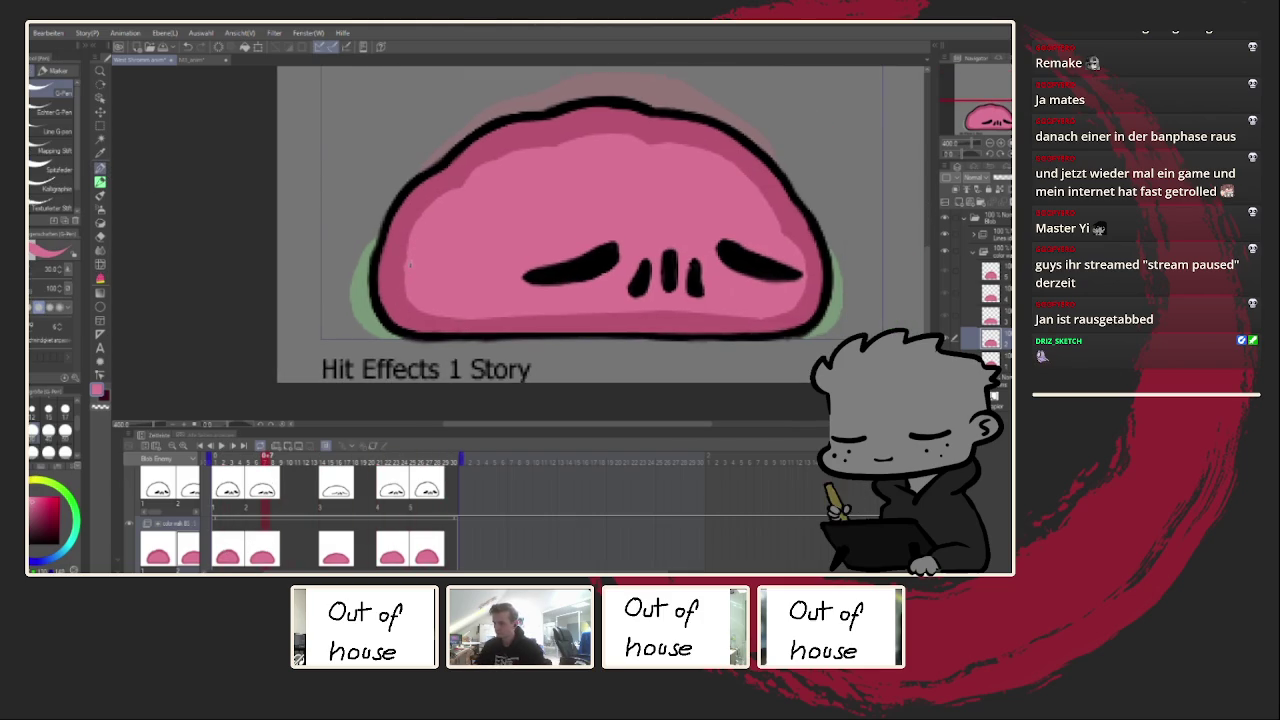
pyautogui.moveTo(405, 296); pyautogui.dragTo(430, 312)
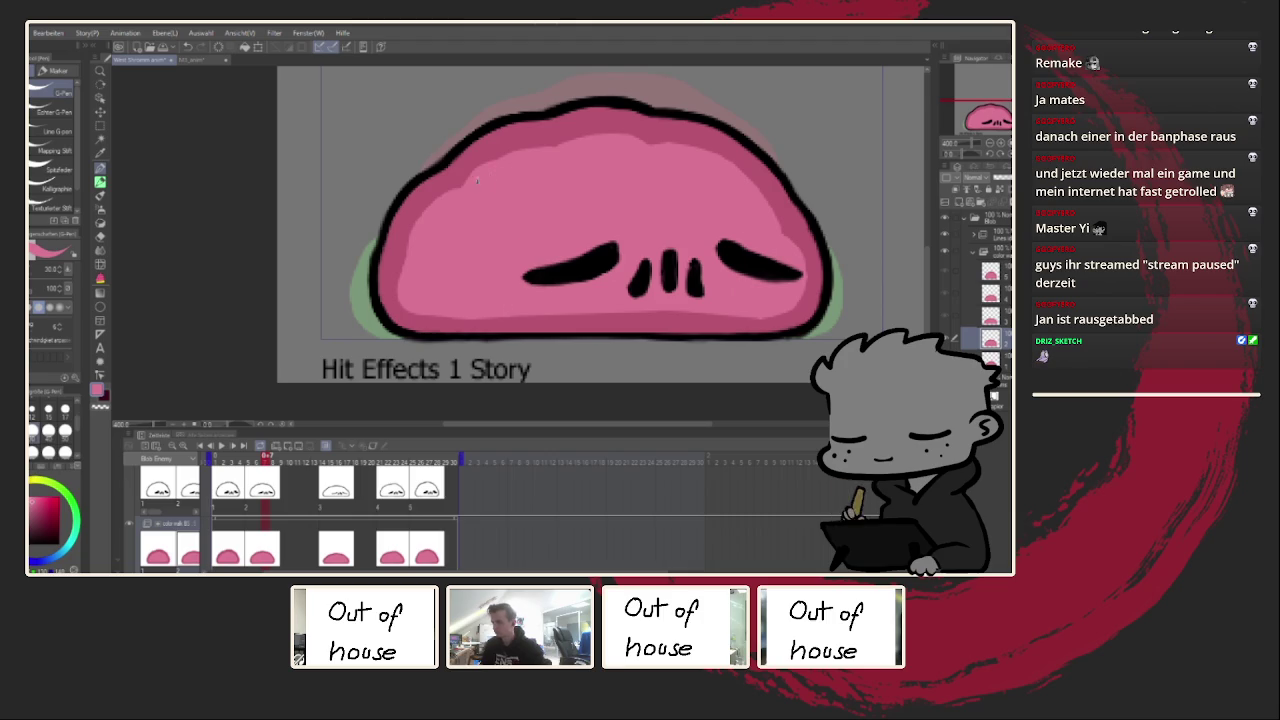
pyautogui.moveTo(480, 180)
pyautogui.mouseDown()
pyautogui.moveTo(563, 155)
pyautogui.moveTo(478, 172)
pyautogui.mouseUp()
# Step: On frame 2, extend the light pink highlight toward the upper left and along the bottom edge
pyautogui.press('h')
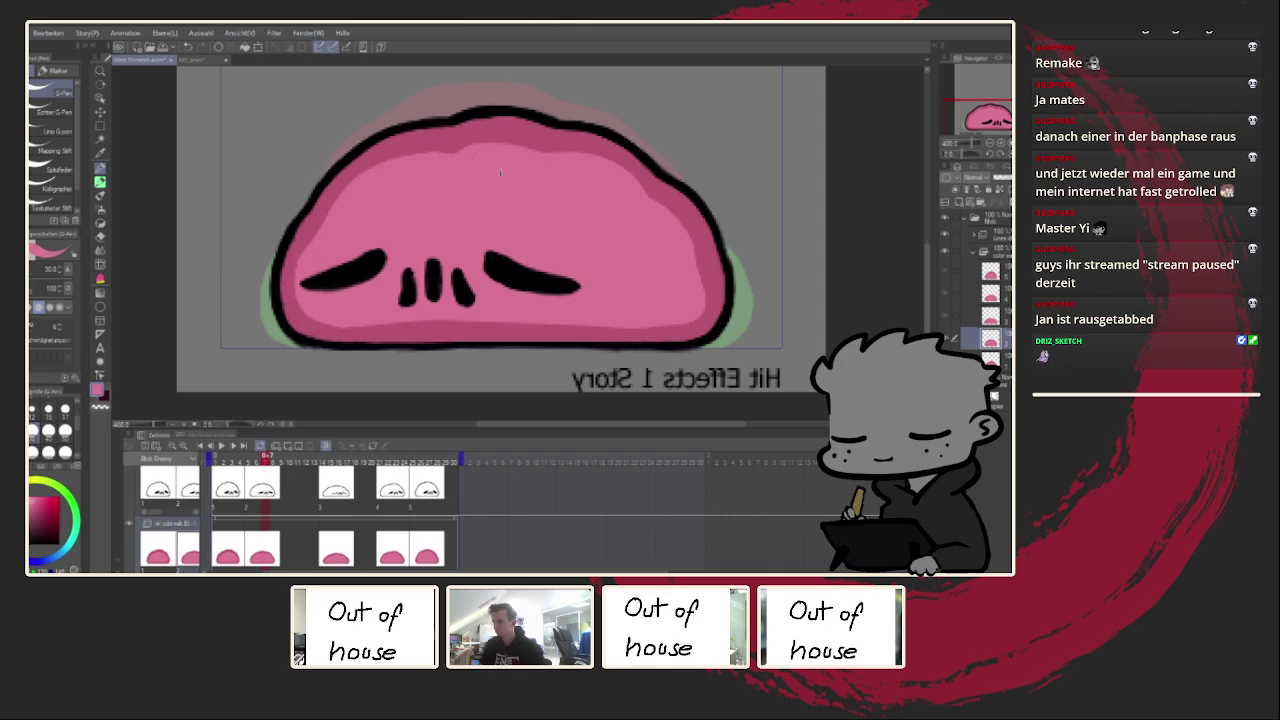
pyautogui.press('Left')
pyautogui.press('Left')
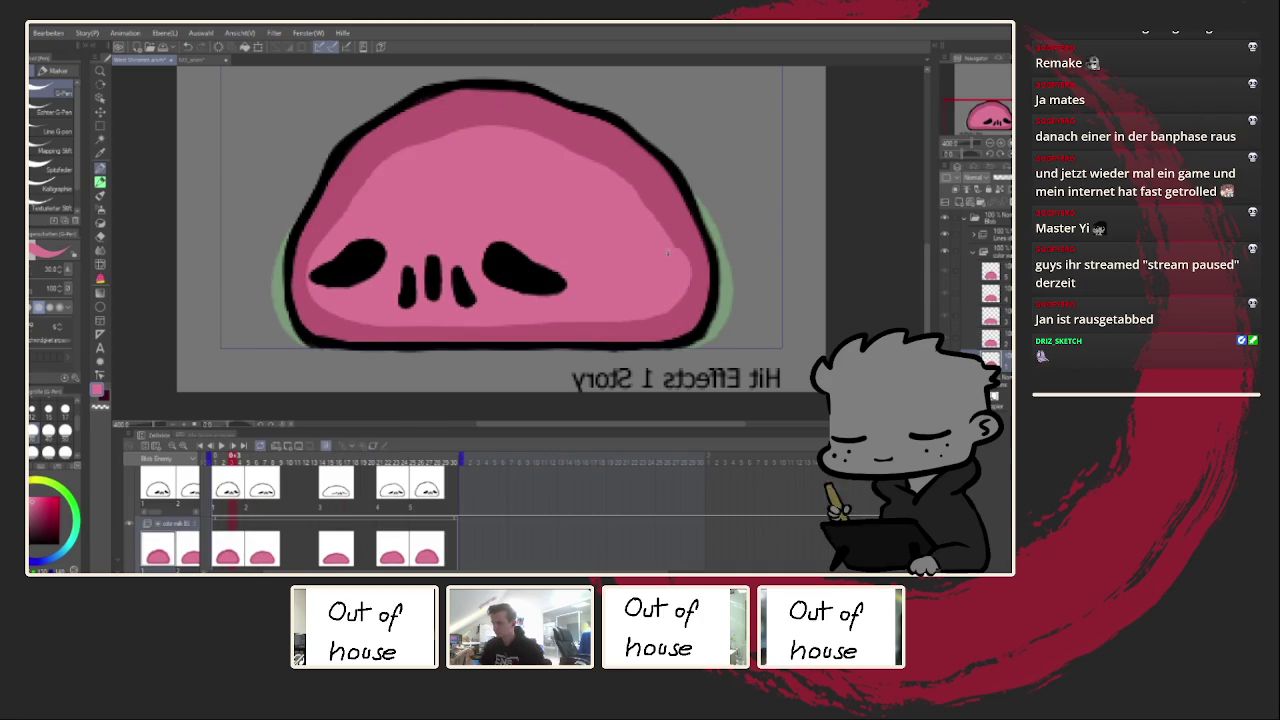
pyautogui.moveTo(657, 215)
pyautogui.mouseDown()
pyautogui.moveTo(605, 162)
pyautogui.moveTo(498, 122)
pyautogui.moveTo(429, 143)
pyautogui.moveTo(355, 195)
pyautogui.mouseUp()
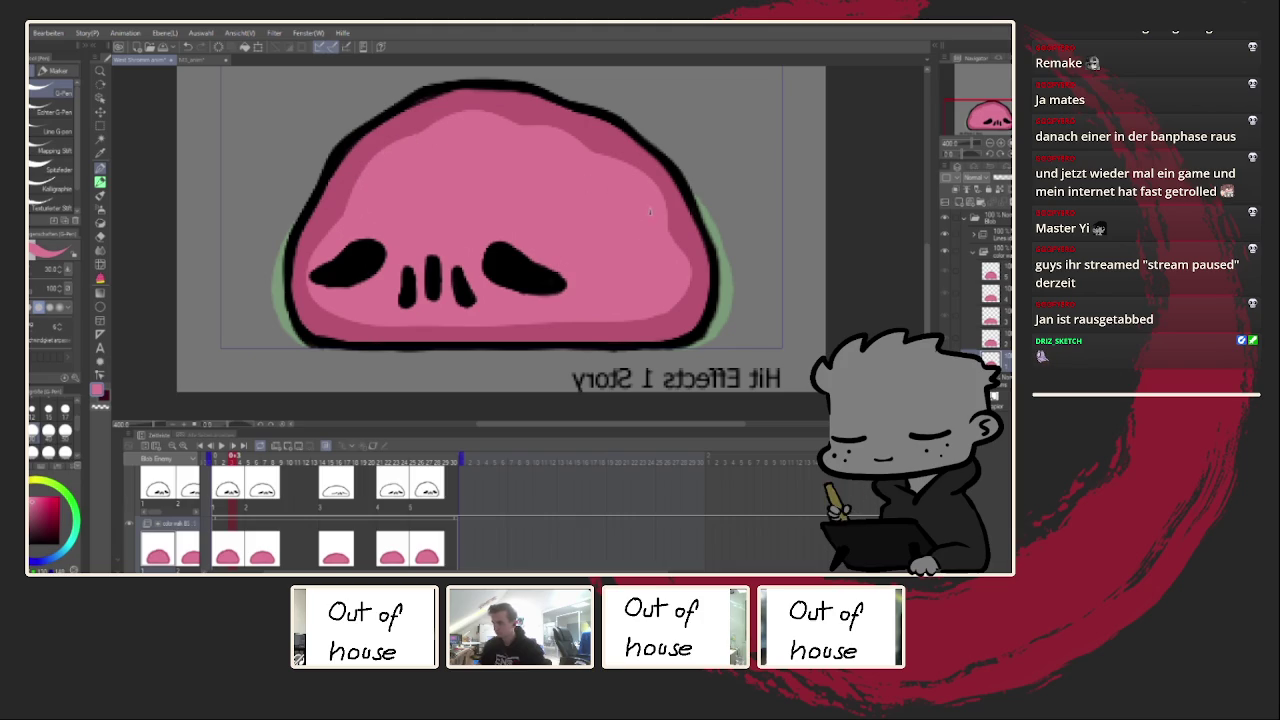
pyautogui.moveTo(550, 324); pyautogui.dragTo(665, 316)
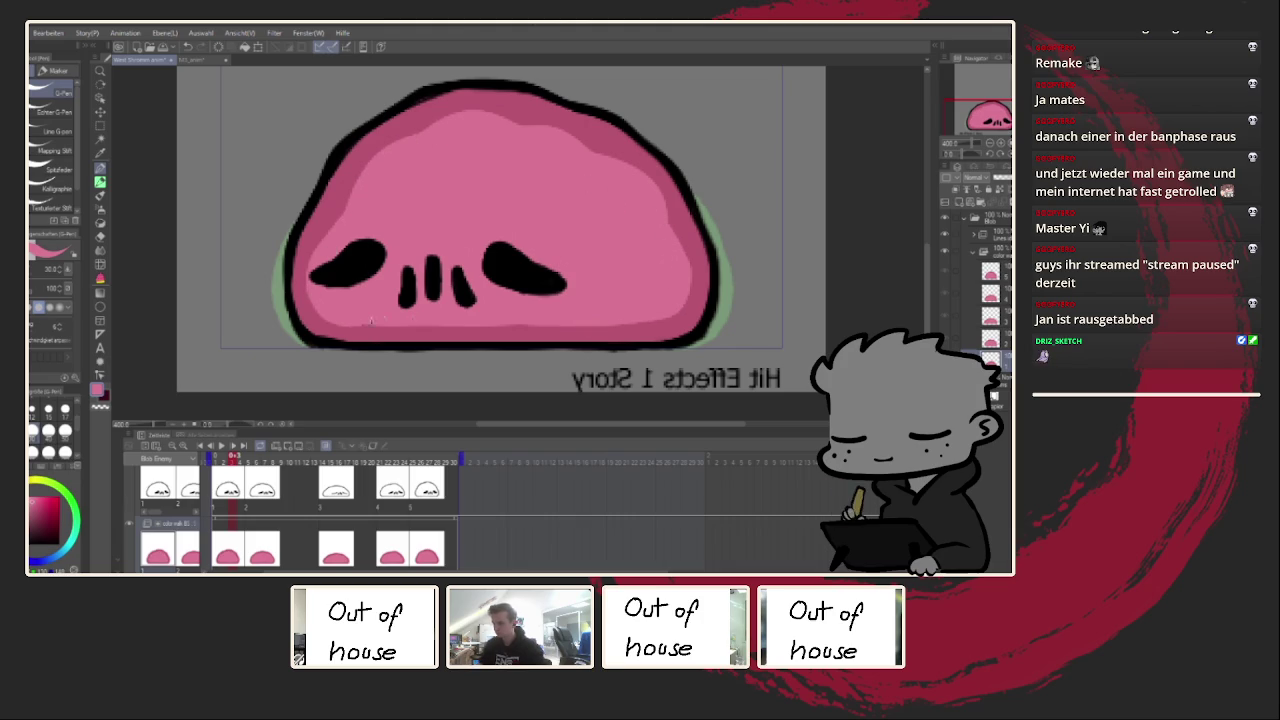
pyautogui.scroll(-3, 406, 296)
pyautogui.scroll(4, 282, 267)
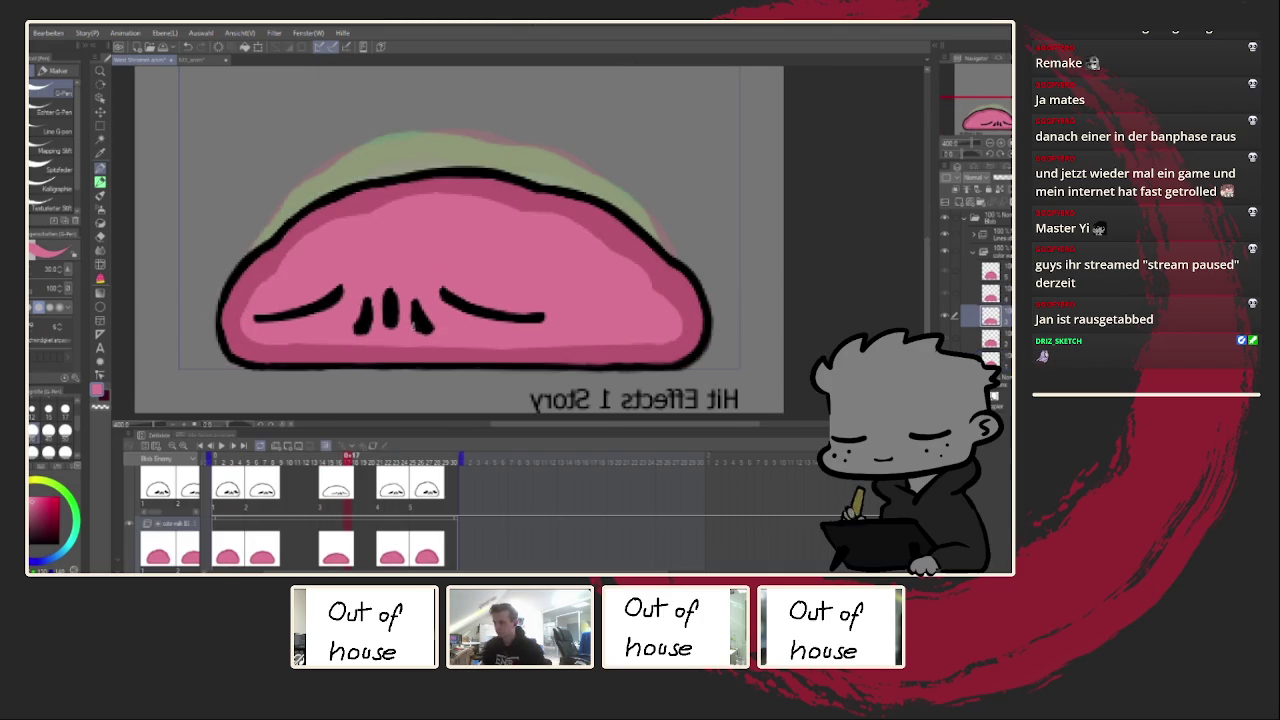
pyautogui.press('h')
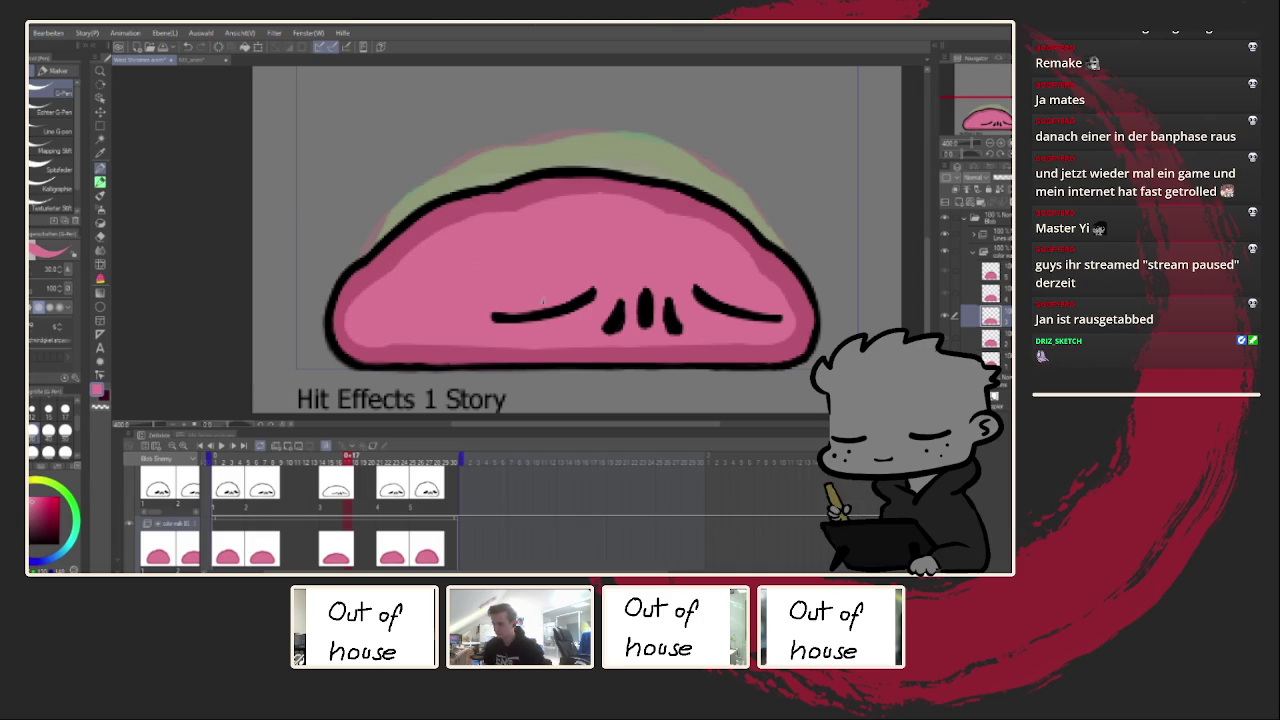
# Step: On frame 26, paint light pink along the blob's left, upper-left and lower inner edges
pyautogui.click(410, 538)
pyautogui.moveTo(395, 298)
pyautogui.mouseDown()
pyautogui.moveTo(400, 313)
pyautogui.moveTo(483, 337)
pyautogui.mouseUp()
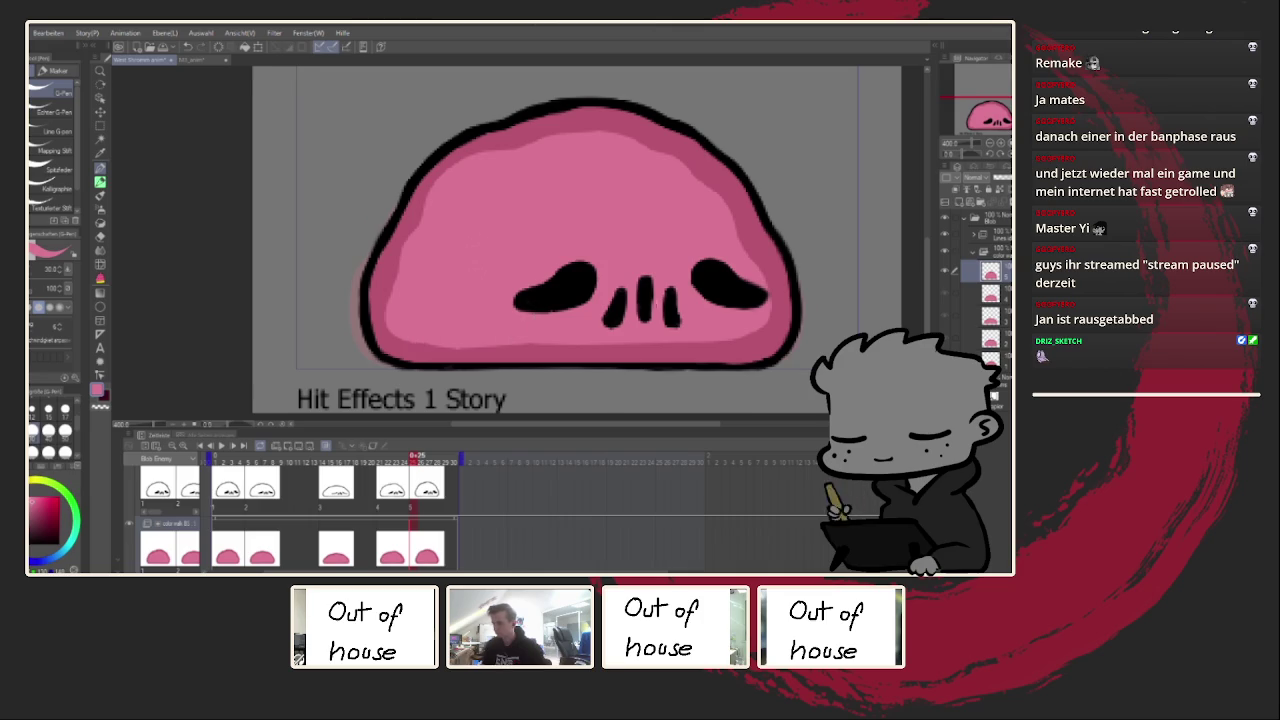
pyautogui.press('h')
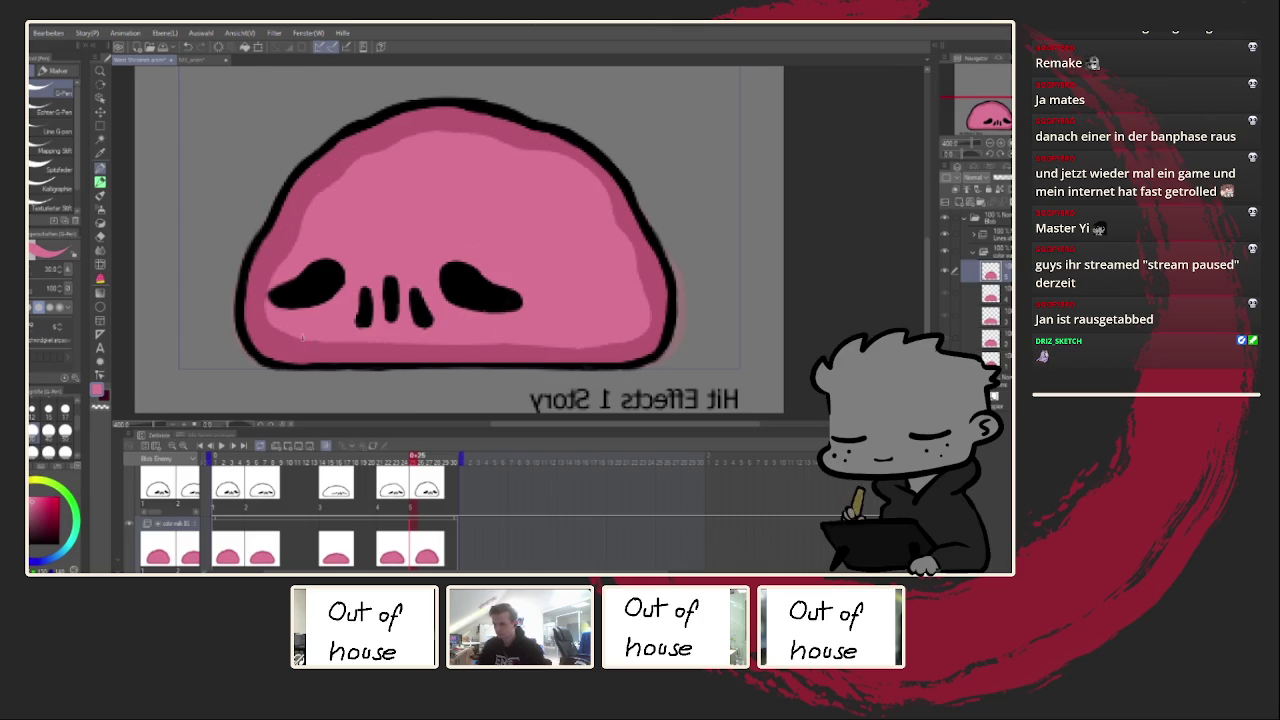
pyautogui.moveTo(264, 313); pyautogui.dragTo(328, 228)
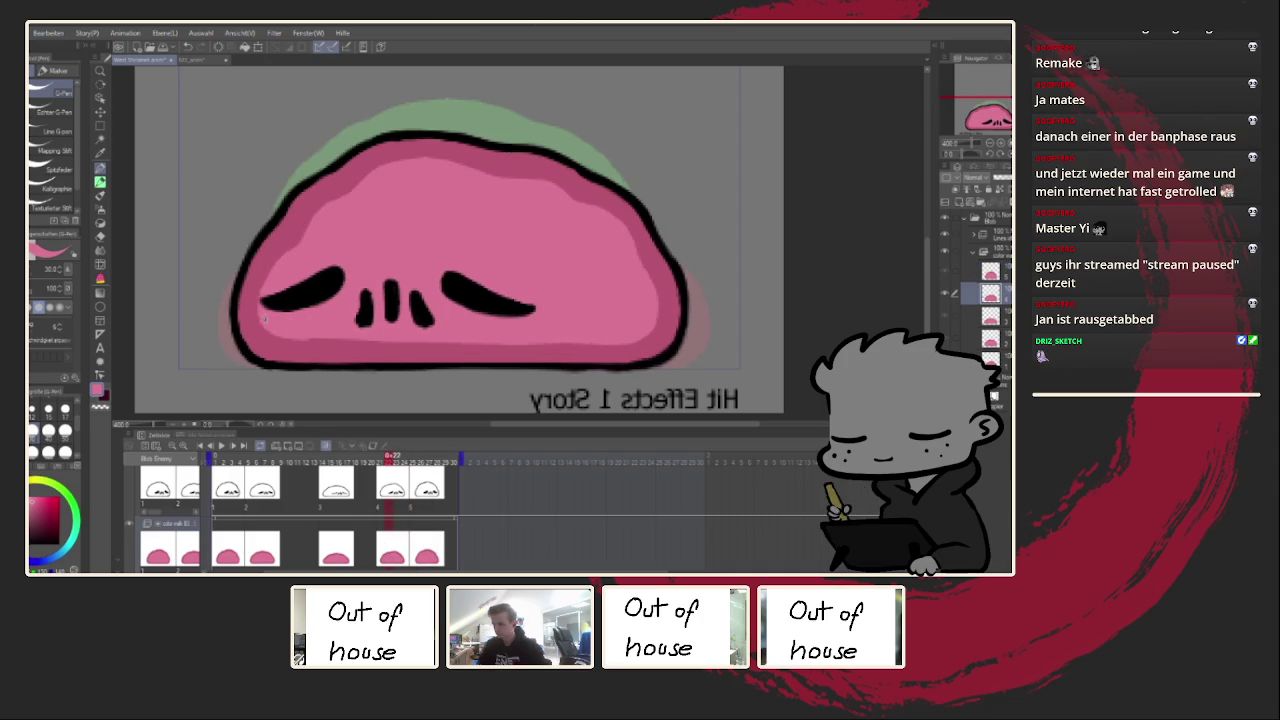
pyautogui.moveTo(295, 343); pyautogui.dragTo(576, 341)
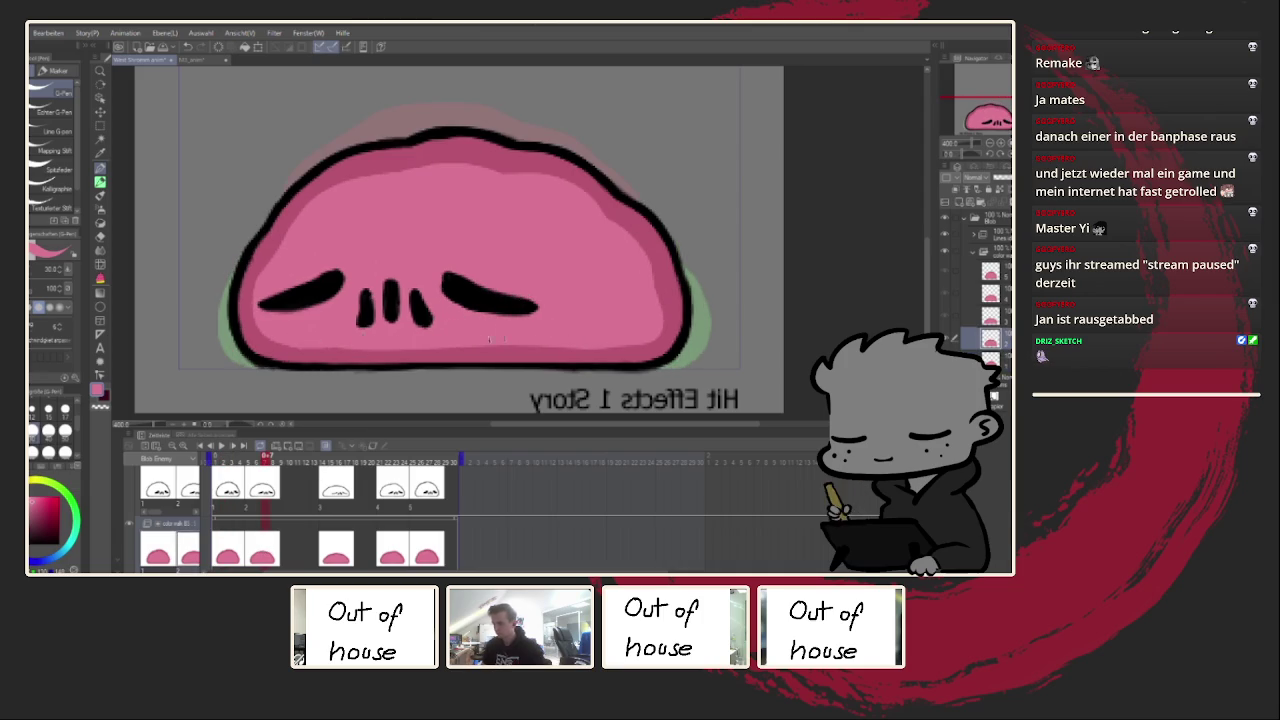
# Step: Scrub through the frames, return to frame 1 and play the animation
pyautogui.moveTo(397, 546); pyautogui.dragTo(335, 545)
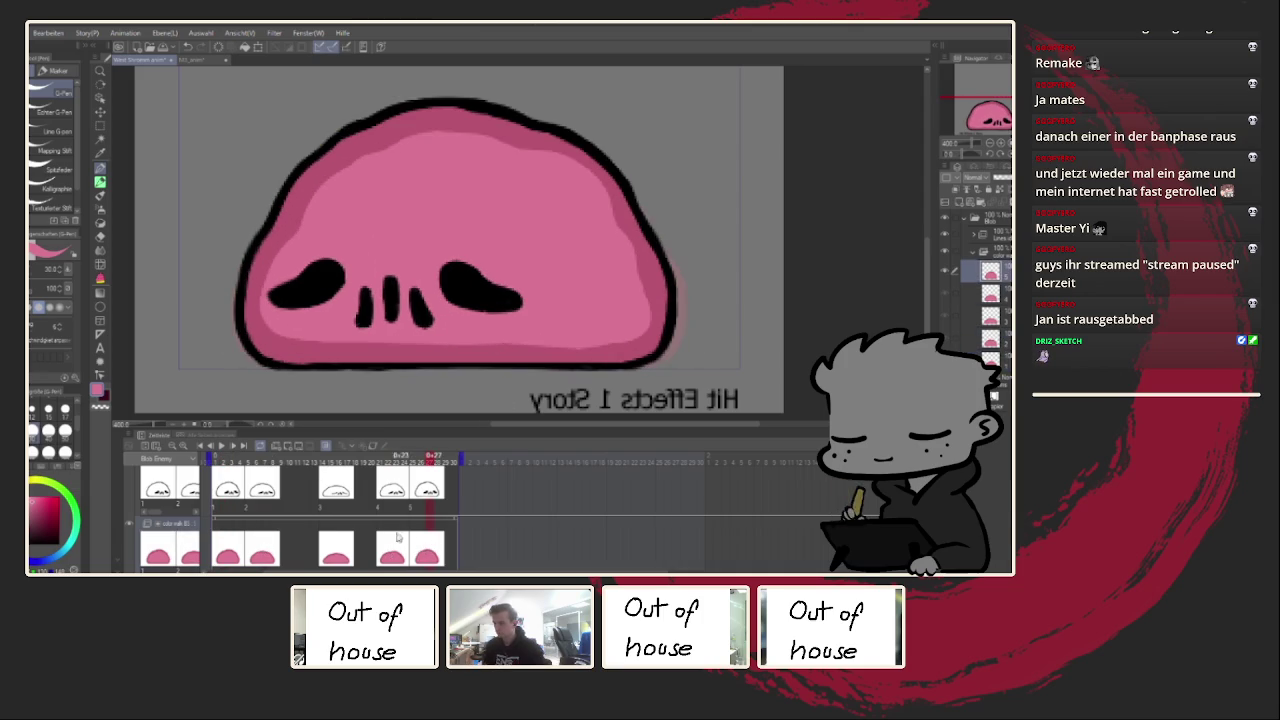
pyautogui.moveTo(262, 456); pyautogui.dragTo(216, 457)
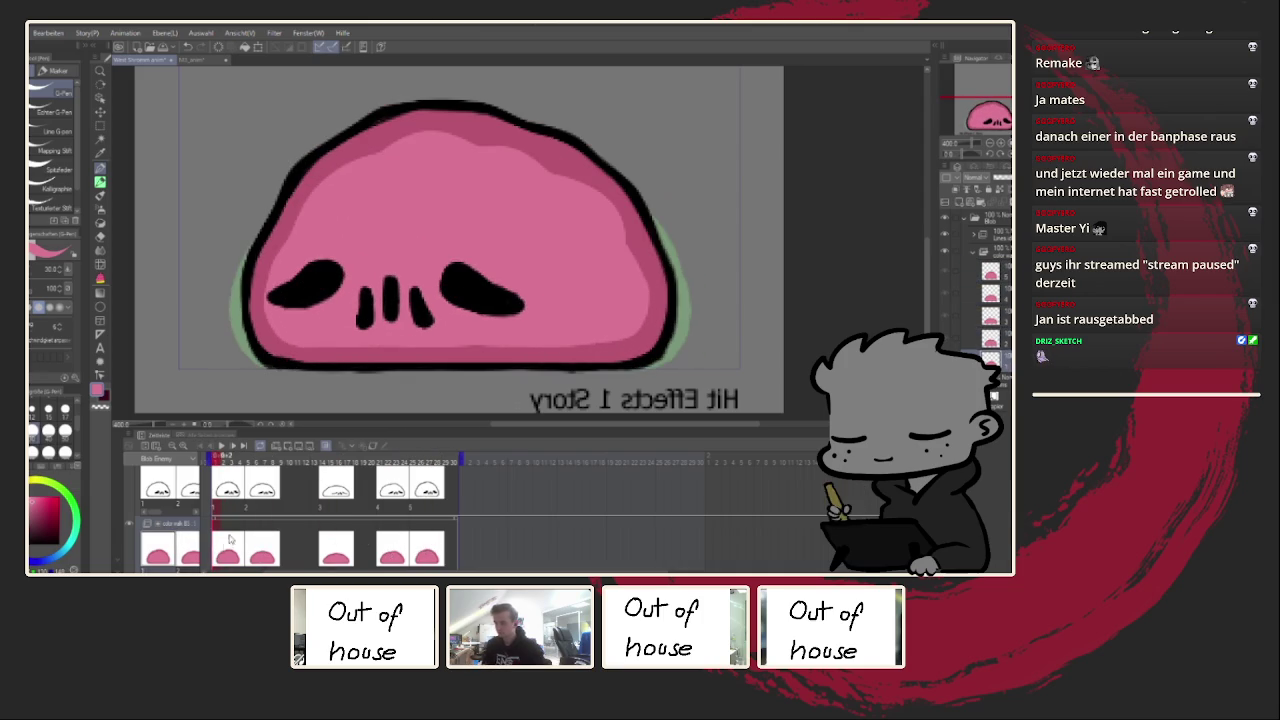
pyautogui.click(222, 447)
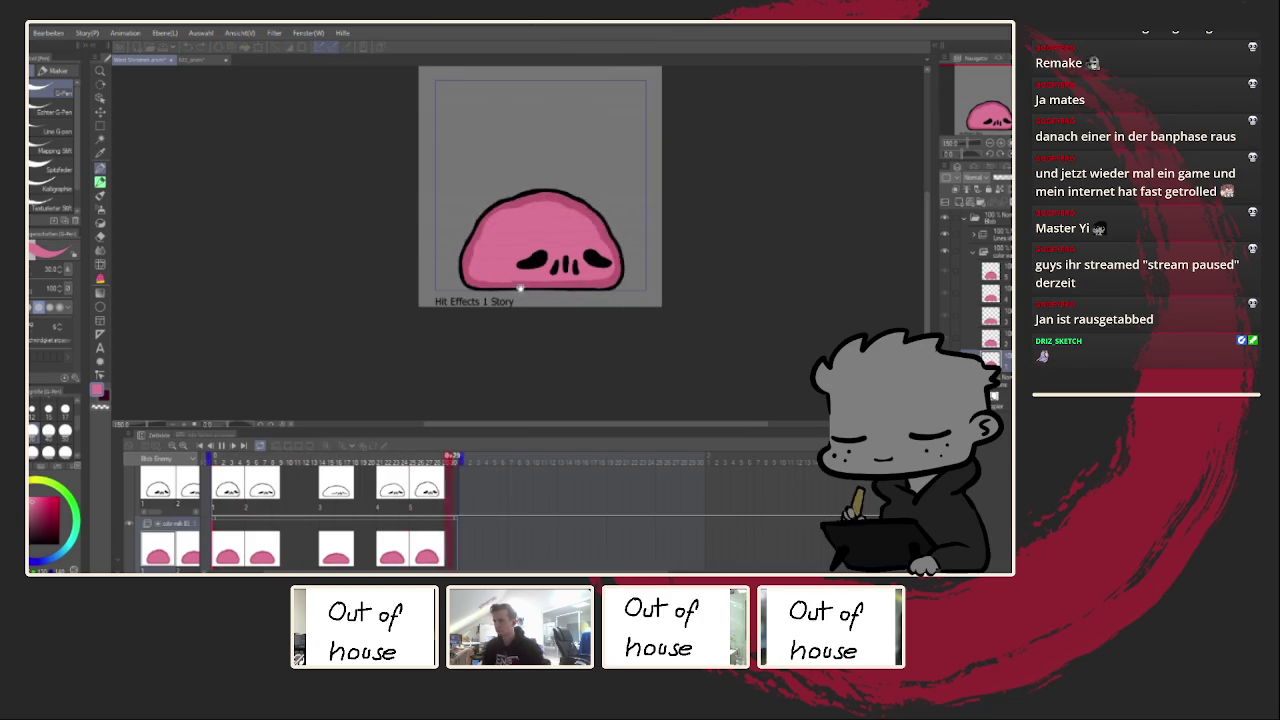
# Step: Preview the blob animation playback, then stop on the first frame
pyautogui.moveTo(295, 489); pyautogui.dragTo(318, 489)
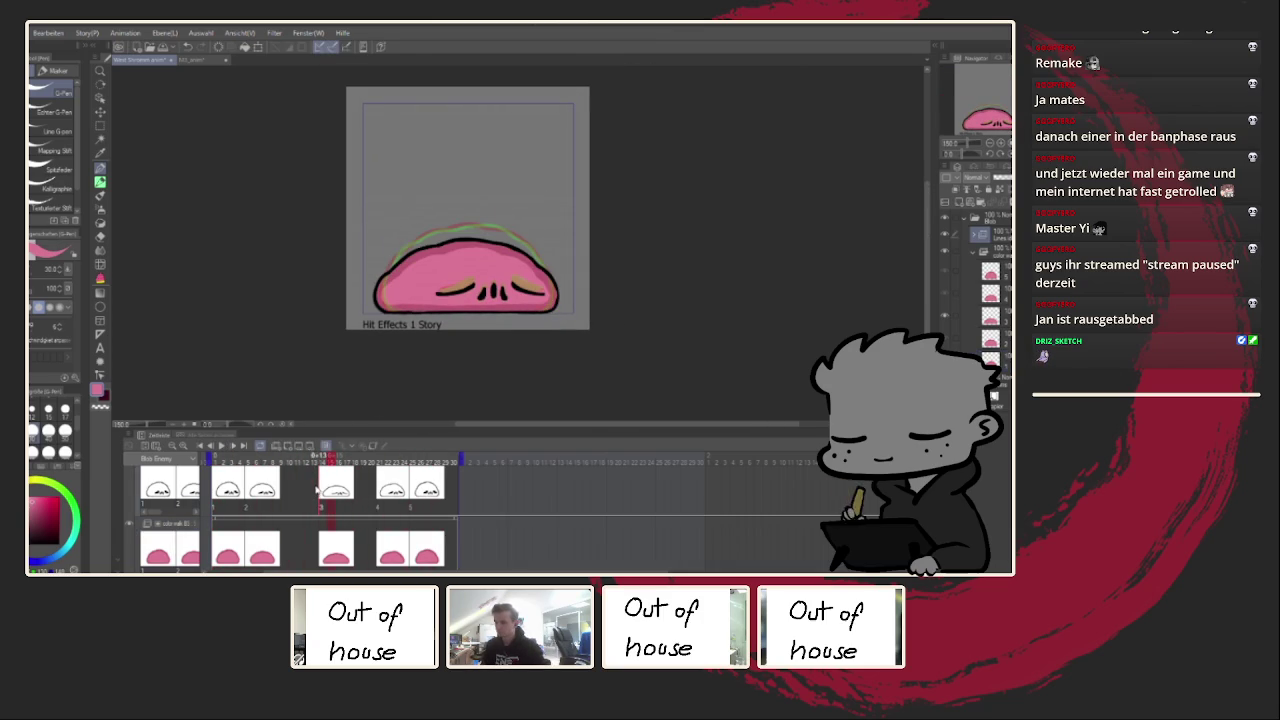
pyautogui.click(228, 446)
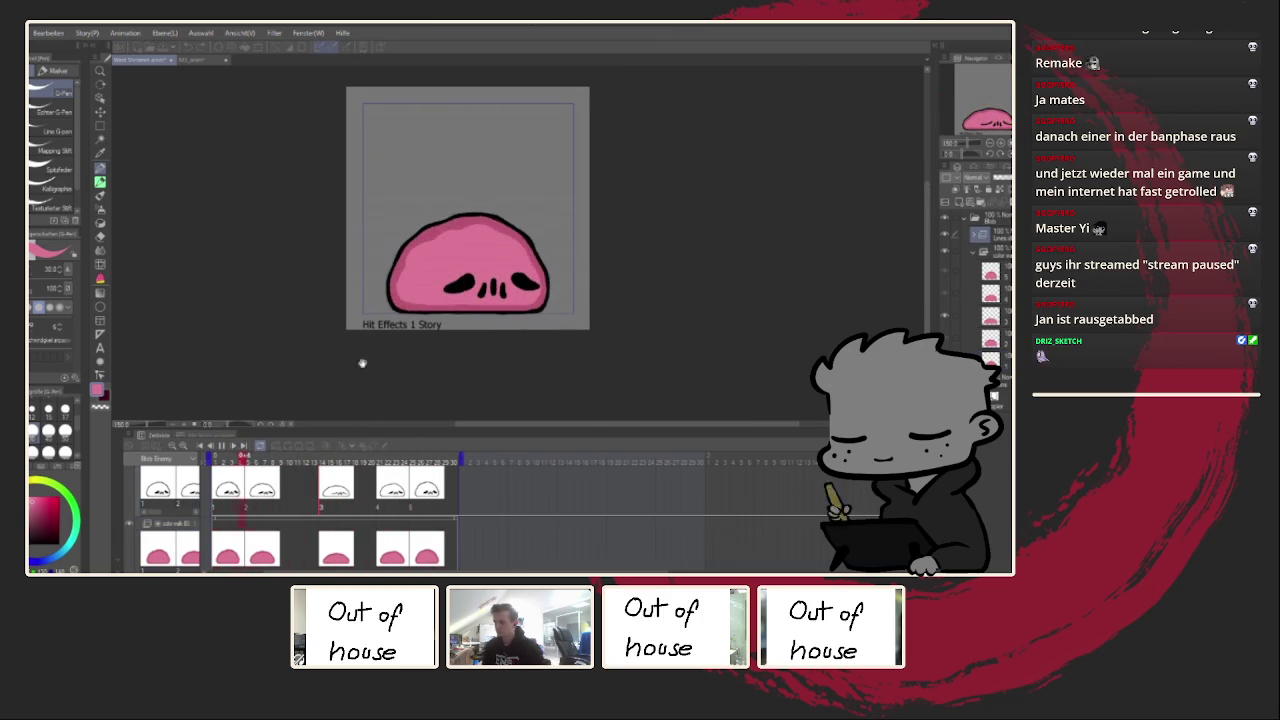
pyautogui.scroll(-3, 550, 285)
pyautogui.scroll(3, 580, 269)
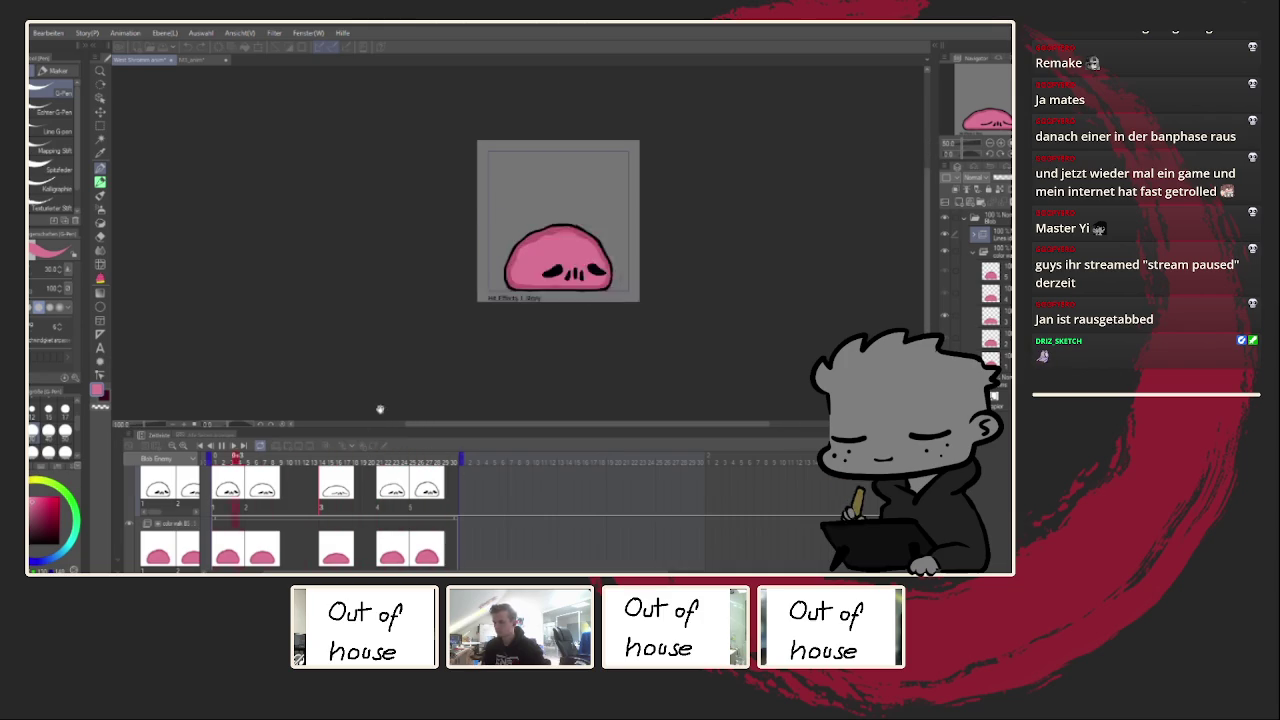
pyautogui.click(182, 530)
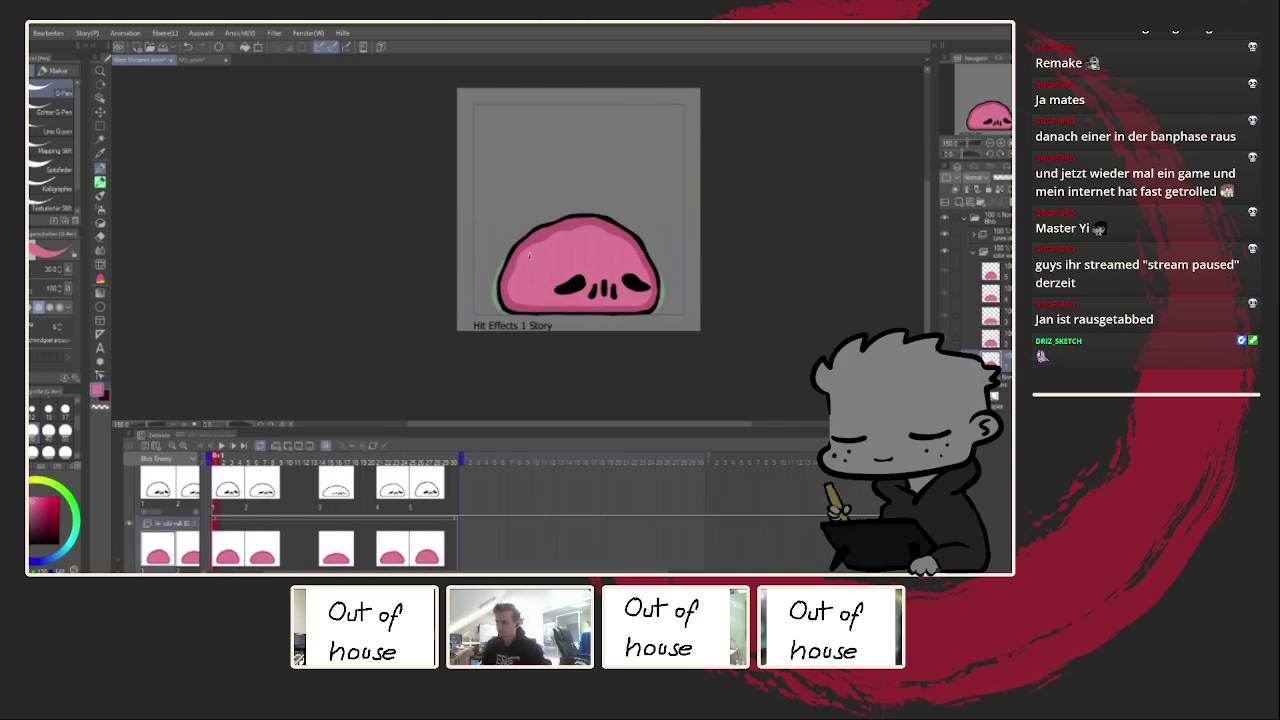
# Step: Pick a lighter pink for highlights and zoom in on the blob
pyautogui.moveTo(35, 497); pyautogui.dragTo(31, 492)
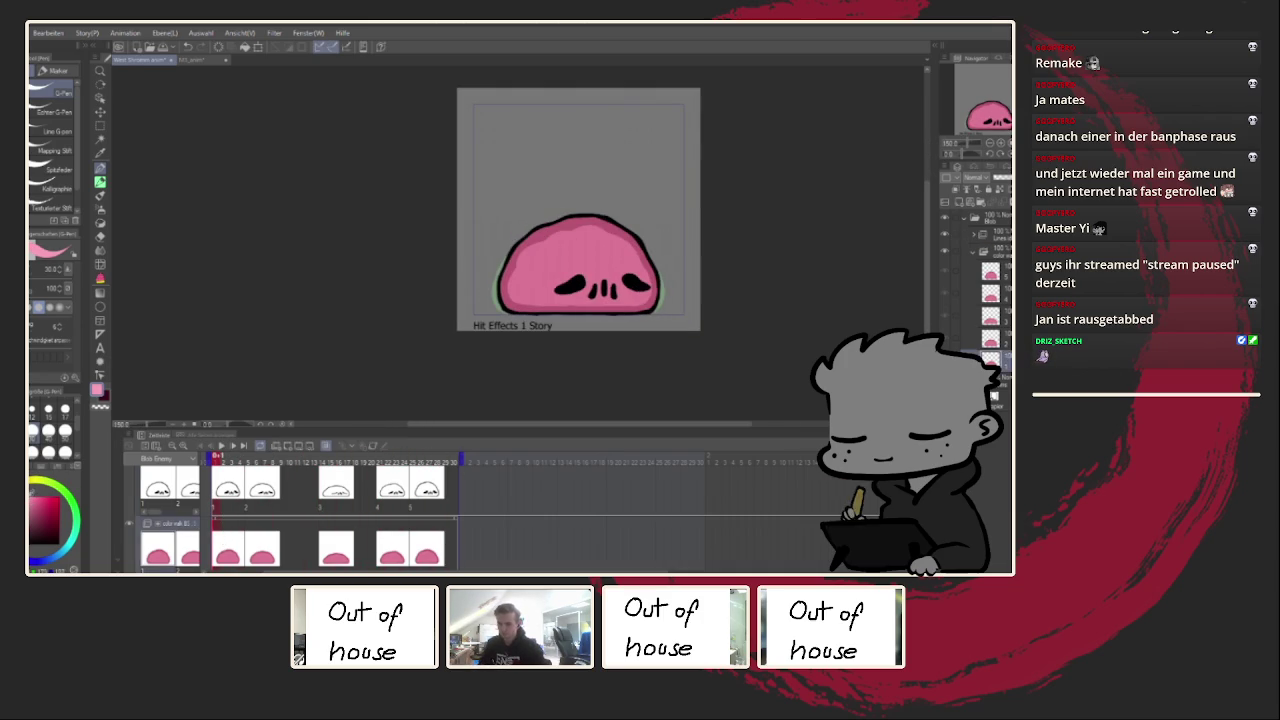
pyautogui.moveTo(570, 265); pyautogui.dragTo(460, 262)
pyautogui.scroll(1, 460, 262)
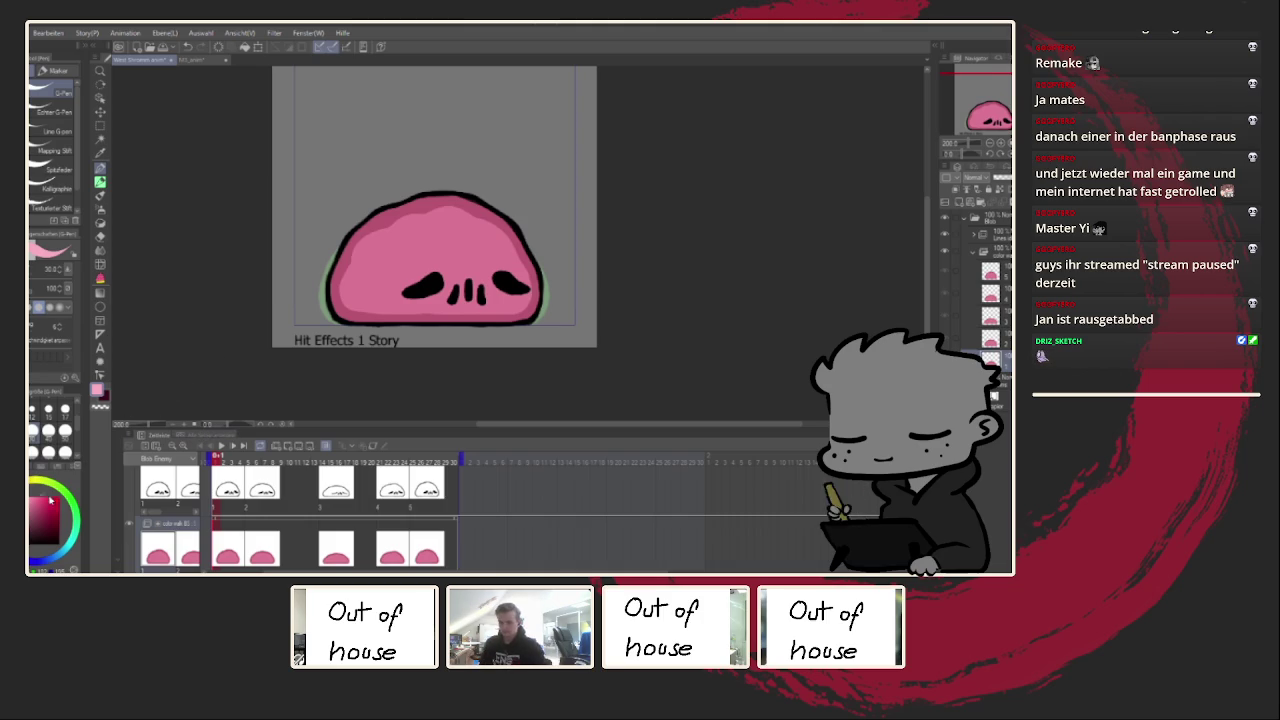
# Step: Paint a light-pink shine oval and a small dot on the squashed blob's upper left
pyautogui.moveTo(383, 238); pyautogui.dragTo(408, 222)
pyautogui.hotkey('ctrl', 'z')
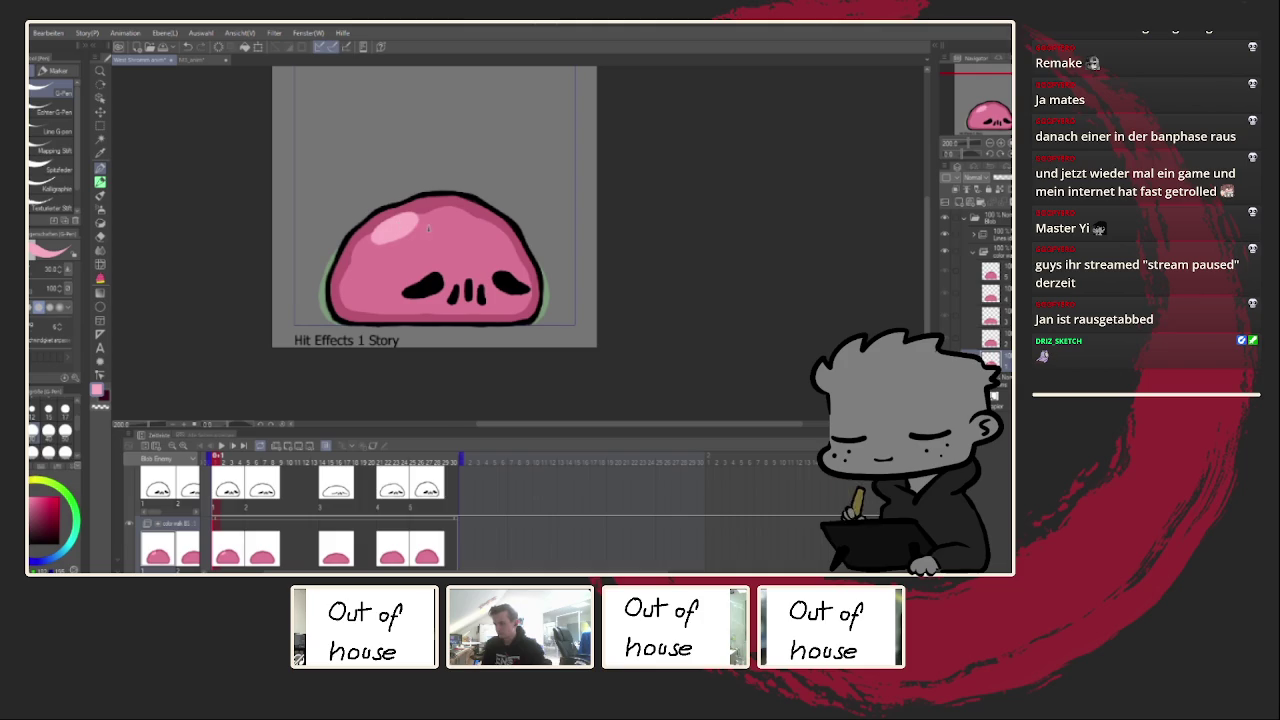
pyautogui.press('Right')
pyautogui.press('Right')
pyautogui.press('Right')
pyautogui.moveTo(410, 232); pyautogui.dragTo(388, 254)
pyautogui.hotkey('ctrl', 'z')
pyautogui.click(433, 241)
# Step: Add a shine highlight and a small dot on the flatter blob frame
pyautogui.click(250, 540)
pyautogui.click(331, 458)
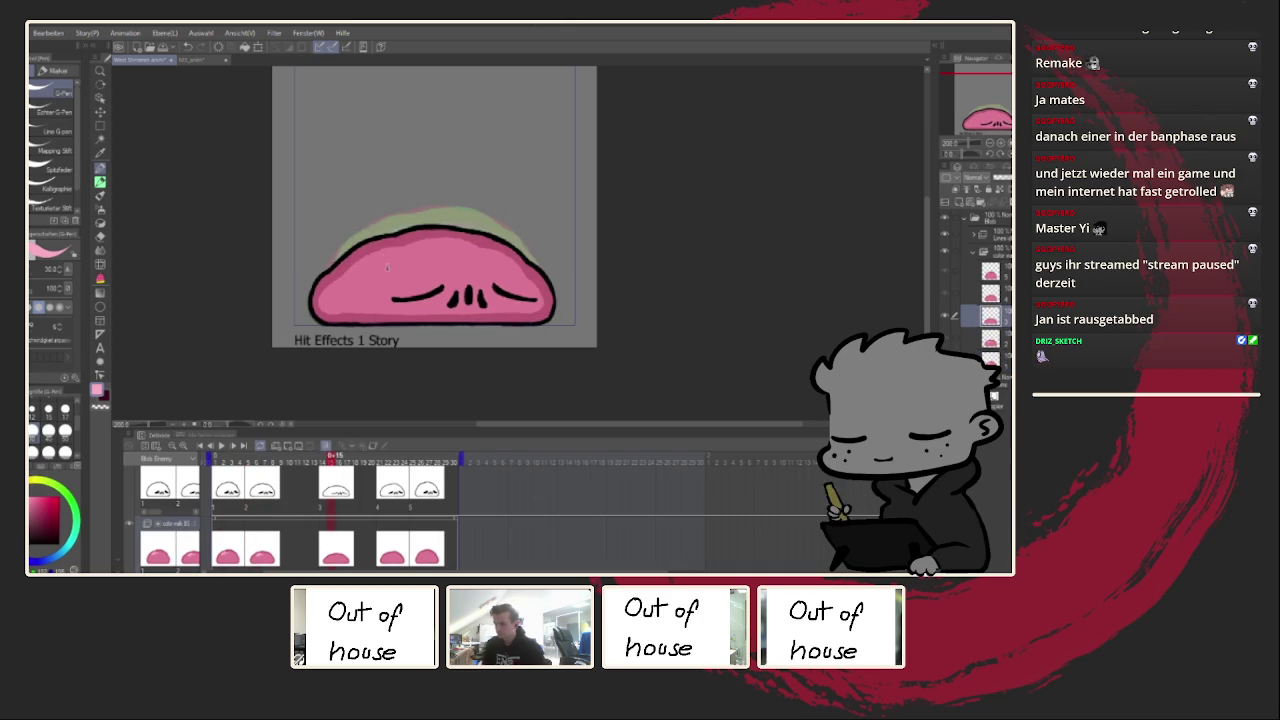
pyautogui.moveTo(425, 246)
pyautogui.mouseDown()
pyautogui.moveTo(387, 253)
pyautogui.moveTo(427, 262)
pyautogui.mouseUp()
pyautogui.click(426, 264)
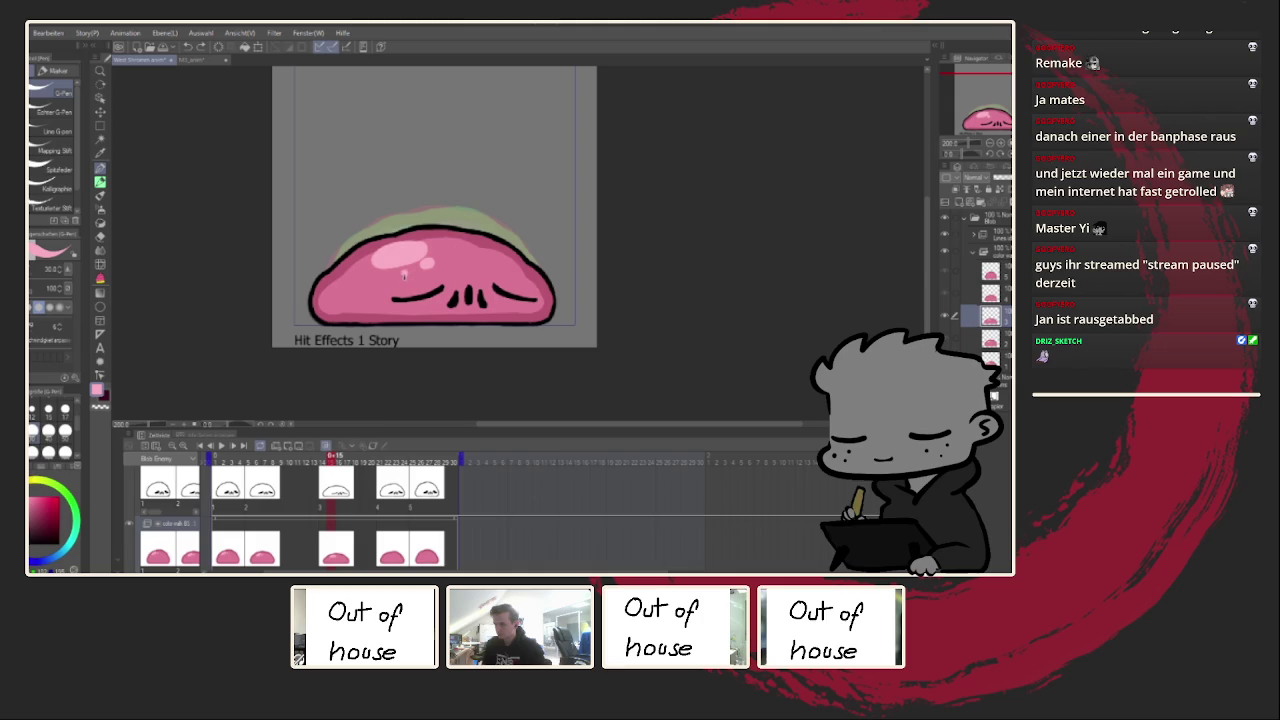
# Step: Repaint a larger shine oval on frame 22 and add one on frame 26
pyautogui.click(390, 541)
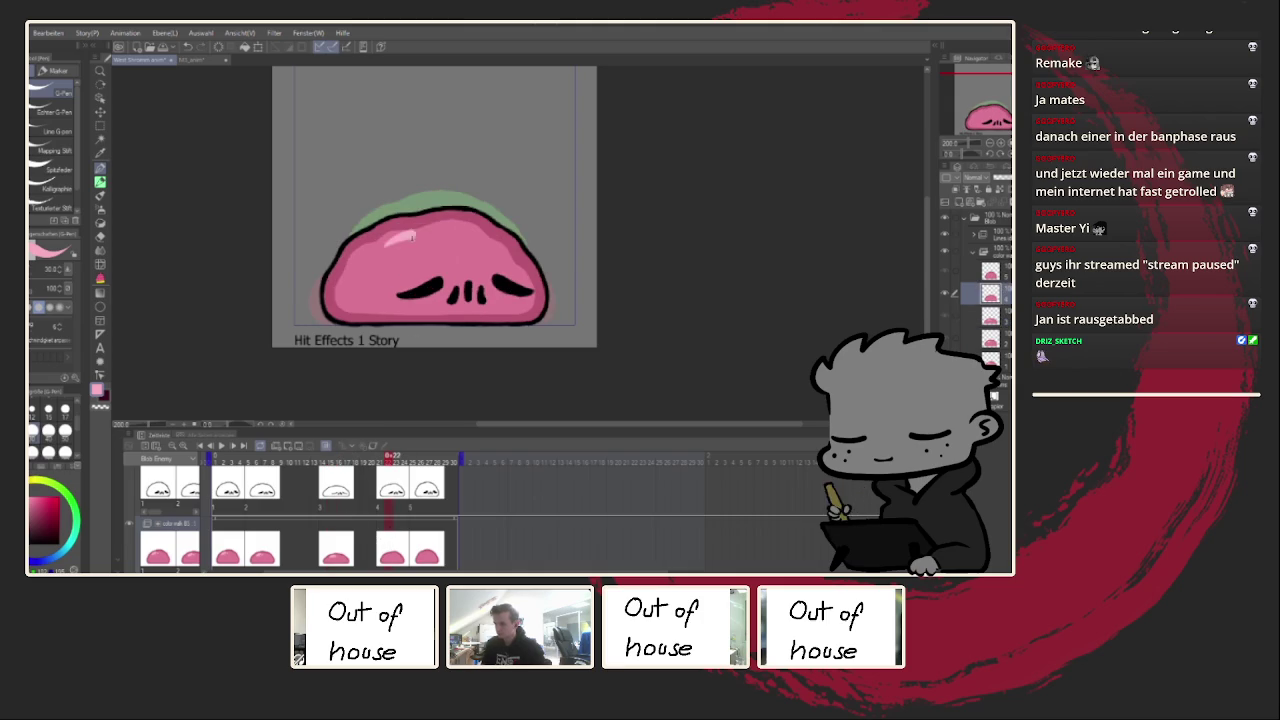
pyautogui.hotkey('ctrl', 'z')
pyautogui.moveTo(408, 241); pyautogui.dragTo(391, 256)
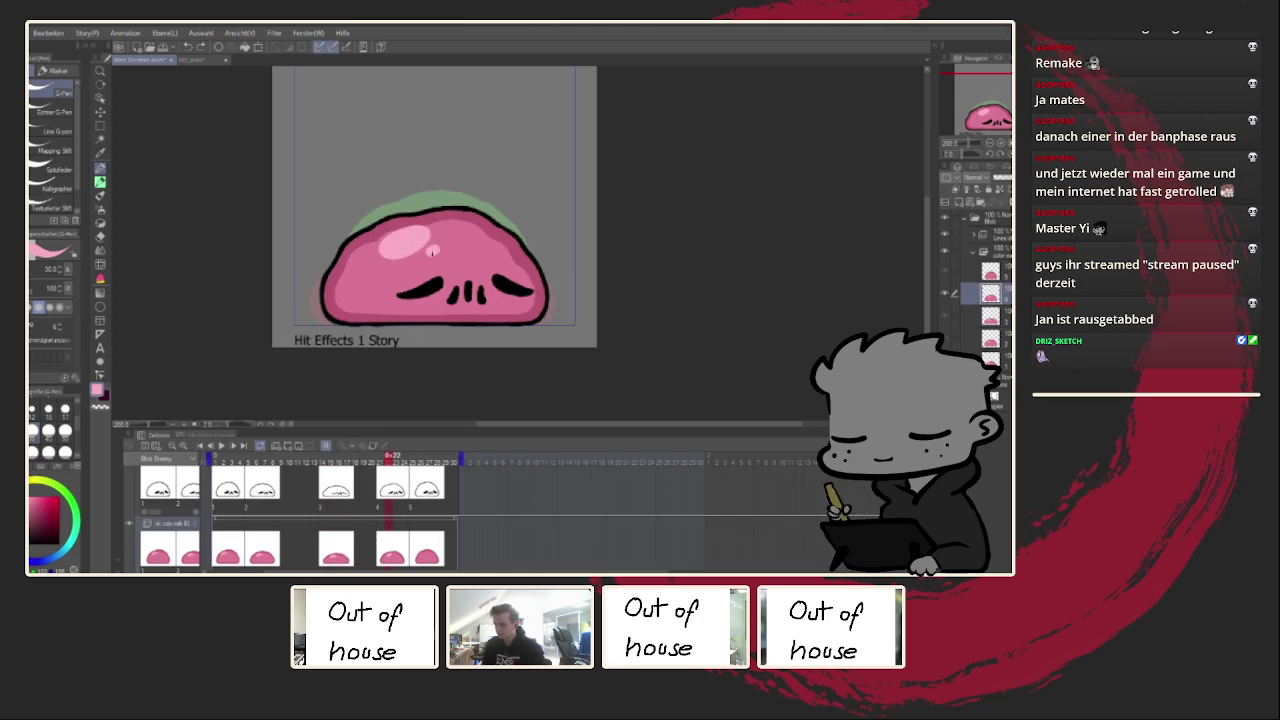
pyautogui.press('Right')
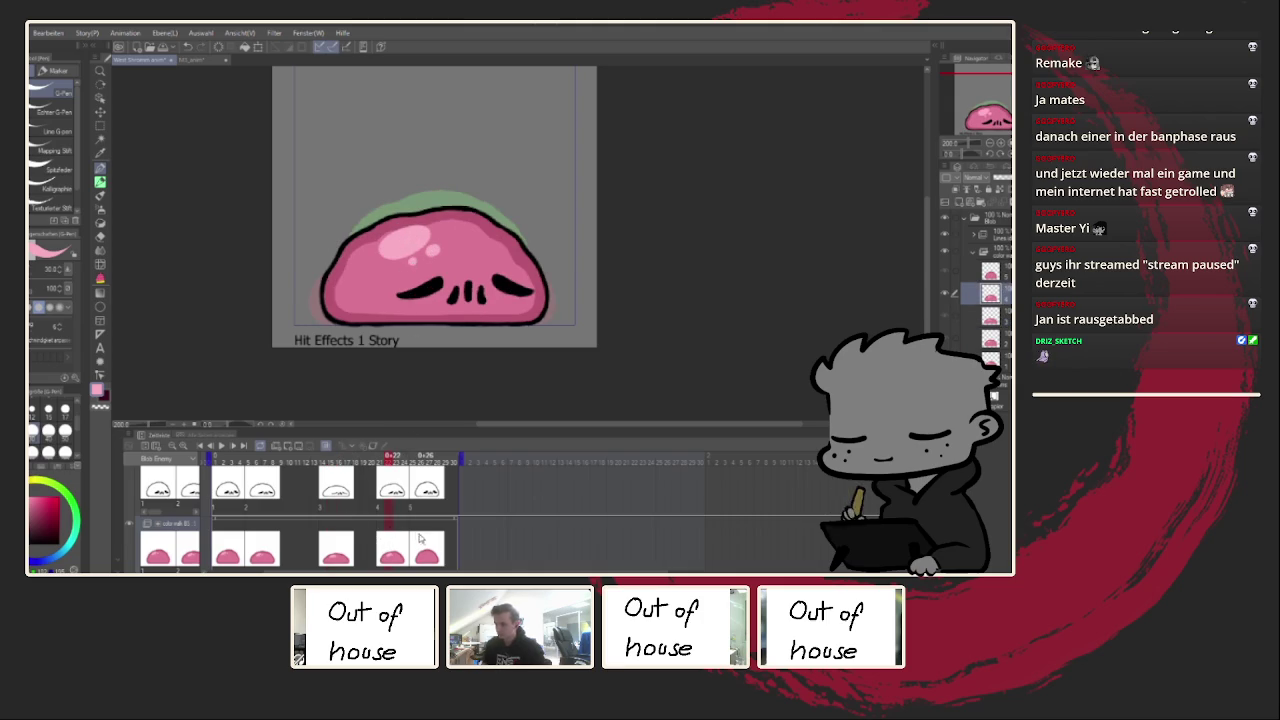
pyautogui.moveTo(412, 220)
pyautogui.mouseDown()
pyautogui.moveTo(385, 235)
pyautogui.moveTo(395, 250)
pyautogui.moveTo(435, 245)
pyautogui.mouseUp()
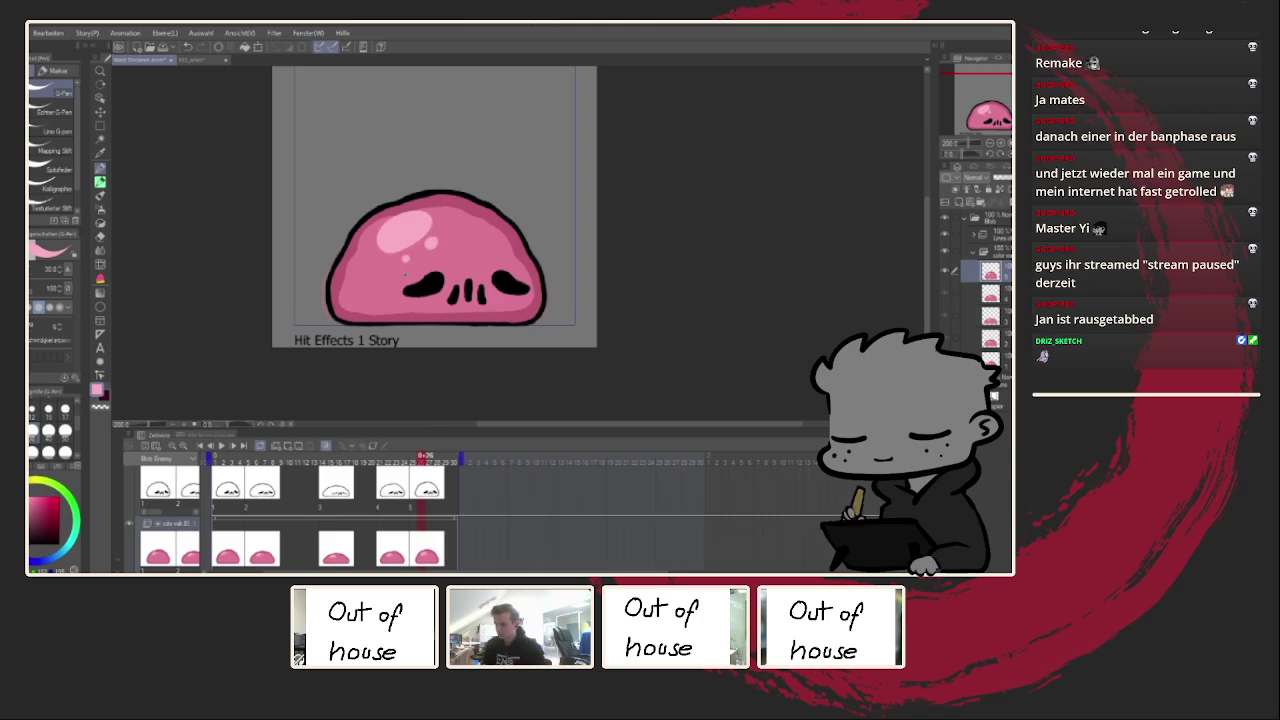
pyautogui.click(231, 548)
# Step: Play the animation and zoom out and back in to review the new shine spots
pyautogui.click(233, 446)
pyautogui.scroll(-1, 281, 398)
pyautogui.scroll(-1, 281, 398)
pyautogui.scroll(-1, 281, 398)
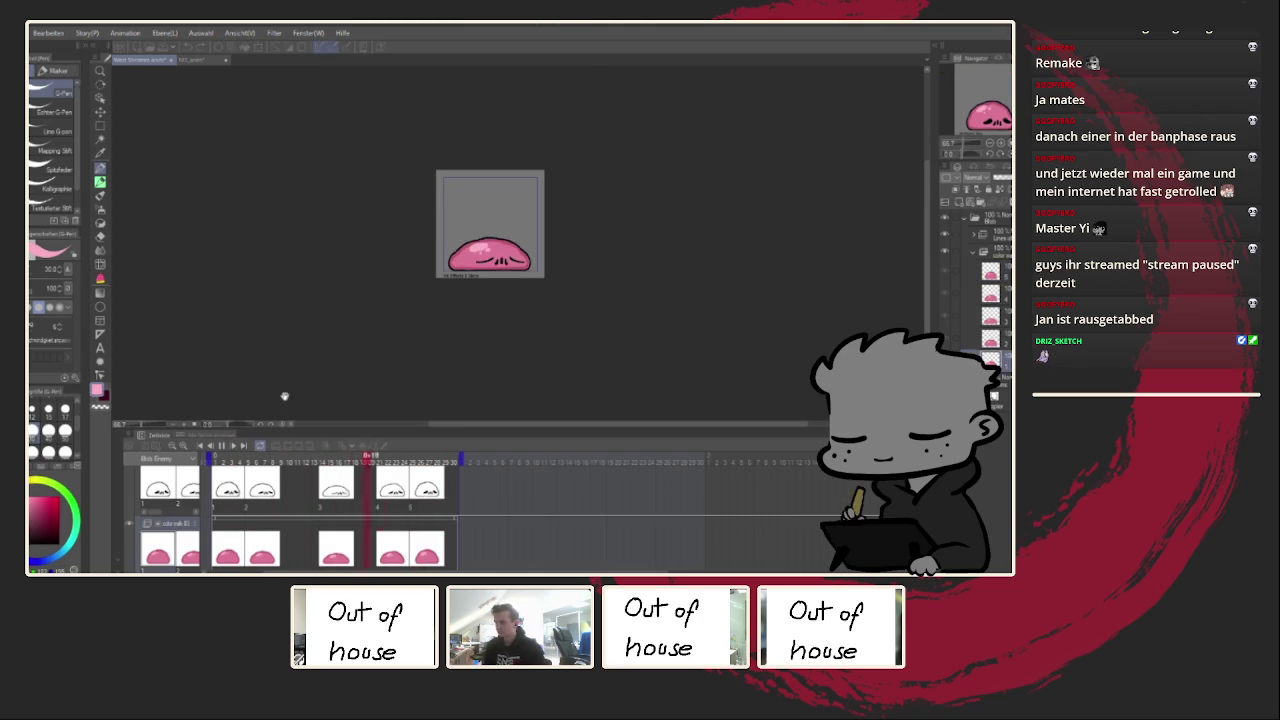
pyautogui.scroll(-1, 309, 388)
pyautogui.scroll(-1, 340, 370)
pyautogui.scroll(1, 467, 366)
pyautogui.scroll(2, 466, 290)
pyautogui.scroll(2, 466, 260)
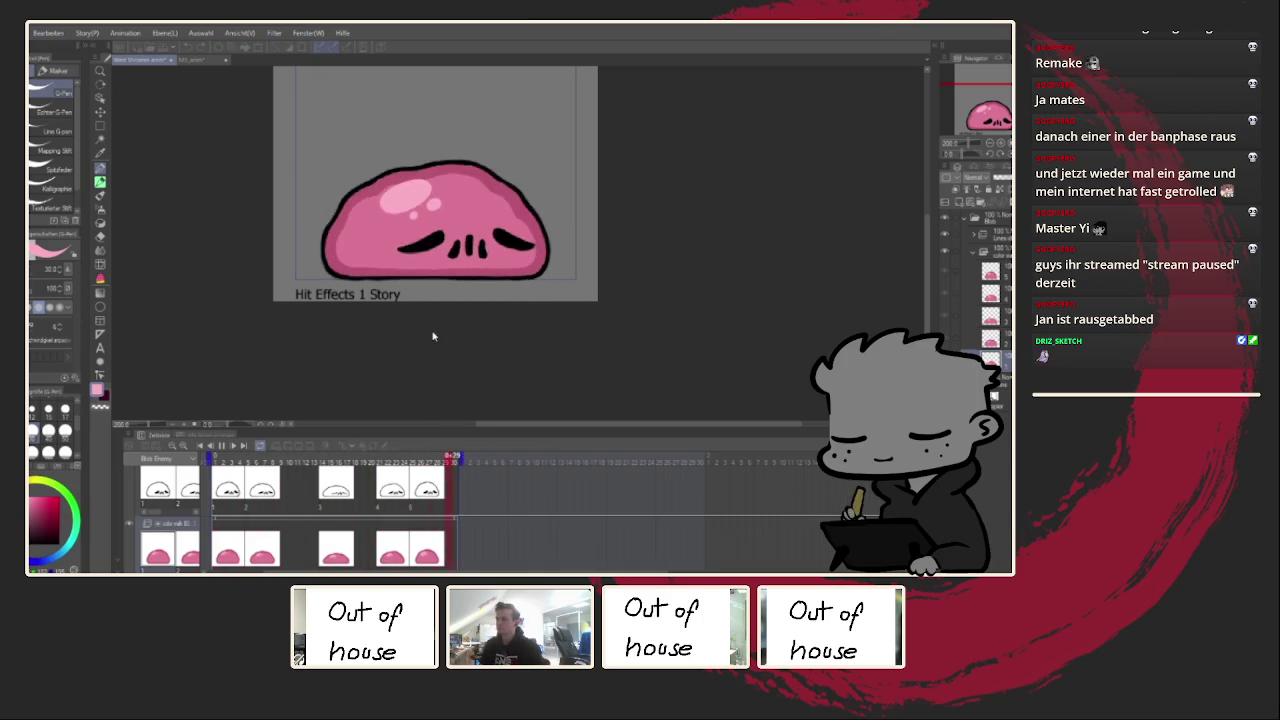
pyautogui.moveTo(434, 320); pyautogui.dragTo(427, 361)
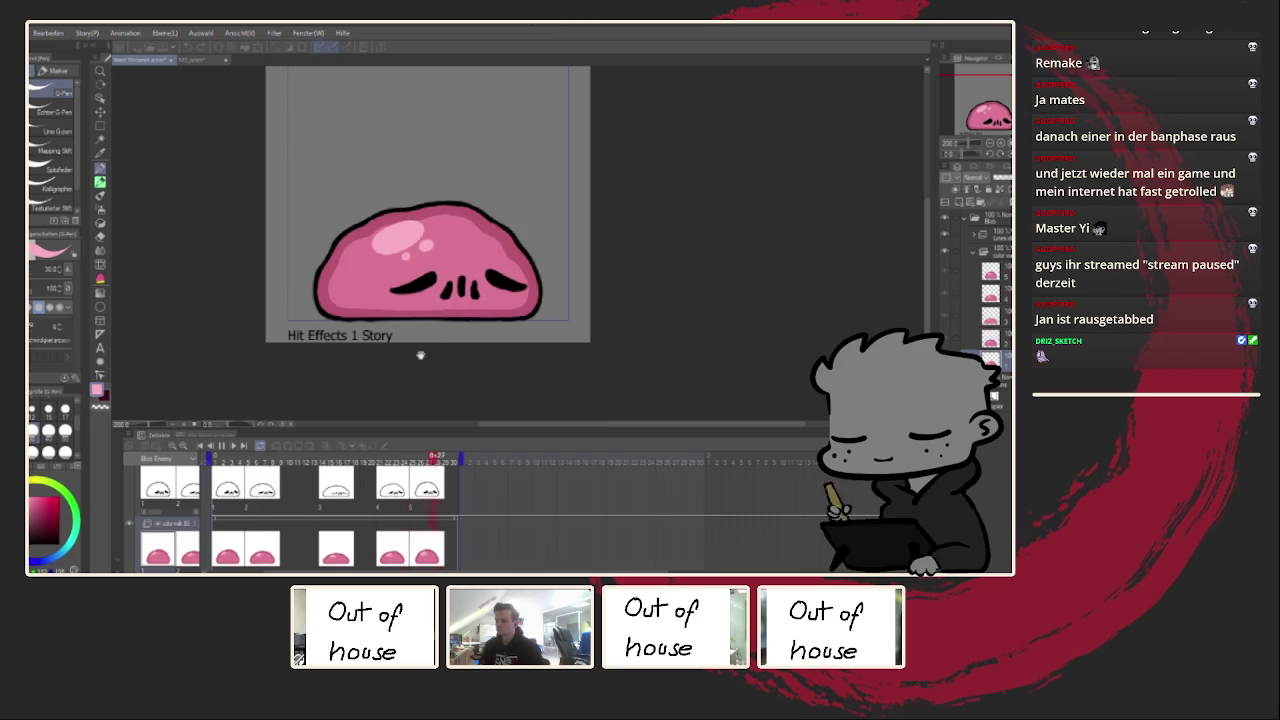
# Step: Expand the line-art folder, select its cels and pick a dark red colour
pyautogui.click(975, 236)
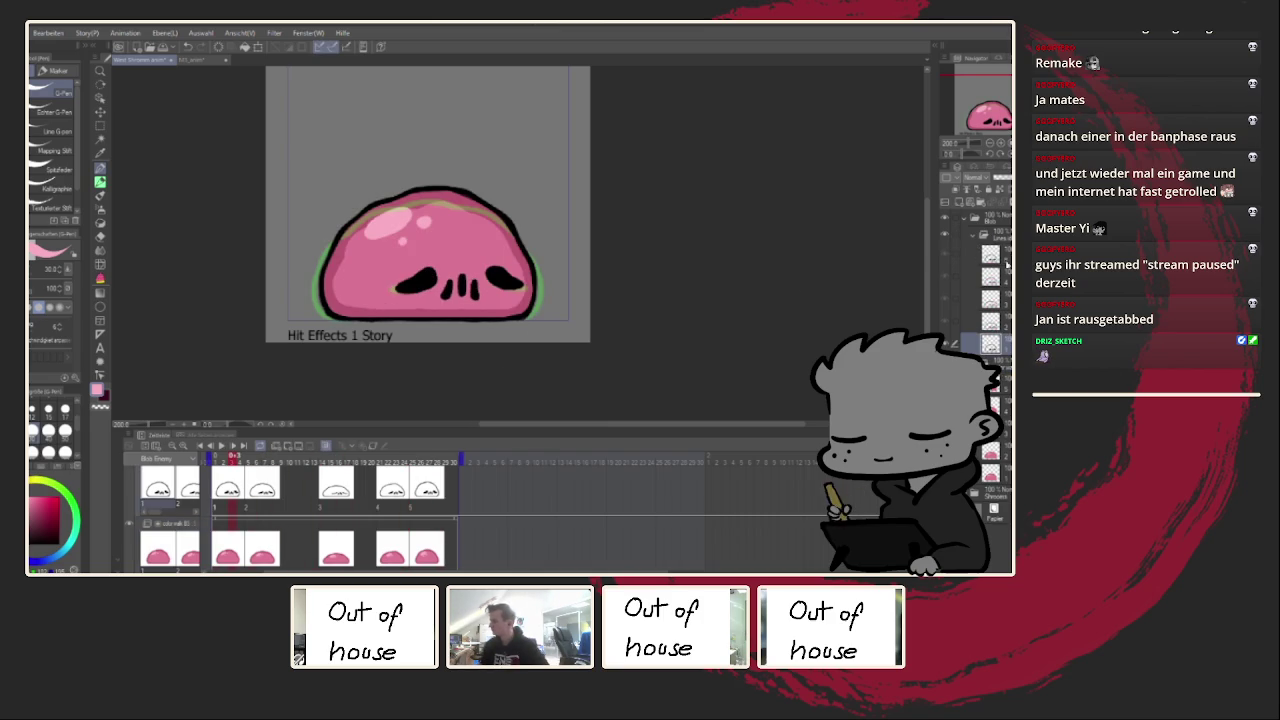
pyautogui.keyDown('shift'); pyautogui.click(1000, 327); pyautogui.keyUp('shift')
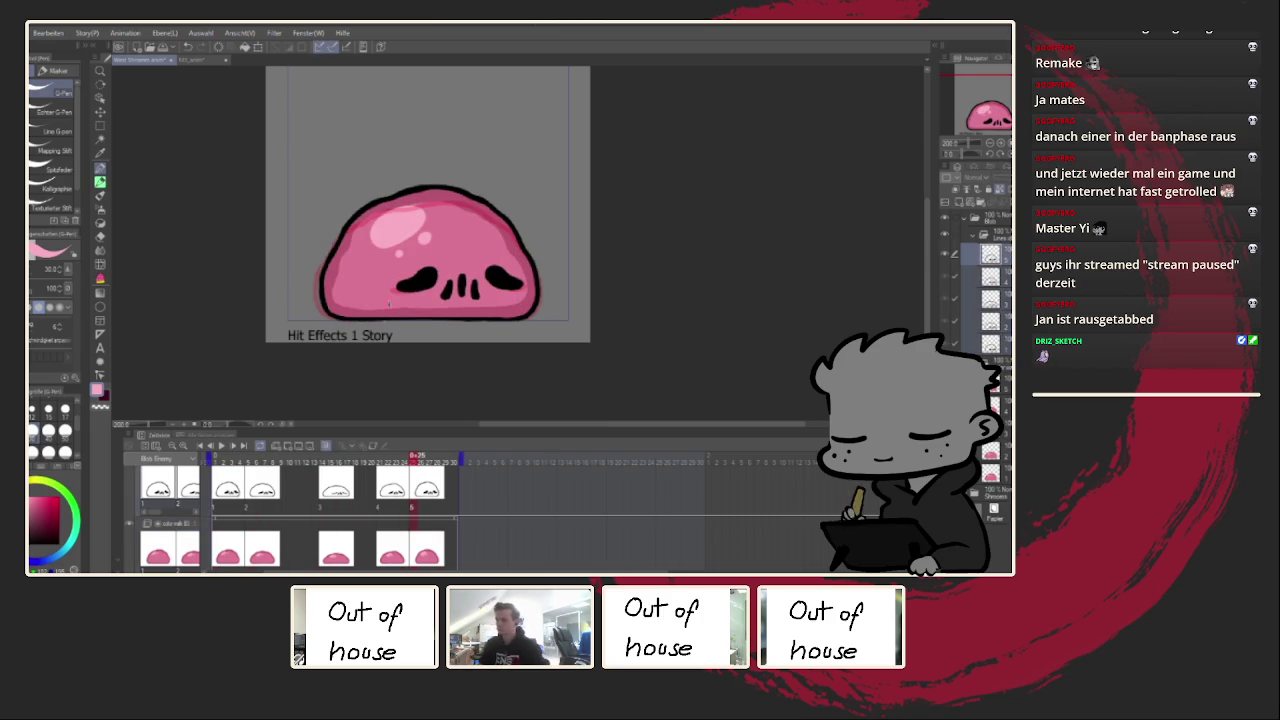
pyautogui.scroll(2, 408, 258)
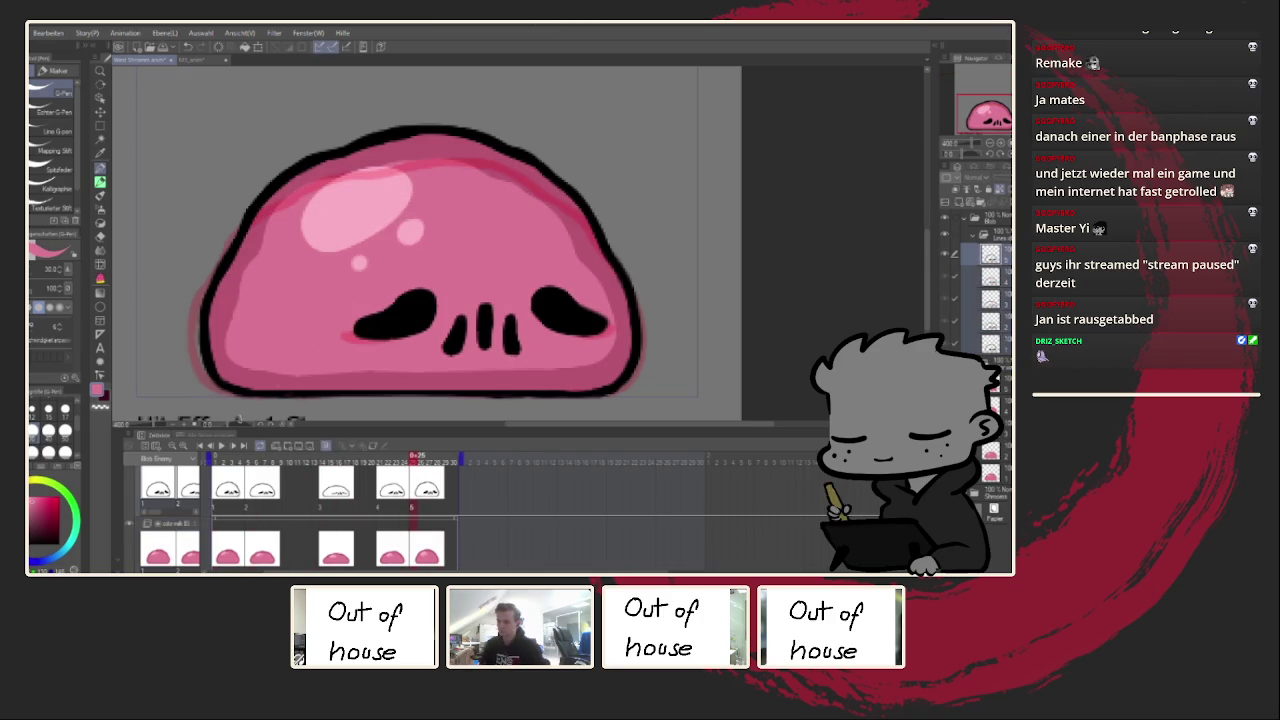
pyautogui.moveTo(44, 505); pyautogui.dragTo(51, 513)
# Step: Recolour the eyes and mouth dark red on frames 1 and 2
pyautogui.moveTo(360, 325)
pyautogui.mouseDown()
pyautogui.moveTo(420, 300)
pyautogui.moveTo(435, 315)
pyautogui.moveTo(550, 315)
pyautogui.mouseUp()
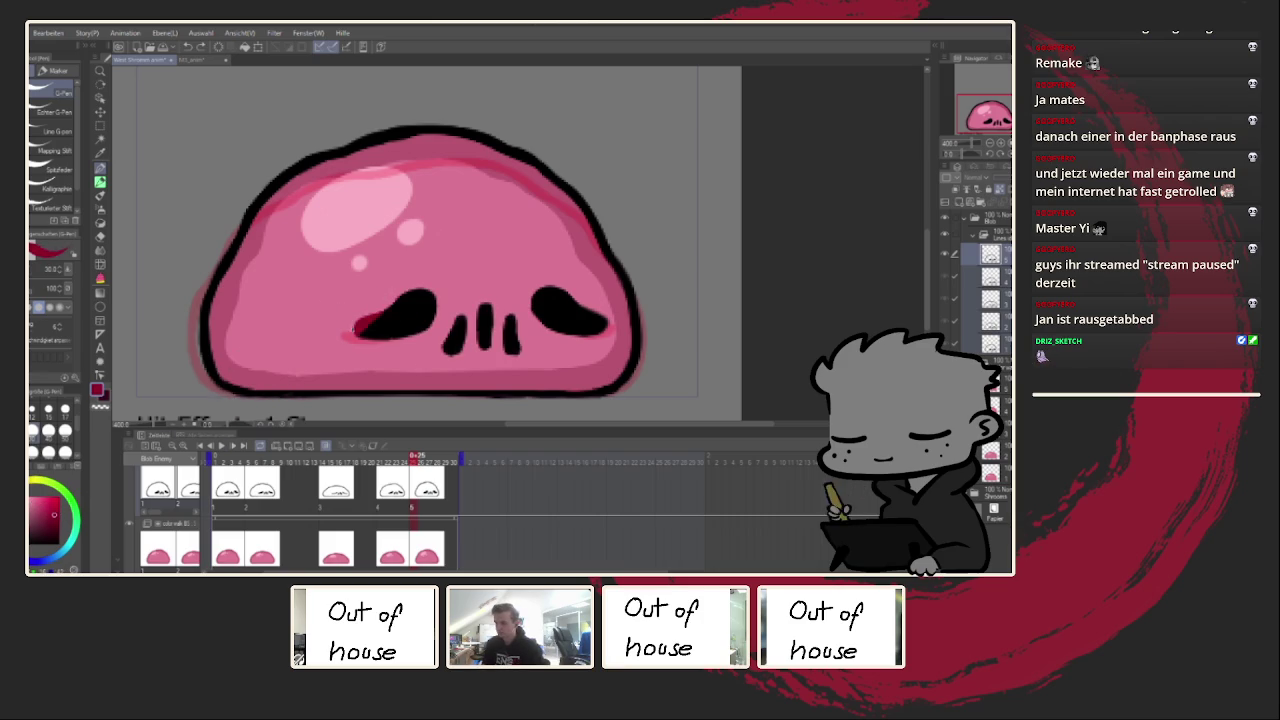
pyautogui.moveTo(356, 318); pyautogui.dragTo(490, 320)
pyautogui.hotkey('ctrl', 'z')
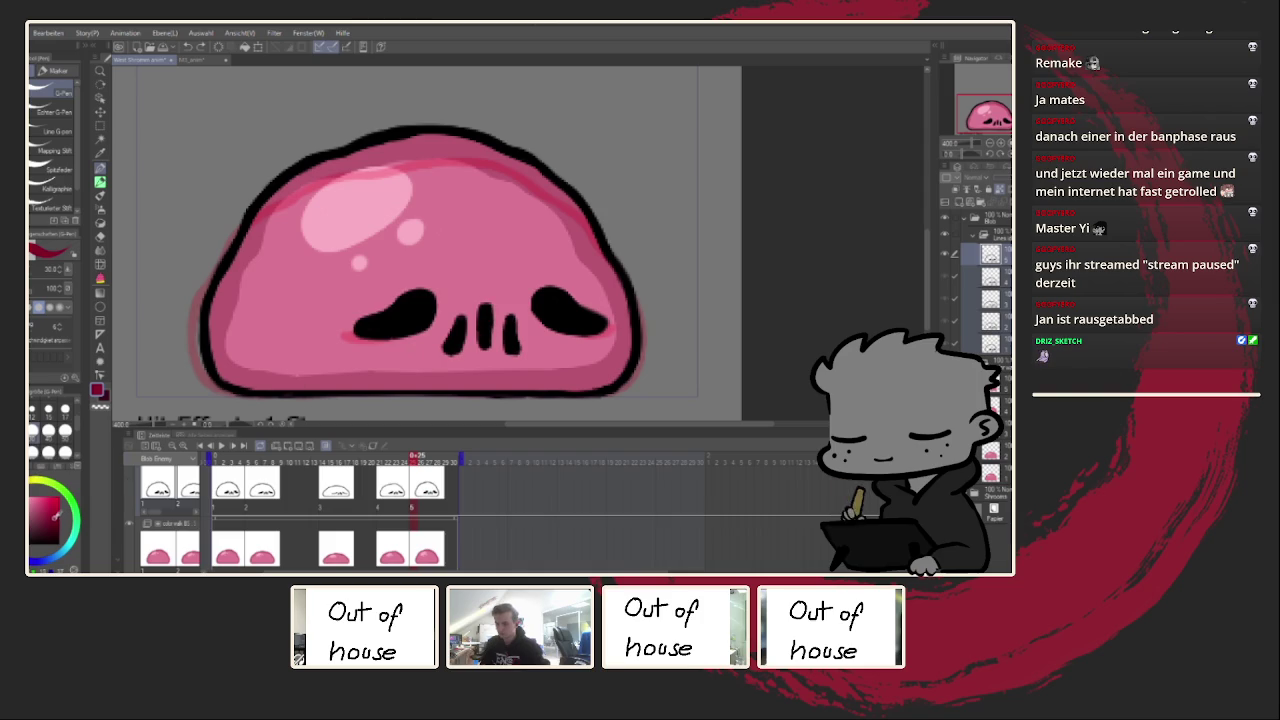
pyautogui.moveTo(356, 318)
pyautogui.mouseDown()
pyautogui.moveTo(570, 310)
pyautogui.moveTo(547, 318)
pyautogui.moveTo(593, 325)
pyautogui.mouseUp()
pyautogui.click(258, 543)
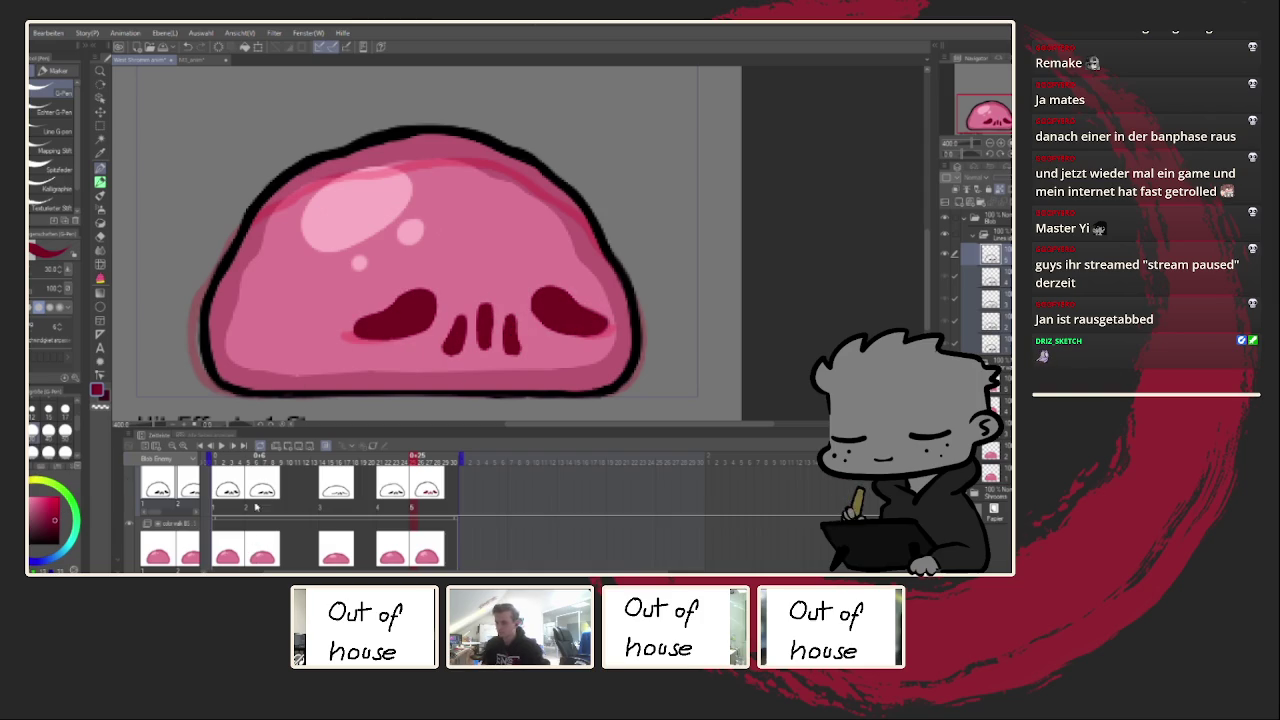
pyautogui.moveTo(340, 320)
pyautogui.mouseDown()
pyautogui.moveTo(430, 315)
pyautogui.moveTo(490, 335)
pyautogui.moveTo(576, 316)
pyautogui.mouseUp()
# Step: Recolour the eyes and mouth strokes dark red on frames 3 and 4
pyautogui.click(331, 498)
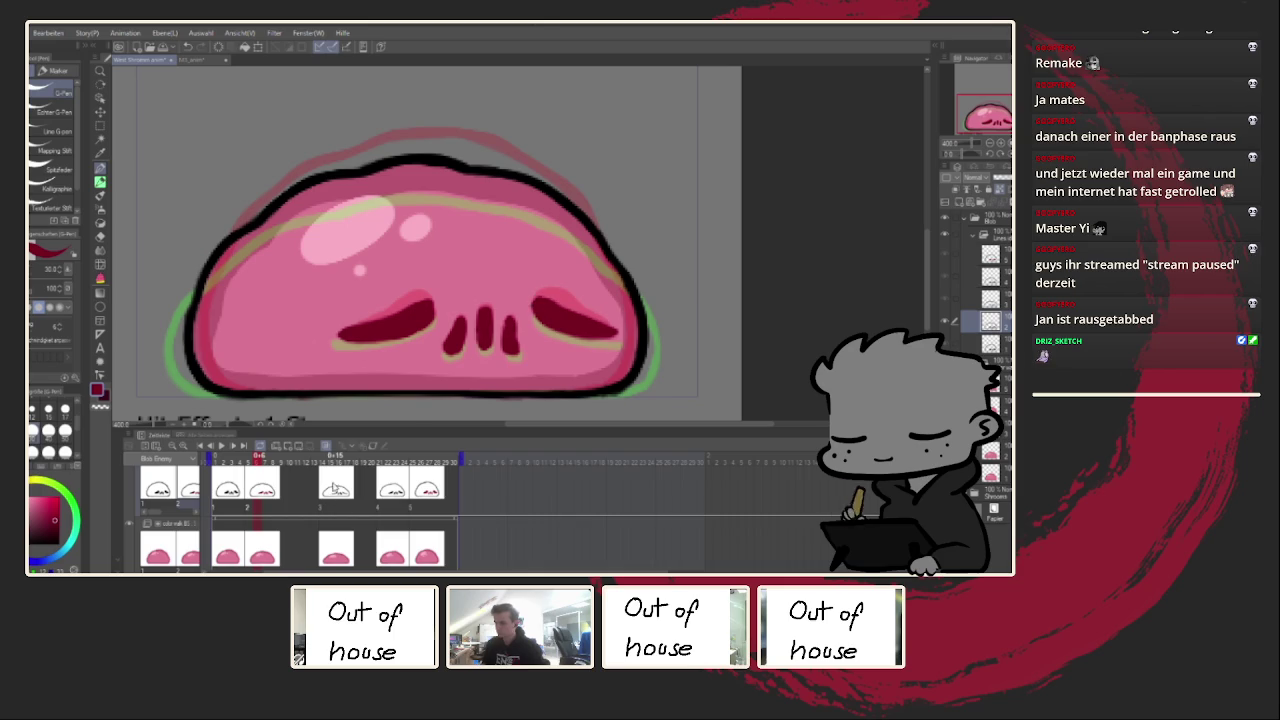
pyautogui.moveTo(335, 345)
pyautogui.mouseDown()
pyautogui.moveTo(435, 318)
pyautogui.moveTo(490, 352)
pyautogui.mouseUp()
pyautogui.moveTo(458, 328); pyautogui.dragTo(450, 358)
pyautogui.moveTo(506, 328)
pyautogui.mouseDown()
pyautogui.moveTo(516, 358)
pyautogui.moveTo(614, 346)
pyautogui.mouseUp()
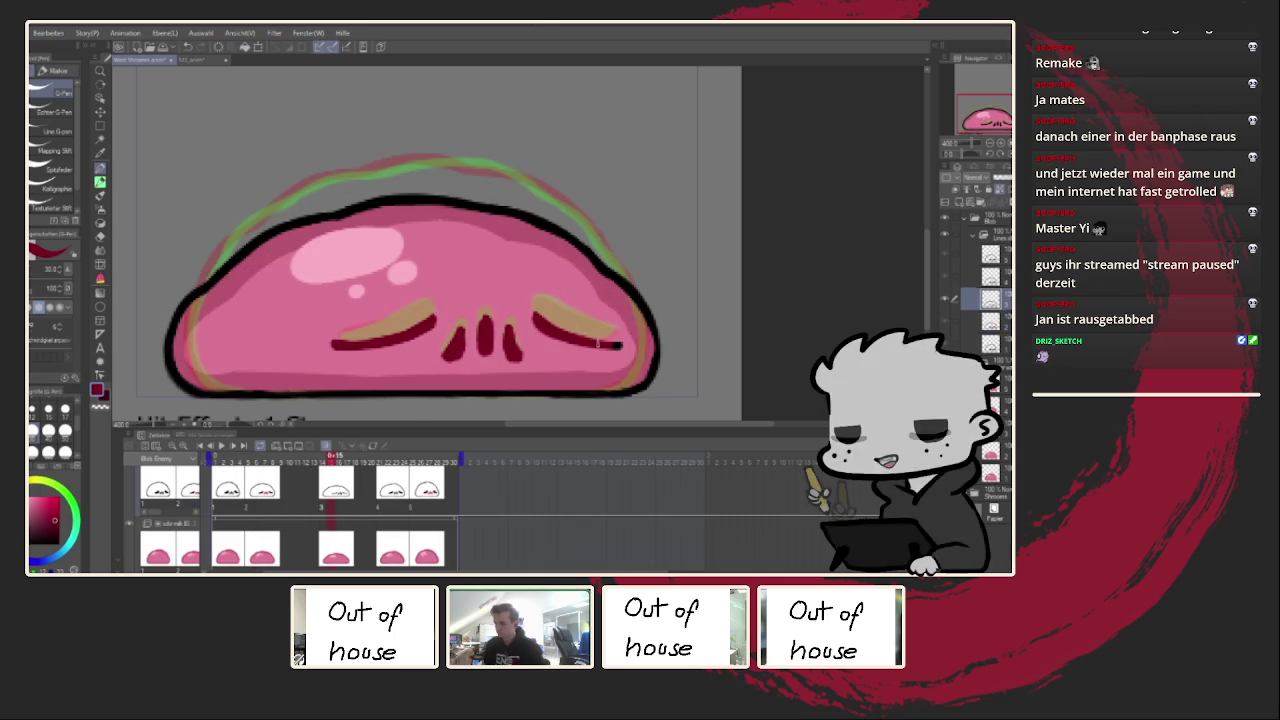
pyautogui.click(392, 498)
pyautogui.moveTo(340, 340)
pyautogui.mouseDown()
pyautogui.moveTo(434, 306)
pyautogui.moveTo(448, 352)
pyautogui.mouseUp()
pyautogui.moveTo(484, 310); pyautogui.dragTo(488, 336)
pyautogui.moveTo(540, 300)
pyautogui.mouseDown()
pyautogui.moveTo(592, 334)
pyautogui.moveTo(614, 330)
pyautogui.mouseUp()
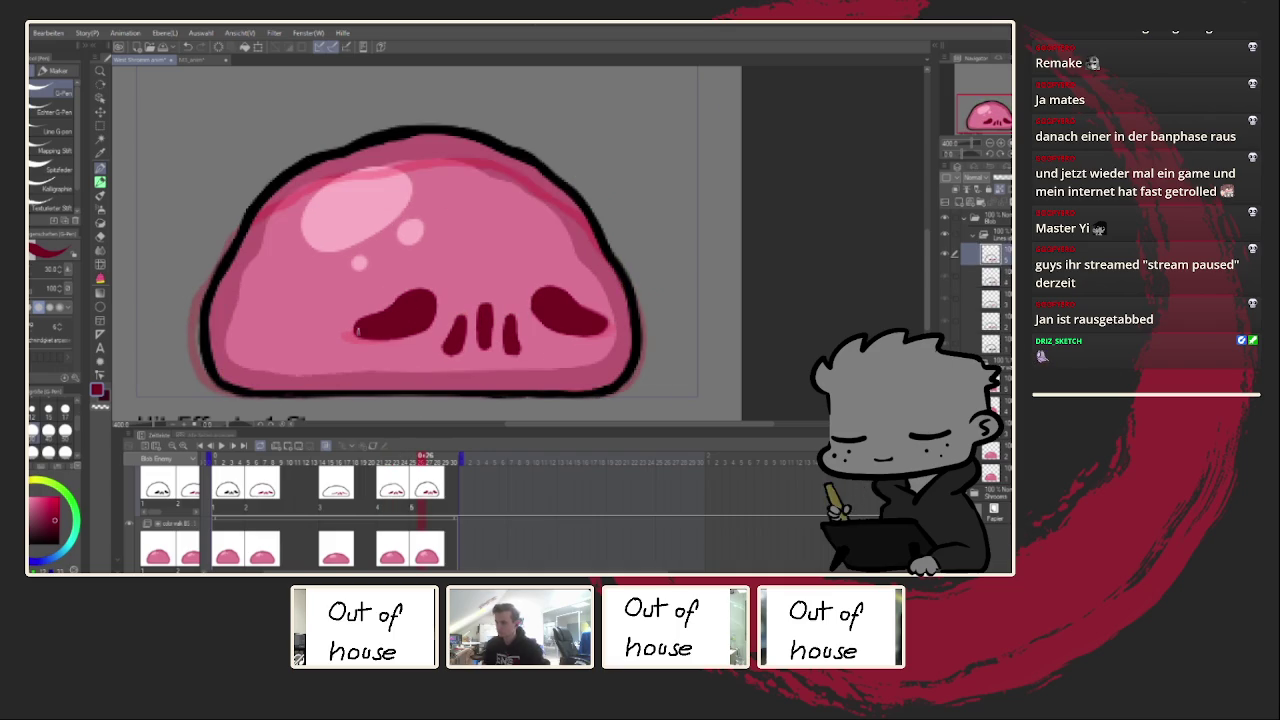
# Step: Touch up frame 2's right eye in dark red, fit the view and play the animation
pyautogui.click(417, 496)
pyautogui.click(390, 492)
pyautogui.click(222, 490)
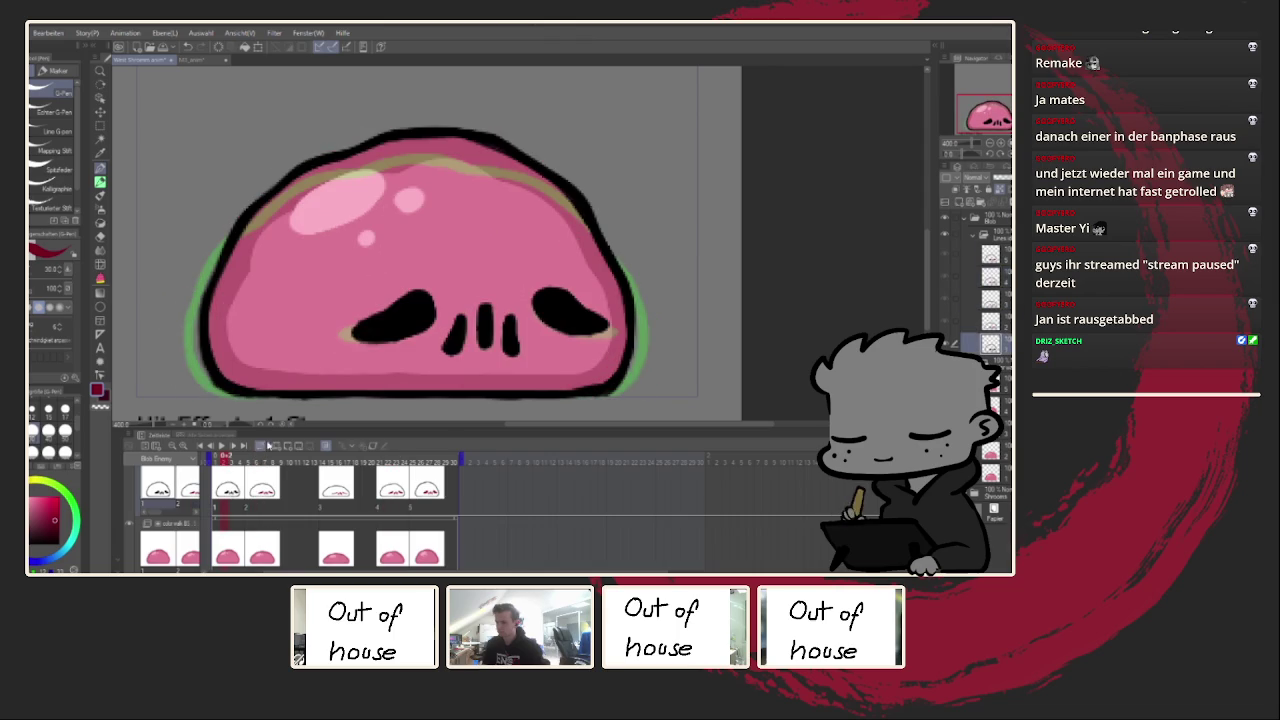
pyautogui.moveTo(540, 320)
pyautogui.mouseDown()
pyautogui.moveTo(565, 310)
pyautogui.moveTo(588, 338)
pyautogui.mouseUp()
pyautogui.hotkey('ctrl', '0')
pyautogui.press('Return')
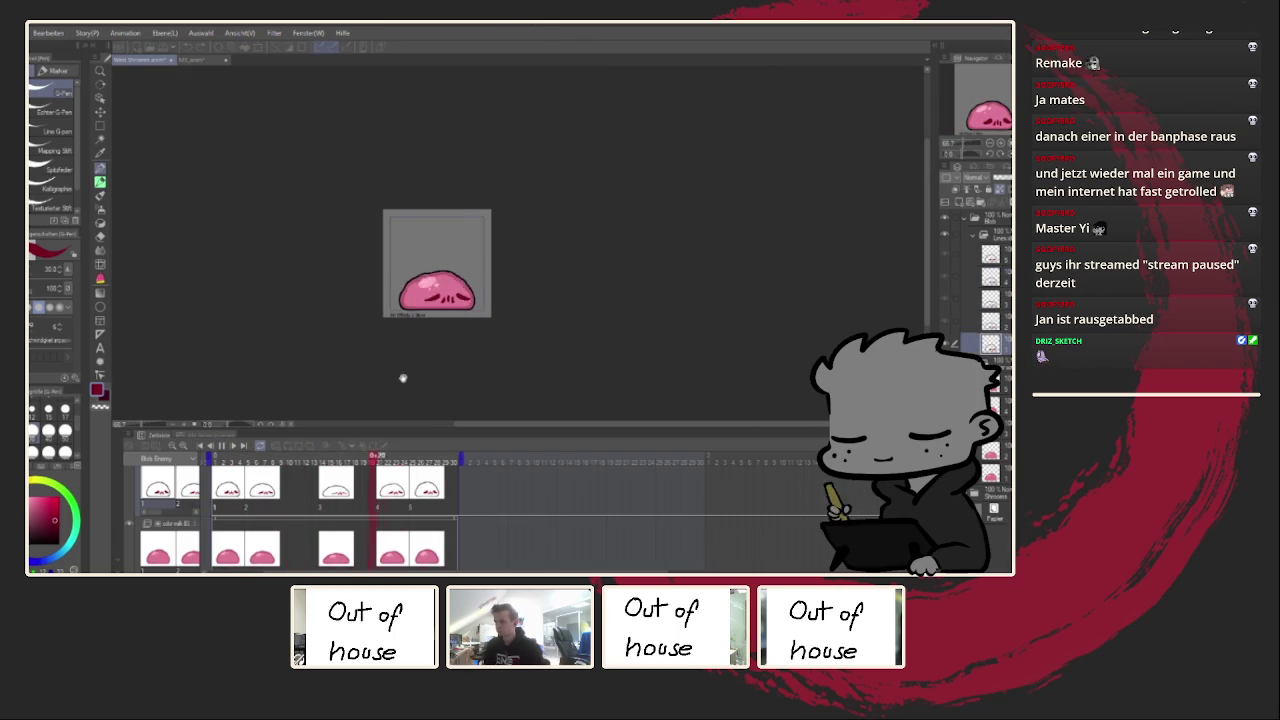
# Step: Zoom in on the blob's face and set the brush size to 15
pyautogui.scroll(-3, 353, 428)
pyautogui.scroll(-2, 354, 409)
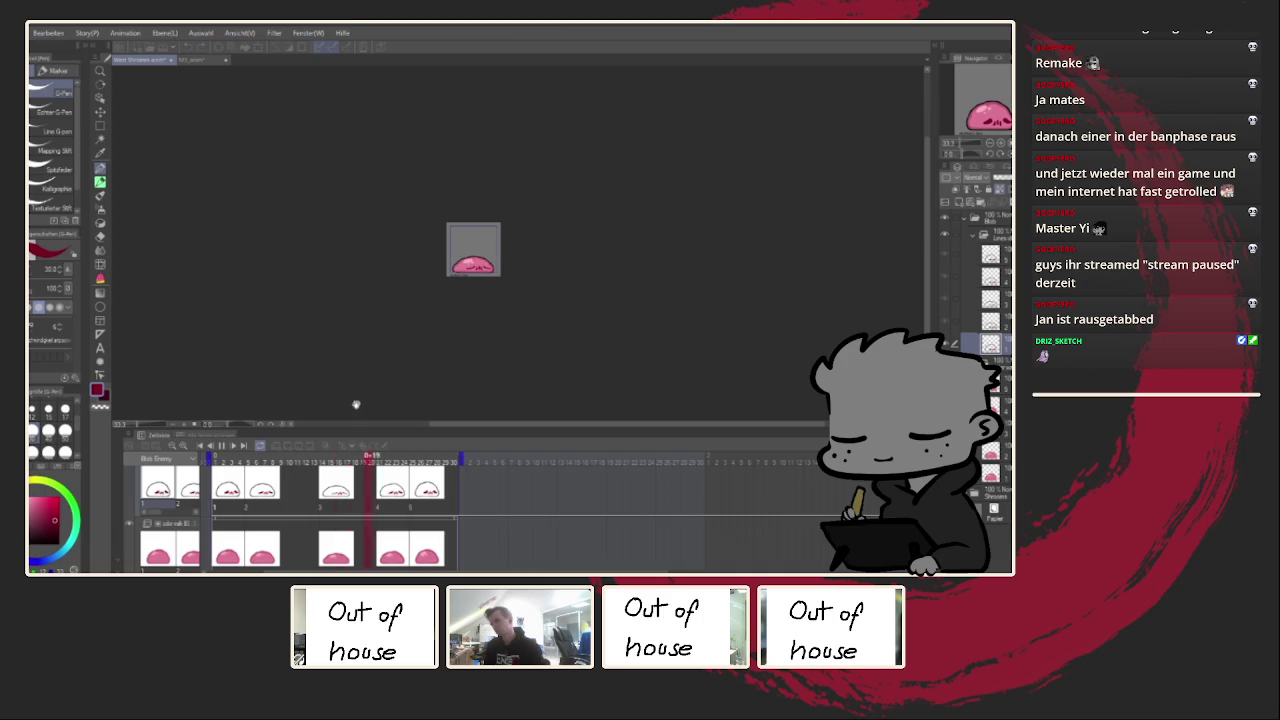
pyautogui.scroll(3, 484, 318)
pyautogui.moveTo(484, 318)
pyautogui.mouseDown()
pyautogui.moveTo(449, 317)
pyautogui.moveTo(437, 331)
pyautogui.mouseUp()
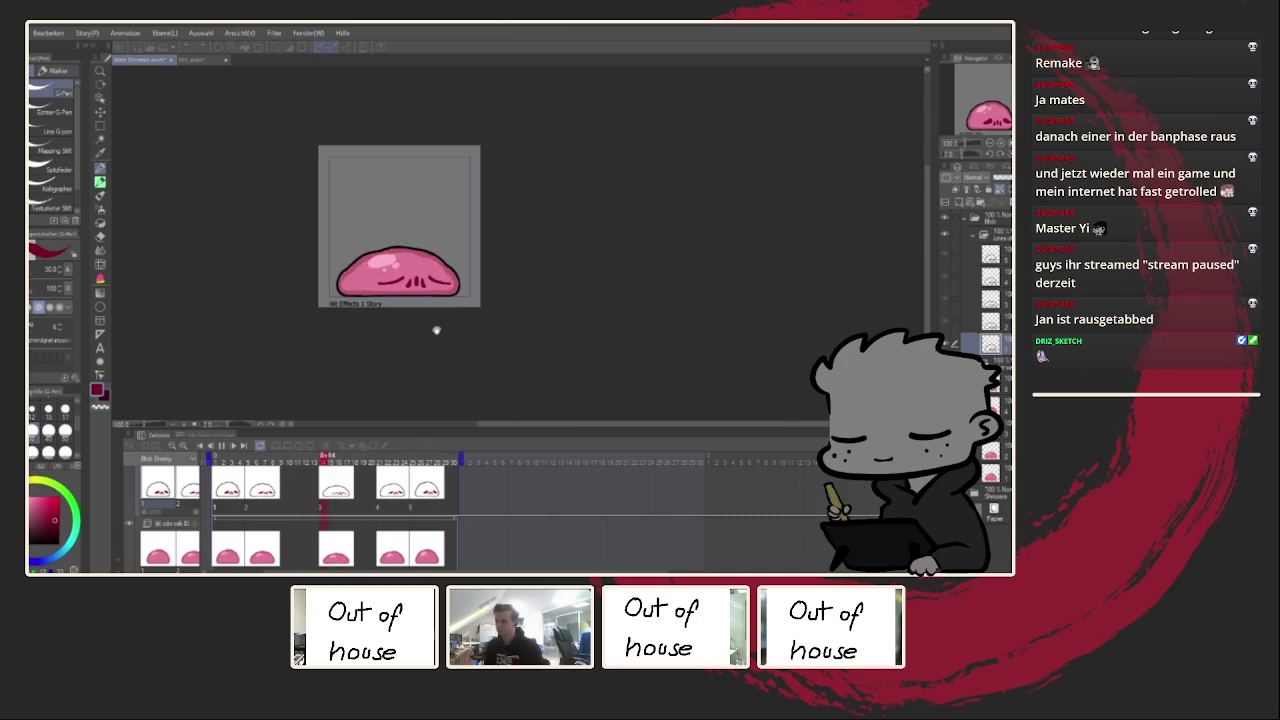
pyautogui.scroll(2, 420, 377)
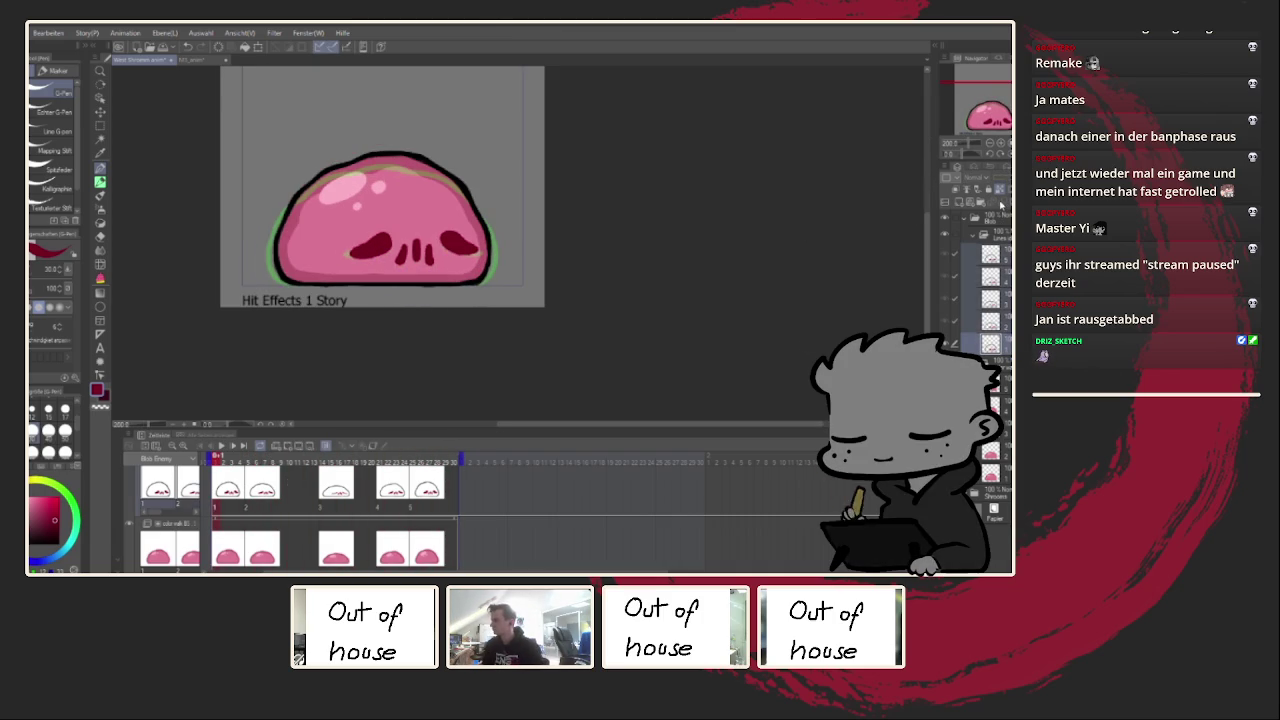
pyautogui.scroll(1, 530, 250)
pyautogui.scroll(2, 530, 250)
pyautogui.scroll(2, 537, 255)
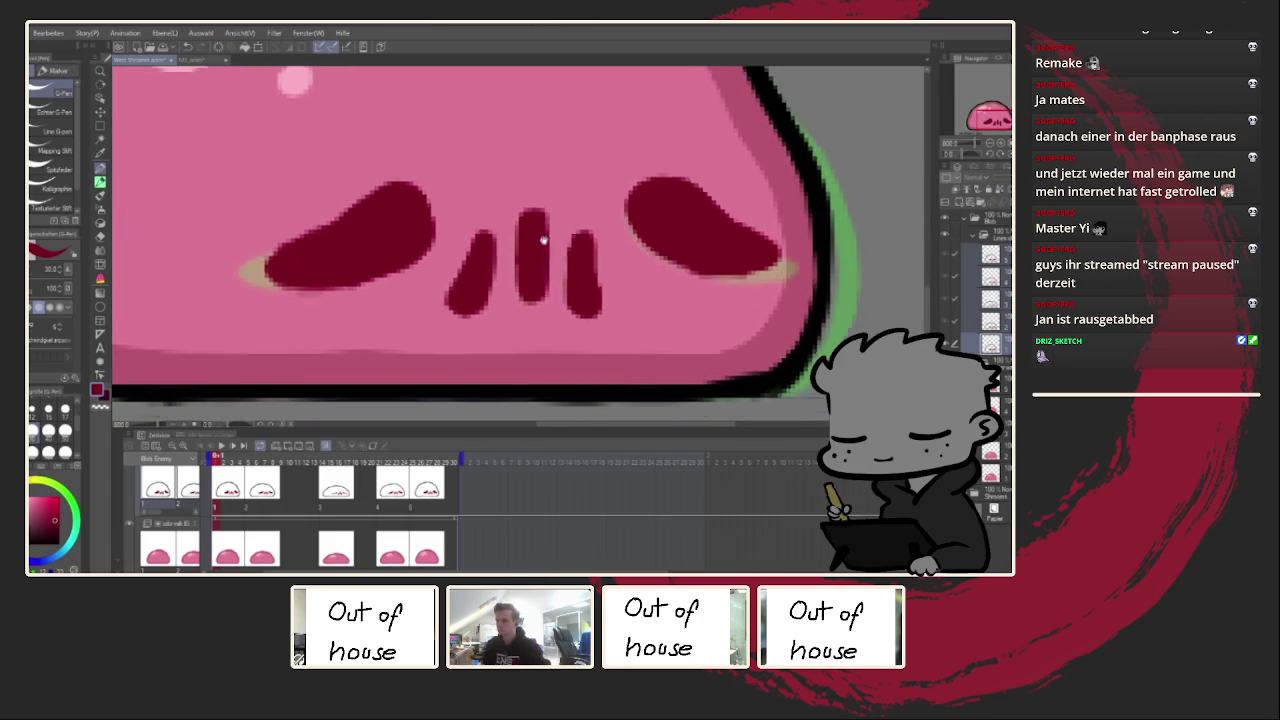
pyautogui.click(48, 408)
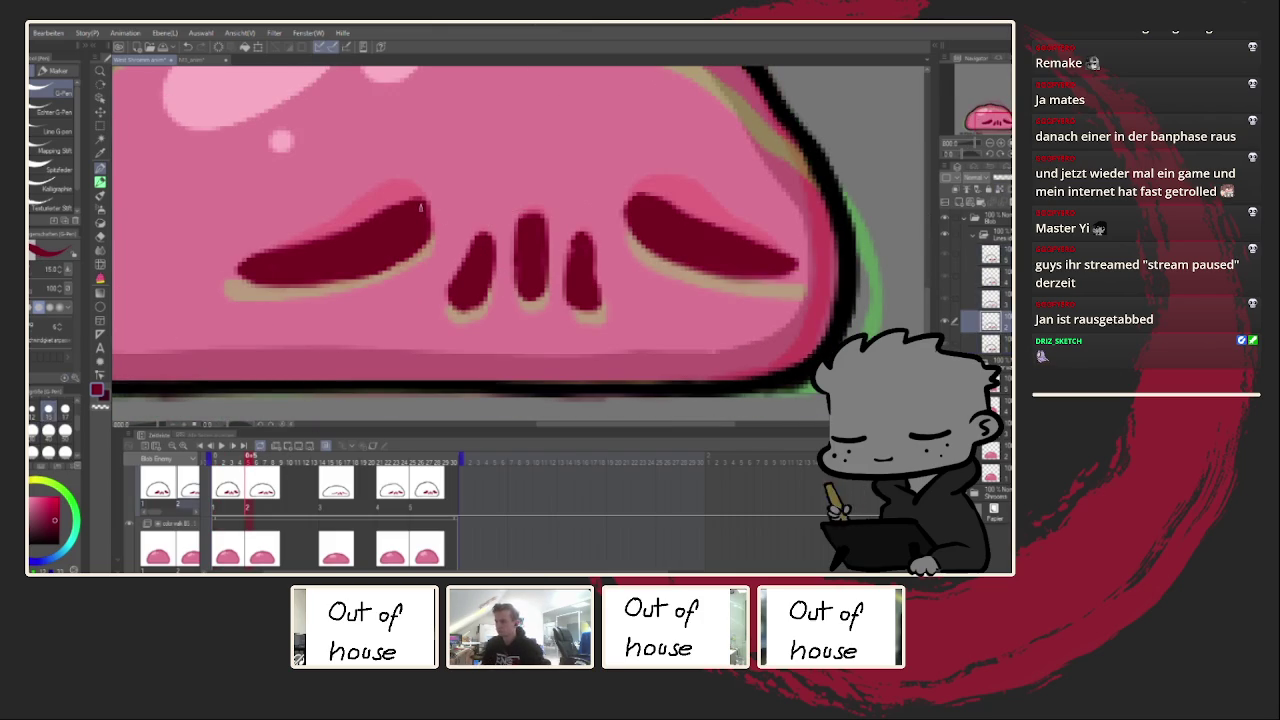
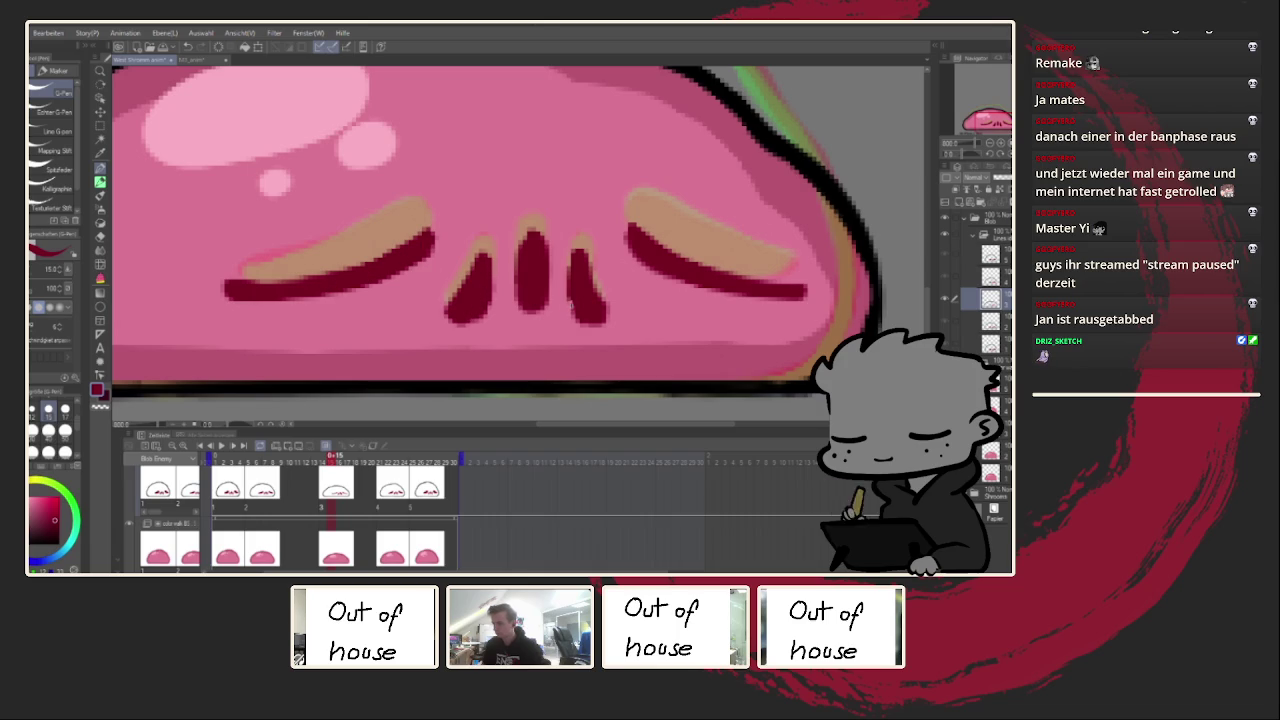
# Step: Darken and round out the lower edges of both eyes in dark red, then zoom out to the whole slime
pyautogui.moveTo(696, 288); pyautogui.dragTo(674, 292)
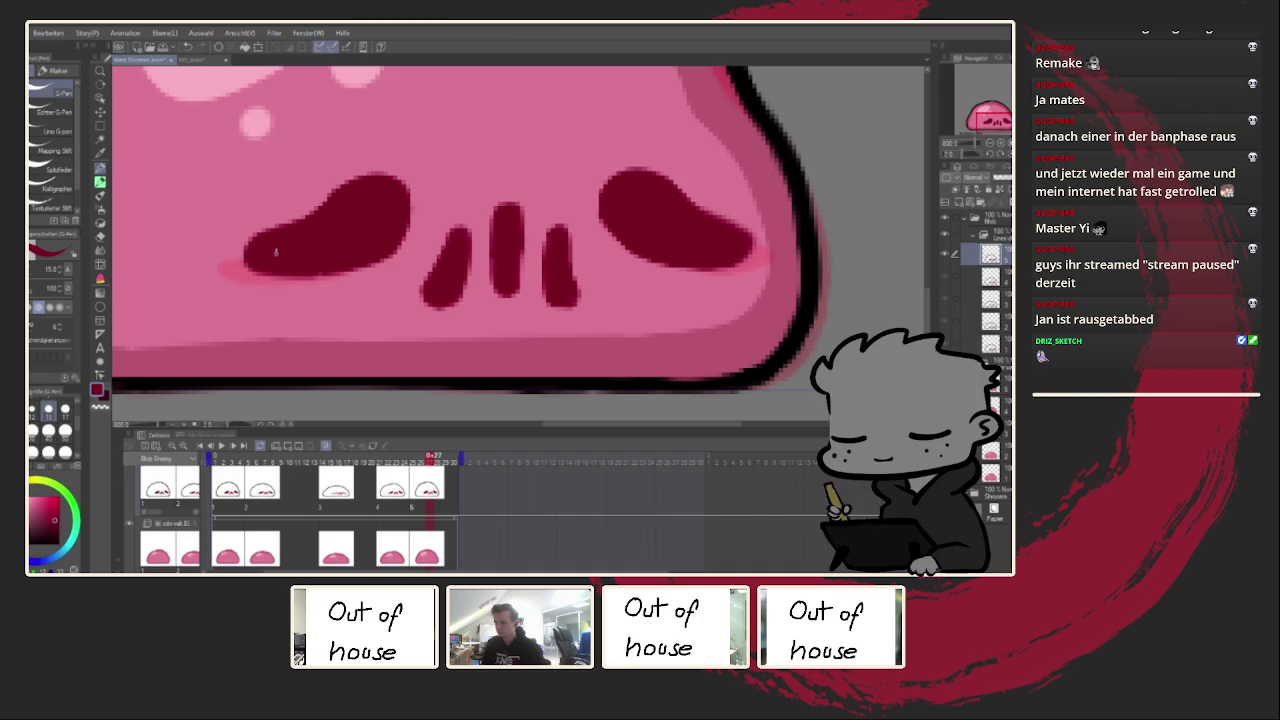
pyautogui.moveTo(256, 270); pyautogui.dragTo(268, 258)
pyautogui.moveTo(700, 268); pyautogui.dragTo(740, 242)
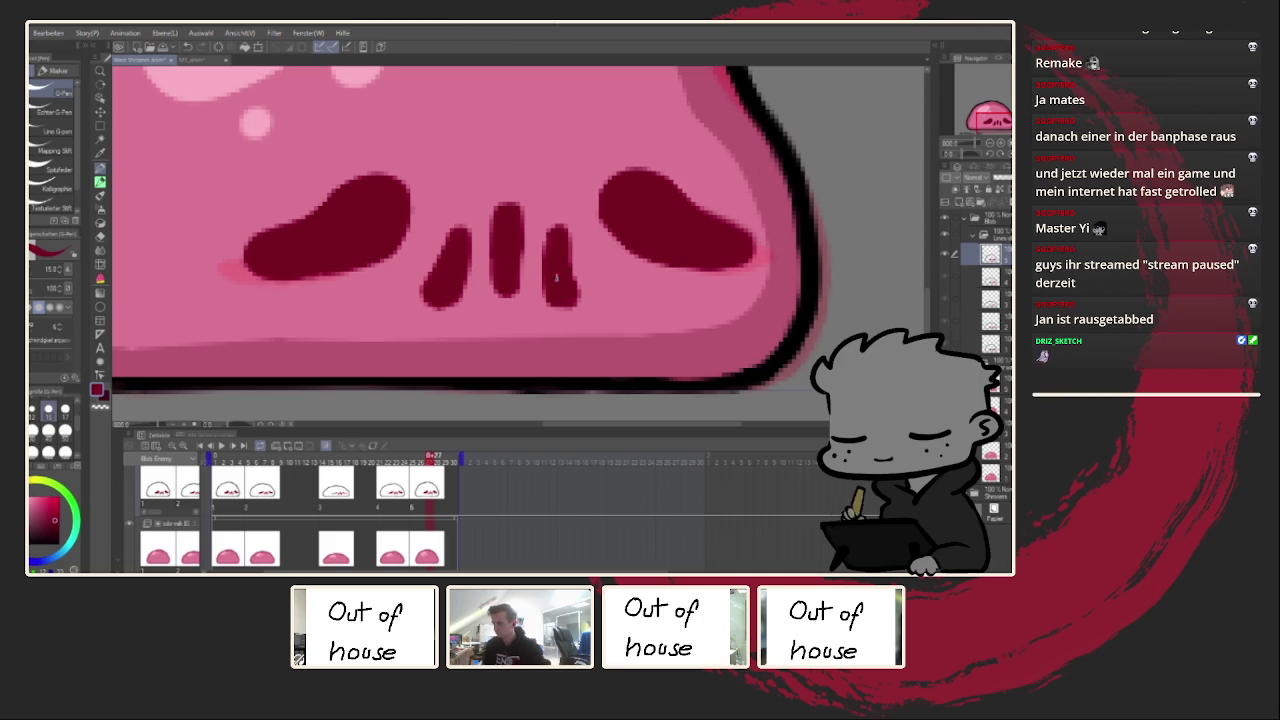
pyautogui.hotkey('ctrl', '0')
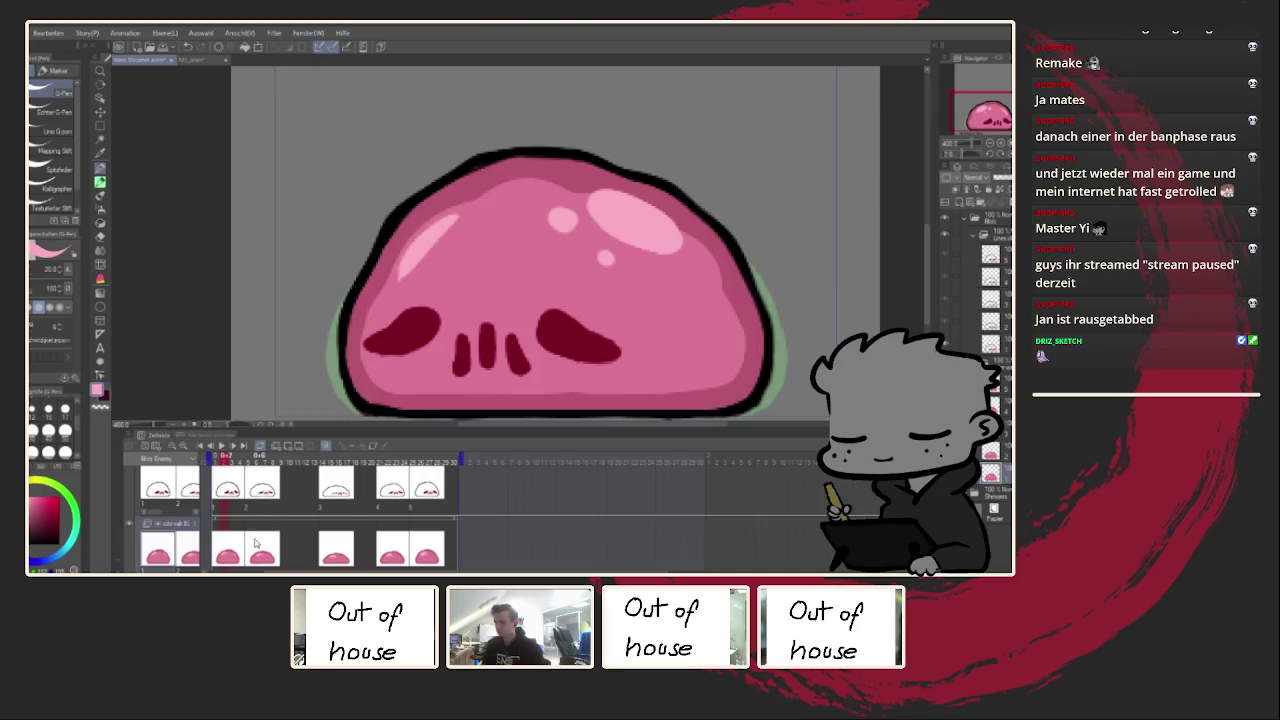
# Step: Paint a light pink highlight on the squished frame's upper-left body
pyautogui.click(336, 558)
pyautogui.moveTo(453, 264); pyautogui.dragTo(400, 315)
pyautogui.click(398, 524)
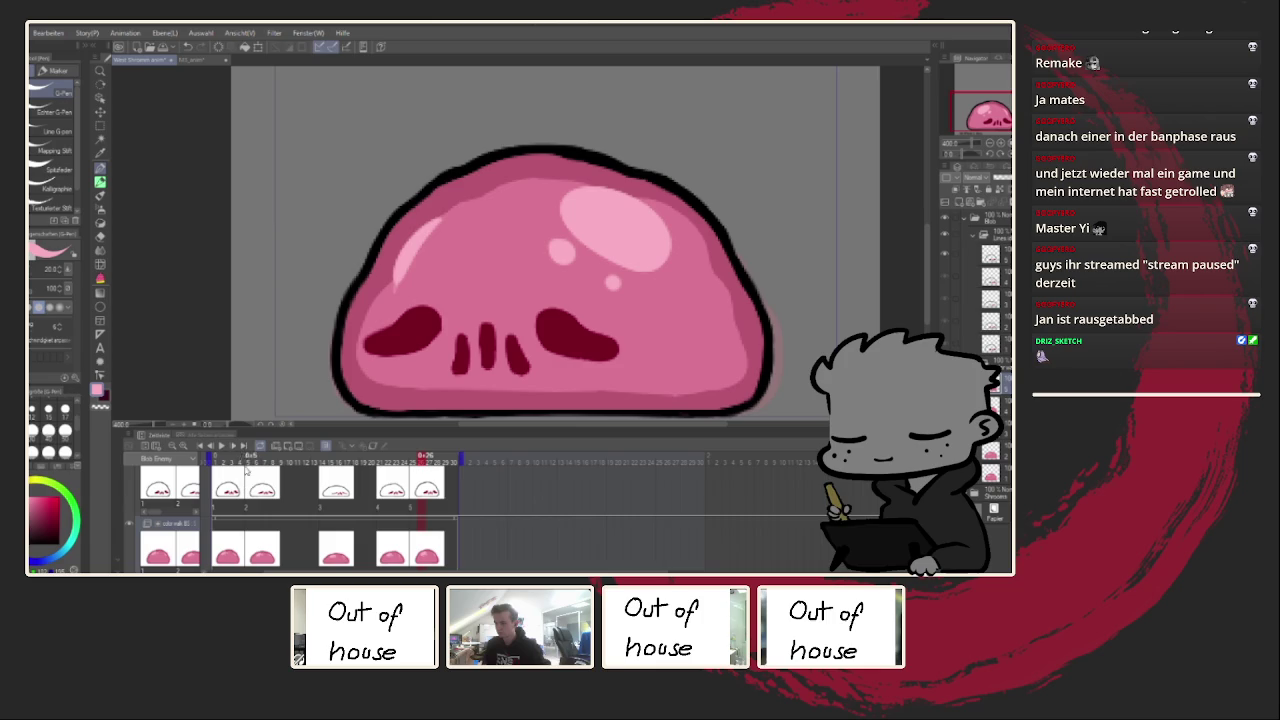
# Step: Play the slime loop from the taller frame, mirror the view, and stop playback
pyautogui.click(222, 445)
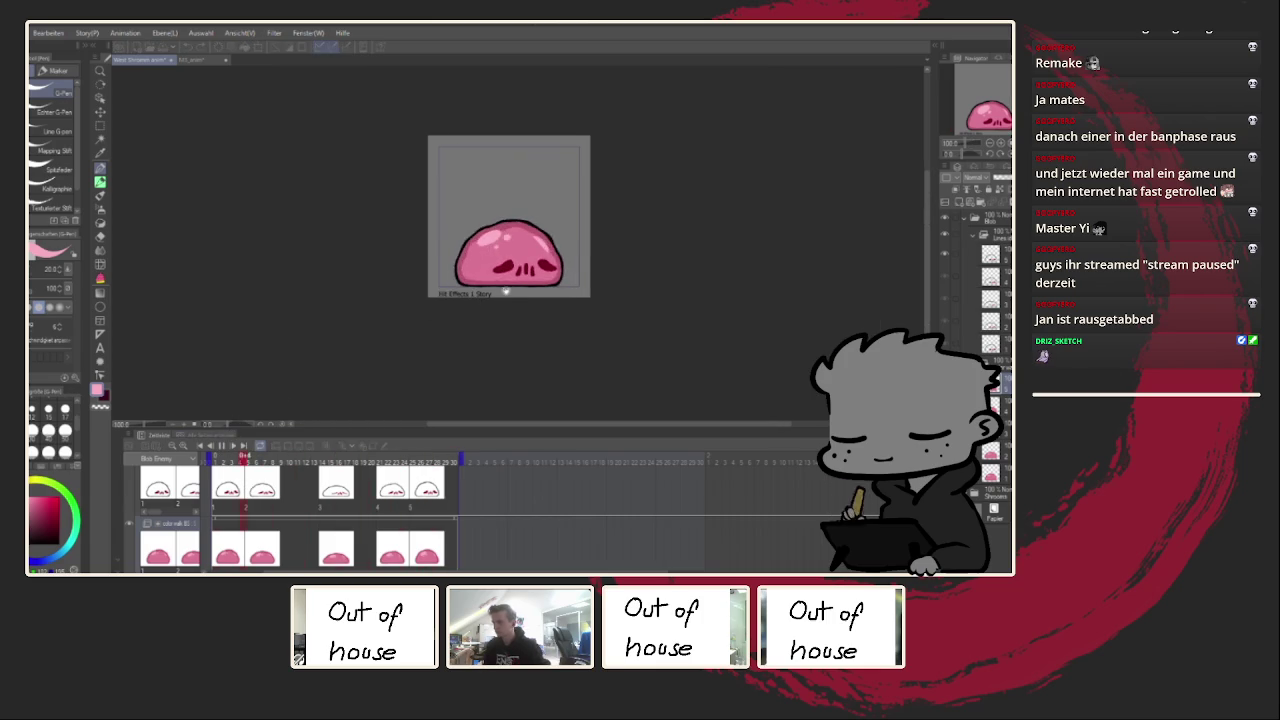
pyautogui.scroll(2, 497, 298)
pyautogui.scroll(1, 490, 297)
pyautogui.press('h')
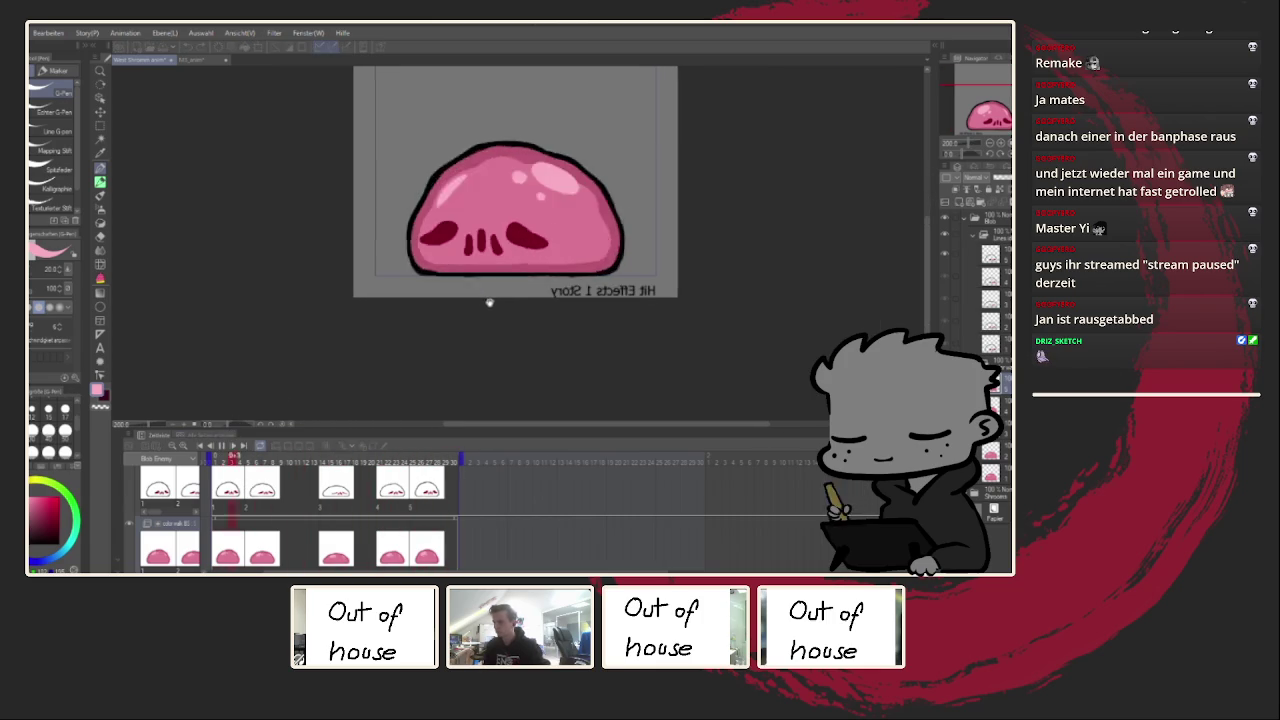
pyautogui.click(234, 540)
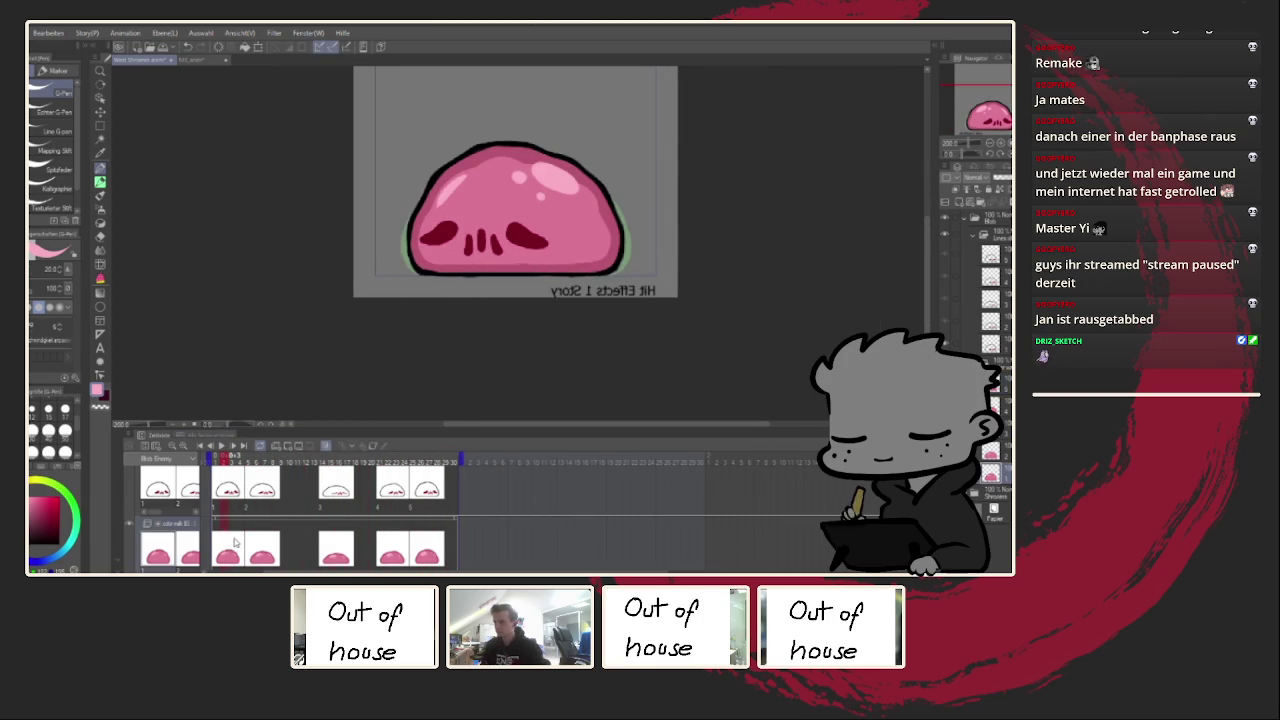
# Step: Paint light pink rim highlights along the left edge of the tall and squashed frames
pyautogui.scroll(1, 361, 243)
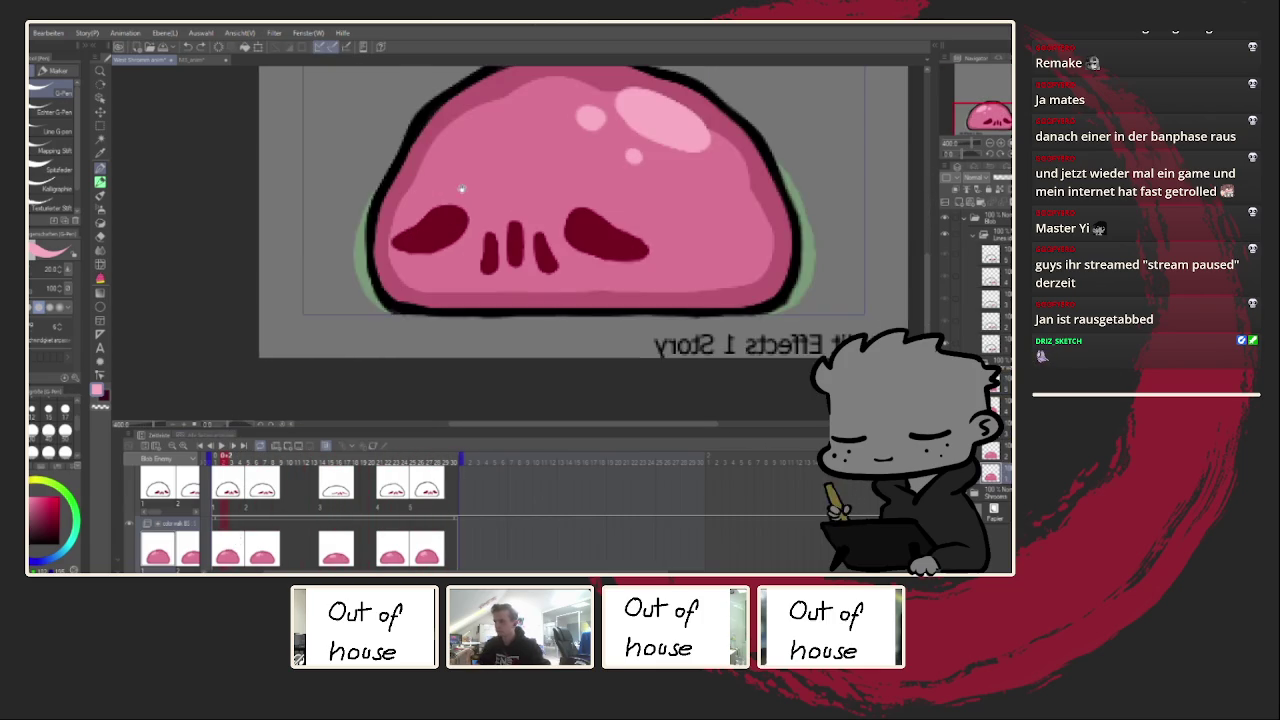
pyautogui.scroll(1, 361, 243)
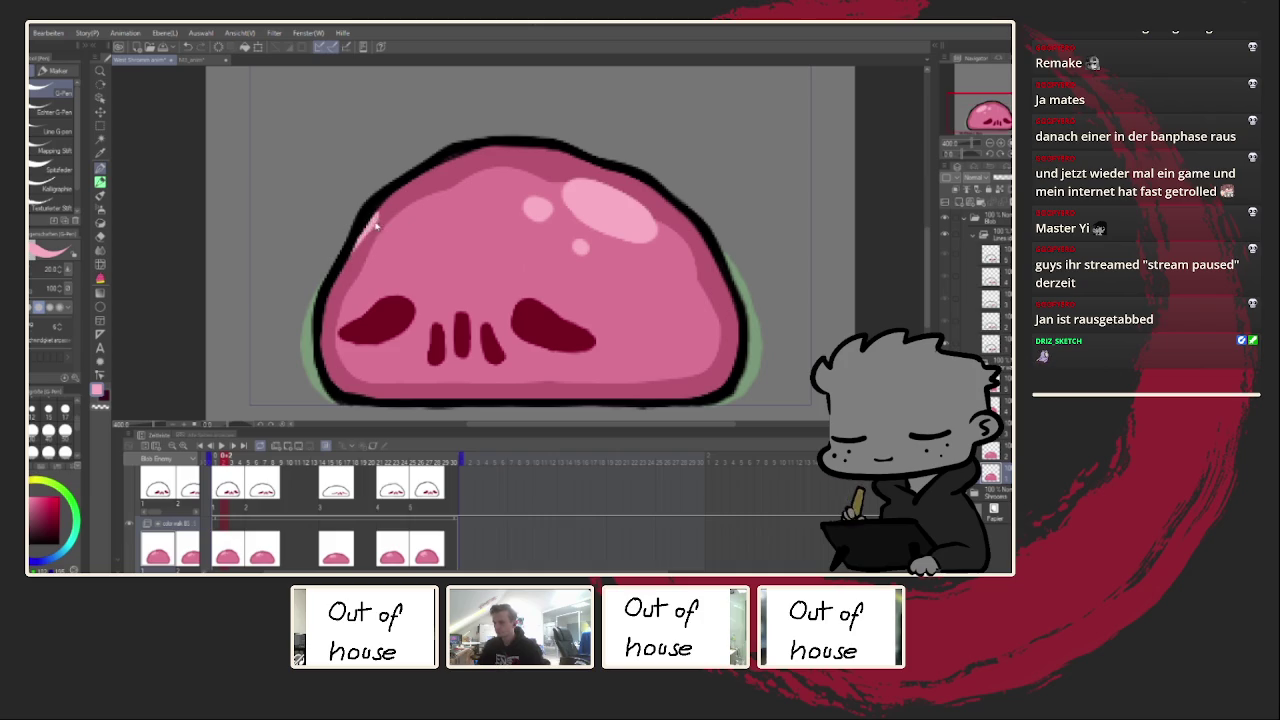
pyautogui.moveTo(323, 368)
pyautogui.mouseDown()
pyautogui.moveTo(326, 296)
pyautogui.moveTo(378, 206)
pyautogui.moveTo(470, 152)
pyautogui.moveTo(583, 150)
pyautogui.mouseUp()
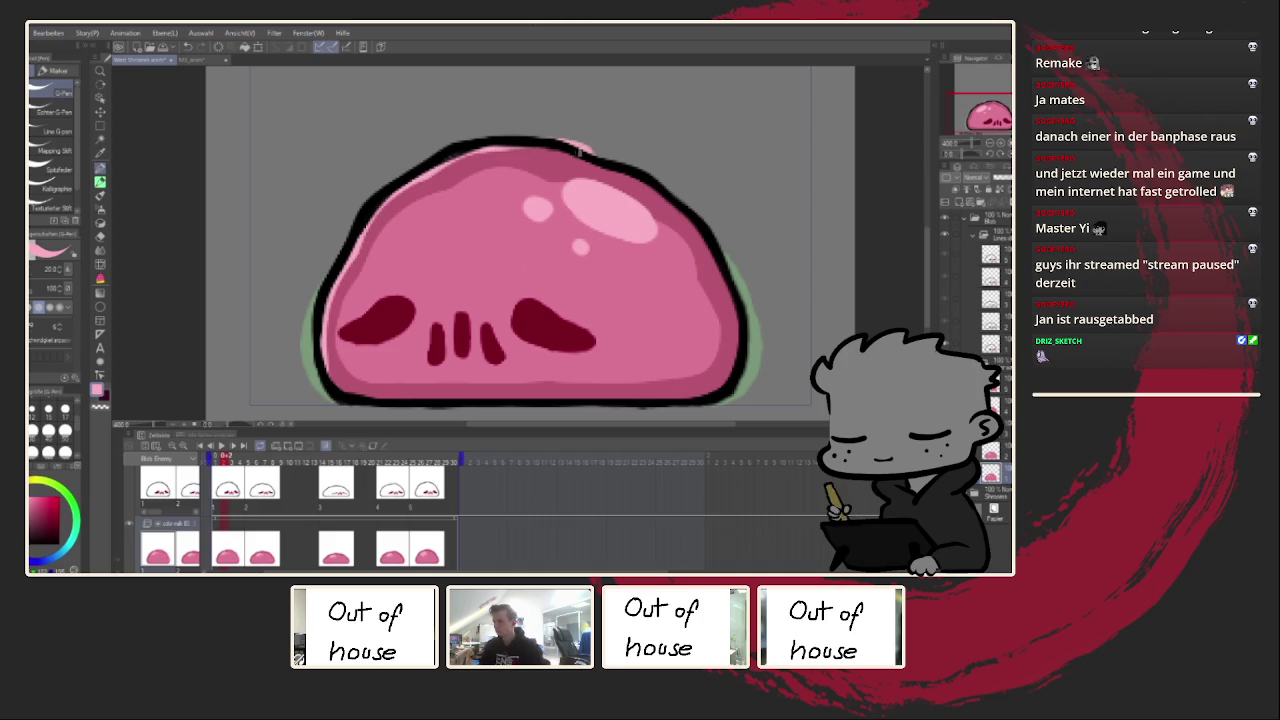
pyautogui.press('h')
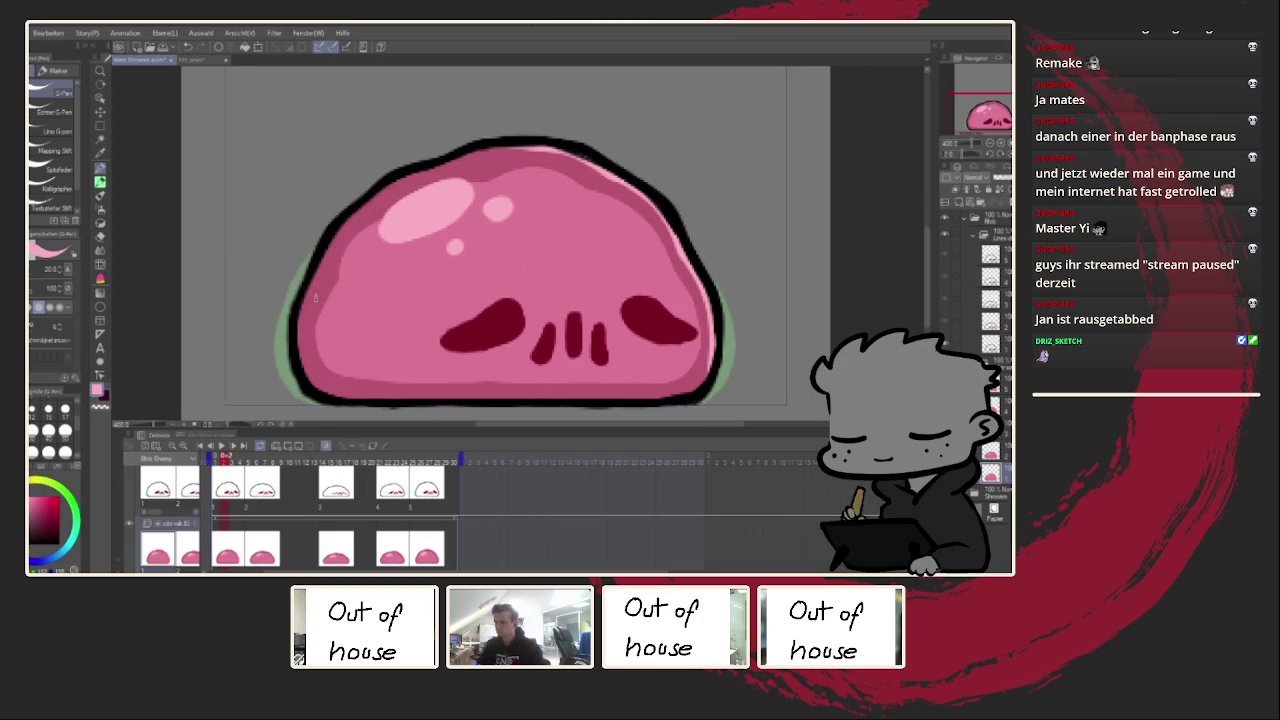
pyautogui.moveTo(352, 211)
pyautogui.mouseDown()
pyautogui.moveTo(302, 355)
pyautogui.moveTo(333, 395)
pyautogui.mouseUp()
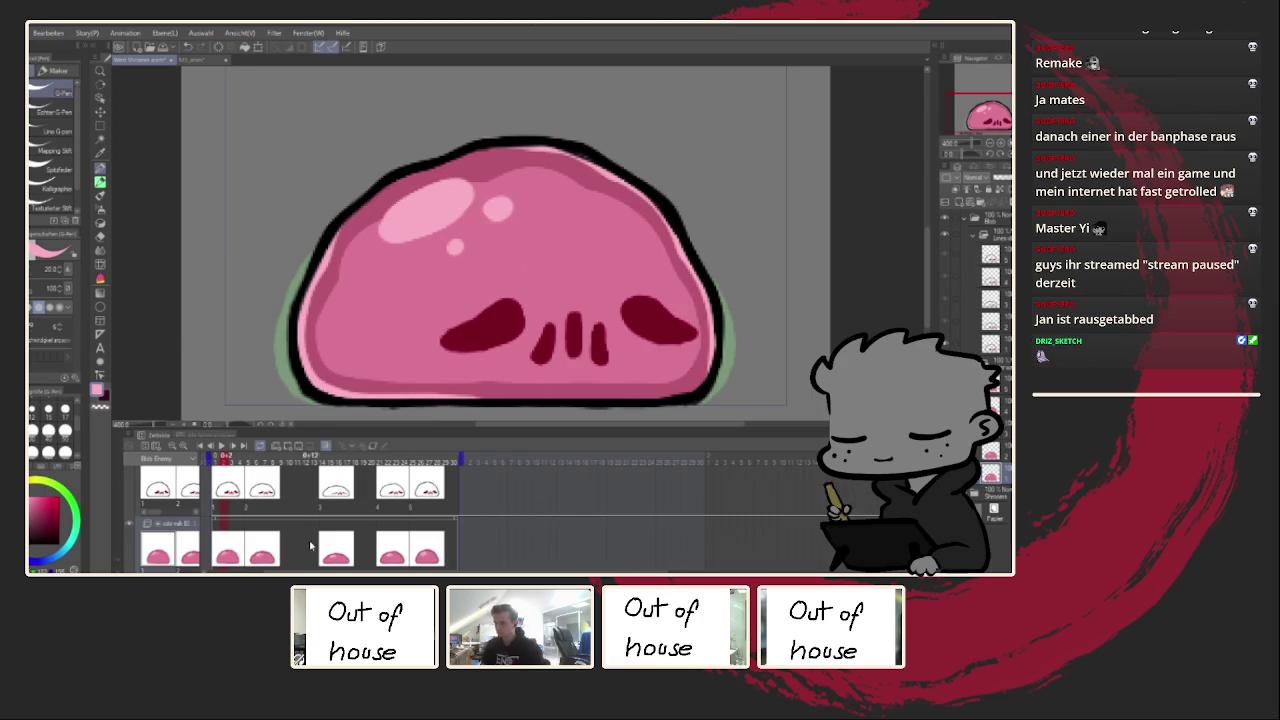
pyautogui.click(259, 541)
pyautogui.moveTo(298, 282)
pyautogui.mouseDown()
pyautogui.moveTo(290, 388)
pyautogui.moveTo(335, 402)
pyautogui.moveTo(523, 396)
pyautogui.mouseUp()
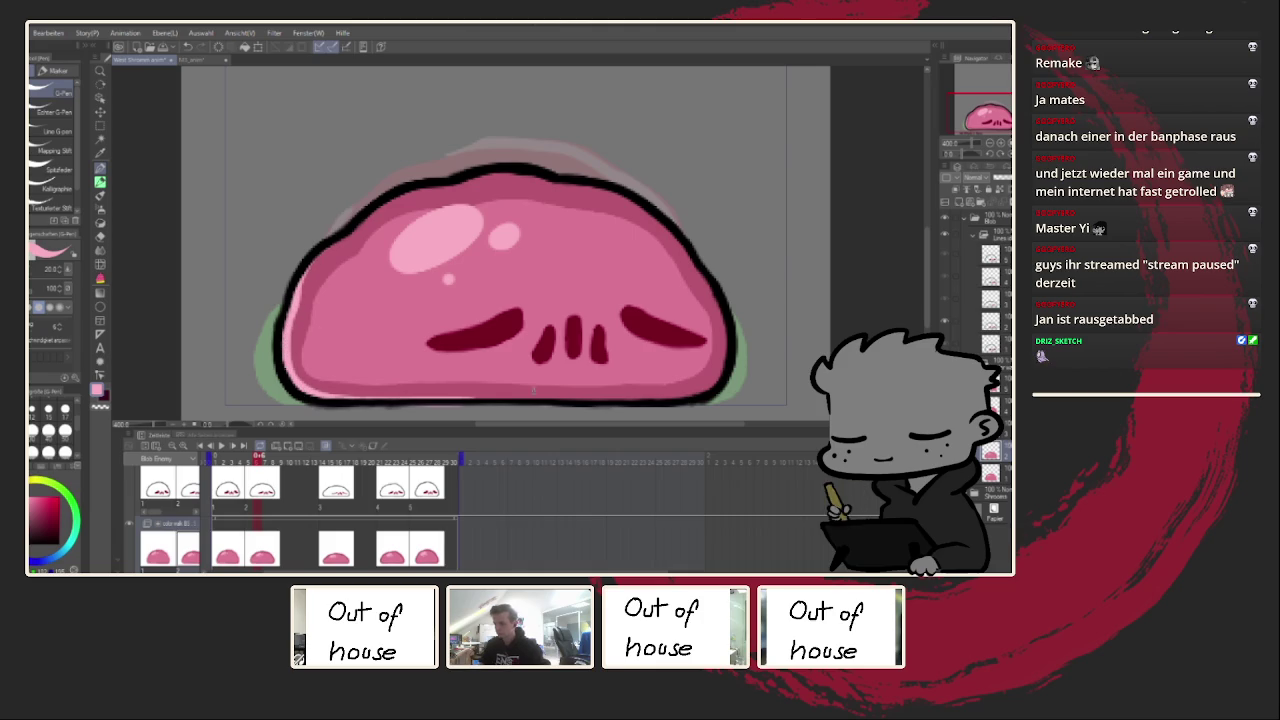
# Step: On the neighbouring frame, paint a light pink rim up the inner left edge and along the top
pyautogui.press('h')
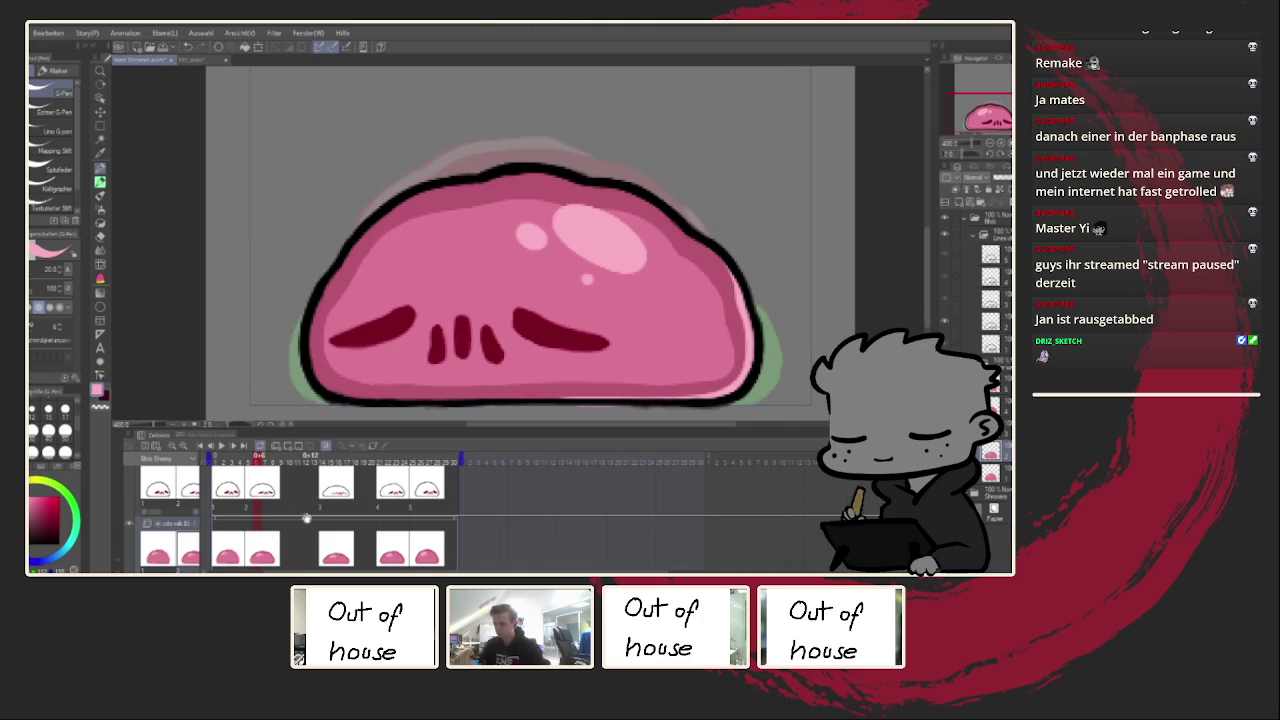
pyautogui.click(248, 550)
pyautogui.moveTo(318, 386); pyautogui.dragTo(310, 326)
pyautogui.moveTo(334, 280)
pyautogui.mouseDown()
pyautogui.moveTo(362, 234)
pyautogui.moveTo(470, 182)
pyautogui.mouseUp()
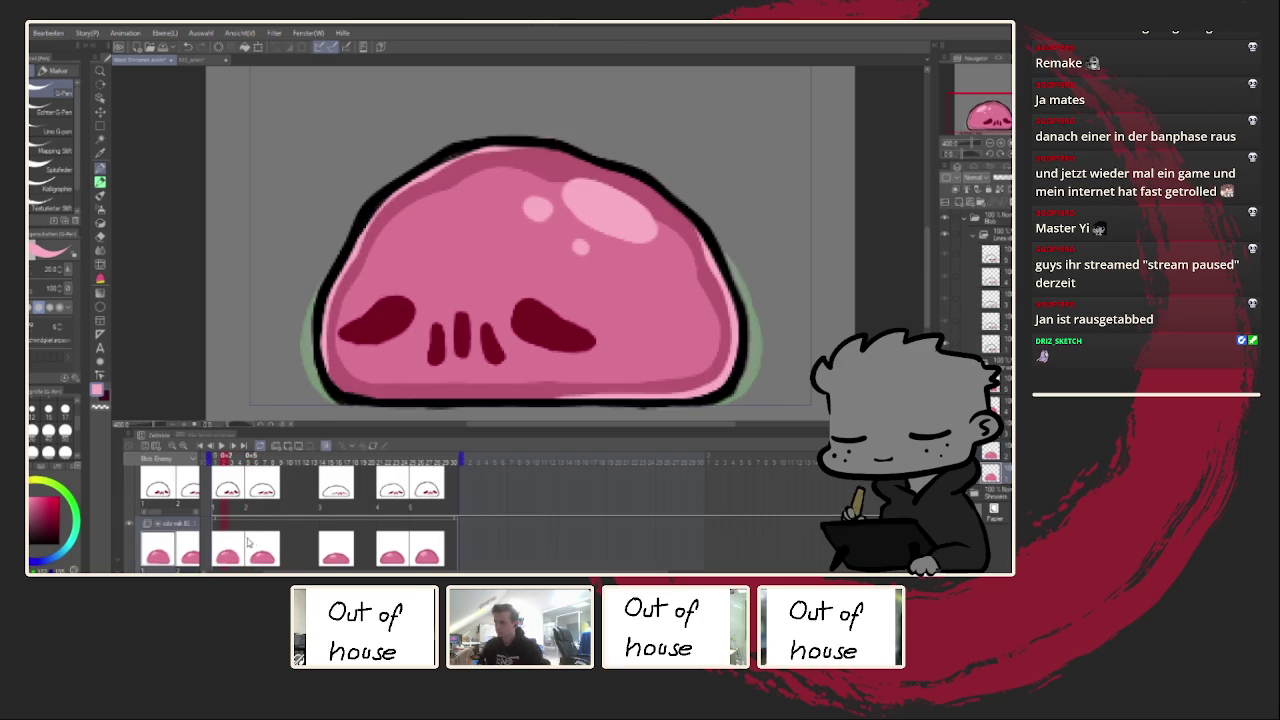
pyautogui.moveTo(442, 190); pyautogui.dragTo(568, 176)
# Step: On frame 15, paint a rim up the lower-left edge and lighten the upper edge in pink
pyautogui.click(332, 490)
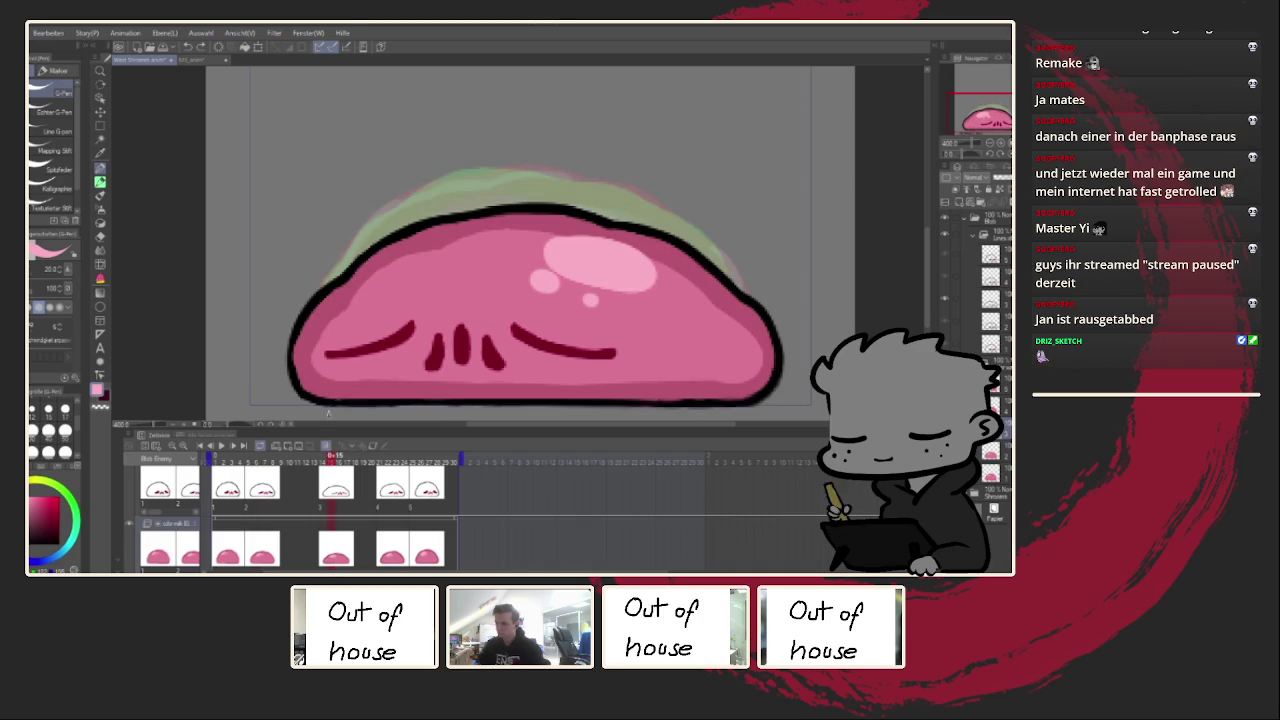
pyautogui.moveTo(300, 385)
pyautogui.mouseDown()
pyautogui.moveTo(299, 335)
pyautogui.moveTo(336, 292)
pyautogui.moveTo(400, 242)
pyautogui.moveTo(485, 215)
pyautogui.mouseUp()
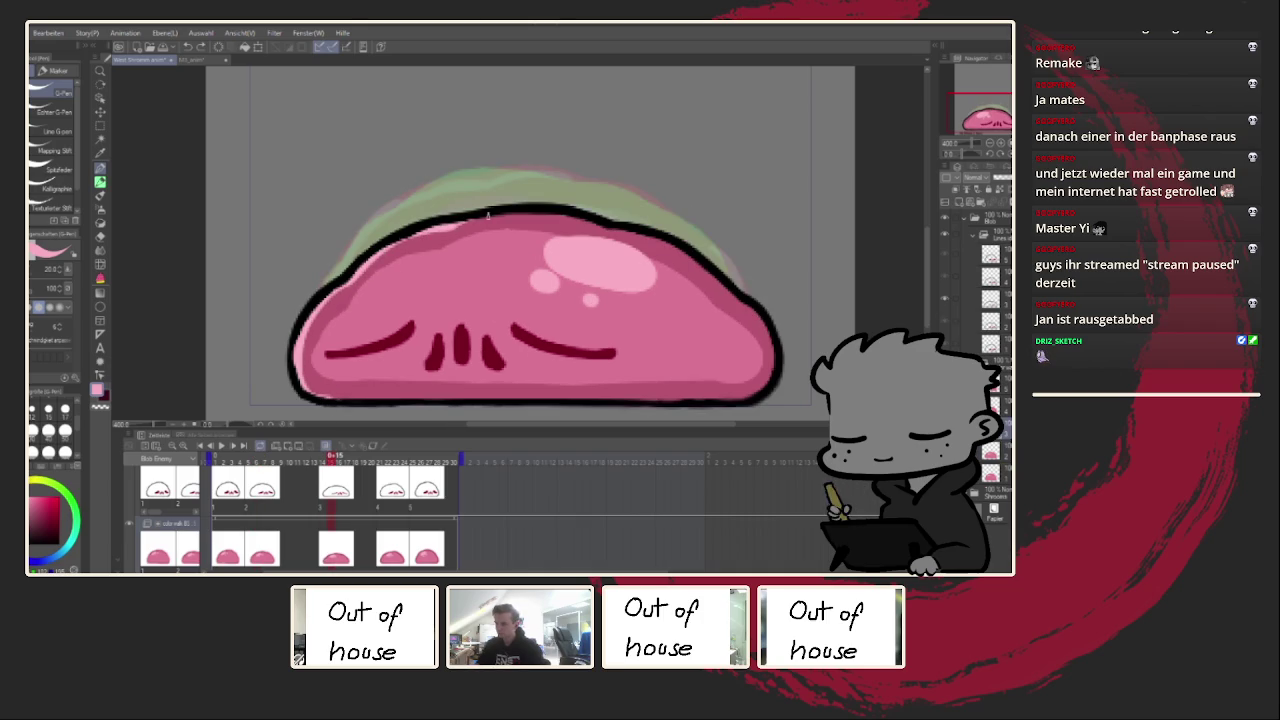
pyautogui.keyDown('alt'); pyautogui.click(519, 222); pyautogui.keyUp('alt')
pyautogui.moveTo(433, 234); pyautogui.dragTo(447, 229)
pyautogui.keyDown('alt'); pyautogui.click(553, 260); pyautogui.keyUp('alt')
pyautogui.moveTo(370, 262); pyautogui.dragTo(577, 264)
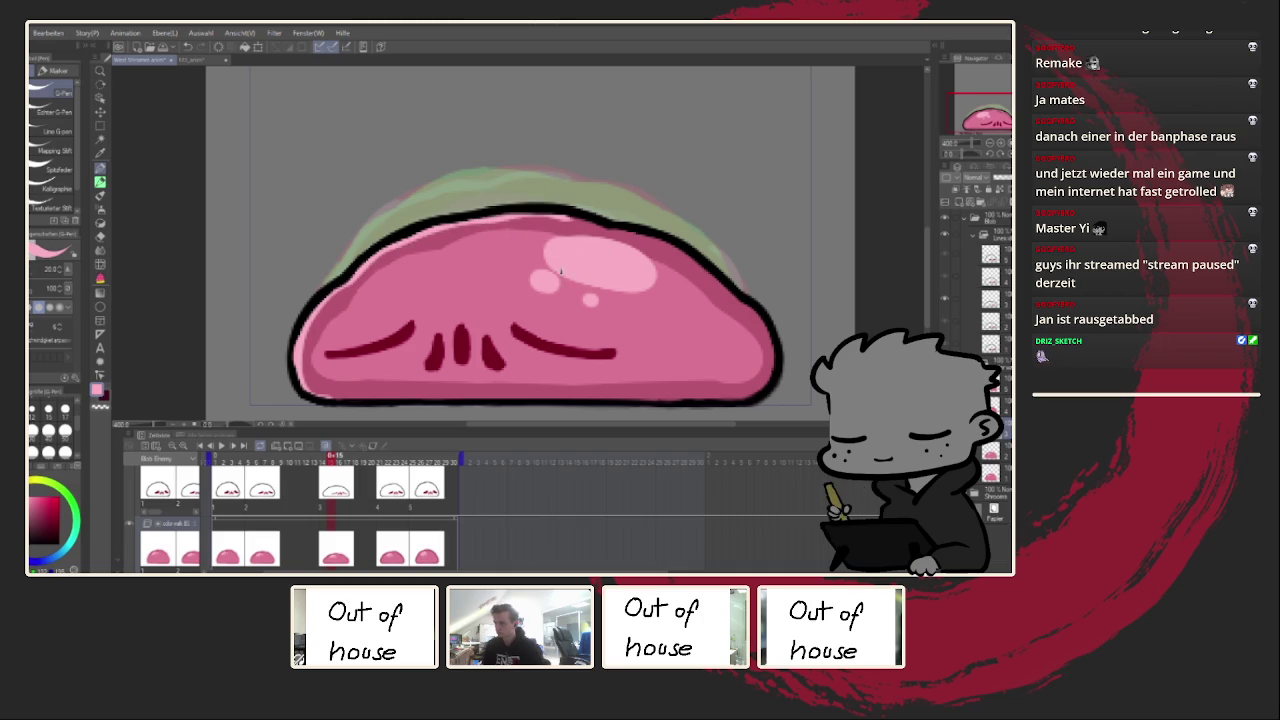
# Step: Darken a small part of frame 15's upper edge in red and add light pink along its inner lower-left
pyautogui.keyDown('alt'); pyautogui.click(530, 224); pyautogui.keyUp('alt')
pyautogui.moveTo(540, 222); pyautogui.dragTo(538, 232)
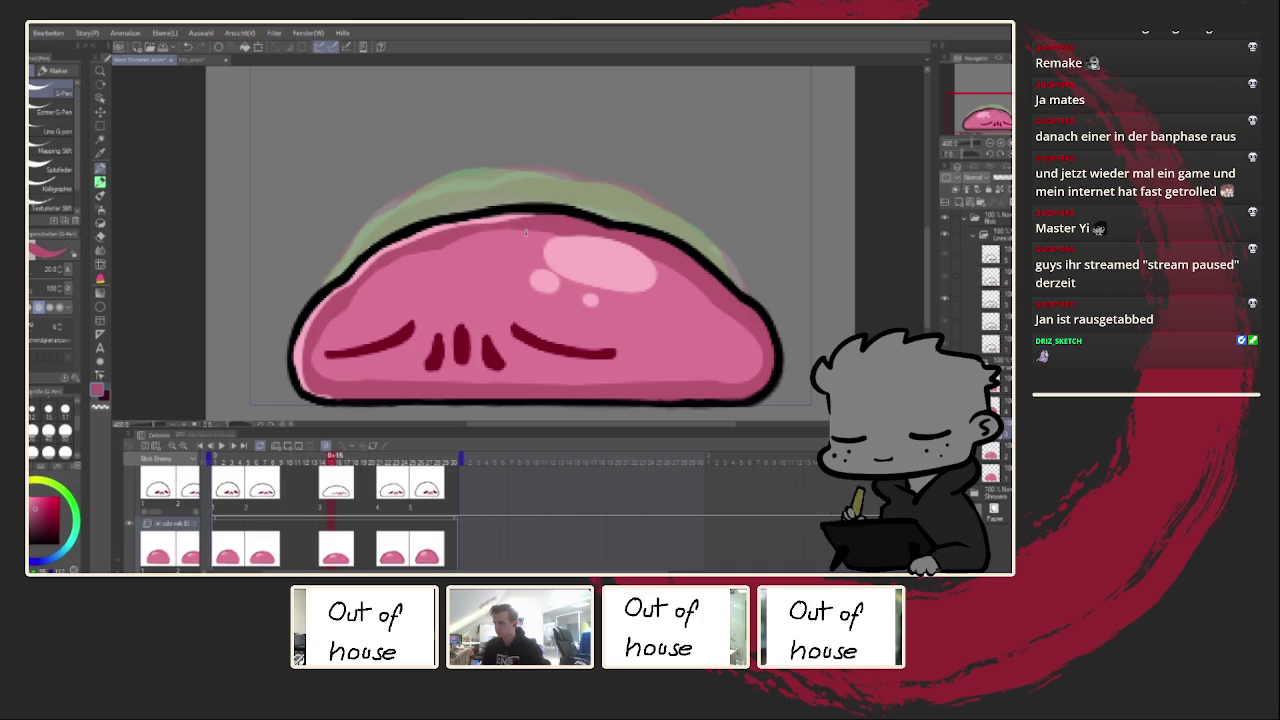
pyautogui.keyDown('alt'); pyautogui.click(540, 237); pyautogui.keyUp('alt')
pyautogui.press('h')
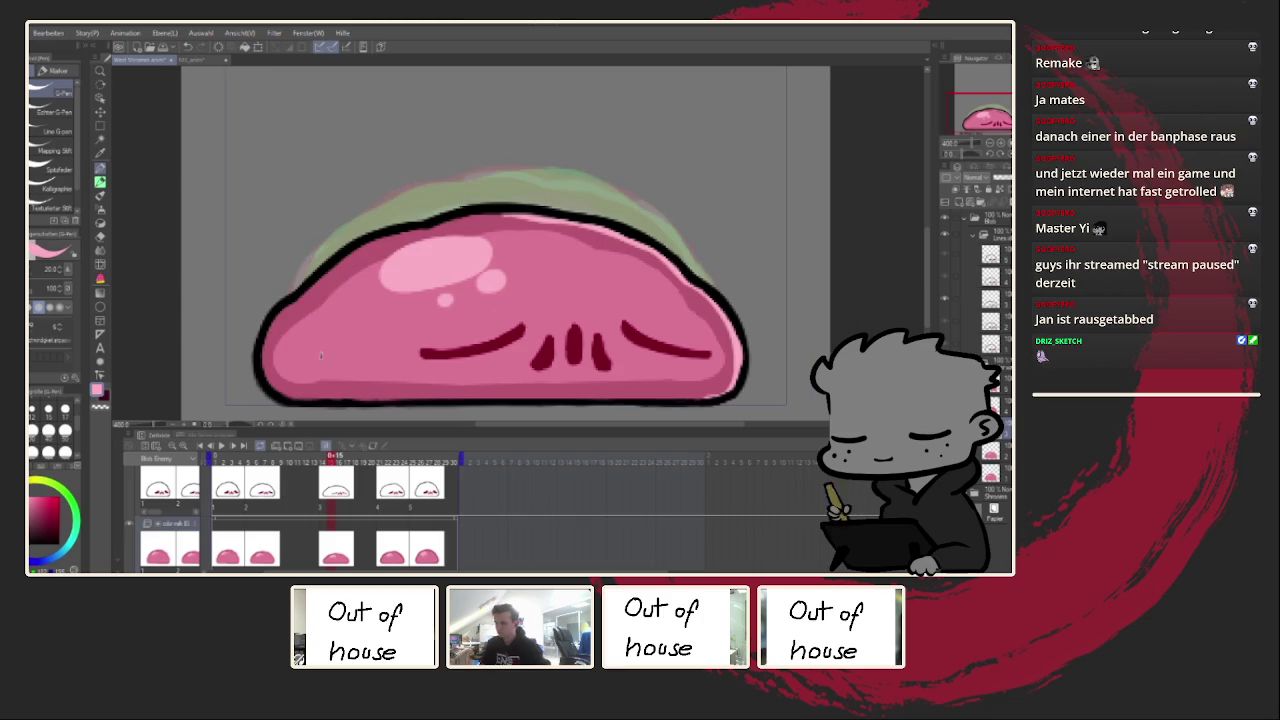
pyautogui.moveTo(300, 293)
pyautogui.mouseDown()
pyautogui.moveTo(270, 336)
pyautogui.moveTo(265, 378)
pyautogui.moveTo(290, 396)
pyautogui.moveTo(496, 403)
pyautogui.mouseUp()
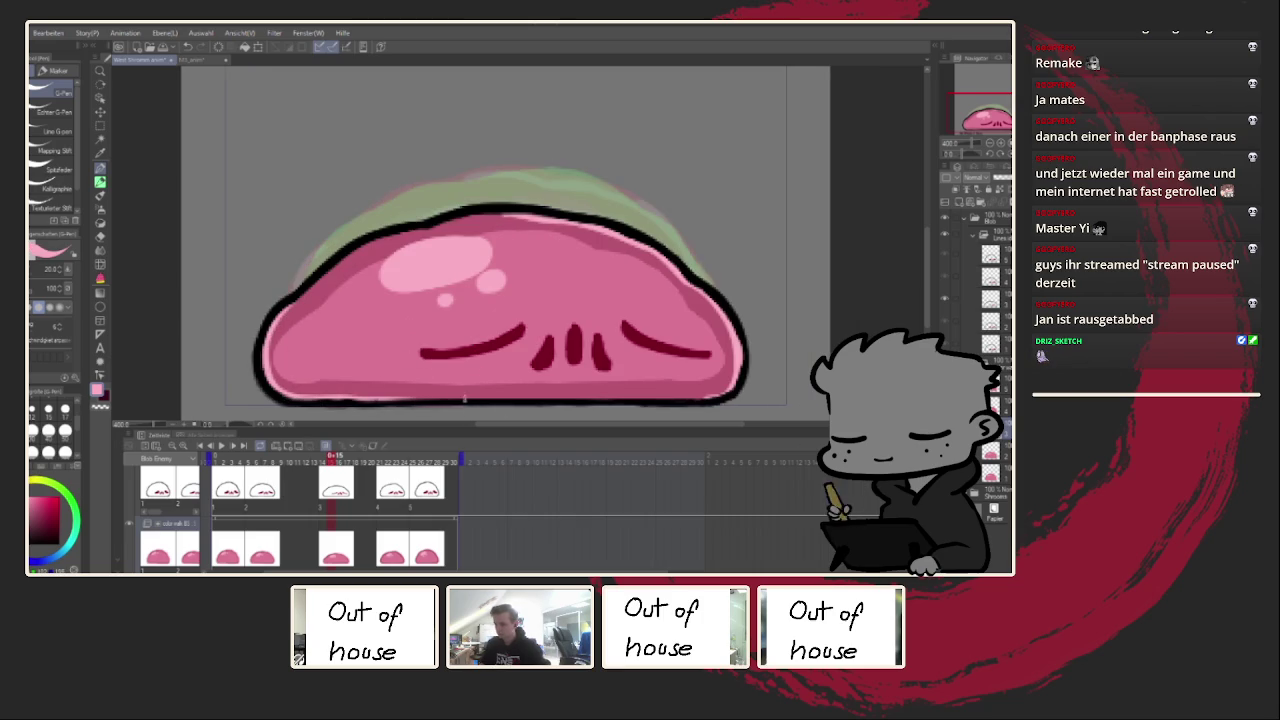
# Step: On frame 22, repaint the left-edge rim until it fits, then add highlights up the inner edge
pyautogui.click(388, 517)
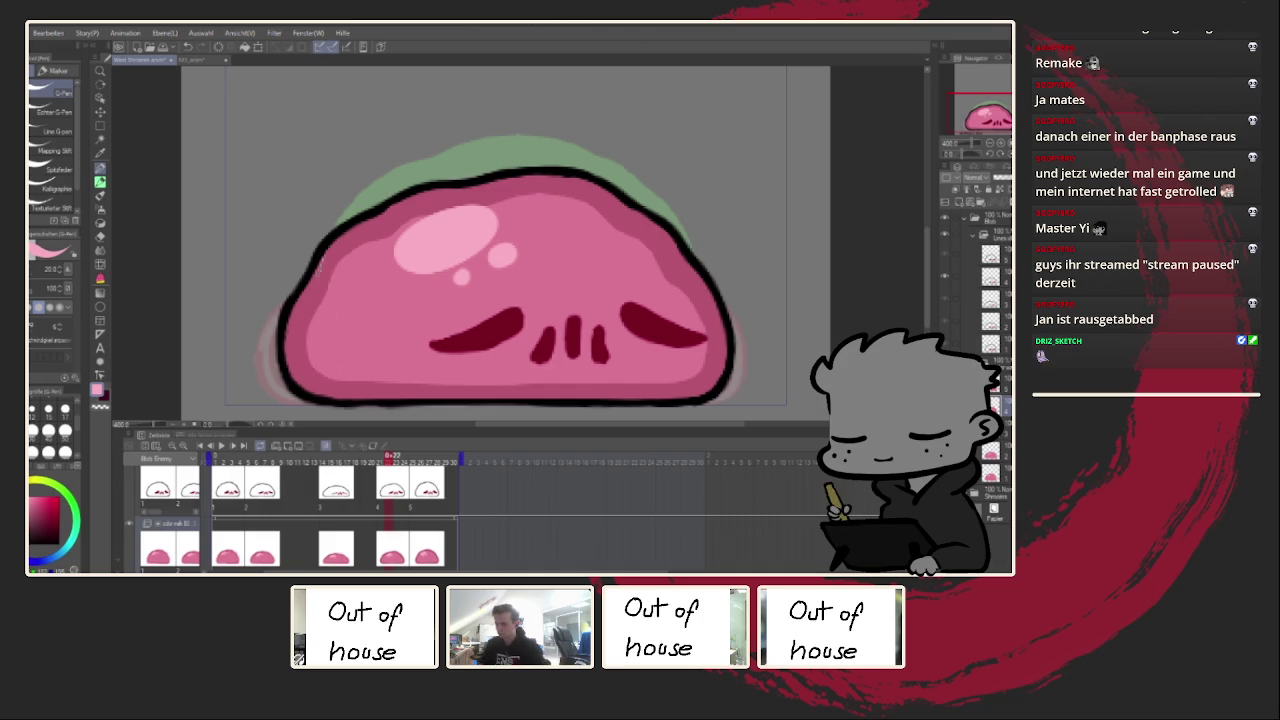
pyautogui.moveTo(305, 288)
pyautogui.mouseDown()
pyautogui.moveTo(290, 330)
pyautogui.moveTo(298, 388)
pyautogui.moveTo(360, 410)
pyautogui.moveTo(420, 410)
pyautogui.mouseUp()
pyautogui.hotkey('ctrl', 'z')
pyautogui.moveTo(305, 291); pyautogui.dragTo(290, 362)
pyautogui.hotkey('ctrl', 'z')
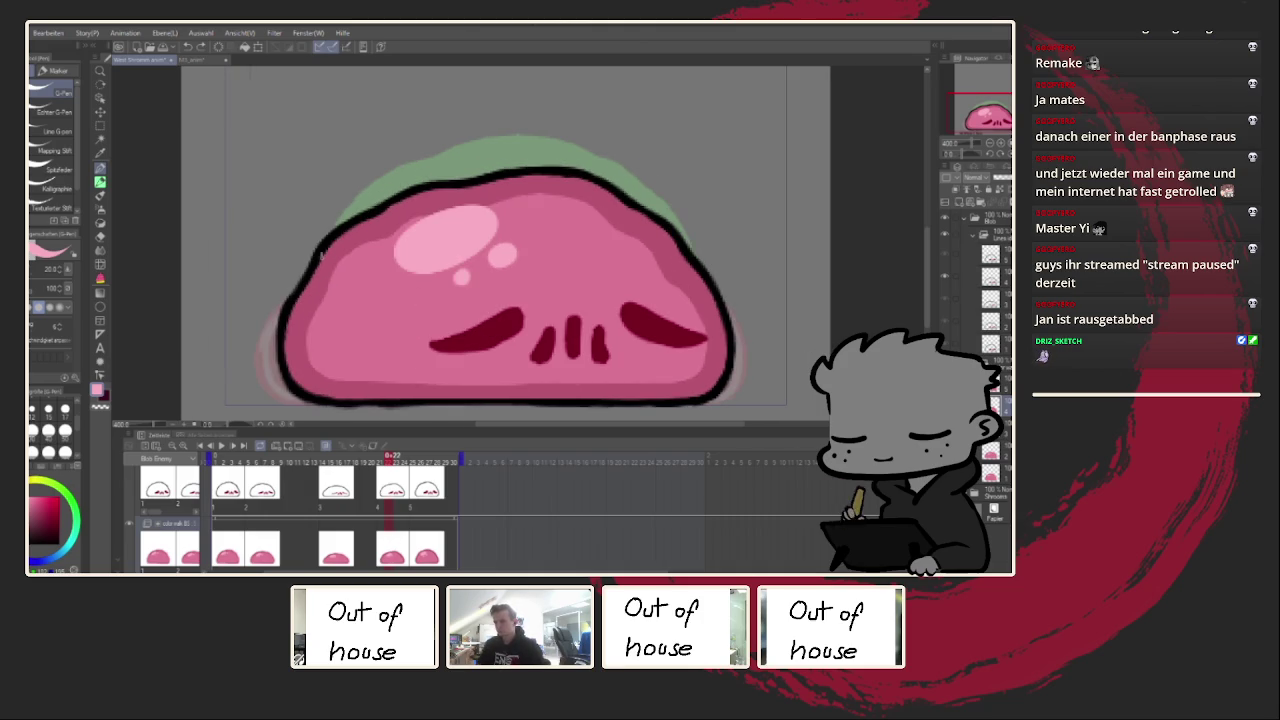
pyautogui.moveTo(301, 290)
pyautogui.mouseDown()
pyautogui.moveTo(288, 345)
pyautogui.moveTo(331, 401)
pyautogui.mouseUp()
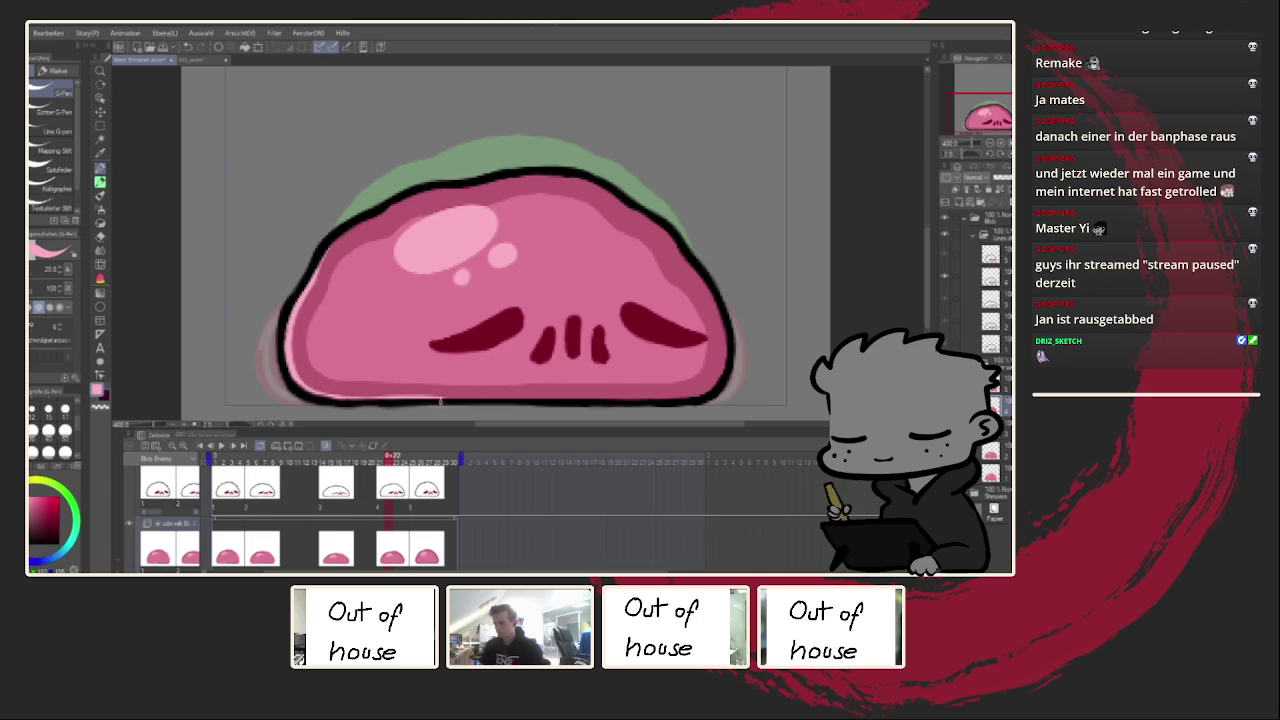
pyautogui.press('h')
pyautogui.moveTo(322, 390)
pyautogui.mouseDown()
pyautogui.moveTo(310, 316)
pyautogui.moveTo(414, 204)
pyautogui.mouseUp()
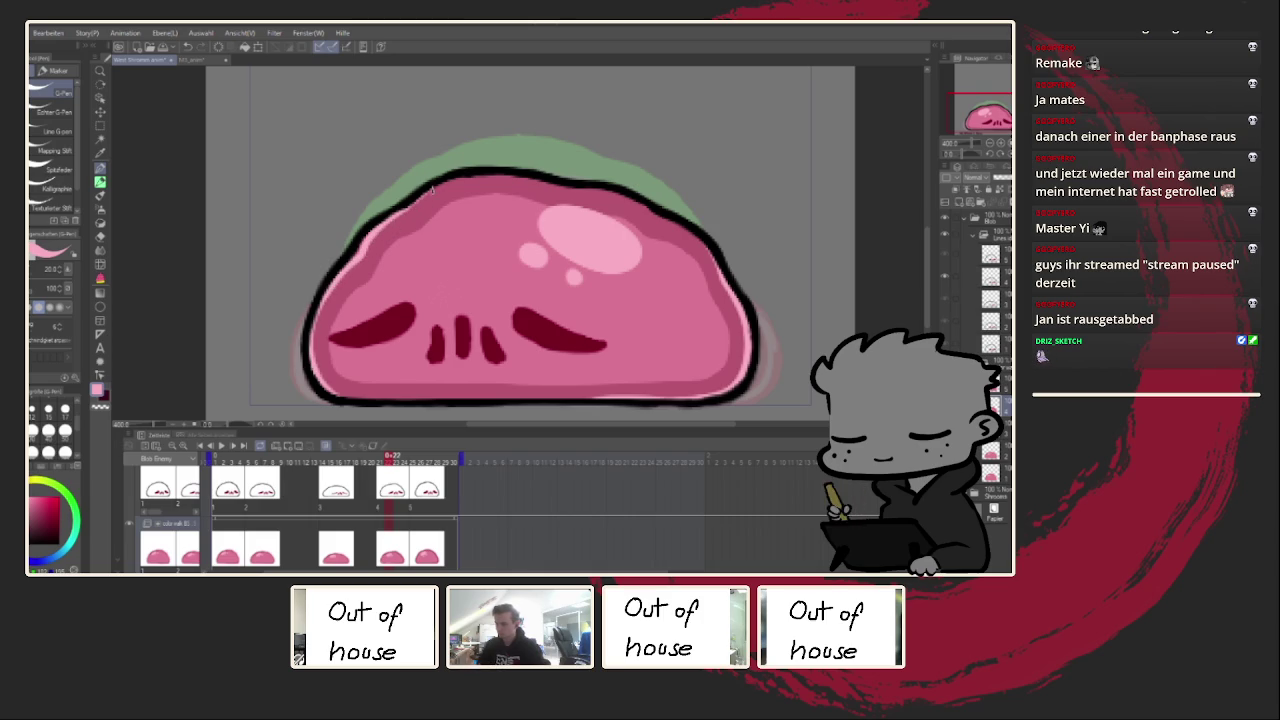
# Step: On frame 25, paint light pink rim highlights around the lower-left edge
pyautogui.click(414, 530)
pyautogui.moveTo(320, 298)
pyautogui.mouseDown()
pyautogui.moveTo(320, 356)
pyautogui.moveTo(346, 398)
pyautogui.moveTo(395, 404)
pyautogui.mouseUp()
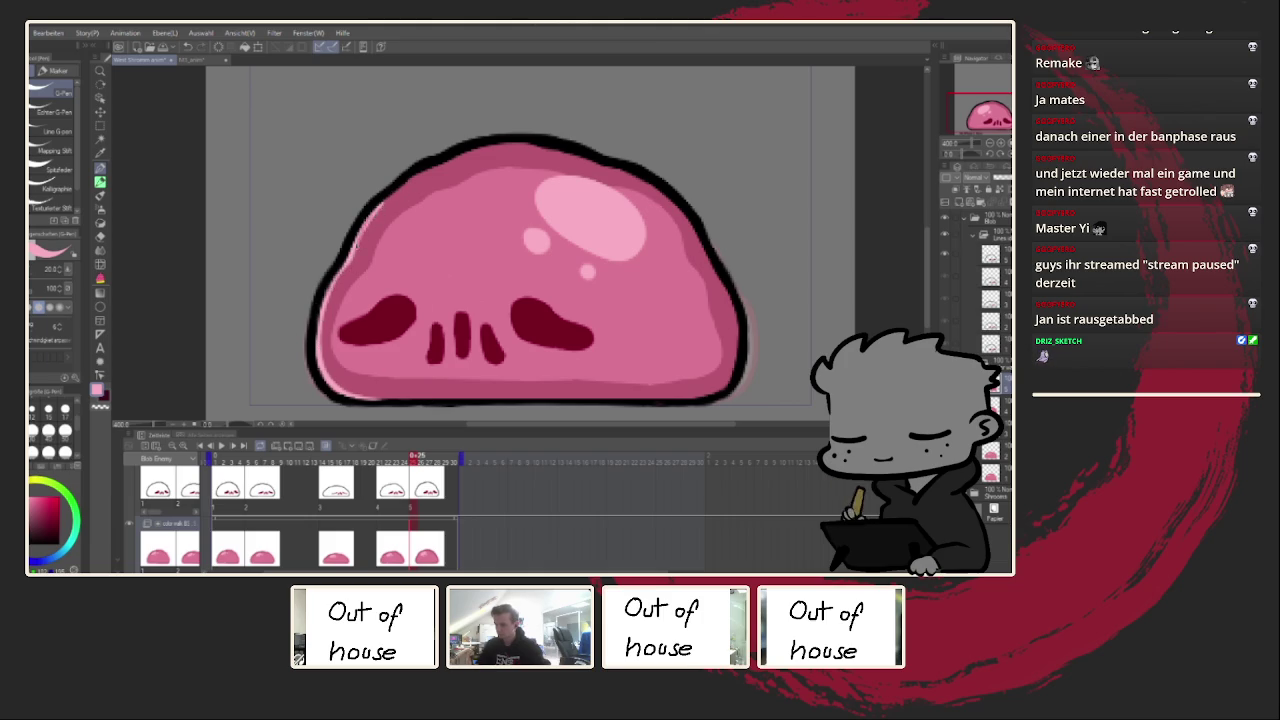
pyautogui.press('h')
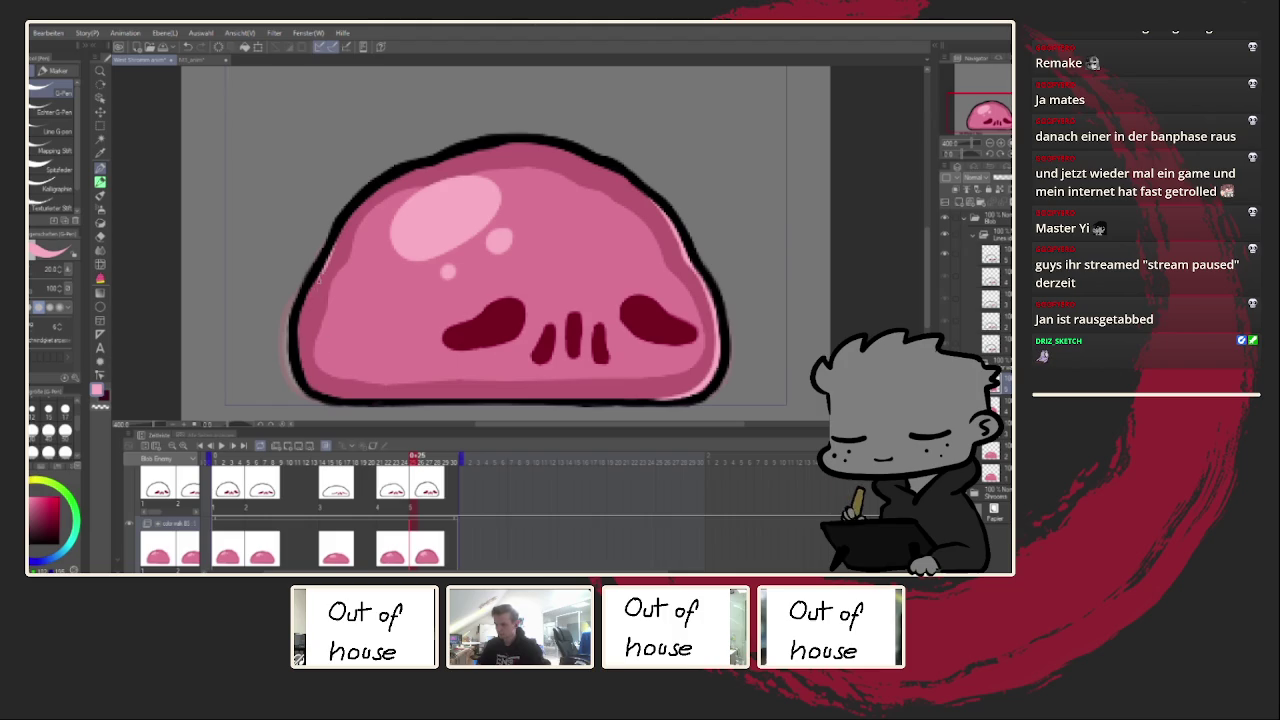
pyautogui.moveTo(302, 350); pyautogui.dragTo(314, 390)
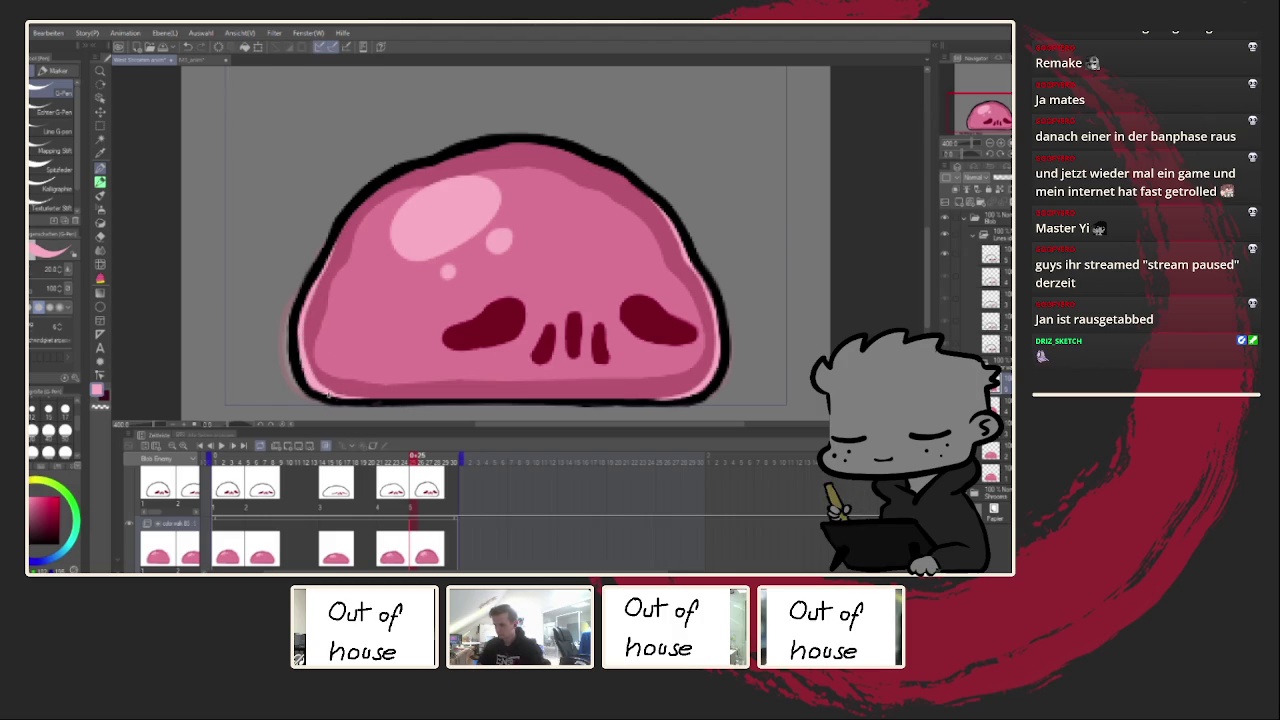
pyautogui.scroll(-2, 463, 391)
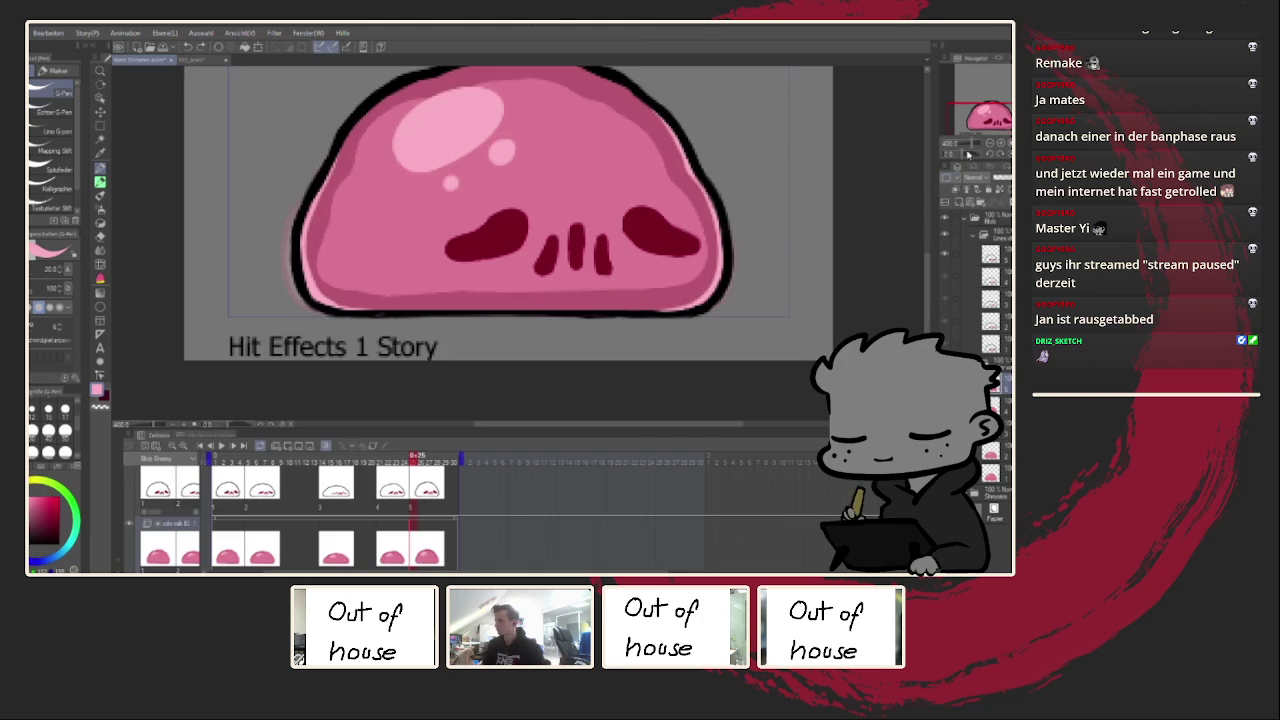
# Step: Reset the canvas rotation and flip, and recentre a zoomed view on the blob at the first frame
pyautogui.moveTo(968, 155); pyautogui.dragTo(420, 210)
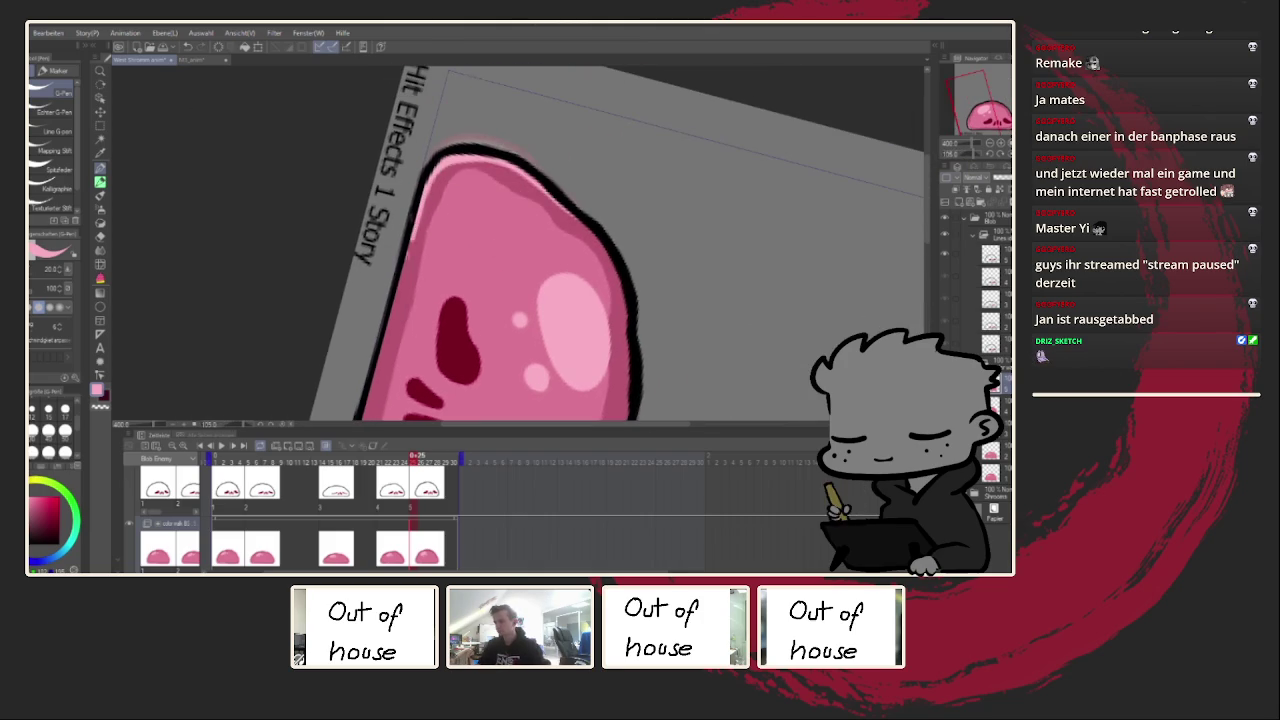
pyautogui.click(231, 447)
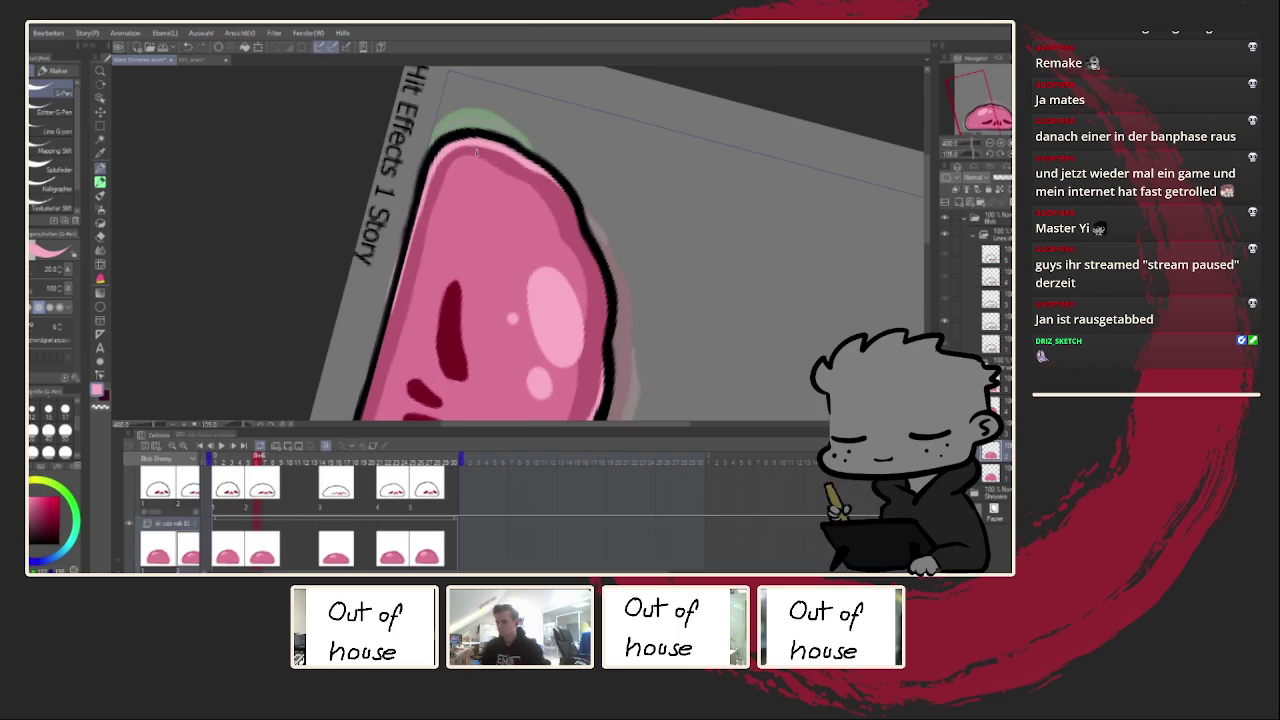
pyautogui.hotkey('ctrl', '@')
pyautogui.hotkey('ctrl', '-')
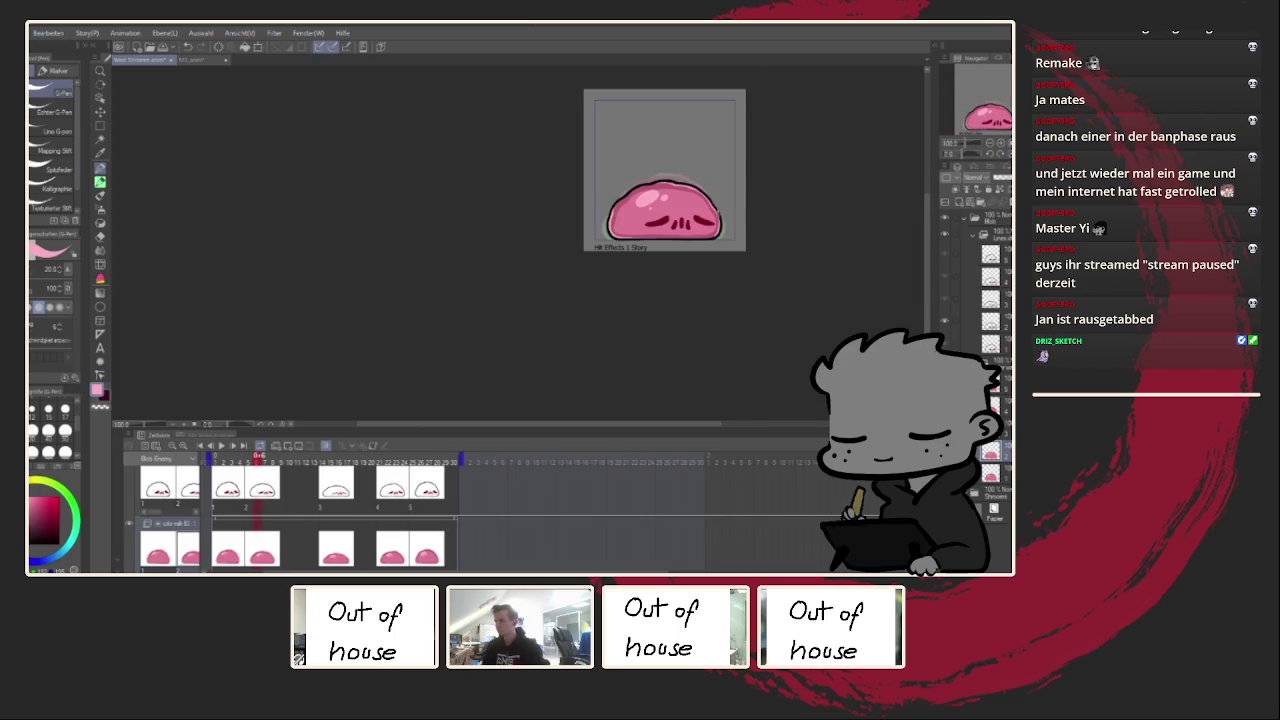
pyautogui.press('h')
pyautogui.moveTo(674, 226); pyautogui.dragTo(451, 296)
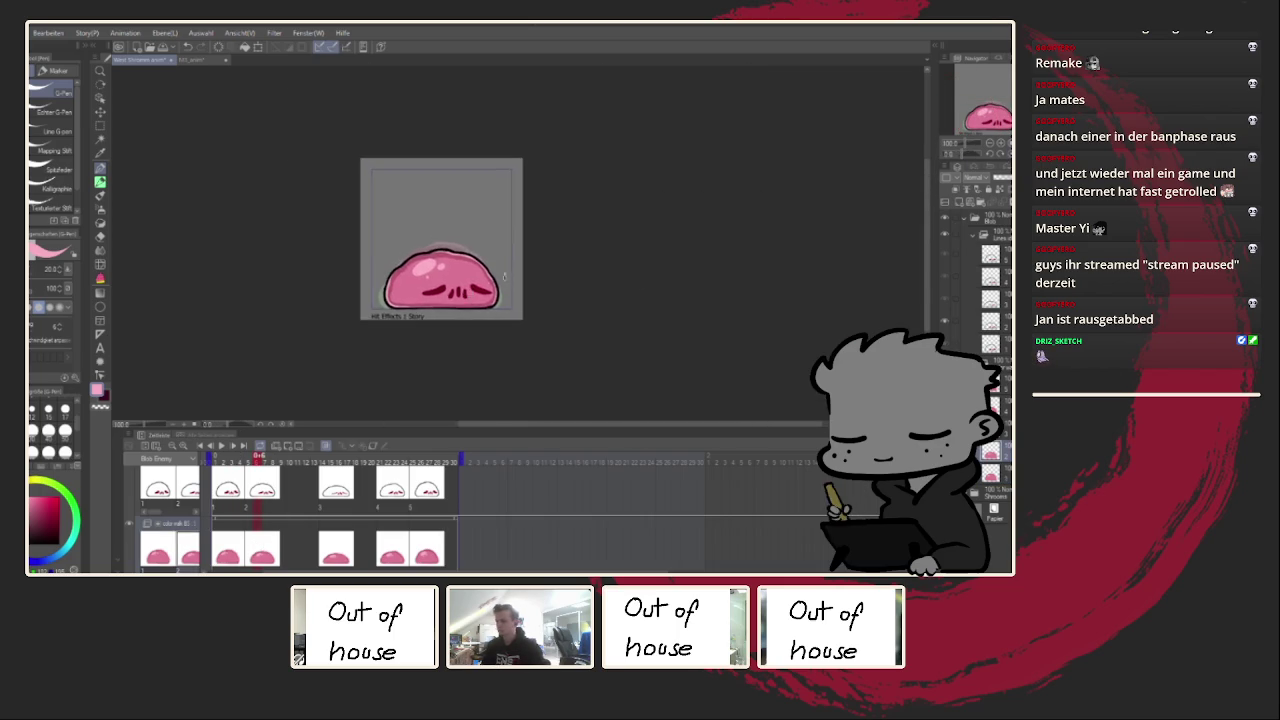
pyautogui.hotkey('ctrl', '+')
pyautogui.moveTo(342, 314)
pyautogui.mouseDown()
pyautogui.moveTo(412, 314)
pyautogui.moveTo(402, 349)
pyautogui.mouseUp()
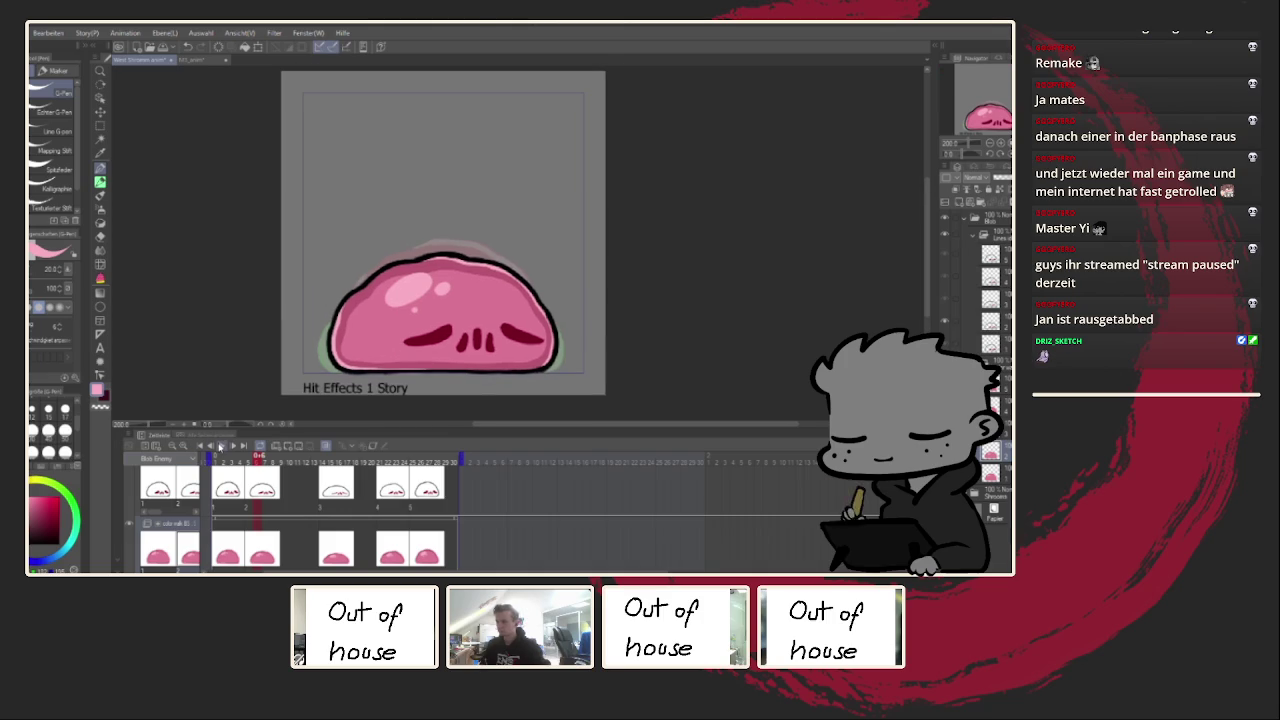
# Step: Play and stop the loop, then scrub to frames 23 and 26 and back to frame 2
pyautogui.click(221, 446)
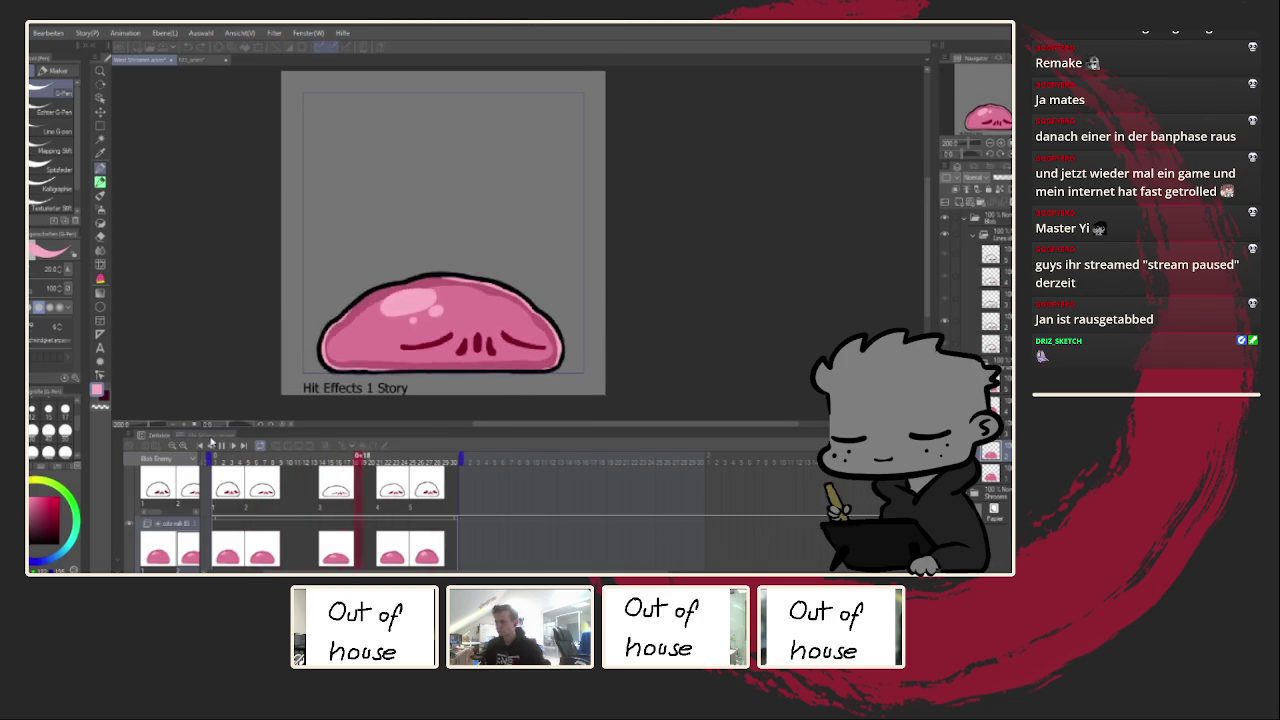
pyautogui.click(221, 446)
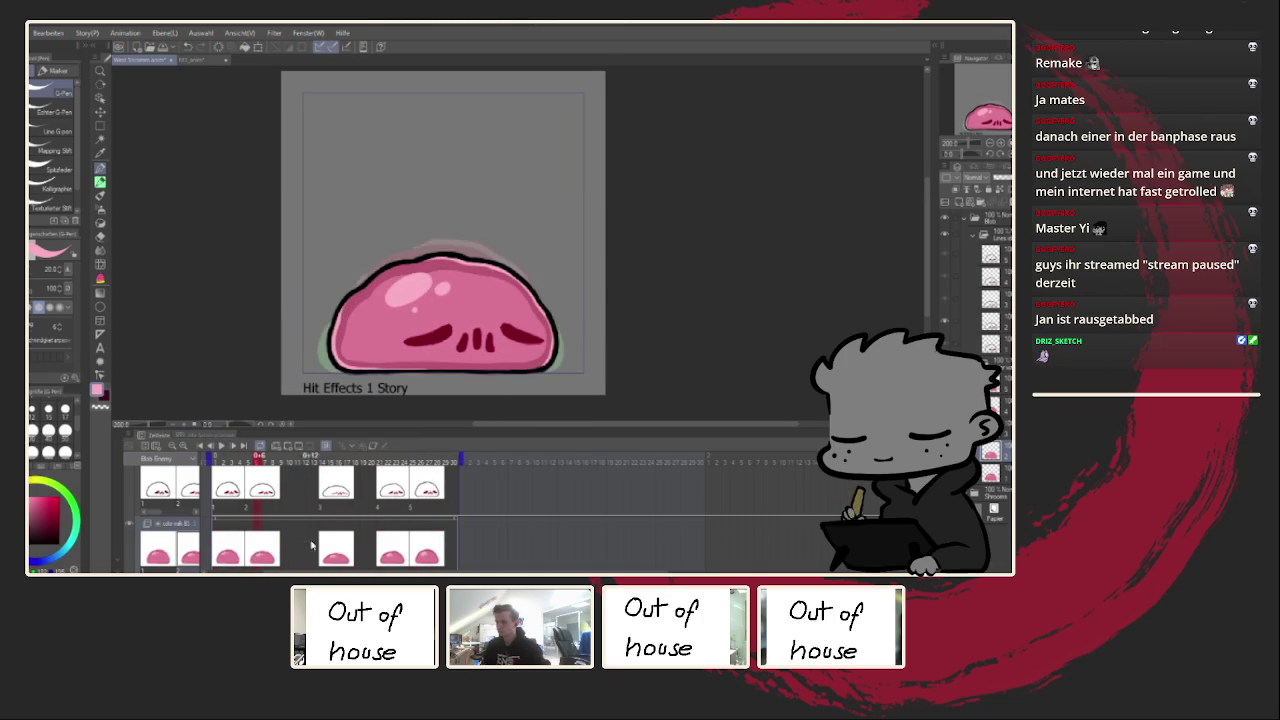
pyautogui.moveTo(372, 456); pyautogui.dragTo(398, 456)
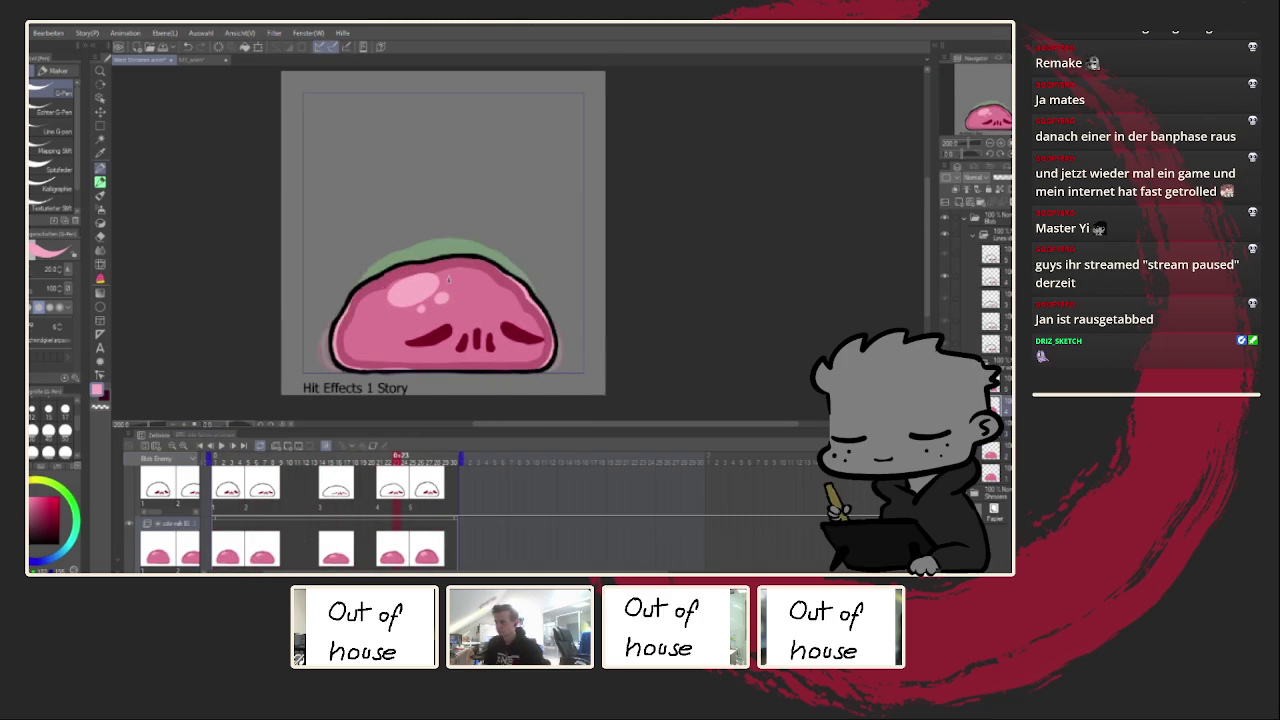
pyautogui.scroll(3, 431, 260)
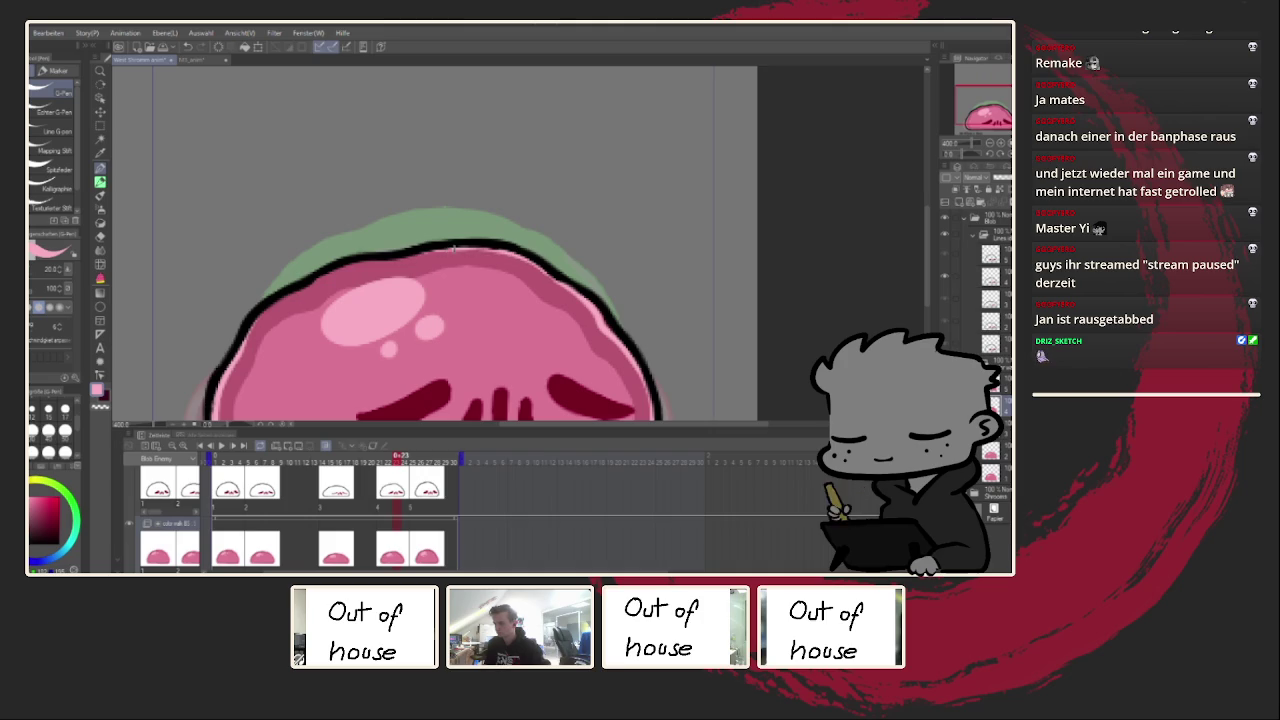
pyautogui.press('Right')
pyautogui.press('Right')
pyautogui.press('Right')
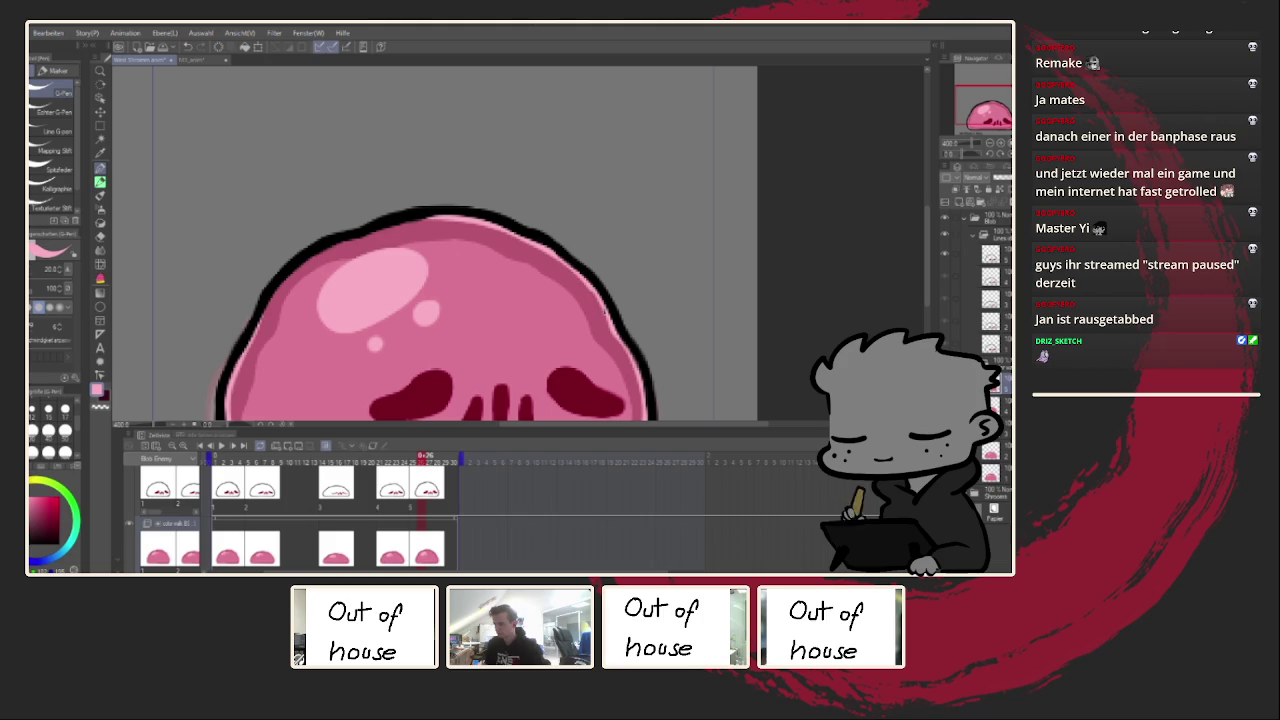
pyautogui.moveTo(380, 547); pyautogui.dragTo(225, 545)
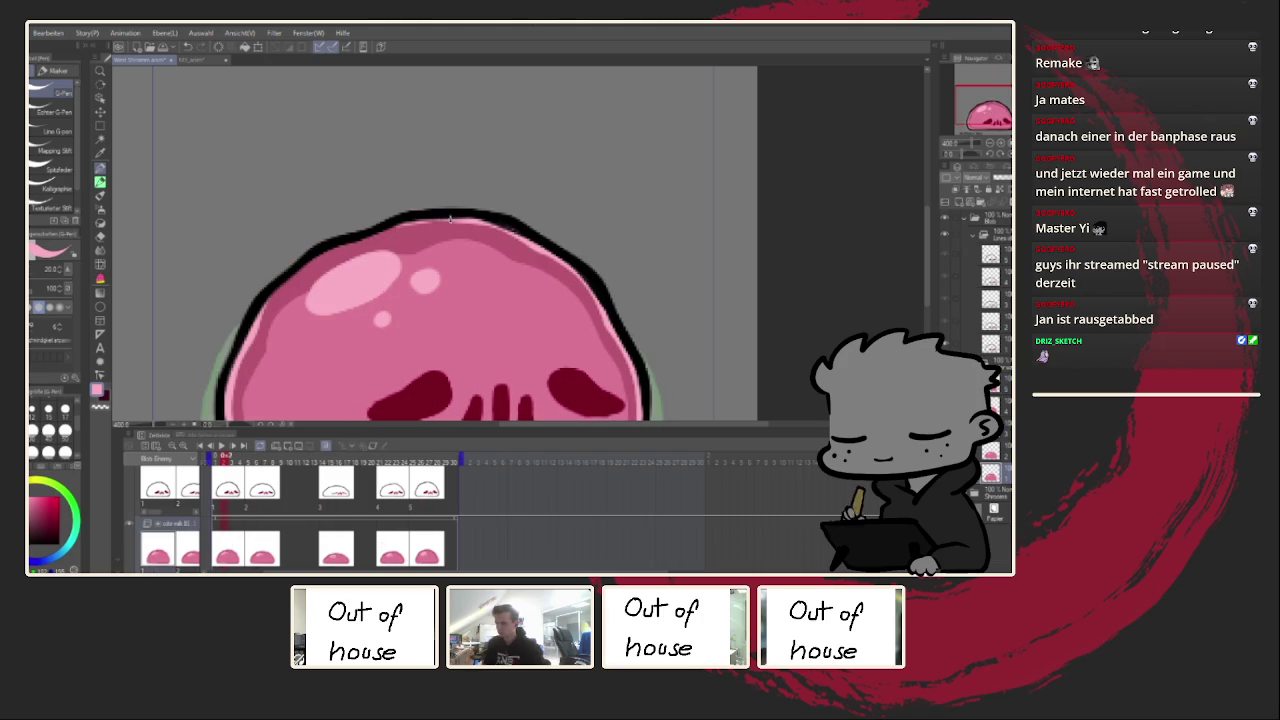
# Step: Play the squash-and-stretch loop again to review the motion
pyautogui.scroll(-5, 479, 227)
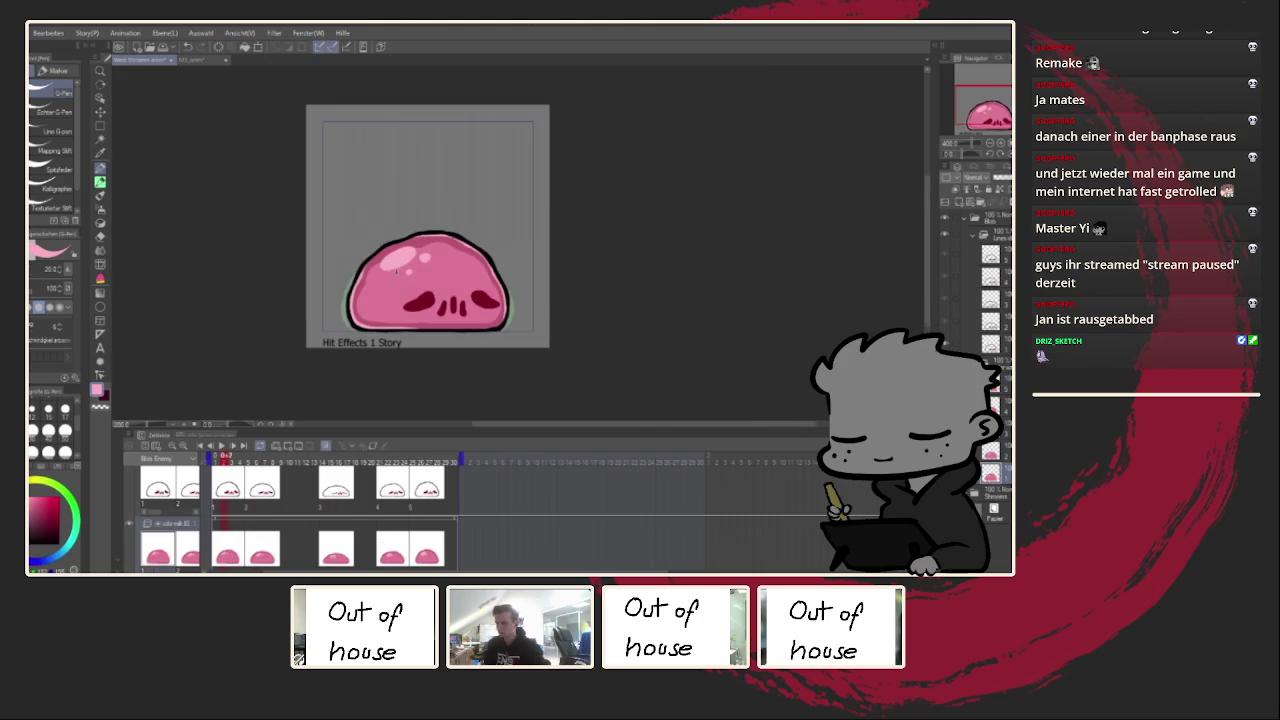
pyautogui.click(220, 447)
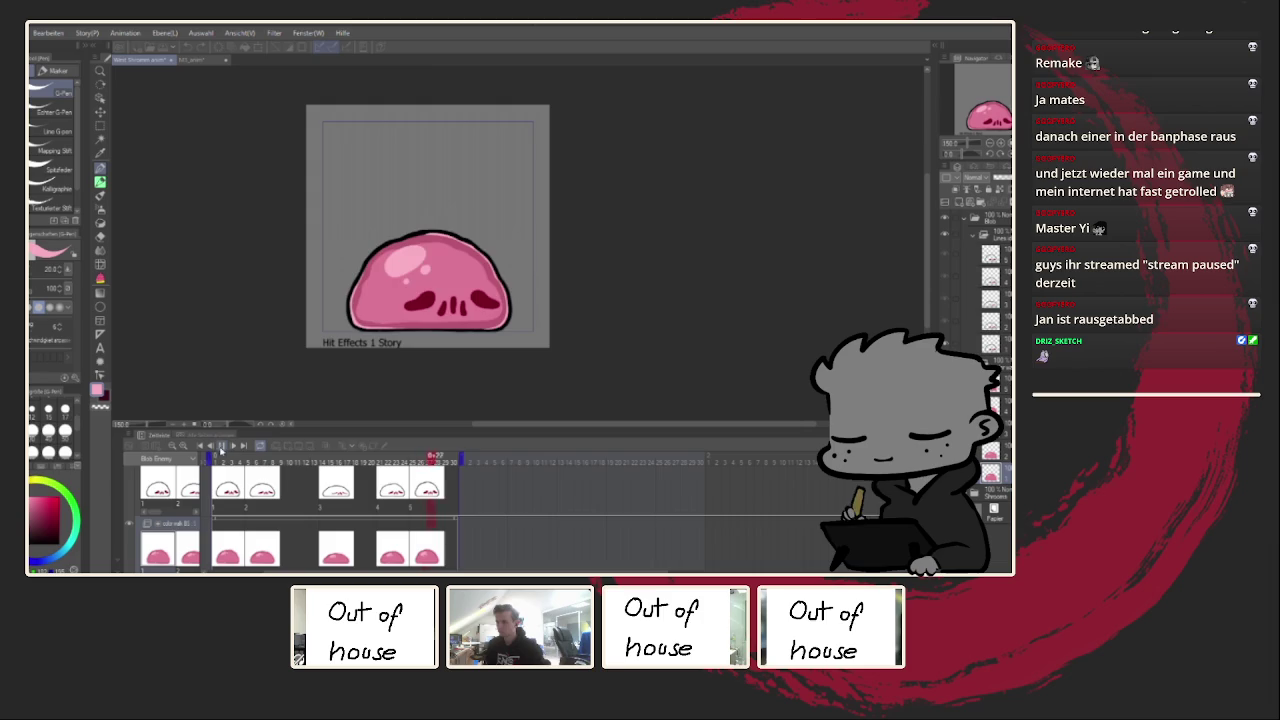
pyautogui.scroll(-1, 260, 408)
pyautogui.scroll(-1, 260, 408)
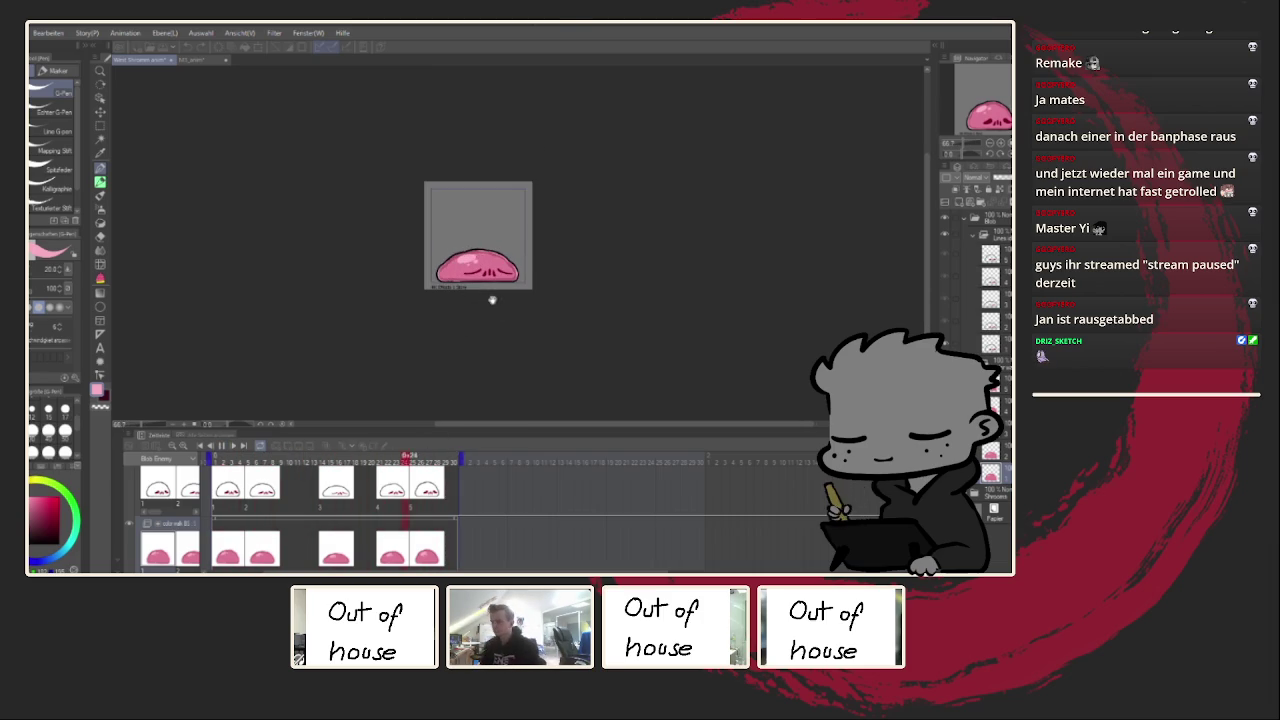
pyautogui.scroll(2, 477, 308)
pyautogui.scroll(1, 477, 305)
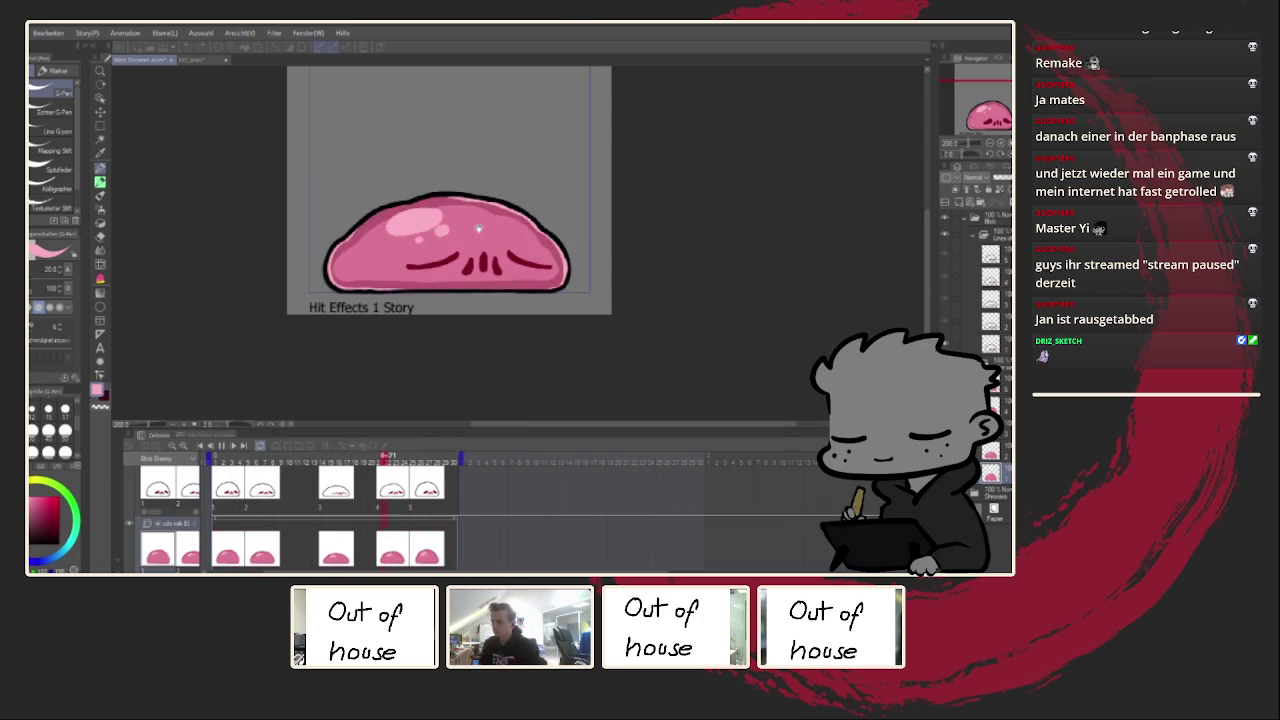
# Step: Stop playback and try out dark strokes on the blob's face, undoing them
pyautogui.click(222, 445)
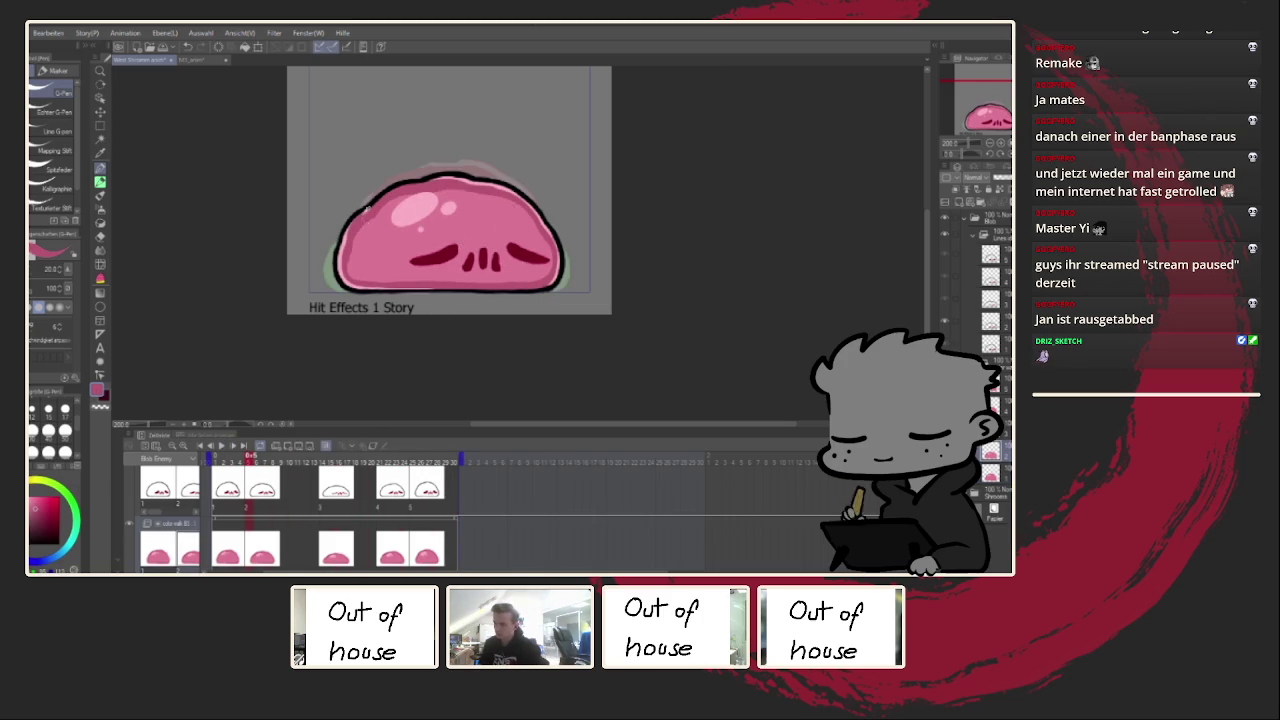
pyautogui.scroll(2, 410, 255)
pyautogui.moveTo(504, 262); pyautogui.dragTo(590, 270)
pyautogui.hotkey('ctrl', 'z')
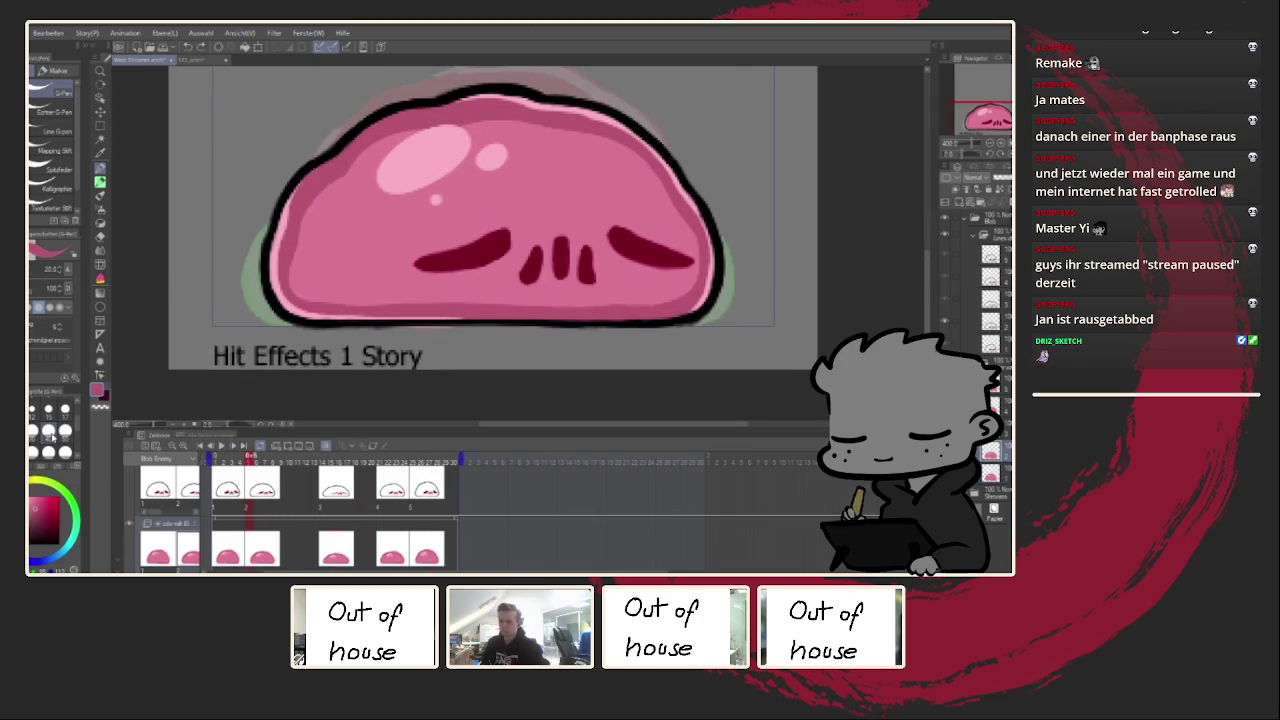
pyautogui.moveTo(546, 212); pyautogui.dragTo(455, 262)
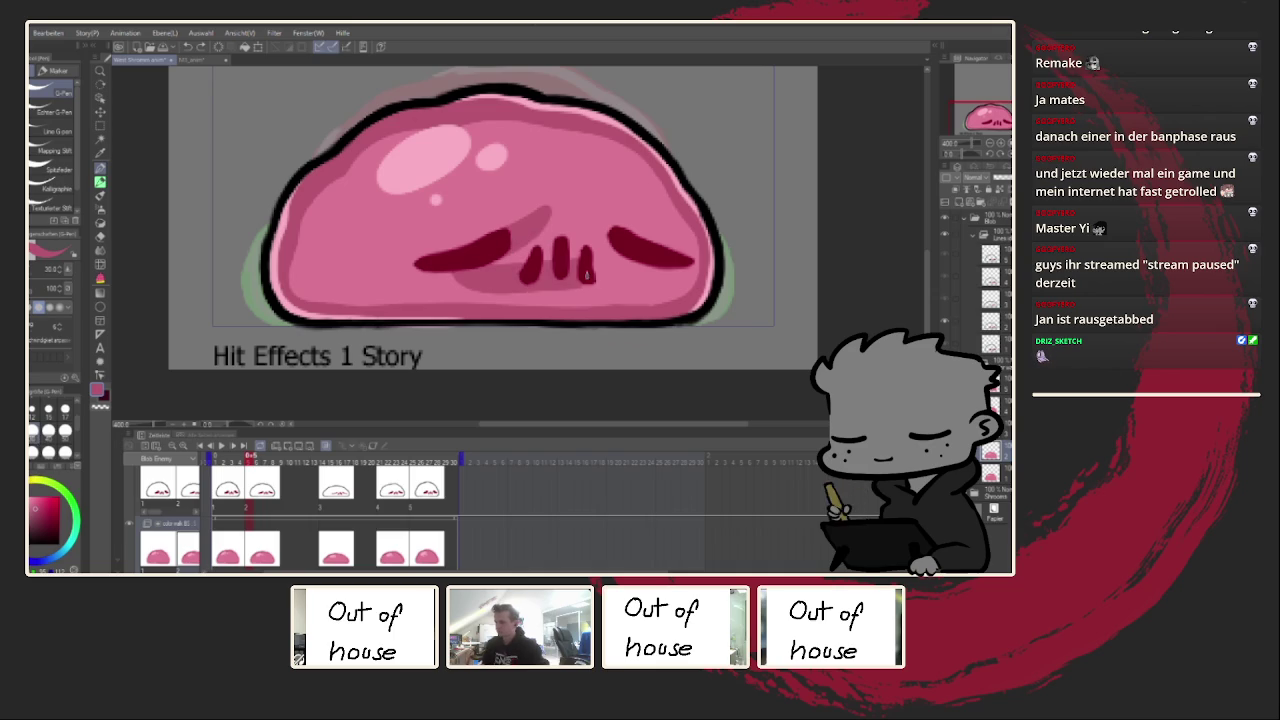
pyautogui.moveTo(600, 215); pyautogui.dragTo(630, 285)
pyautogui.moveTo(545, 245); pyautogui.dragTo(595, 255)
pyautogui.hotkey('ctrl', 'z')
pyautogui.hotkey('ctrl', 'z')
pyautogui.hotkey('ctrl', 'z')
# Step: Shade around the nose marks in darker pink on the current frame and the earlier taller frame
pyautogui.moveTo(451, 265)
pyautogui.mouseDown()
pyautogui.moveTo(640, 225)
pyautogui.moveTo(462, 292)
pyautogui.moveTo(594, 242)
pyautogui.mouseUp()
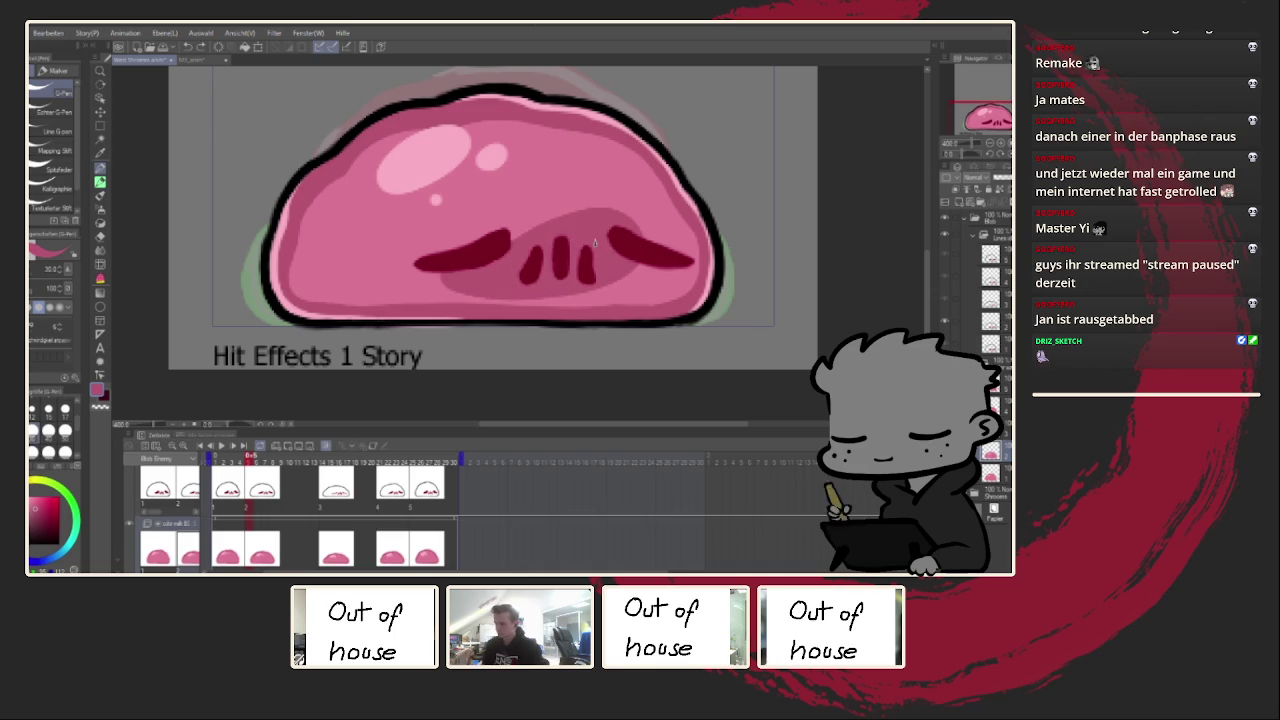
pyautogui.press('Left')
pyautogui.press('Left')
pyautogui.moveTo(474, 265)
pyautogui.mouseDown()
pyautogui.moveTo(635, 270)
pyautogui.moveTo(465, 290)
pyautogui.mouseUp()
pyautogui.moveTo(545, 258); pyautogui.dragTo(610, 245)
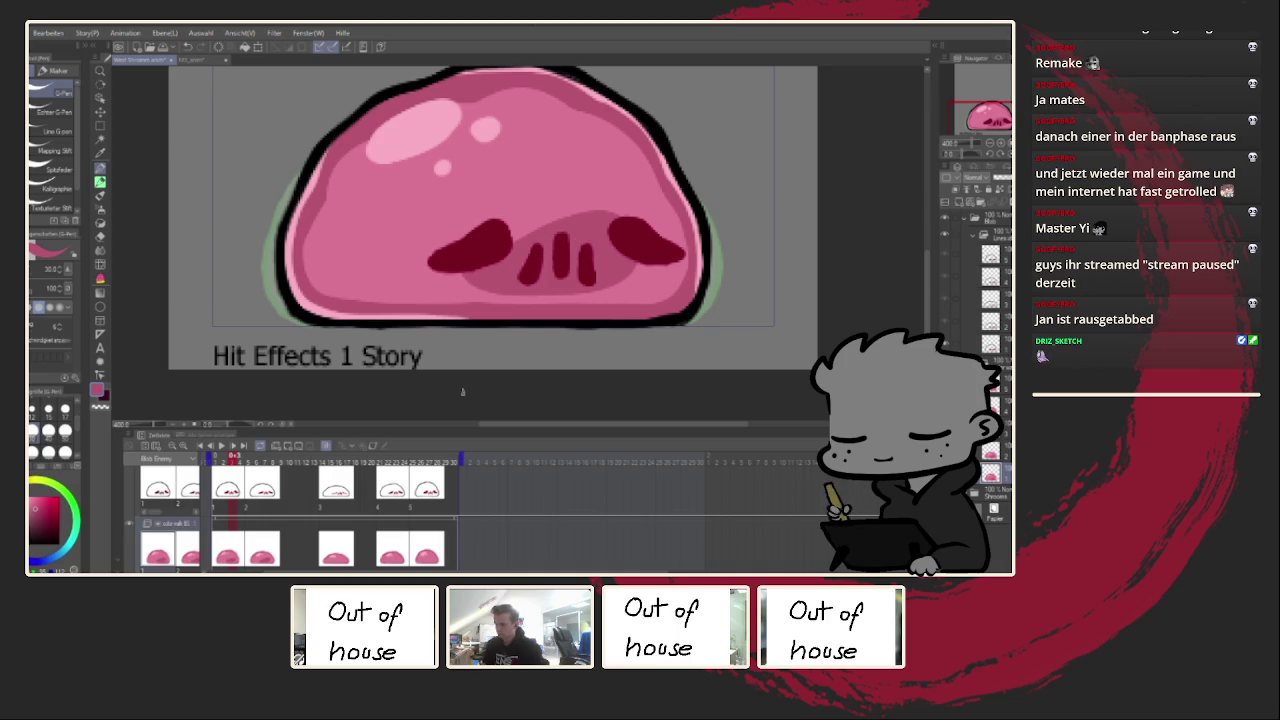
# Step: Shade around the nose marks in darker pink on frames 15 and 22
pyautogui.click(333, 456)
pyautogui.moveTo(478, 262)
pyautogui.mouseDown()
pyautogui.moveTo(635, 255)
pyautogui.moveTo(480, 292)
pyautogui.mouseUp()
pyautogui.moveTo(545, 266); pyautogui.dragTo(608, 258)
pyautogui.click(390, 497)
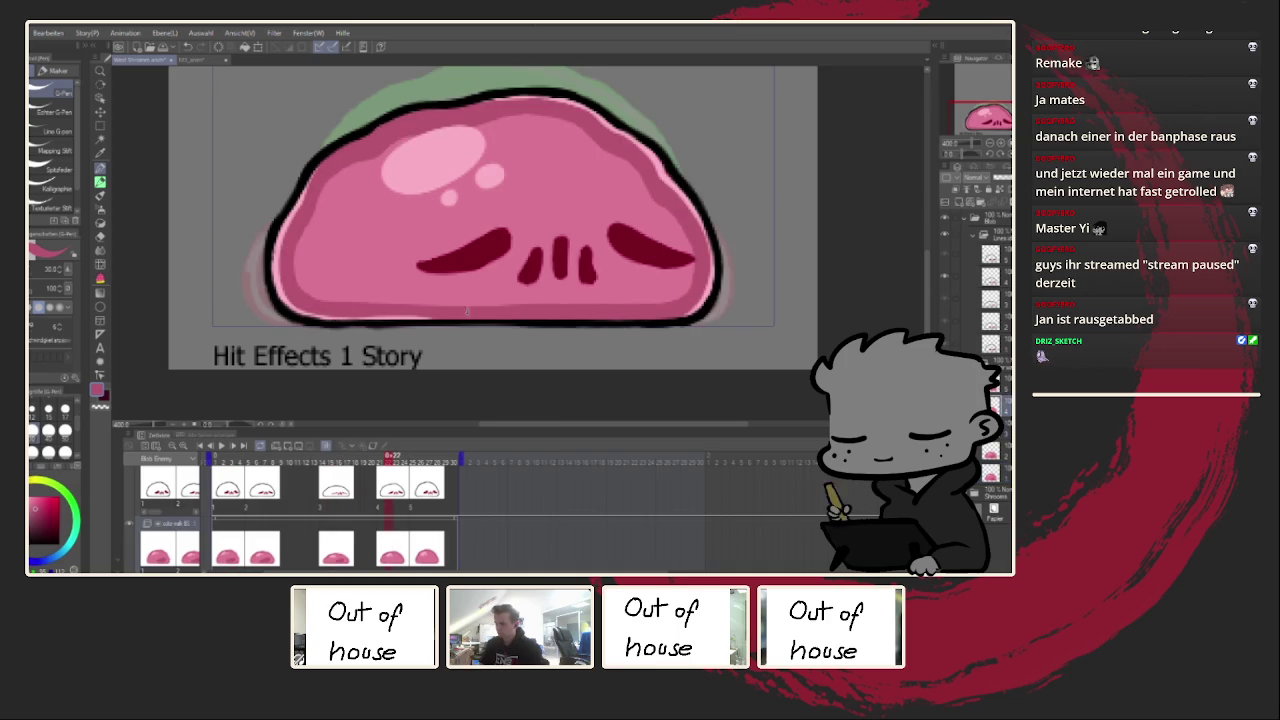
pyautogui.moveTo(487, 262)
pyautogui.mouseDown()
pyautogui.moveTo(642, 258)
pyautogui.moveTo(465, 284)
pyautogui.mouseUp()
pyautogui.moveTo(545, 258); pyautogui.dragTo(610, 244)
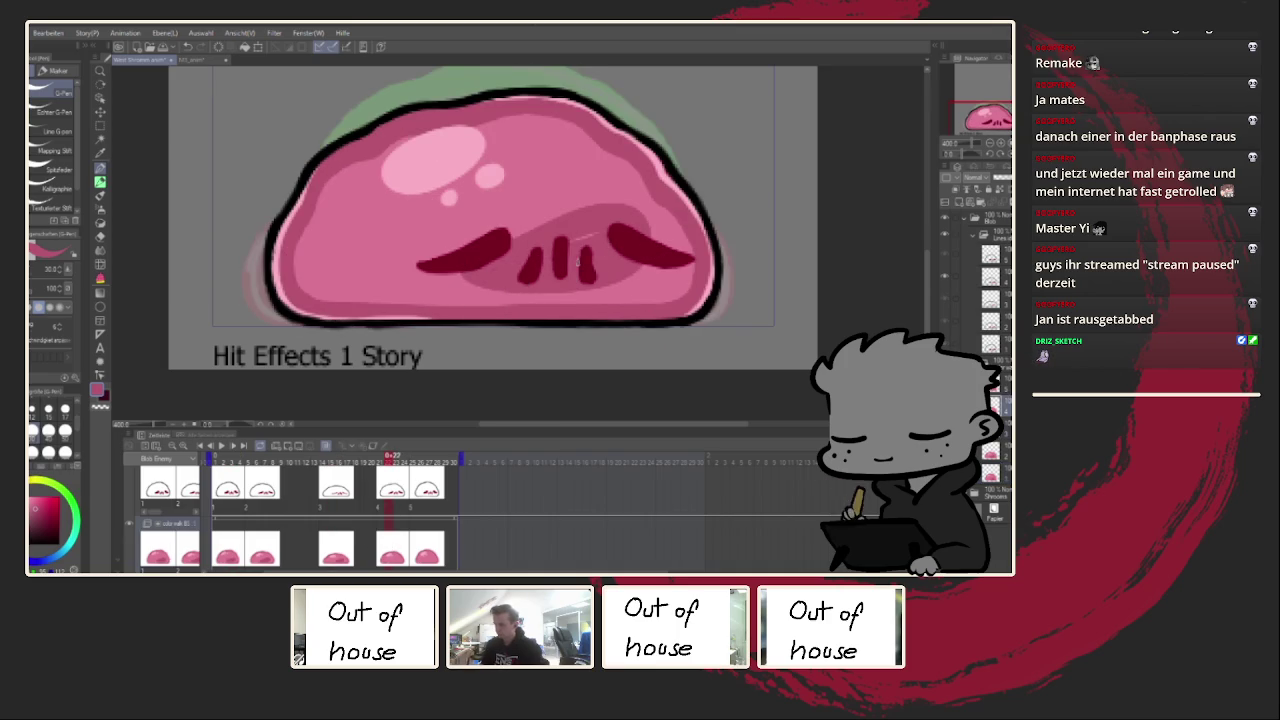
# Step: Shade the nose marks on frame 26, then zoom out and replay the loop
pyautogui.click(424, 540)
pyautogui.moveTo(487, 262); pyautogui.dragTo(610, 200)
pyautogui.moveTo(635, 265)
pyautogui.mouseDown()
pyautogui.moveTo(505, 280)
pyautogui.moveTo(550, 245)
pyautogui.mouseUp()
pyautogui.hotkey('ctrl', '-')
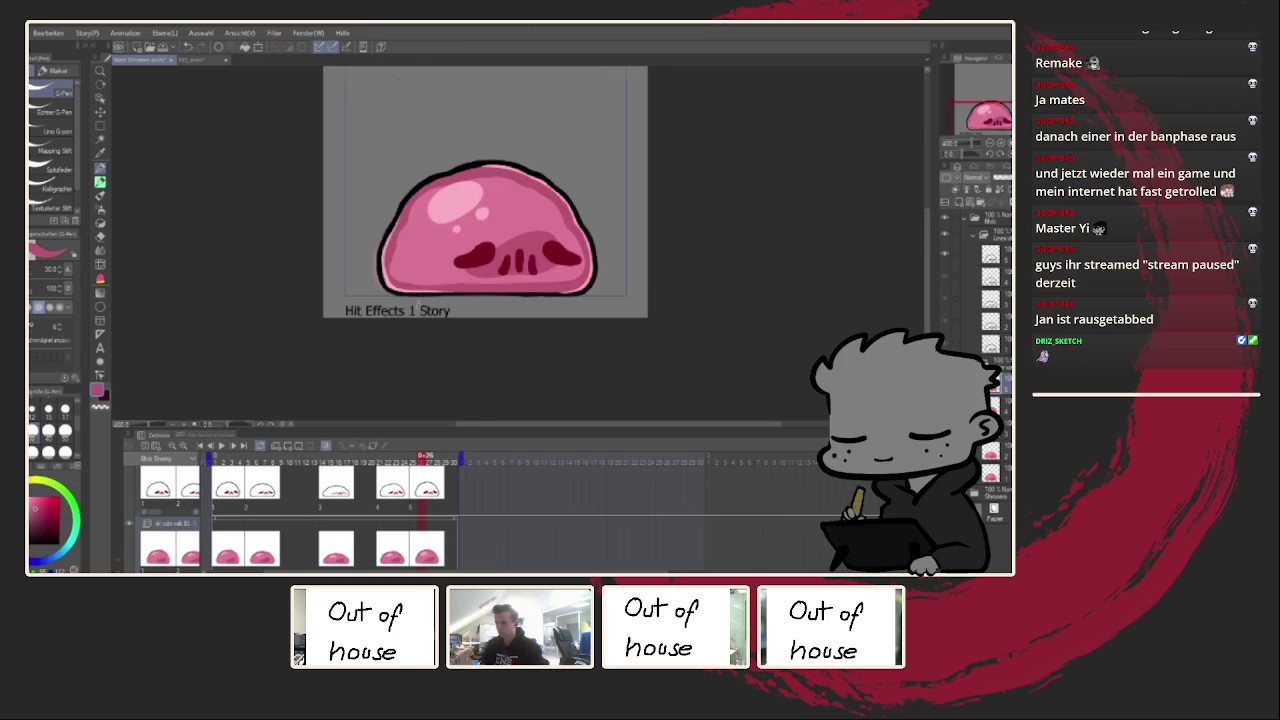
pyautogui.click(227, 445)
# Step: Zoom the view out and stop animation playback
pyautogui.hotkey('ctrl', '-')
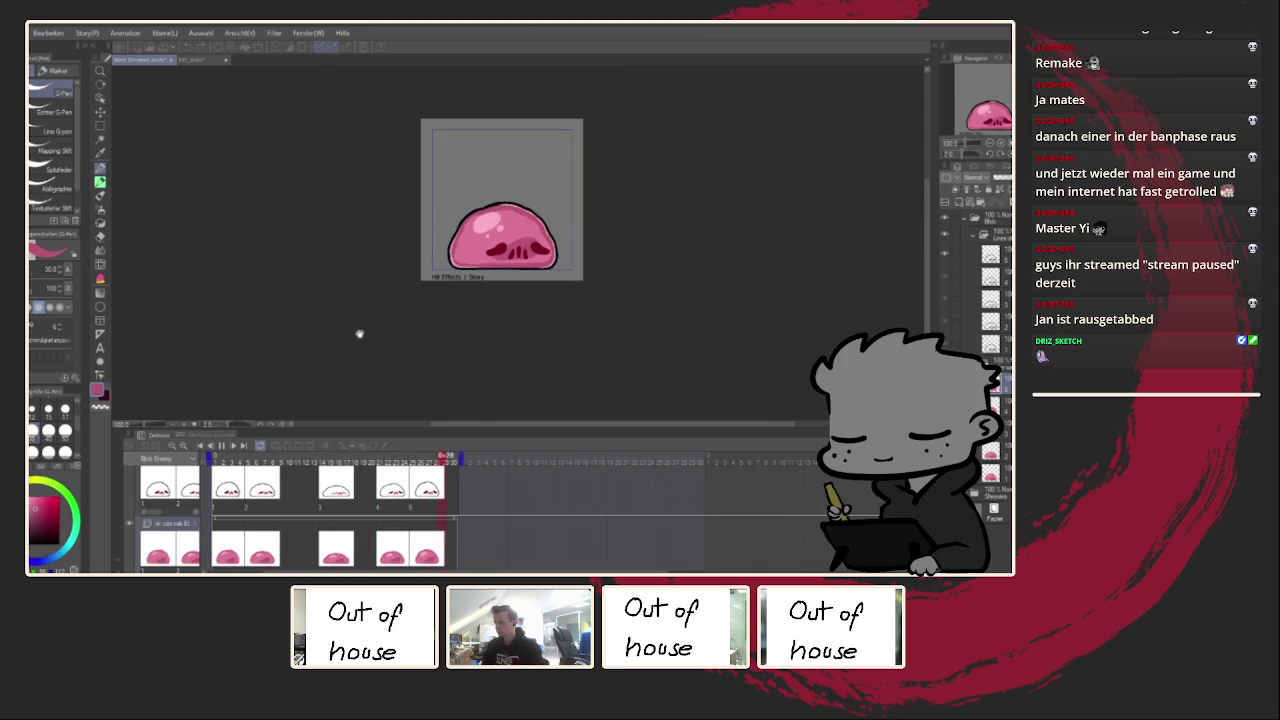
pyautogui.scroll(-3, 563, 234)
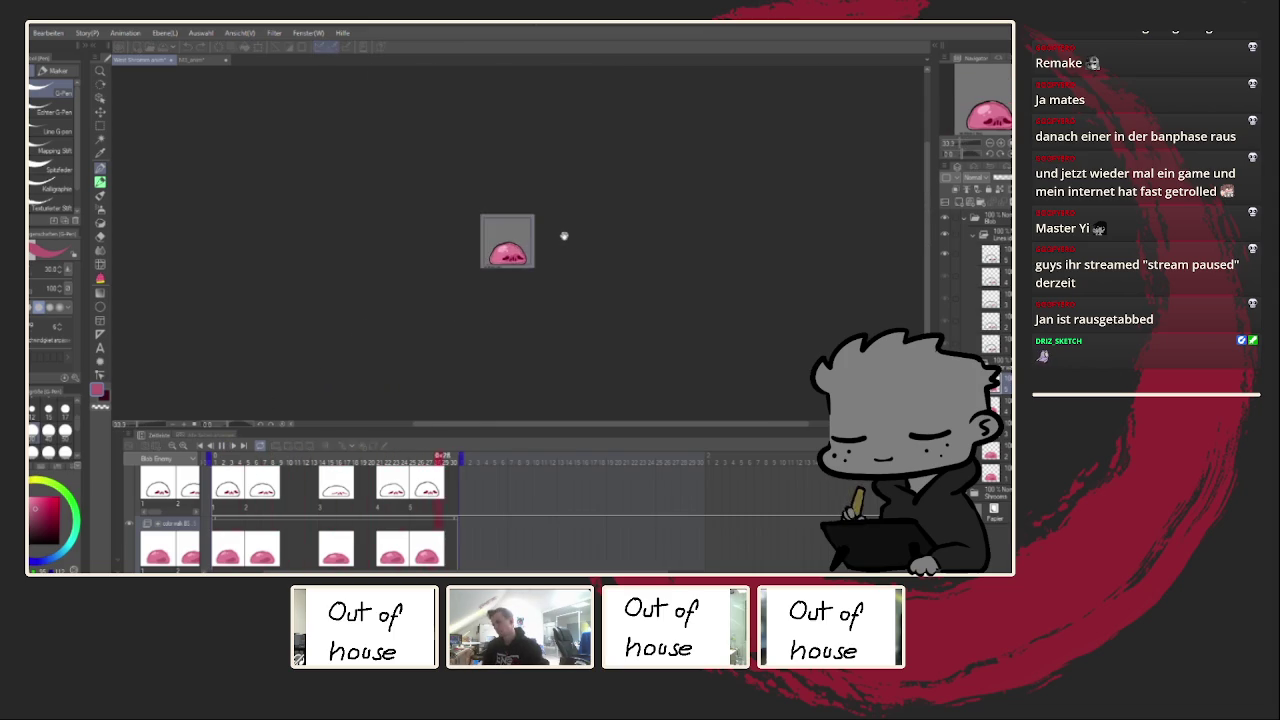
pyautogui.scroll(4, 554, 243)
pyautogui.press('space')
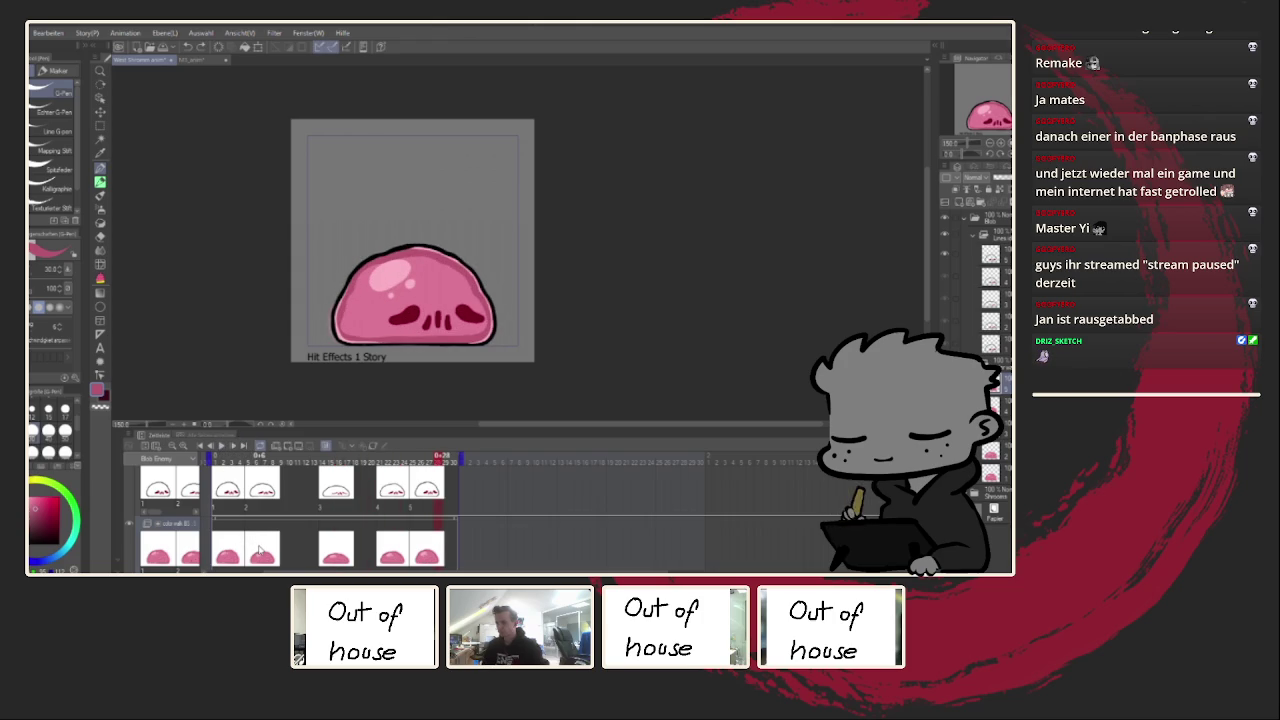
pyautogui.scroll(1, 320, 400)
pyautogui.scroll(1, 308, 360)
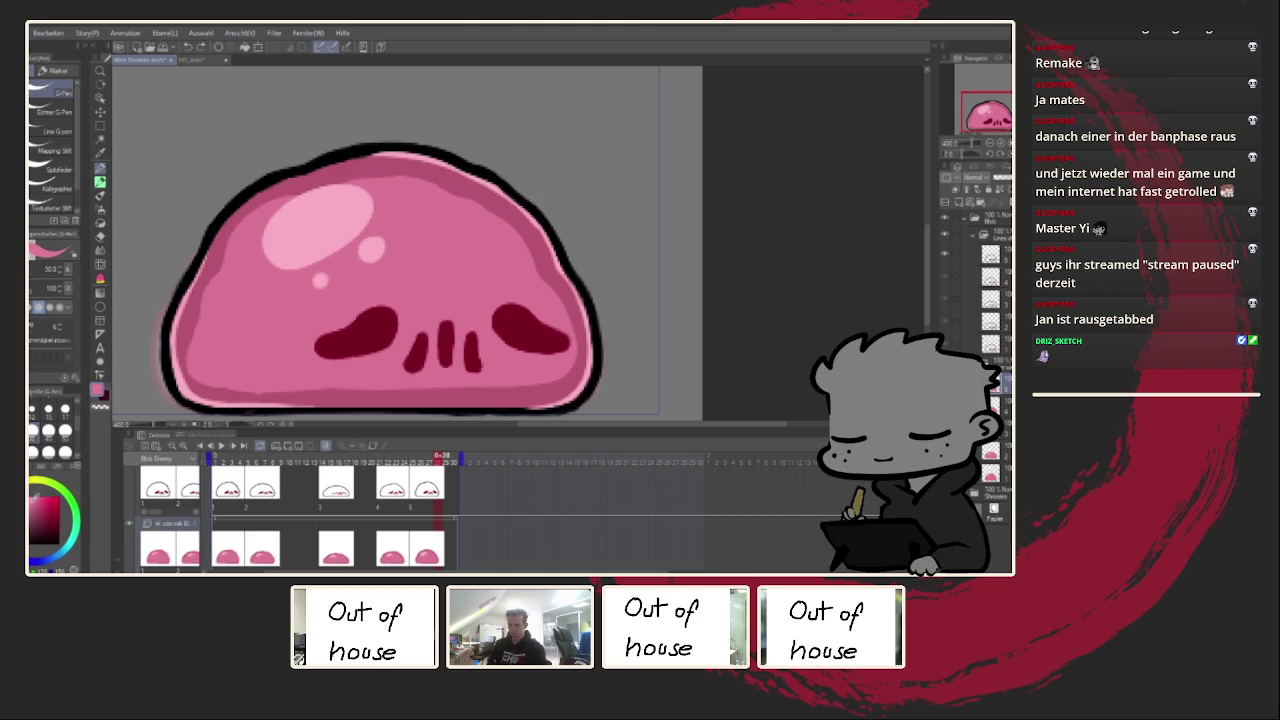
# Step: Paint a light-pink highlight band around the eyes on frame 28, redoing strokes until it fits
pyautogui.moveTo(405, 320); pyautogui.dragTo(455, 295)
pyautogui.moveTo(320, 330); pyautogui.dragTo(400, 295)
pyautogui.moveTo(350, 360)
pyautogui.mouseDown()
pyautogui.moveTo(447, 303)
pyautogui.moveTo(410, 318)
pyautogui.mouseUp()
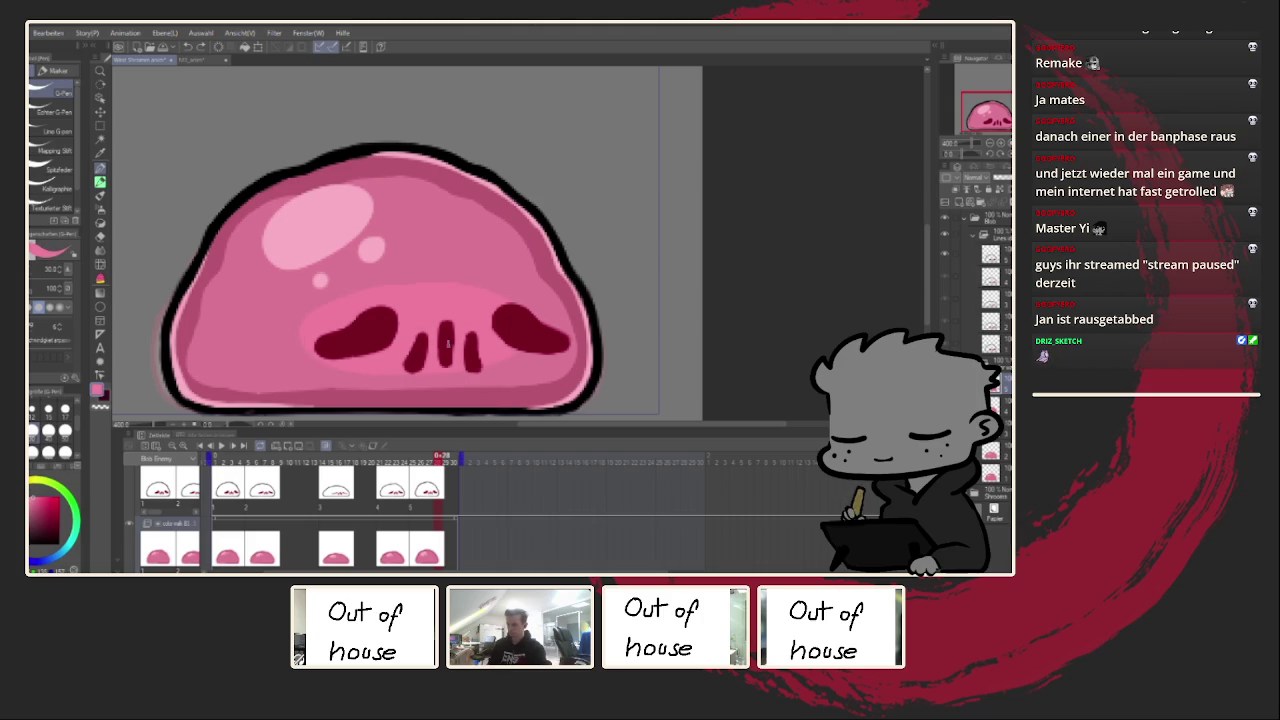
pyautogui.hotkey('ctrl', 'z')
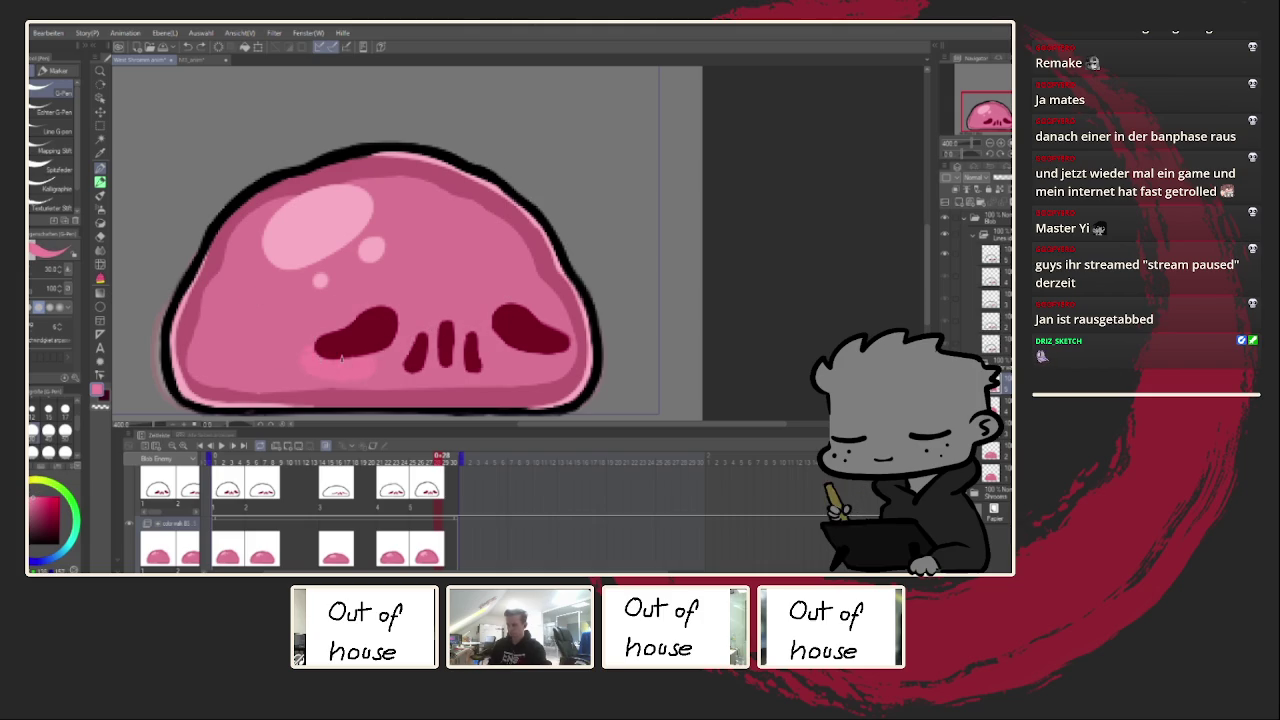
pyautogui.moveTo(479, 307); pyautogui.dragTo(380, 350)
pyautogui.moveTo(300, 345); pyautogui.dragTo(510, 295)
pyautogui.hotkey('ctrl', 'z')
pyautogui.moveTo(300, 340); pyautogui.dragTo(511, 331)
pyautogui.moveTo(375, 305); pyautogui.dragTo(509, 332)
pyautogui.hotkey('ctrl', 'z')
pyautogui.moveTo(300, 345)
pyautogui.mouseDown()
pyautogui.moveTo(440, 290)
pyautogui.moveTo(540, 300)
pyautogui.mouseUp()
pyautogui.moveTo(465, 316); pyautogui.dragTo(405, 328)
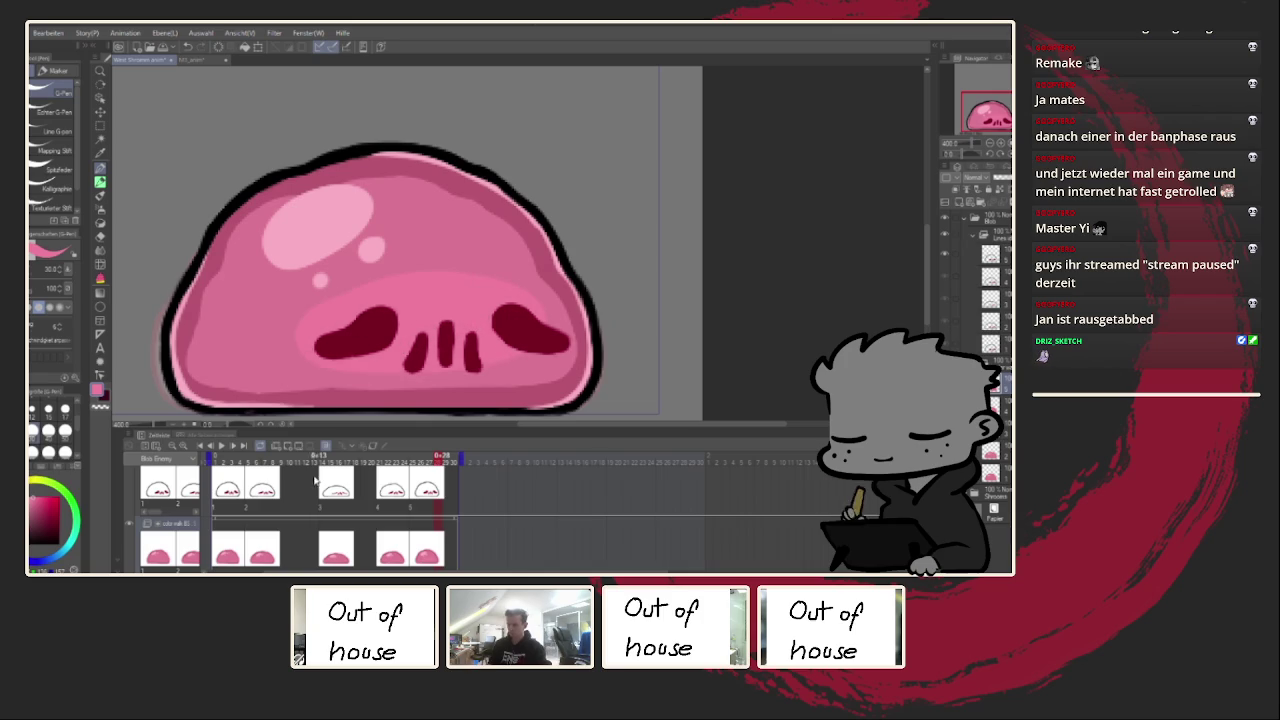
# Step: Paint the light-pink highlight band around the eyes on frame 23
pyautogui.click(400, 456)
pyautogui.moveTo(420, 305); pyautogui.dragTo(510, 300)
pyautogui.hotkey('ctrl', 'z')
pyautogui.moveTo(400, 320); pyautogui.dragTo(505, 360)
pyautogui.moveTo(500, 300)
pyautogui.mouseDown()
pyautogui.moveTo(353, 353)
pyautogui.moveTo(470, 330)
pyautogui.moveTo(320, 350)
pyautogui.moveTo(465, 330)
pyautogui.mouseUp()
# Step: Add the light-pink eye highlight band on frames 16, 7 and 2
pyautogui.click(340, 456)
pyautogui.hotkey('ctrl', 'z')
pyautogui.moveTo(354, 343); pyautogui.dragTo(349, 359)
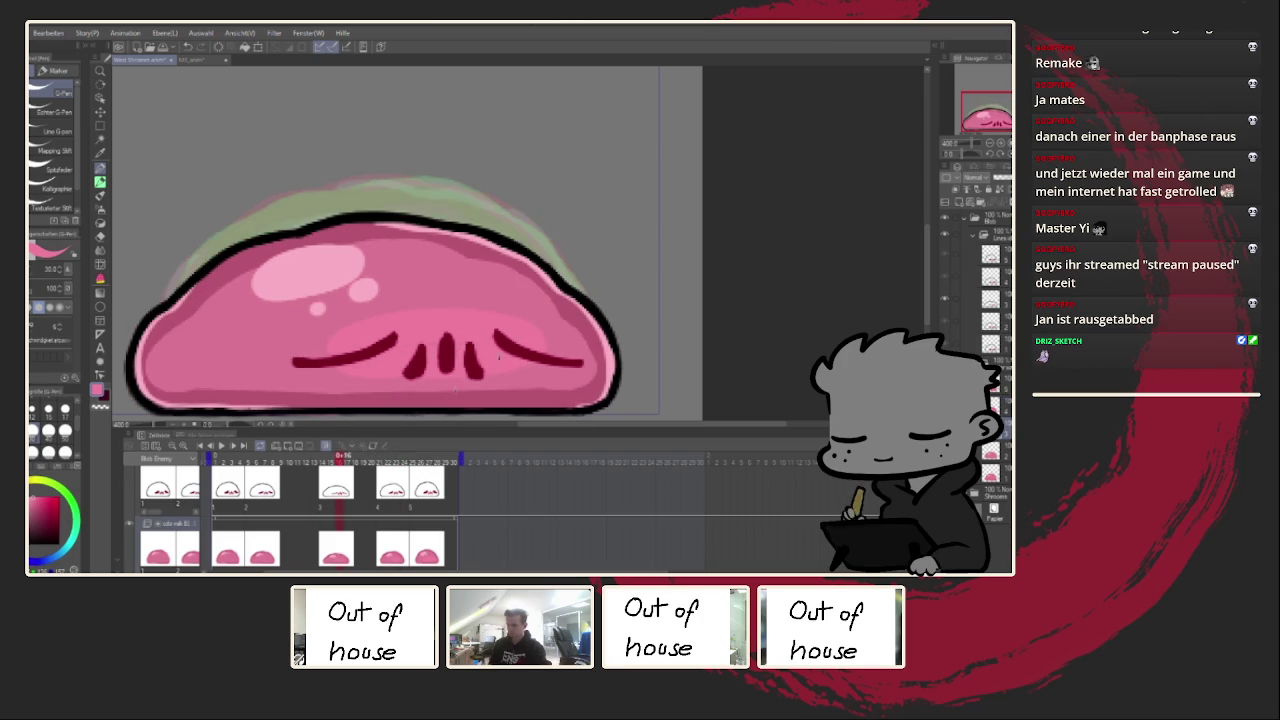
pyautogui.click(266, 456)
pyautogui.moveTo(520, 310); pyautogui.dragTo(335, 340)
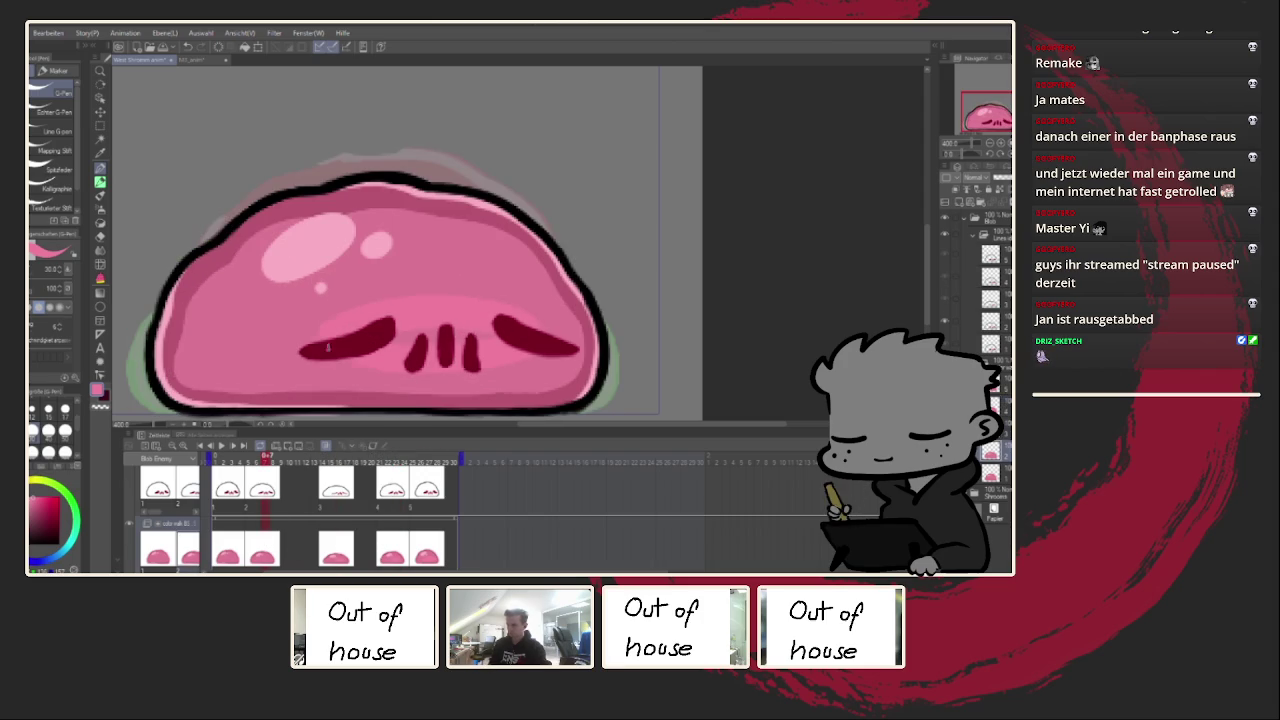
pyautogui.click(224, 517)
pyautogui.moveTo(470, 304); pyautogui.dragTo(374, 304)
pyautogui.moveTo(520, 300); pyautogui.dragTo(375, 349)
# Step: Play the animation and zoom the canvas to 100%
pyautogui.press('Return')
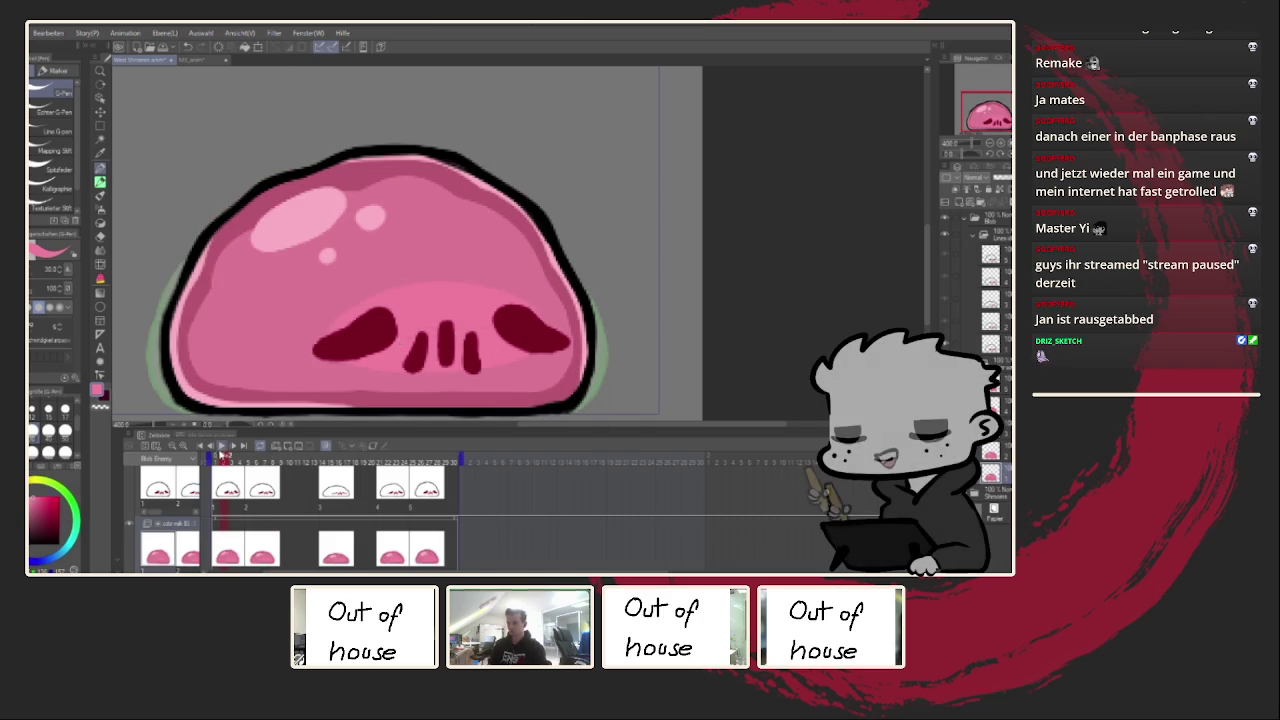
pyautogui.hotkey('ctrl', 'alt', '0')
pyautogui.scroll(-2, 614, 302)
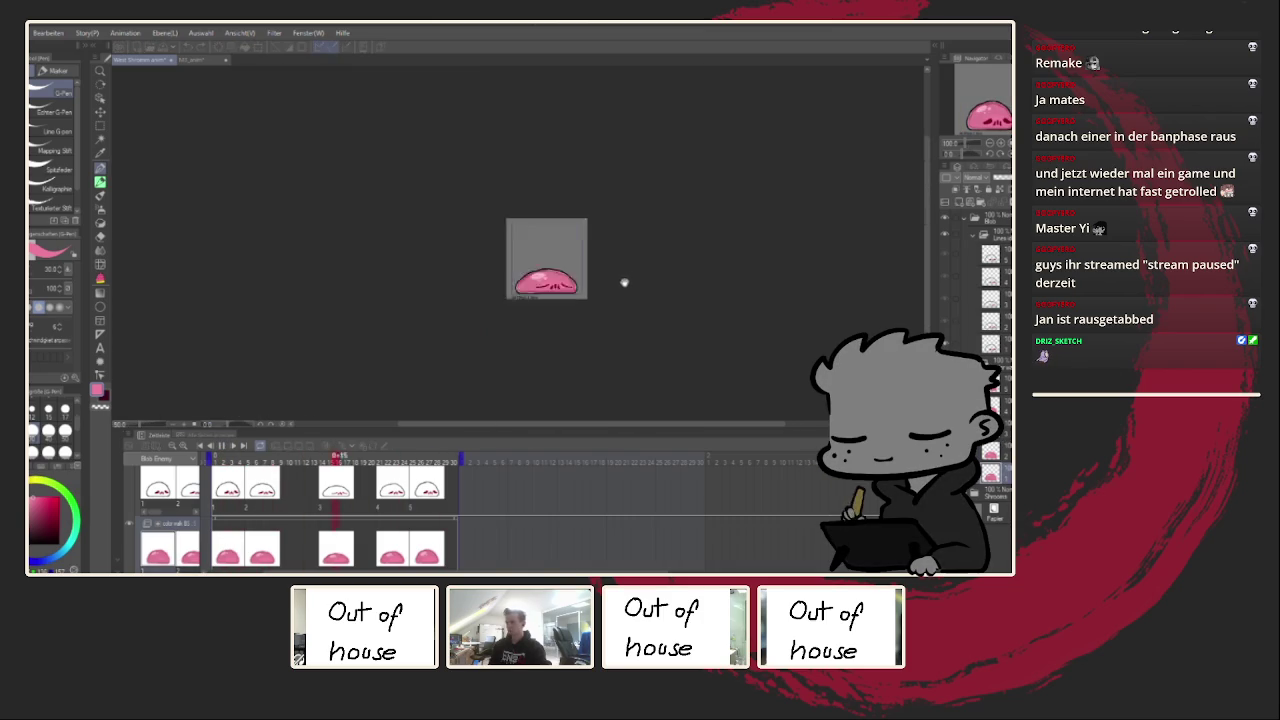
# Step: Zoom the canvas and stop the animation playback
pyautogui.scroll(-1, 620, 285)
pyautogui.scroll(-2, 609, 291)
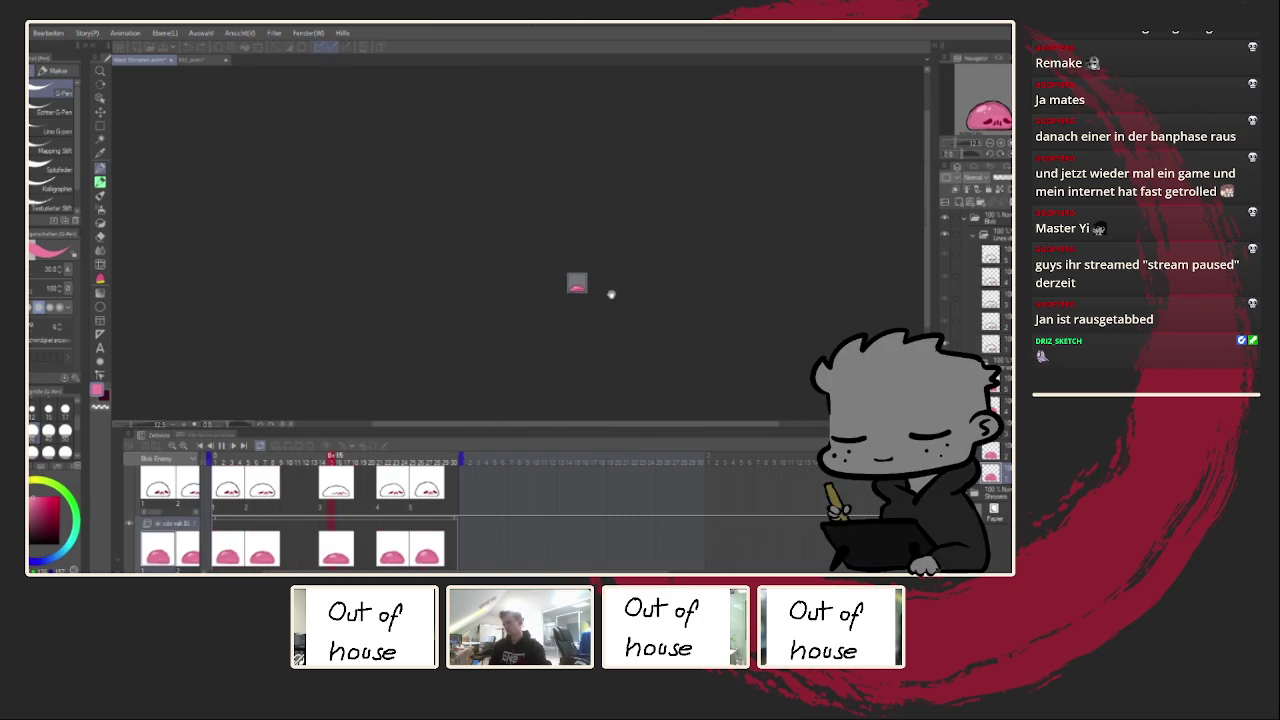
pyautogui.scroll(1, 608, 292)
pyautogui.scroll(1, 607, 294)
pyautogui.scroll(2, 606, 296)
pyautogui.scroll(1, 598, 297)
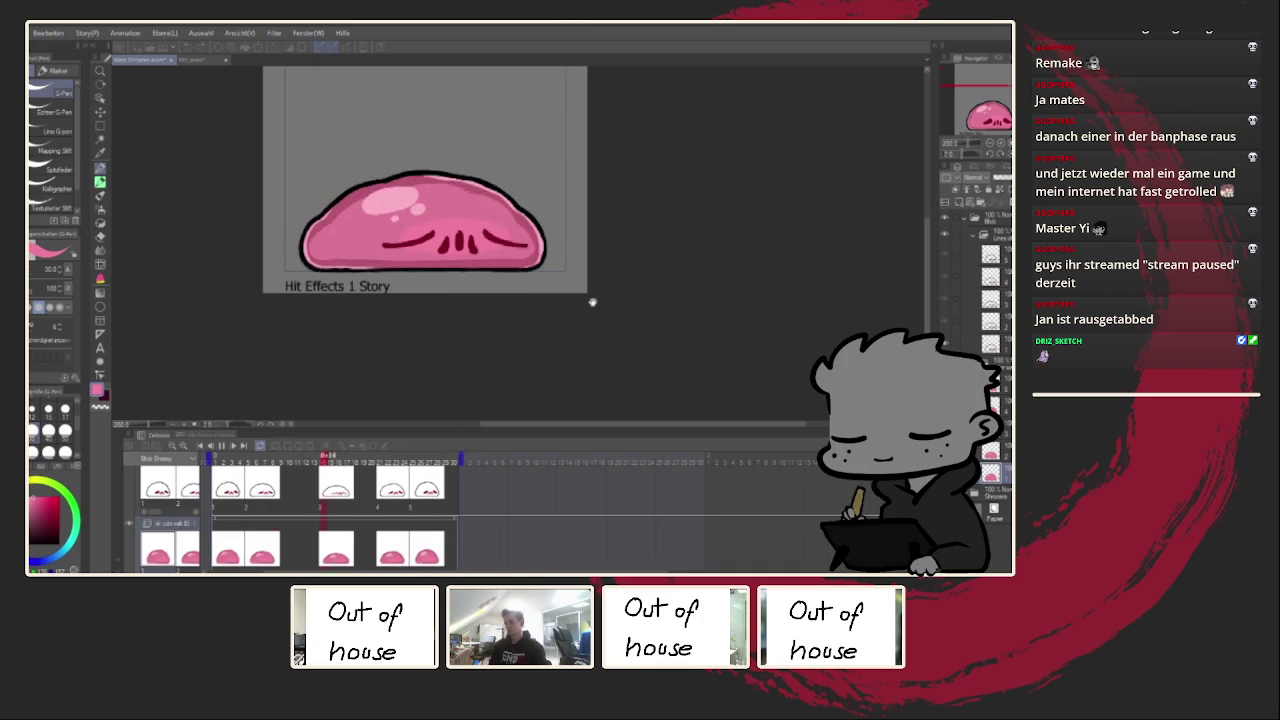
pyautogui.scroll(1, 540, 320)
pyautogui.scroll(2, 460, 360)
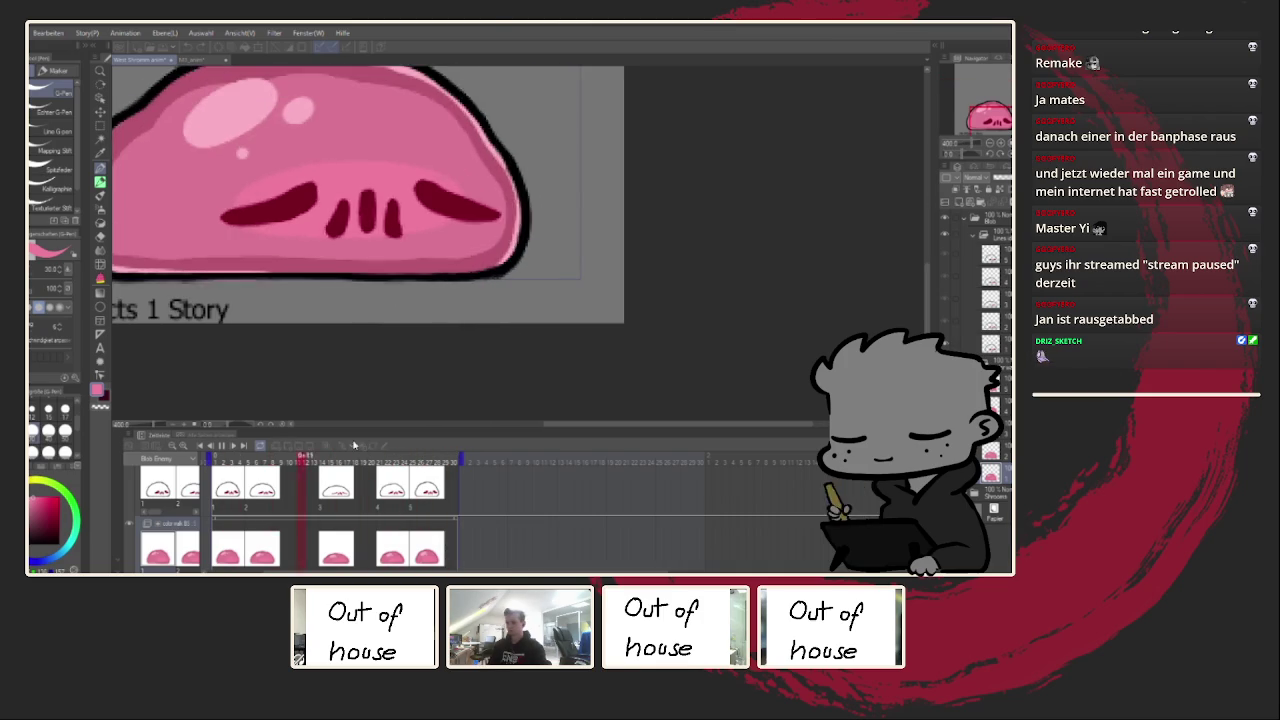
pyautogui.click(223, 447)
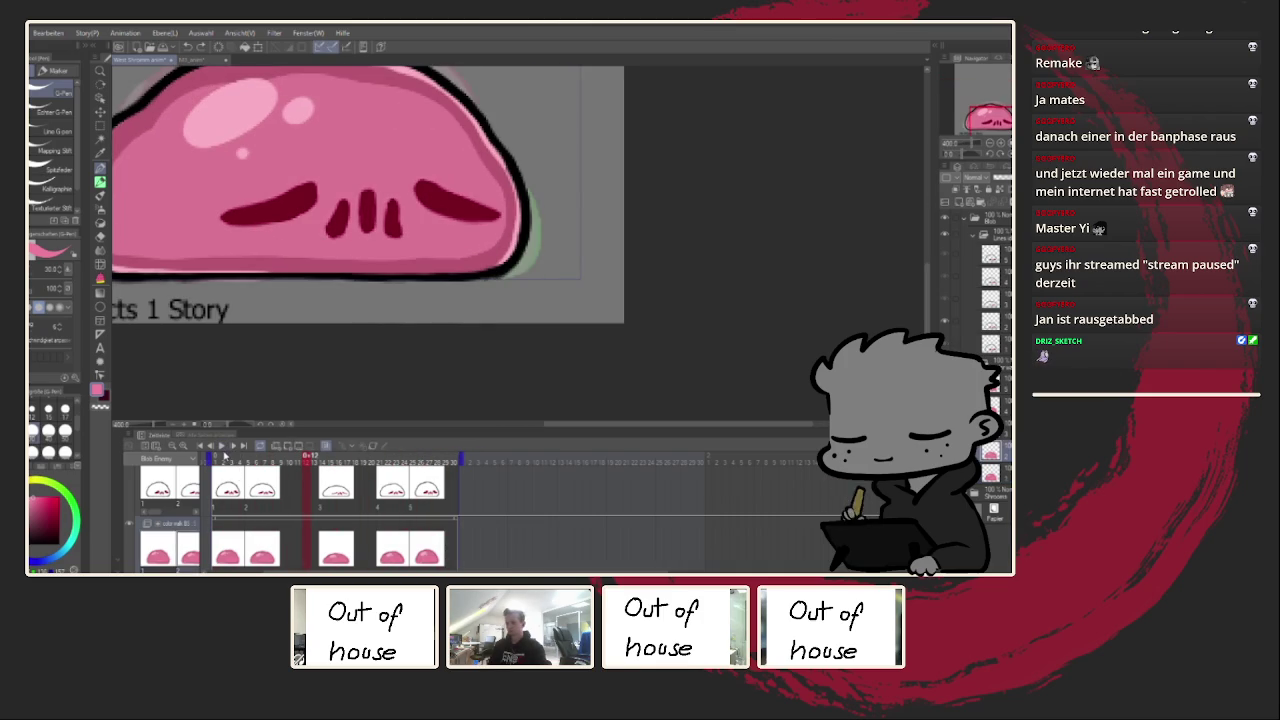
pyautogui.scroll(1, 355, 325)
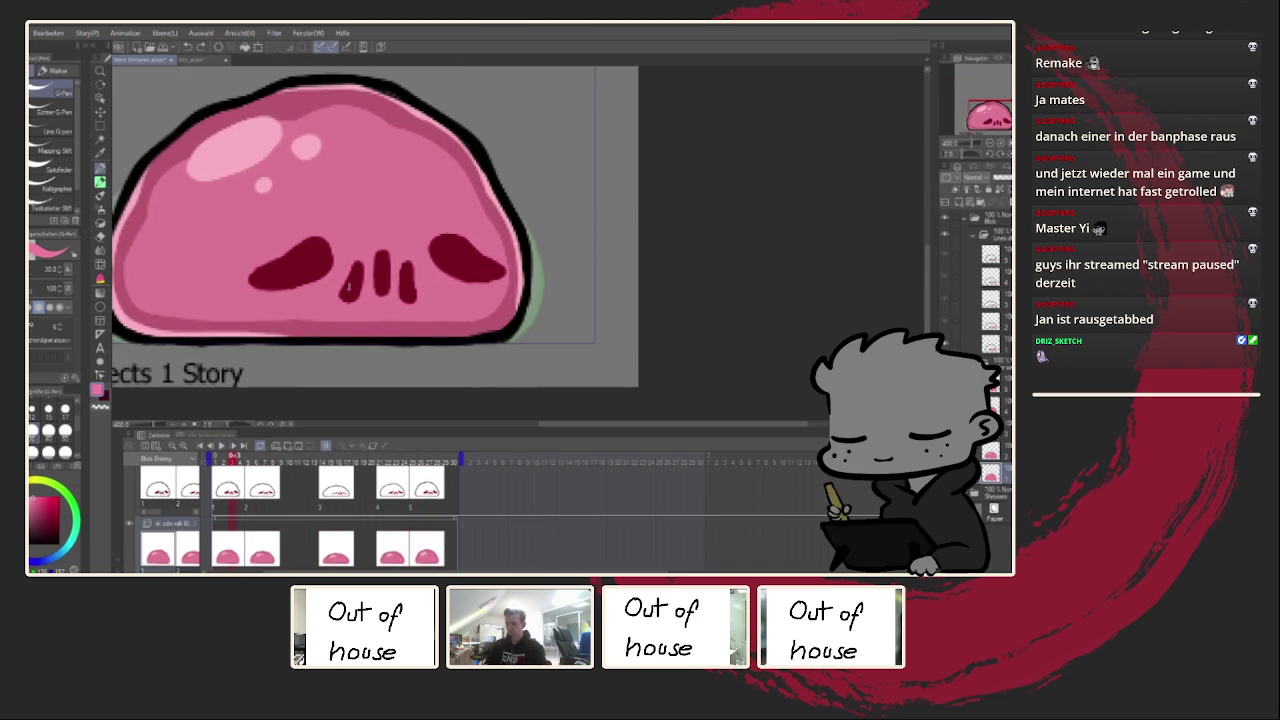
# Step: Brush lighter pink shading across the face above the eyes on frame 3
pyautogui.moveTo(320, 298)
pyautogui.mouseDown()
pyautogui.moveTo(280, 300)
pyautogui.moveTo(250, 262)
pyautogui.moveTo(350, 210)
pyautogui.moveTo(448, 236)
pyautogui.mouseUp()
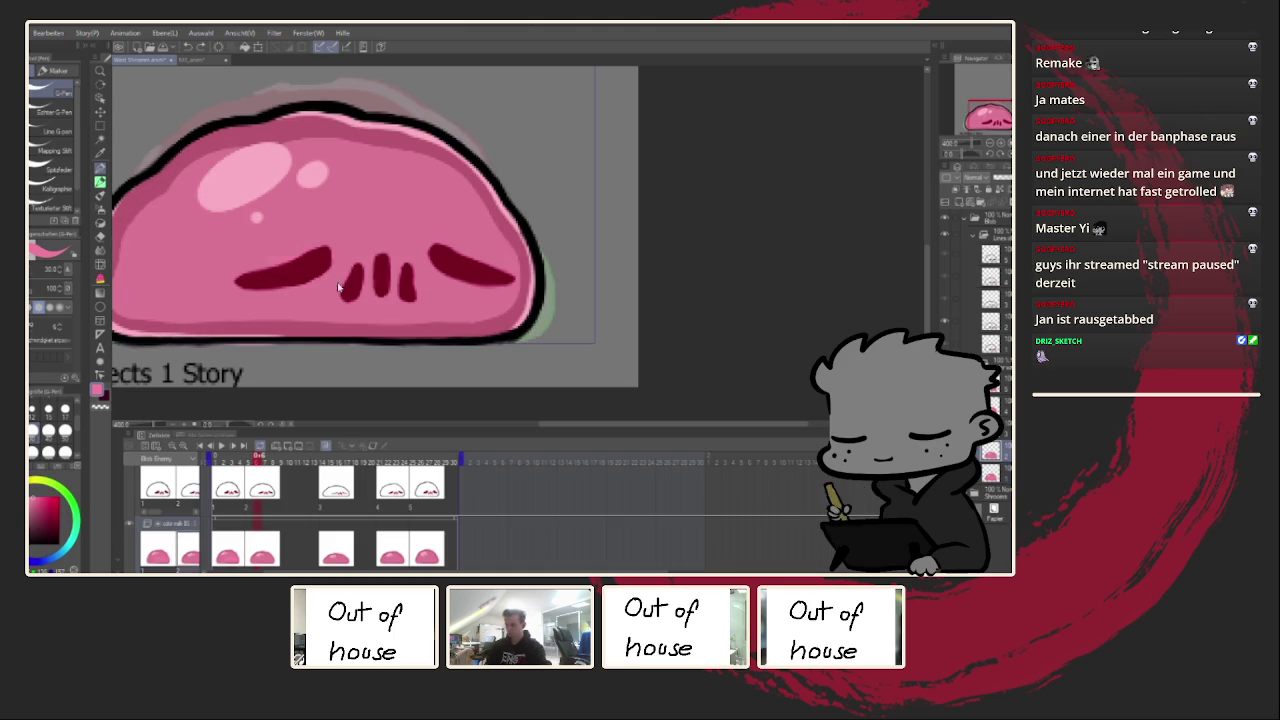
pyautogui.moveTo(350, 293)
pyautogui.mouseDown()
pyautogui.moveTo(398, 304)
pyautogui.moveTo(328, 272)
pyautogui.mouseUp()
pyautogui.moveTo(238, 287)
pyautogui.mouseDown()
pyautogui.moveTo(312, 216)
pyautogui.moveTo(444, 236)
pyautogui.moveTo(498, 279)
pyautogui.mouseUp()
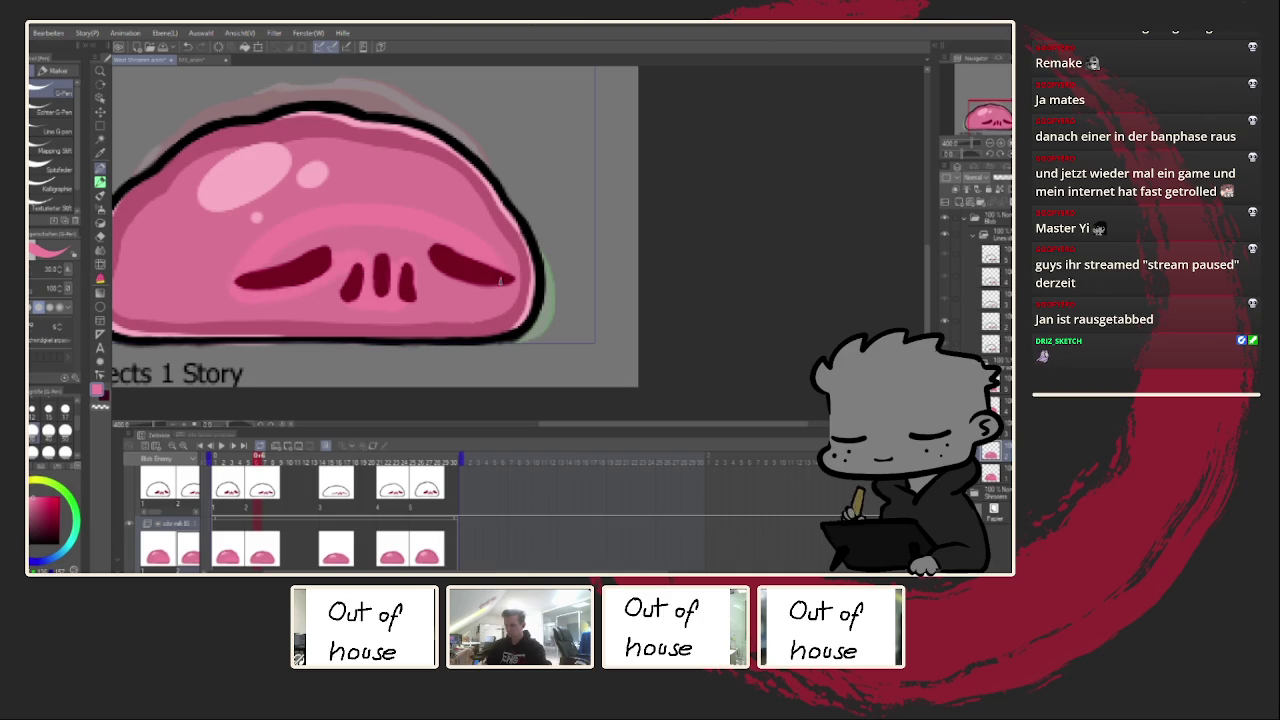
pyautogui.moveTo(390, 247)
pyautogui.mouseDown()
pyautogui.moveTo(268, 270)
pyautogui.moveTo(378, 230)
pyautogui.mouseUp()
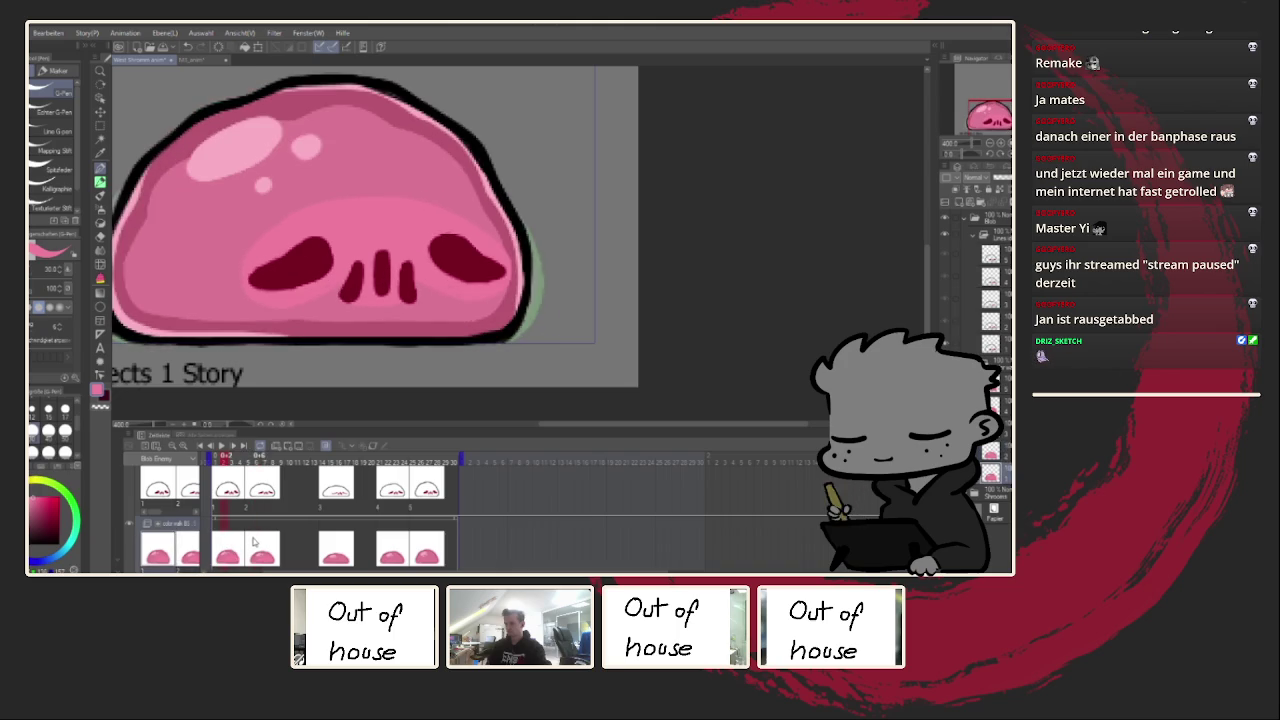
# Step: Add lighter pink shading above the eyes on frames 15 and 23
pyautogui.click(335, 535)
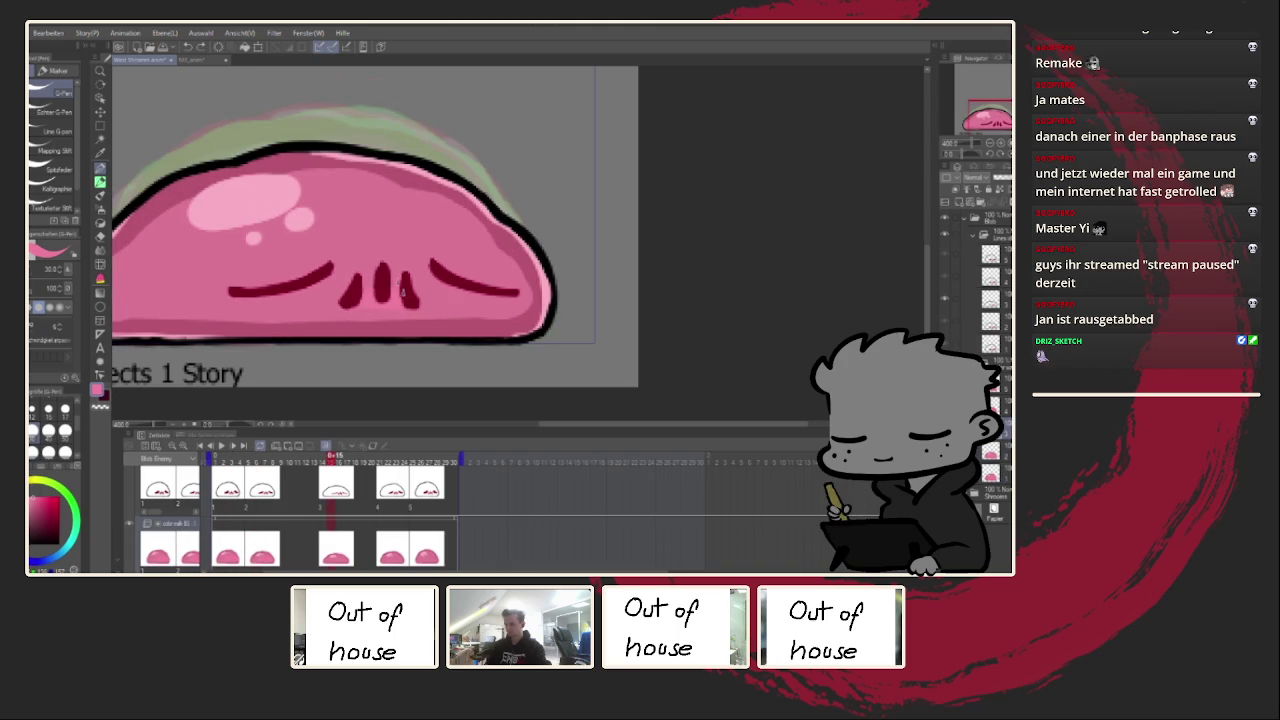
pyautogui.moveTo(333, 285)
pyautogui.mouseDown()
pyautogui.moveTo(262, 300)
pyautogui.moveTo(272, 258)
pyautogui.moveTo(438, 248)
pyautogui.moveTo(502, 290)
pyautogui.moveTo(378, 272)
pyautogui.mouseUp()
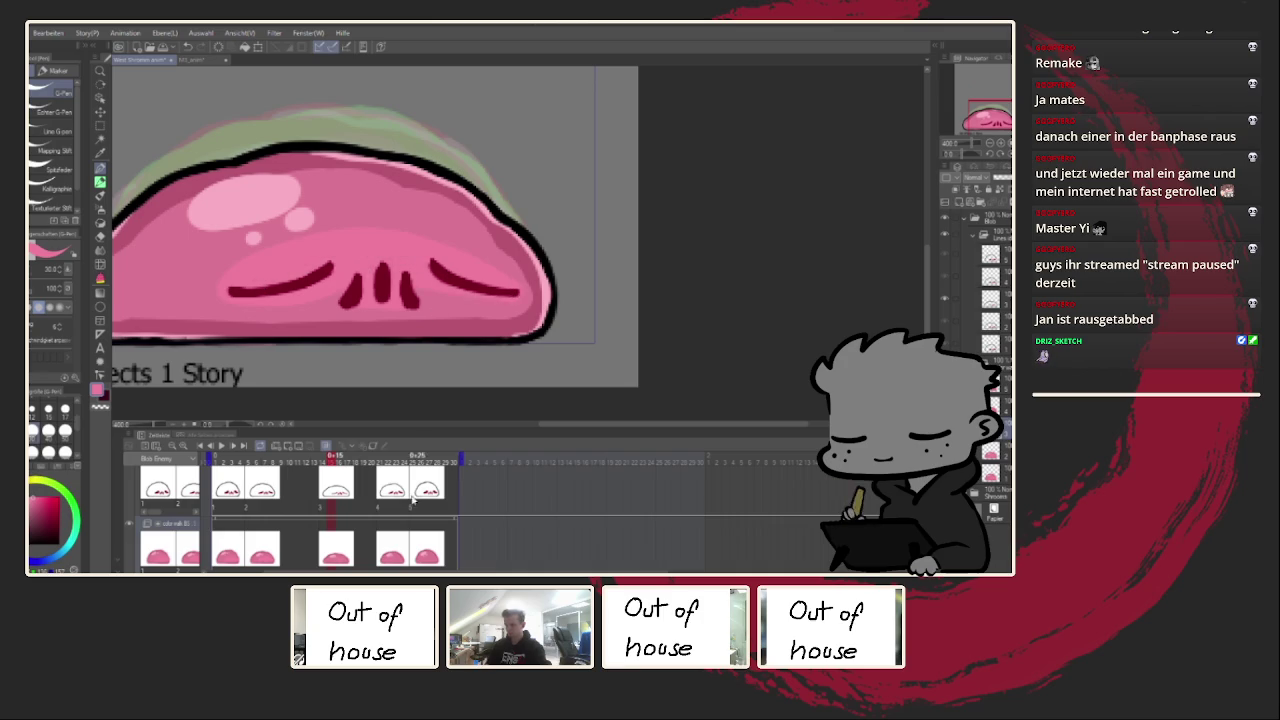
pyautogui.click(397, 537)
pyautogui.moveTo(245, 285); pyautogui.dragTo(417, 247)
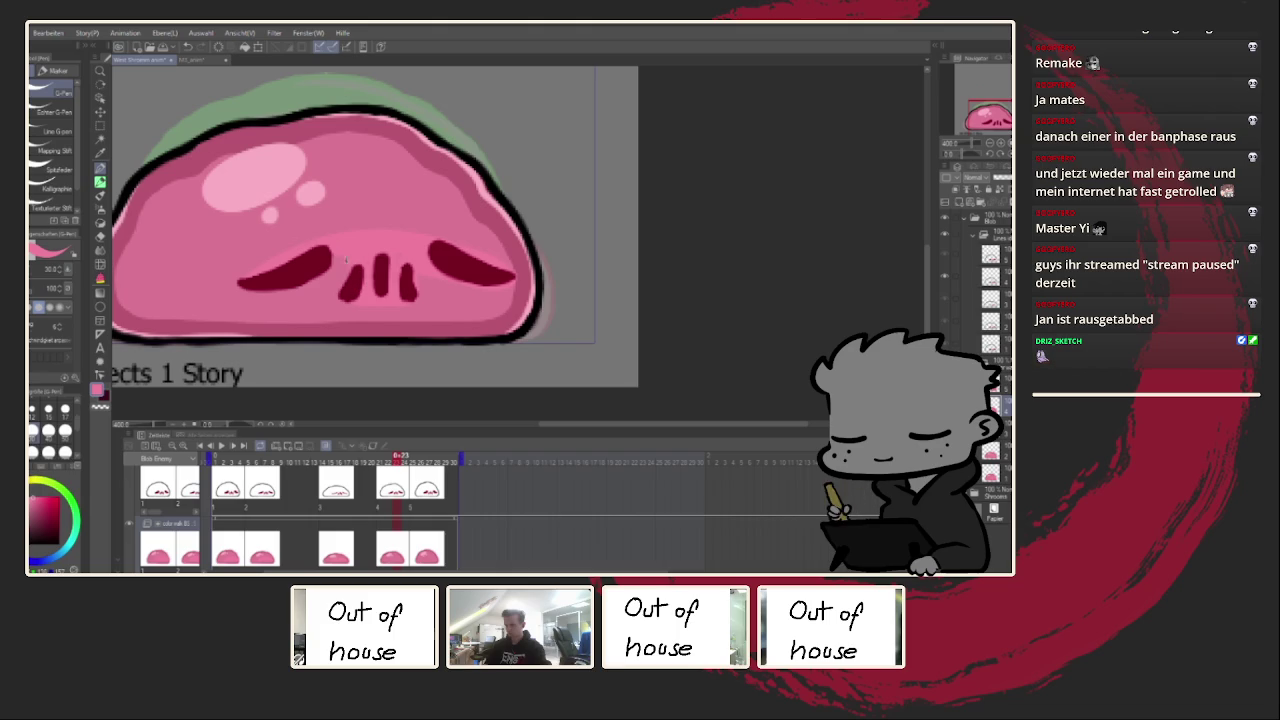
pyautogui.moveTo(336, 222); pyautogui.dragTo(493, 265)
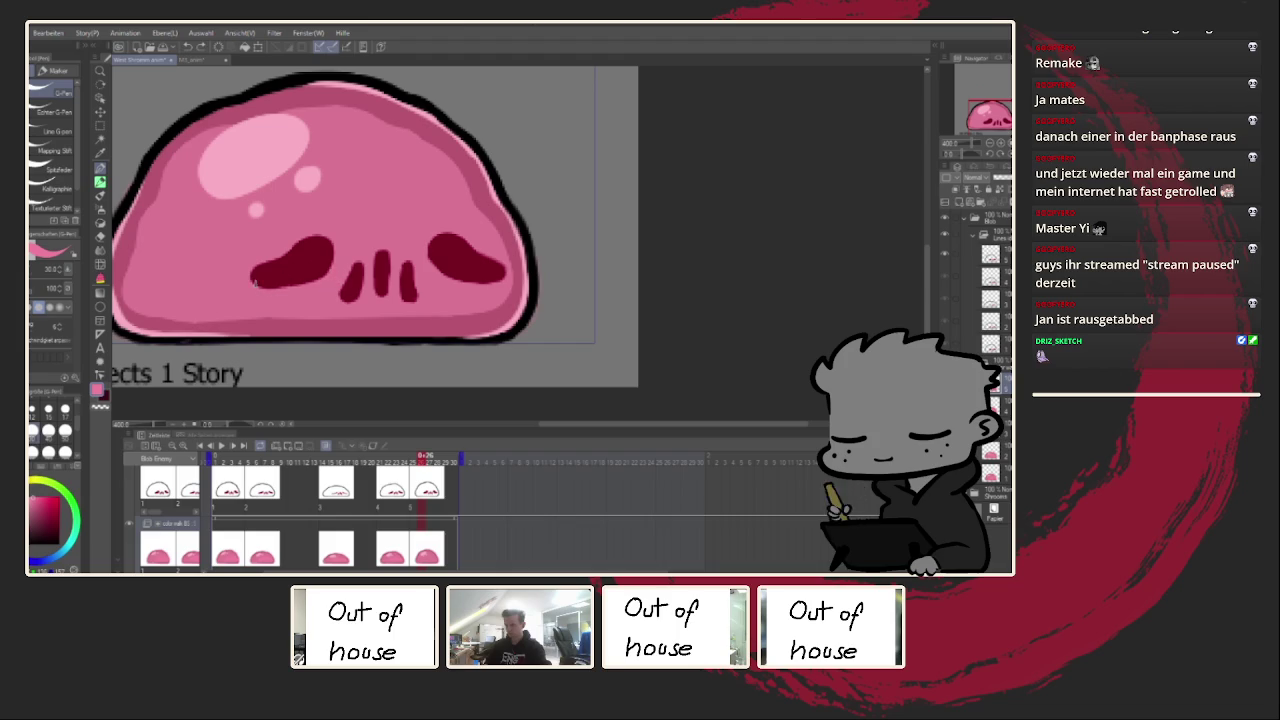
pyautogui.moveTo(293, 288)
pyautogui.mouseDown()
pyautogui.moveTo(361, 256)
pyautogui.moveTo(402, 302)
pyautogui.mouseUp()
pyautogui.moveTo(396, 250); pyautogui.dragTo(377, 290)
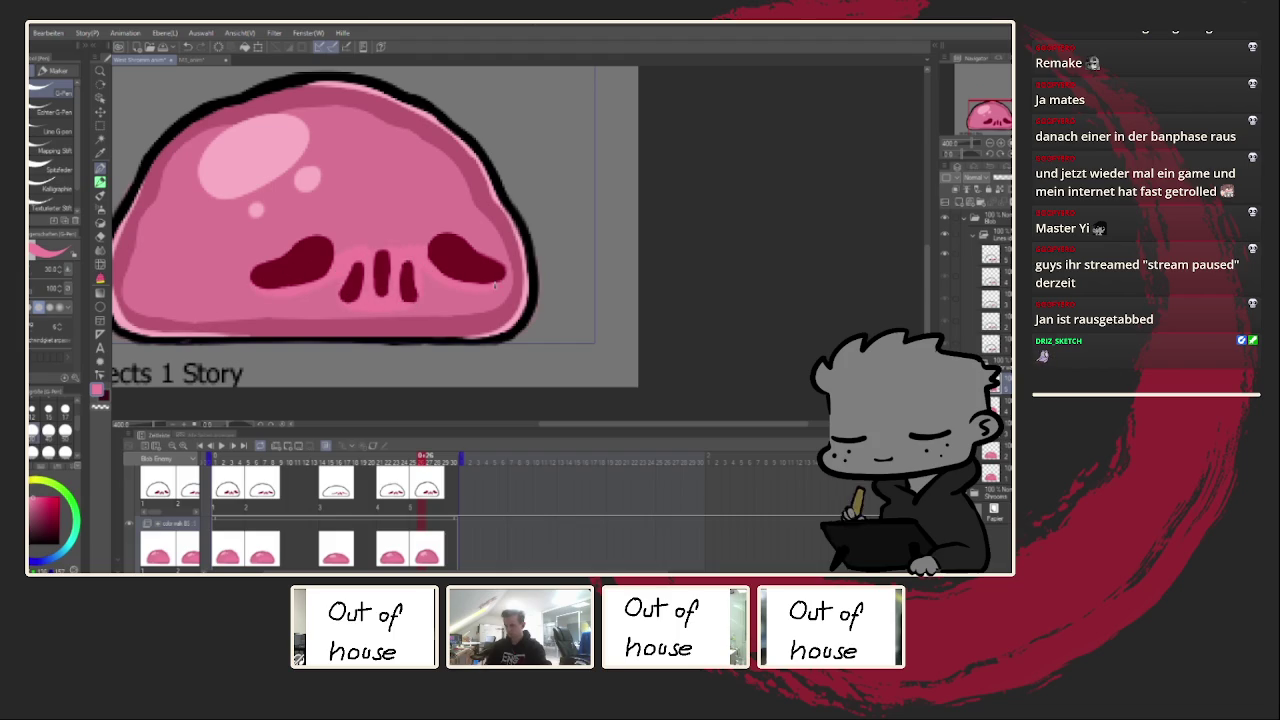
pyautogui.moveTo(503, 272)
pyautogui.mouseDown()
pyautogui.moveTo(402, 212)
pyautogui.moveTo(292, 246)
pyautogui.moveTo(441, 243)
pyautogui.mouseUp()
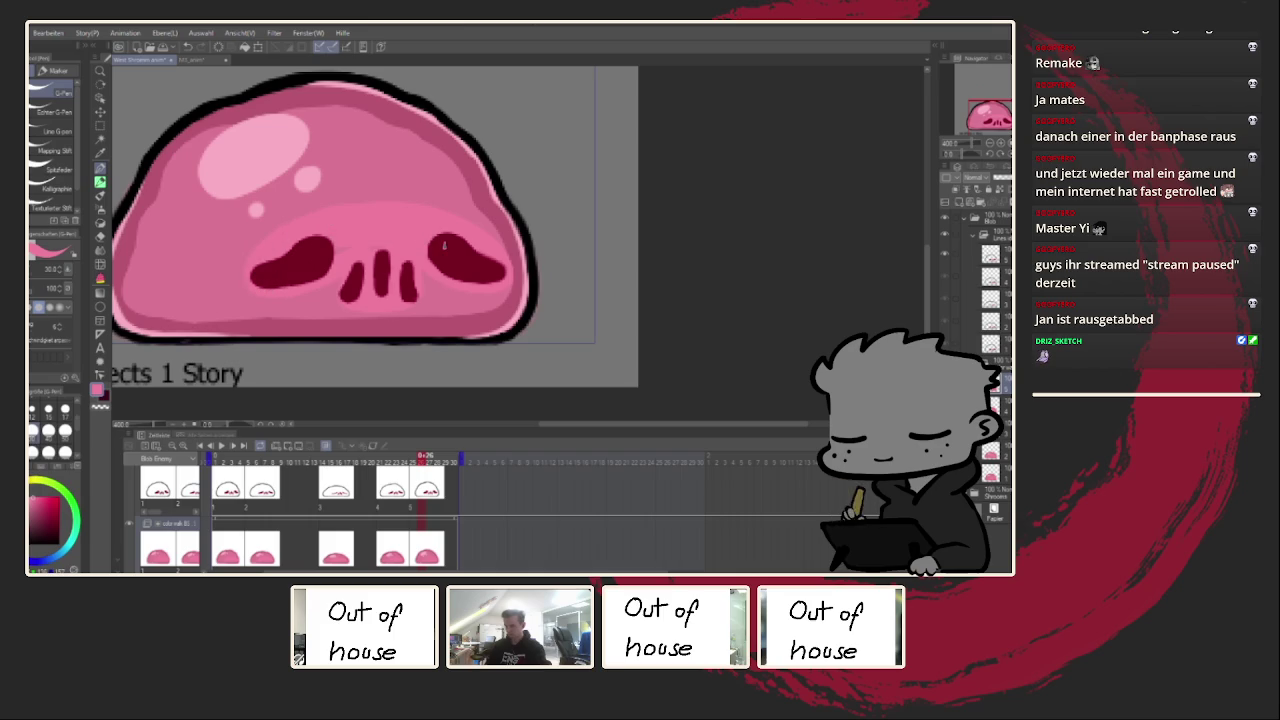
pyautogui.scroll(-5, 335, 375)
# Step: Play and stop the animation, then step through the drawing frames to review them
pyautogui.click(224, 448)
pyautogui.scroll(-2, 463, 296)
pyautogui.scroll(3, 426, 316)
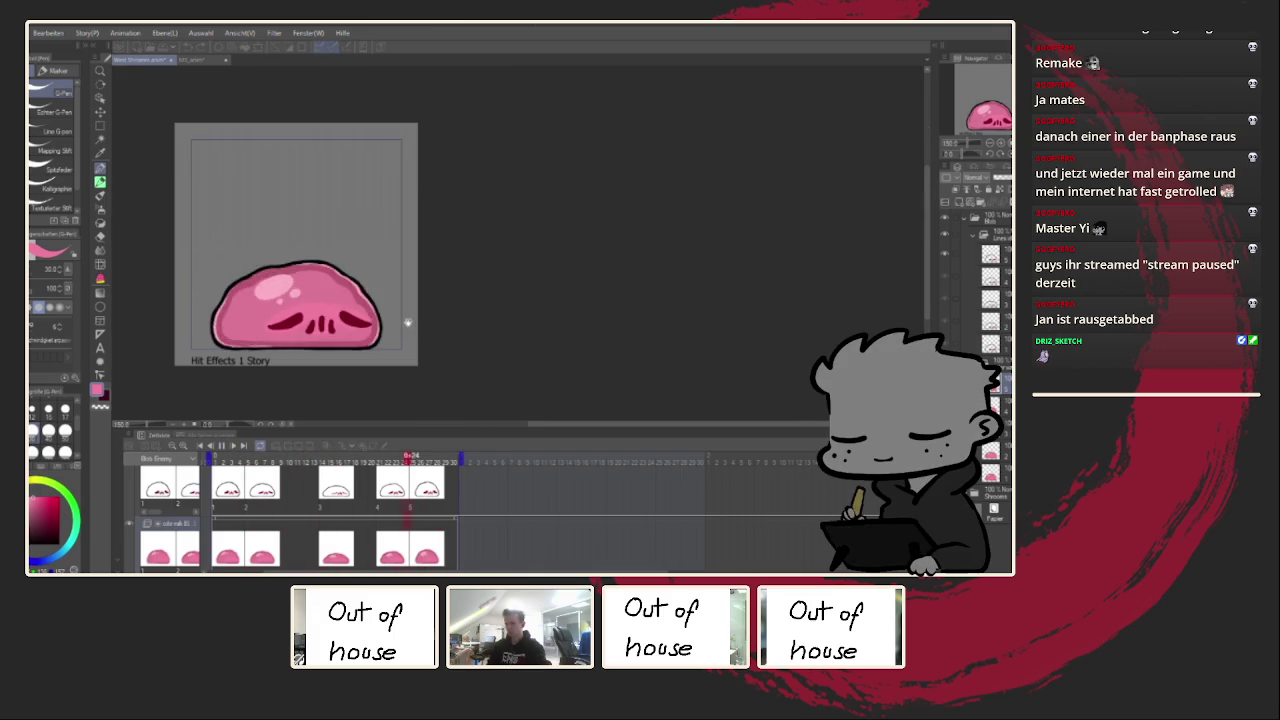
pyautogui.click(222, 447)
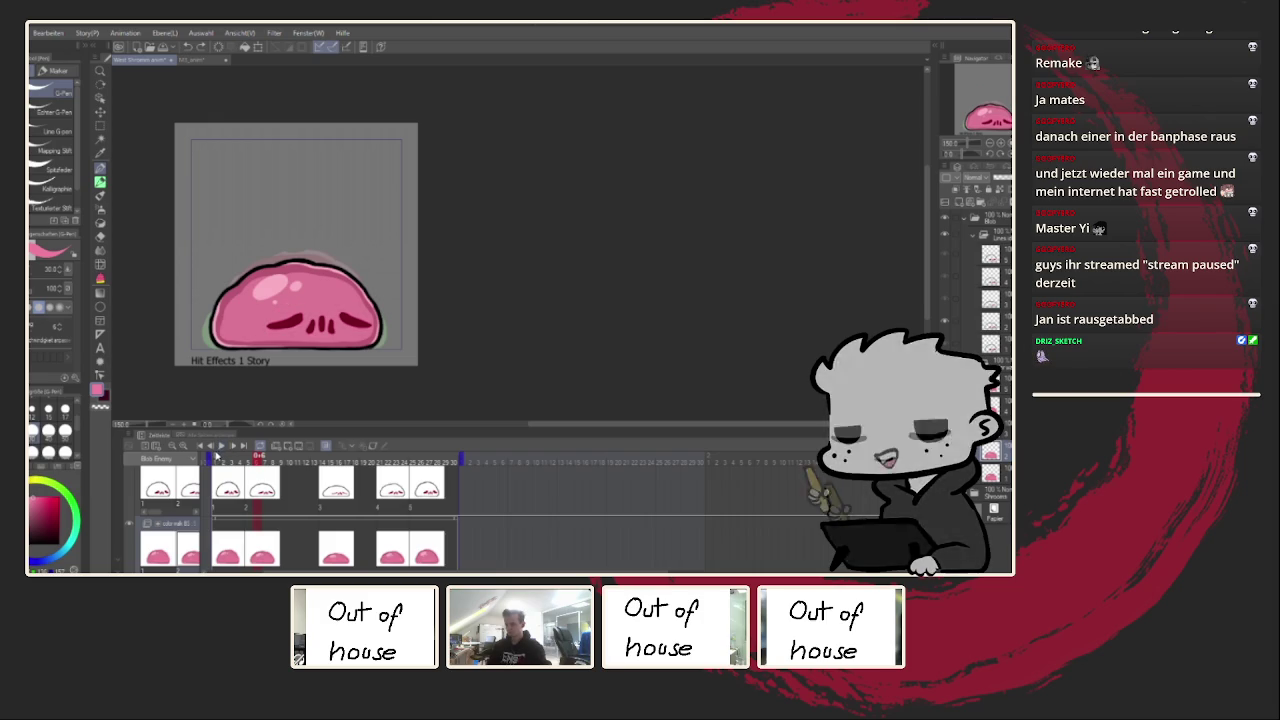
pyautogui.scroll(1, 248, 351)
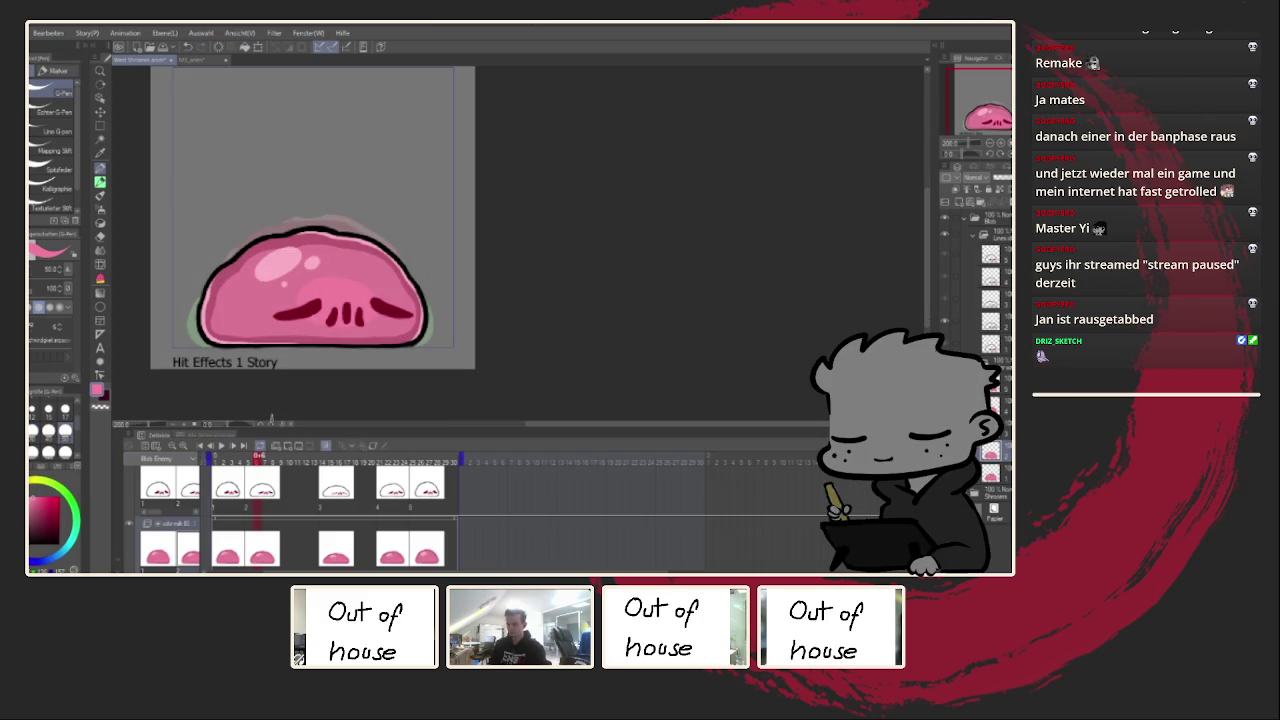
pyautogui.click(234, 545)
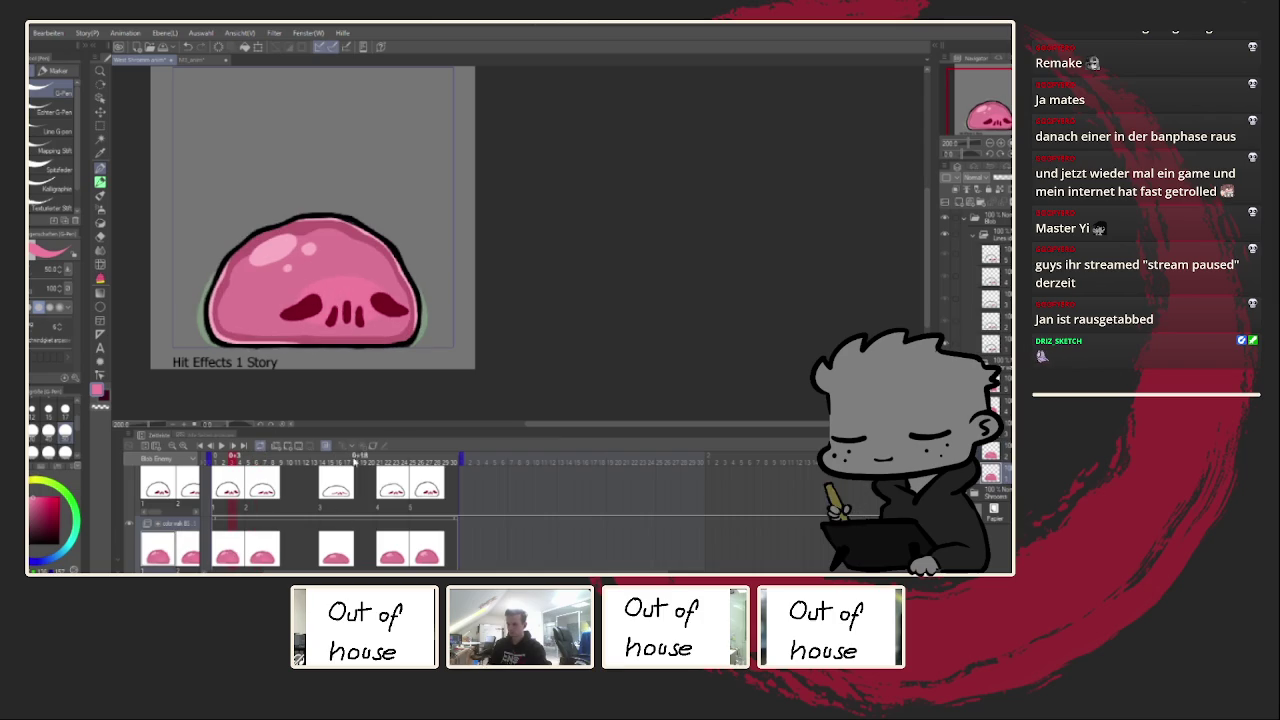
pyautogui.click(334, 545)
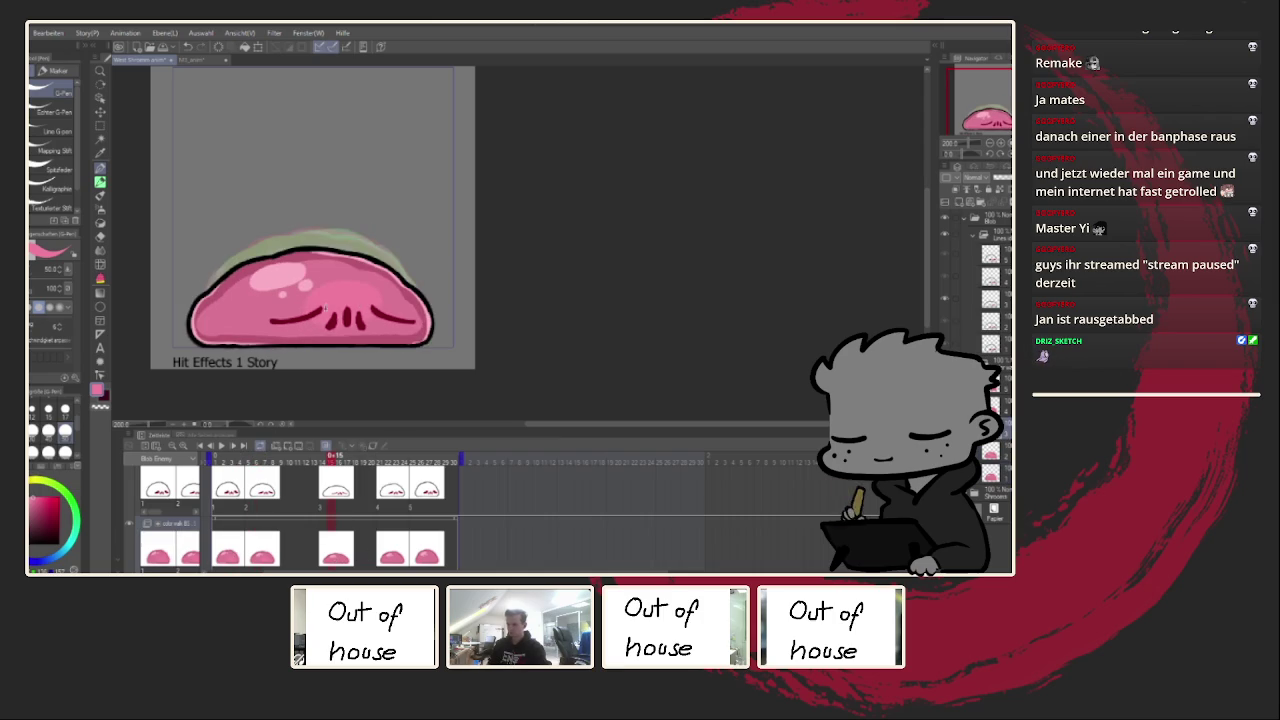
pyautogui.click(389, 549)
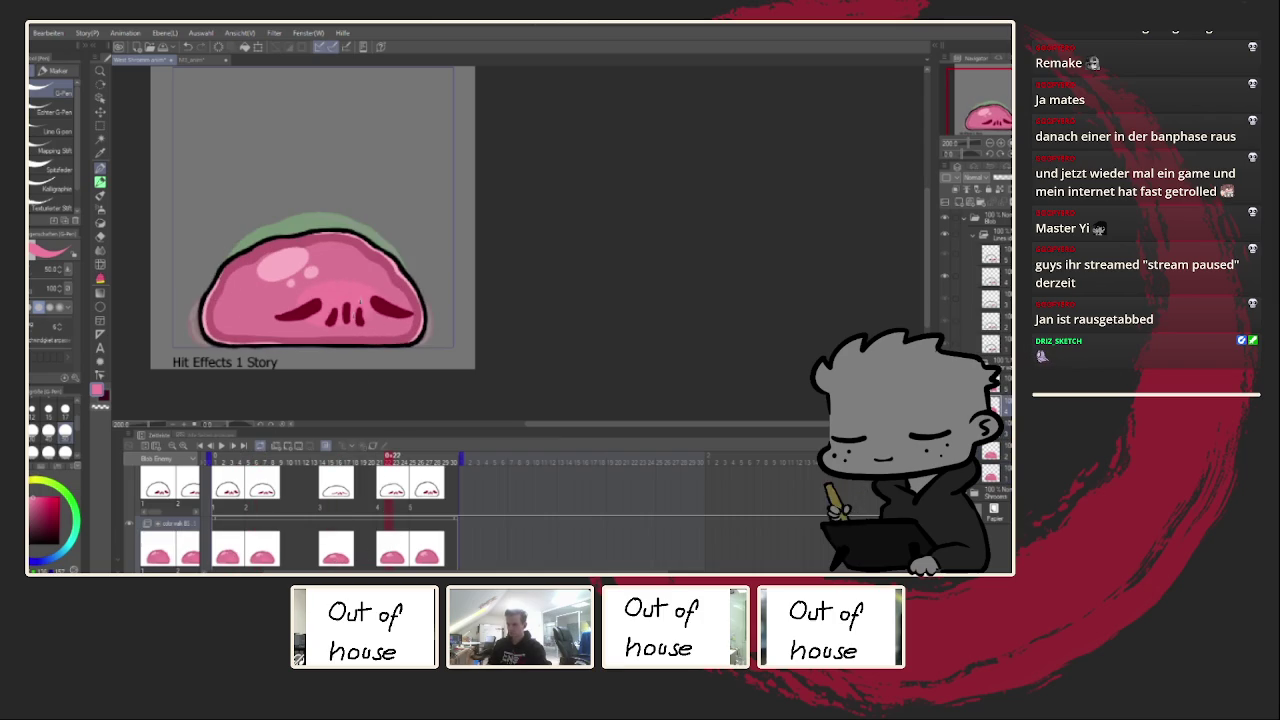
pyautogui.click(416, 545)
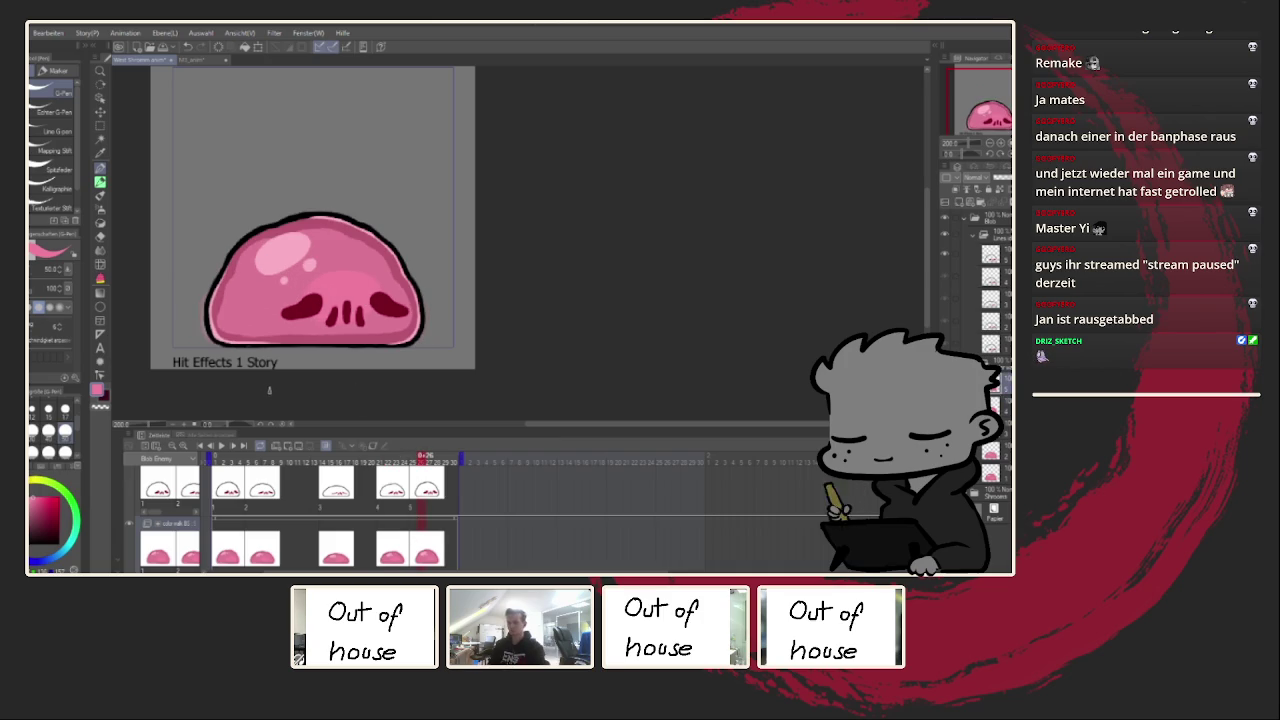
# Step: Restart playback and recentre the zoomed canvas on the animating blob
pyautogui.click(220, 446)
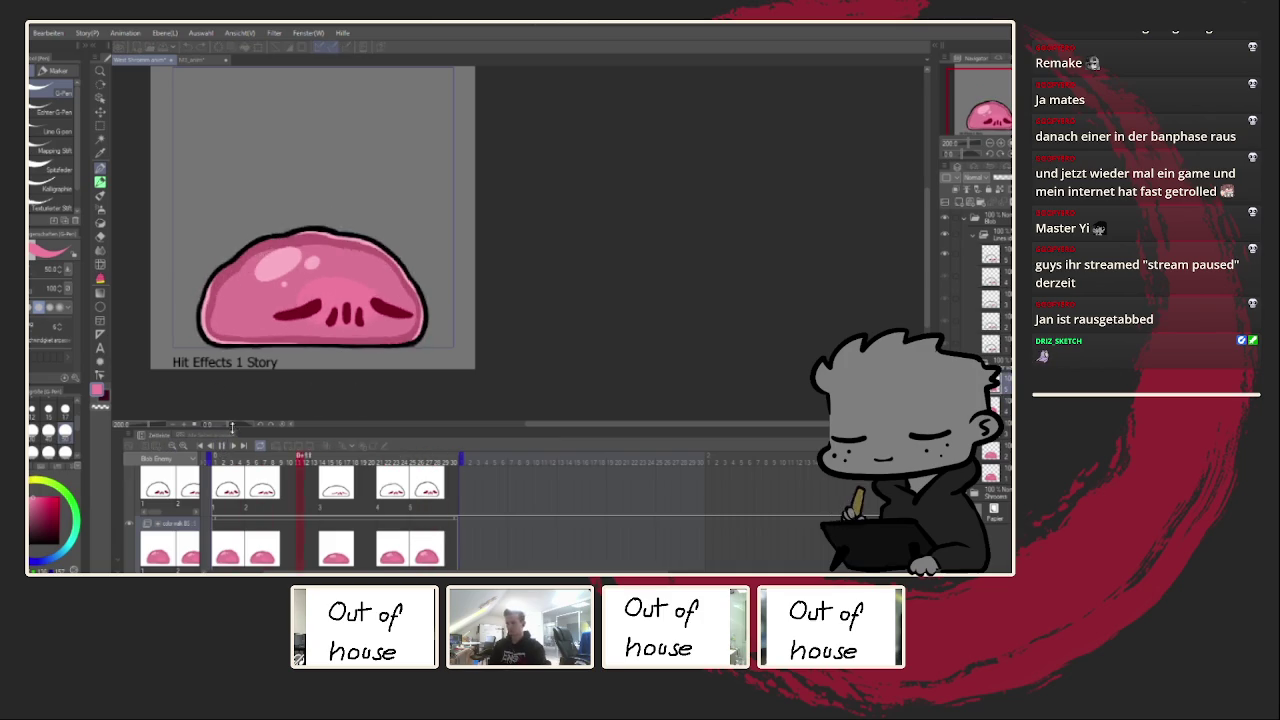
pyautogui.click(238, 428)
pyautogui.moveTo(238, 428); pyautogui.dragTo(634, 323)
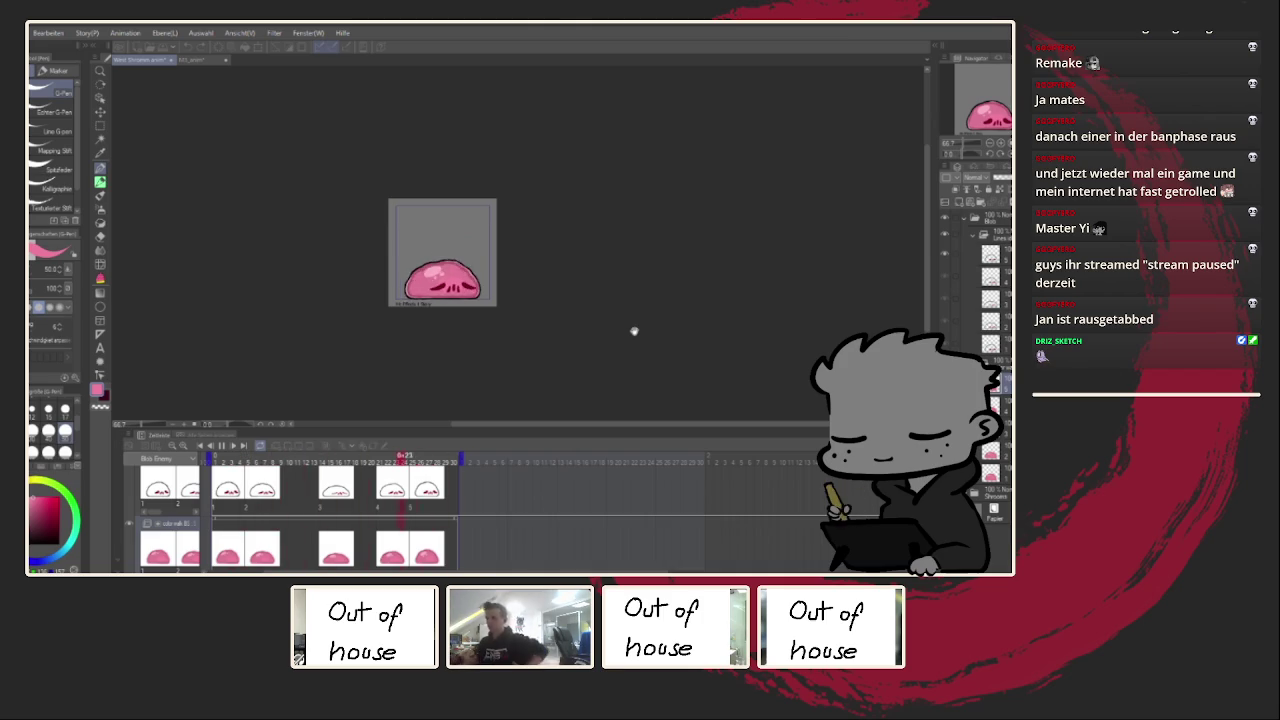
pyautogui.scroll(2, 636, 296)
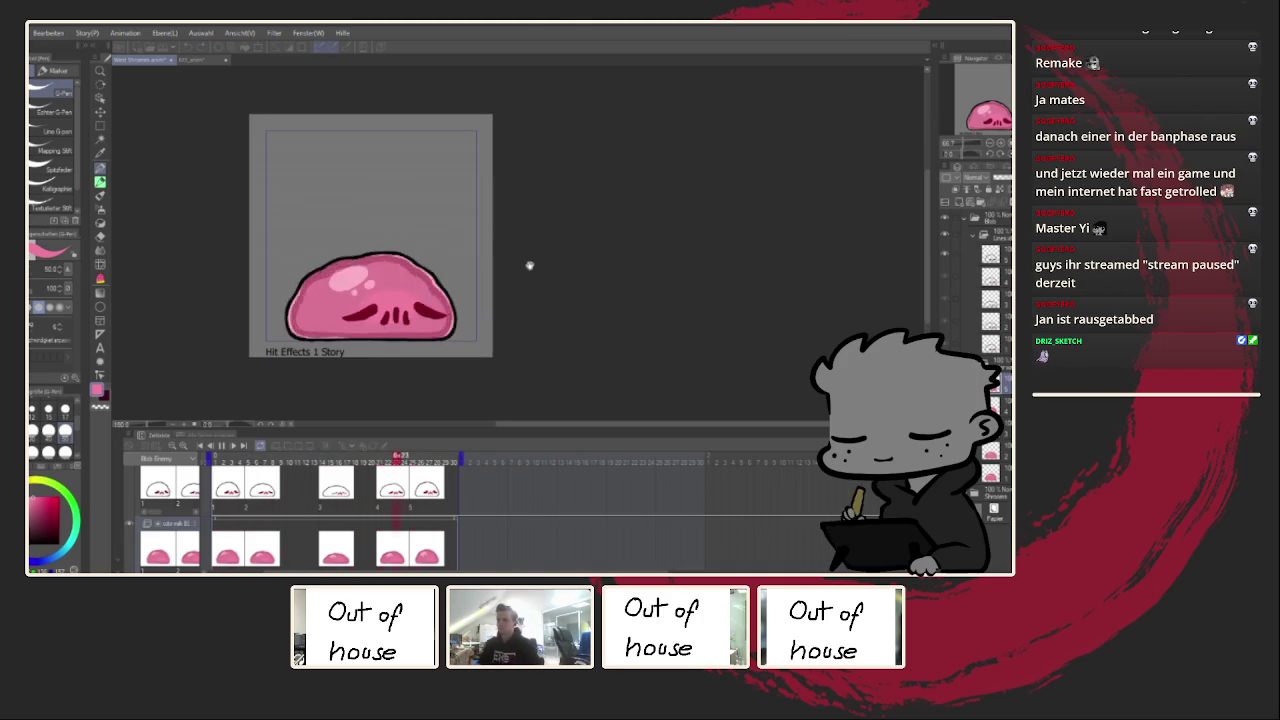
pyautogui.scroll(1, 534, 263)
pyautogui.scroll(2, 586, 297)
pyautogui.scroll(2, 643, 297)
pyautogui.scroll(-3, 607, 307)
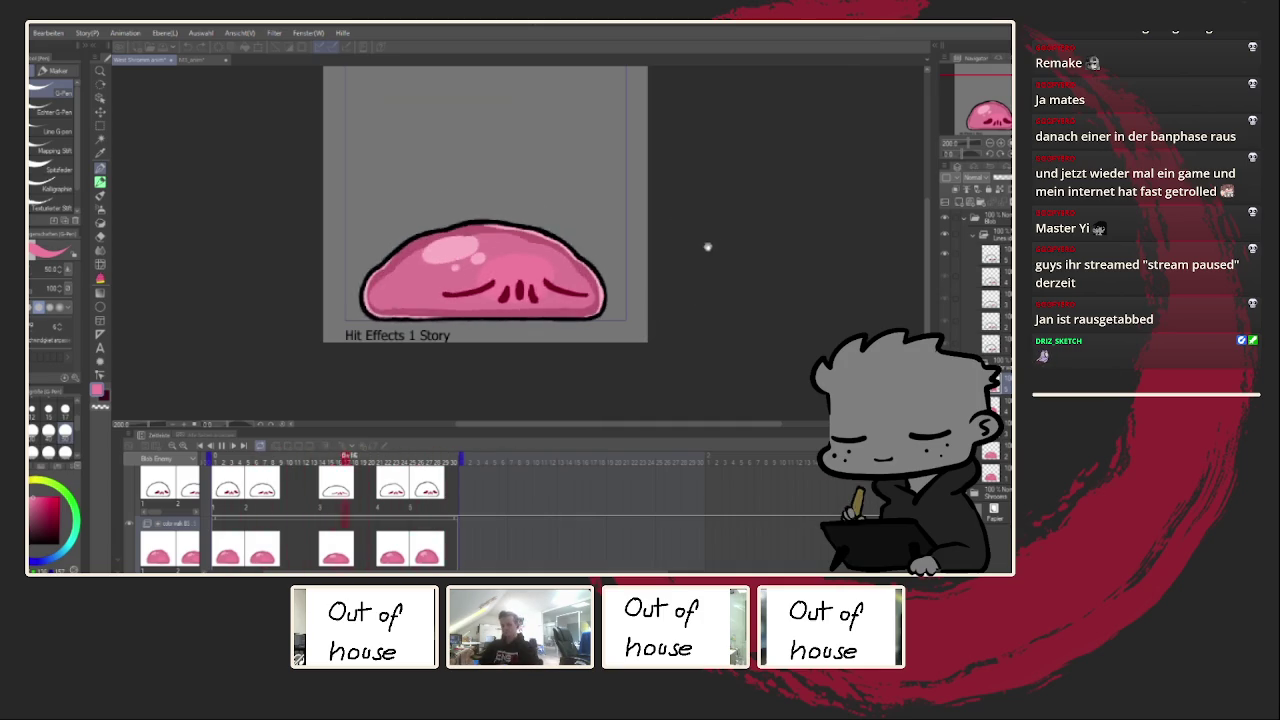
pyautogui.moveTo(753, 255); pyautogui.dragTo(739, 296)
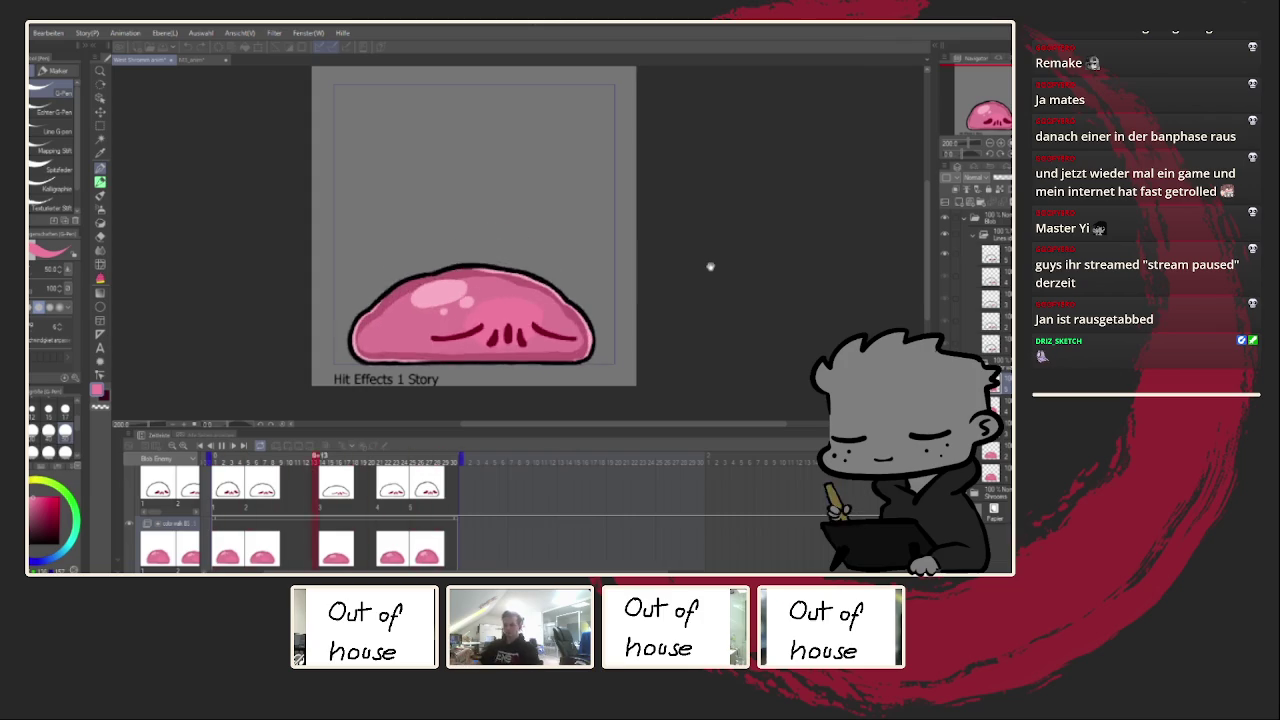
pyautogui.moveTo(782, 277); pyautogui.dragTo(774, 280)
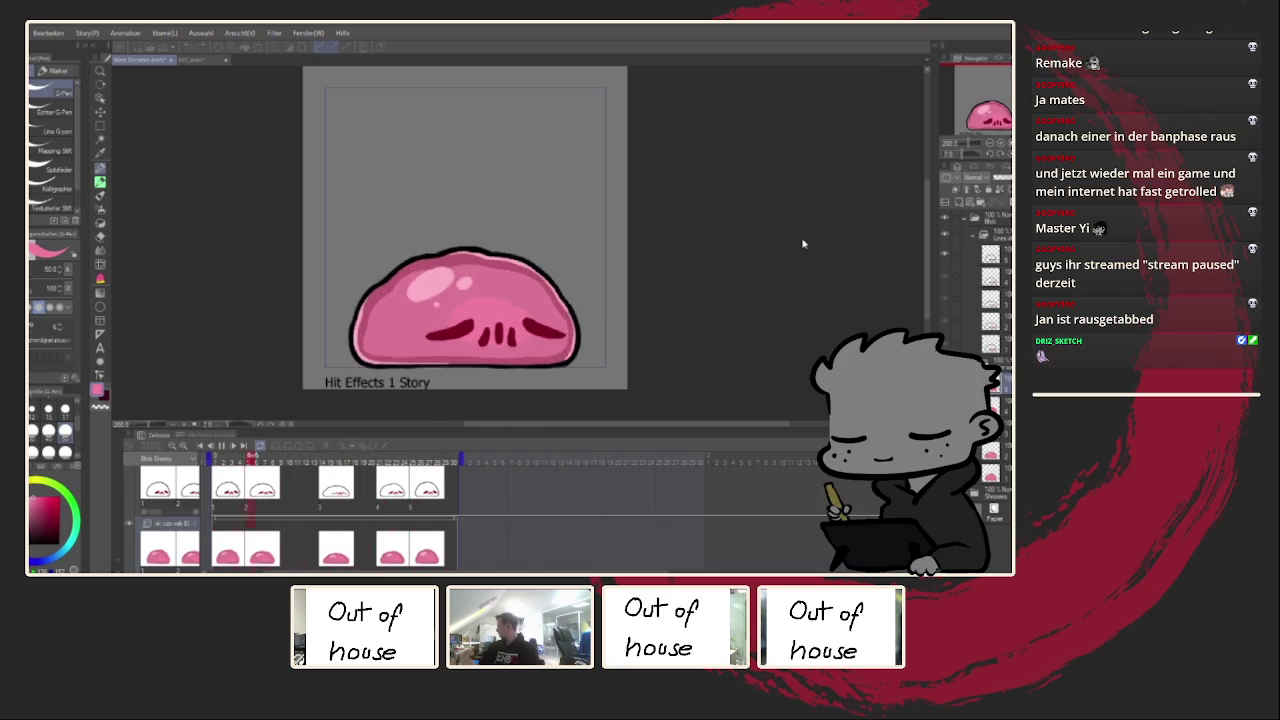
pyautogui.moveTo(806, 237); pyautogui.dragTo(741, 279)
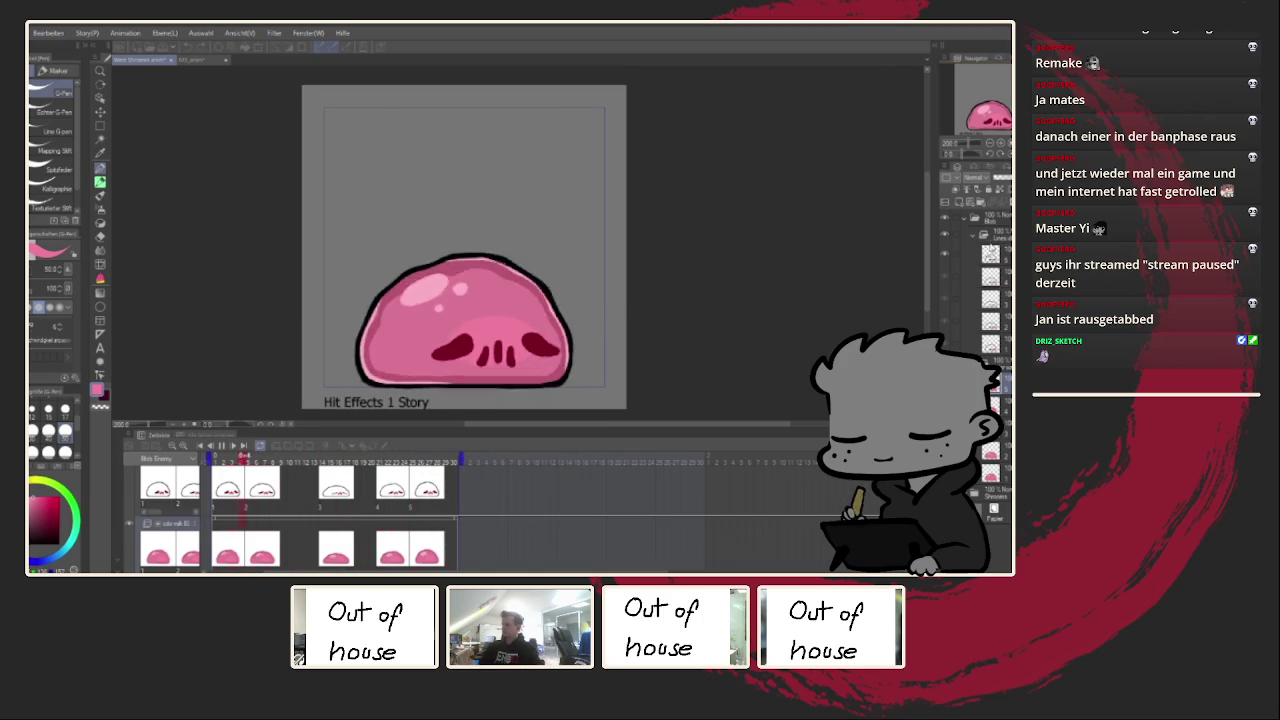
# Step: Stop playback, collapse the frame-layer folder, and resume playing the loop
pyautogui.press('space')
pyautogui.click(974, 240)
pyautogui.click(974, 240)
pyautogui.click(974, 255)
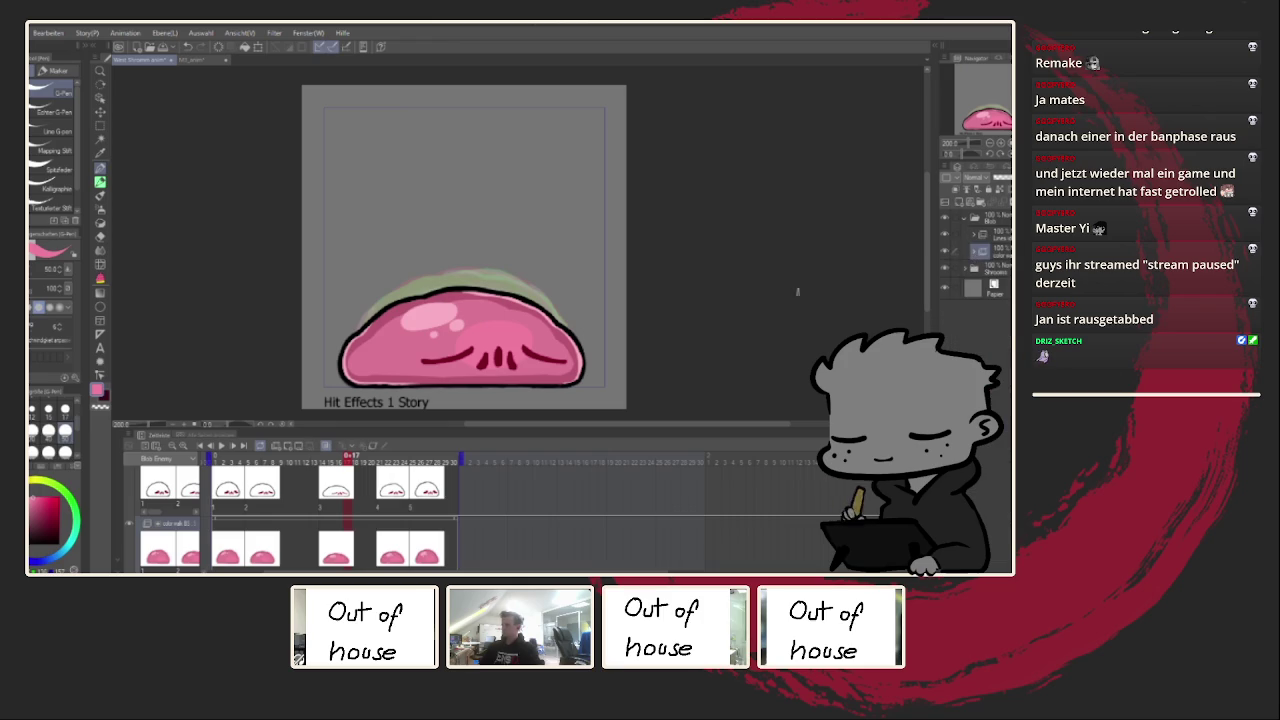
pyautogui.click(221, 445)
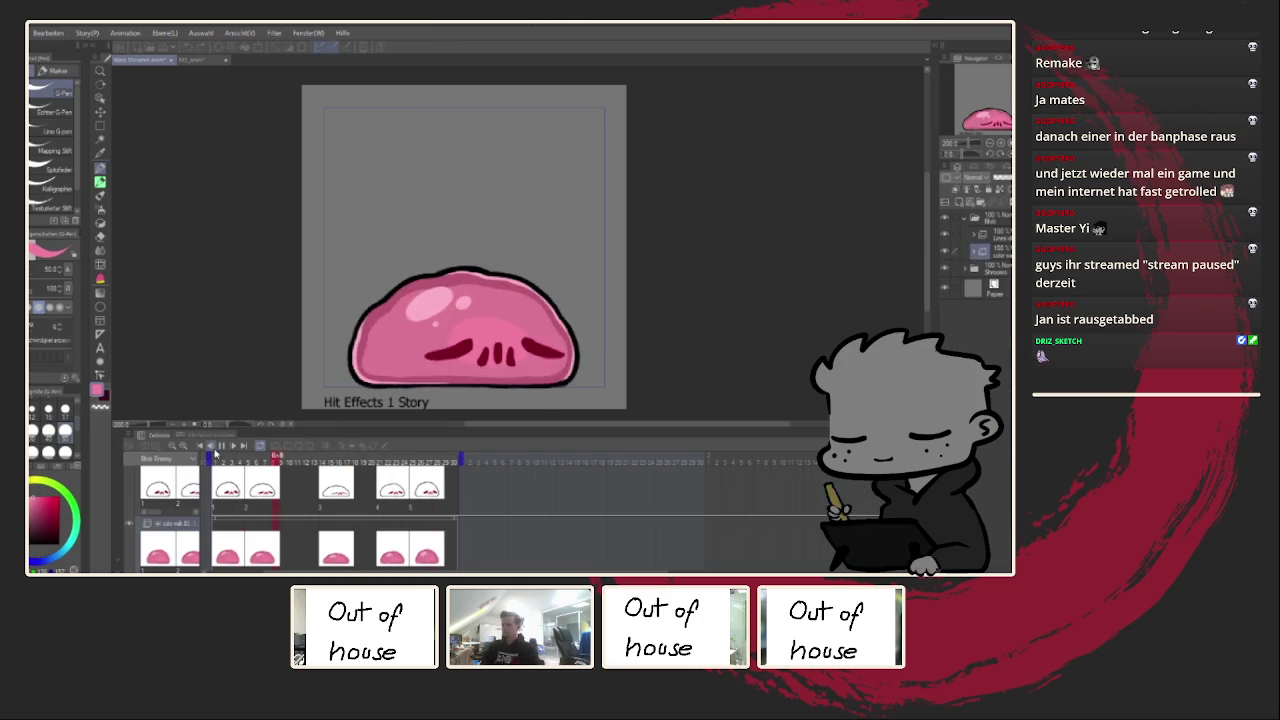
pyautogui.scroll(-2, 583, 268)
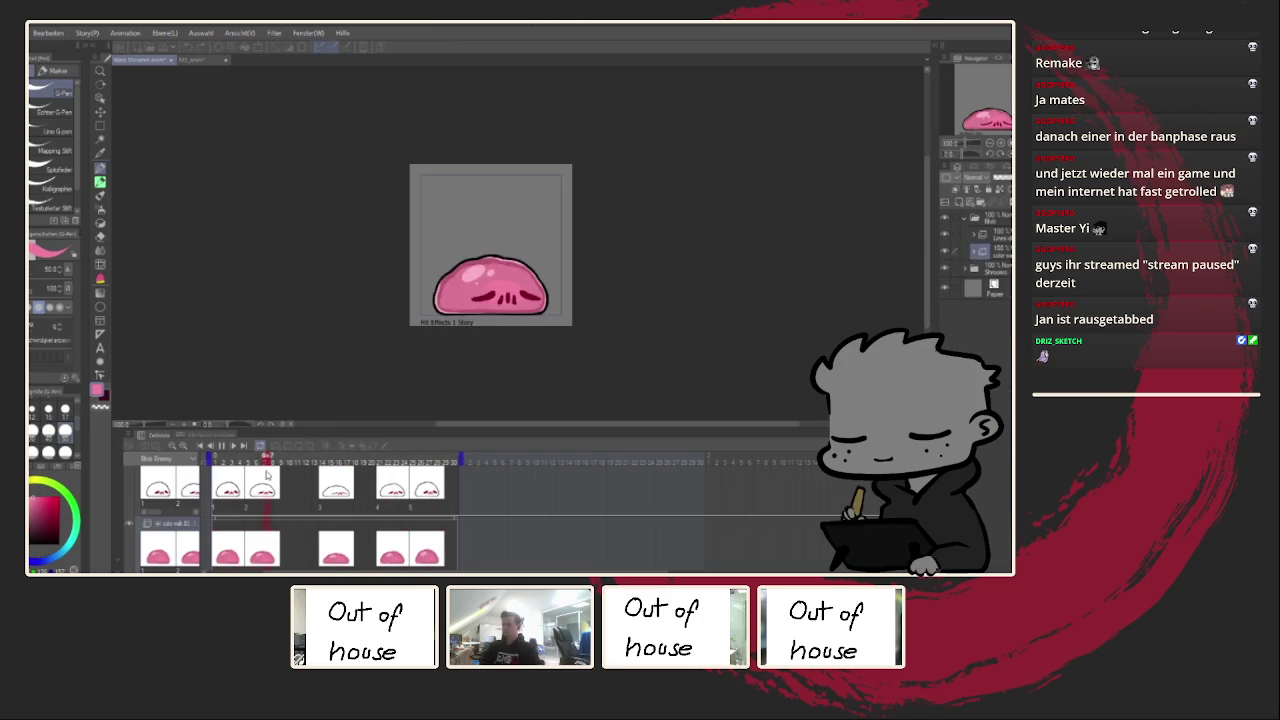
# Step: Stop playback, zoom in, and jump to frame 2, the taller blob drawing
pyautogui.scroll(-1, 583, 268)
pyautogui.scroll(3, 581, 270)
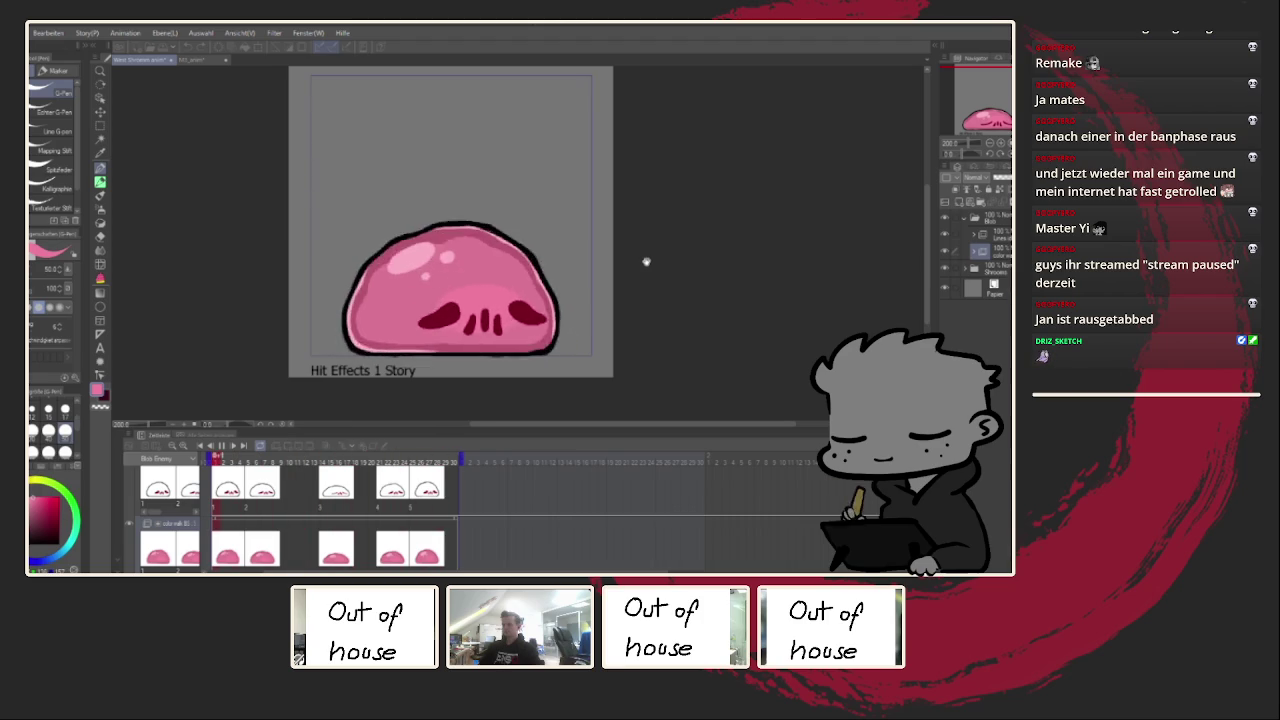
pyautogui.scroll(-1, 645, 262)
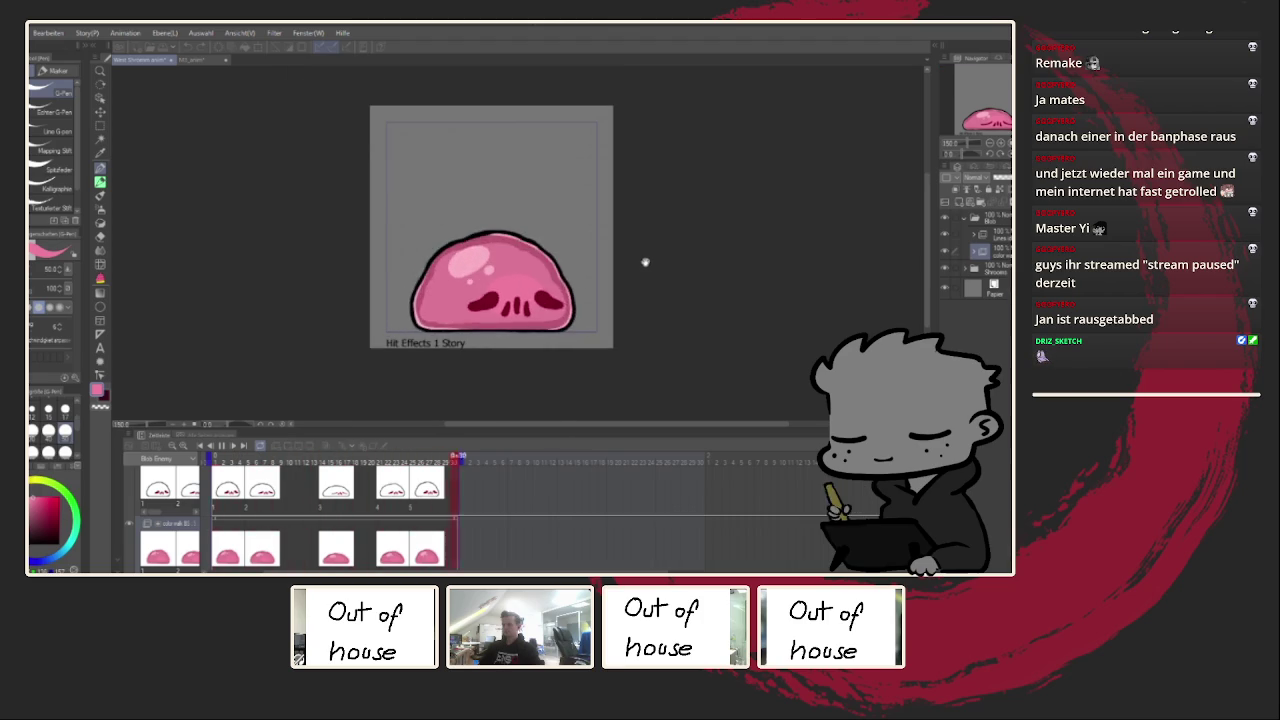
pyautogui.scroll(-1, 645, 262)
pyautogui.scroll(2, 645, 262)
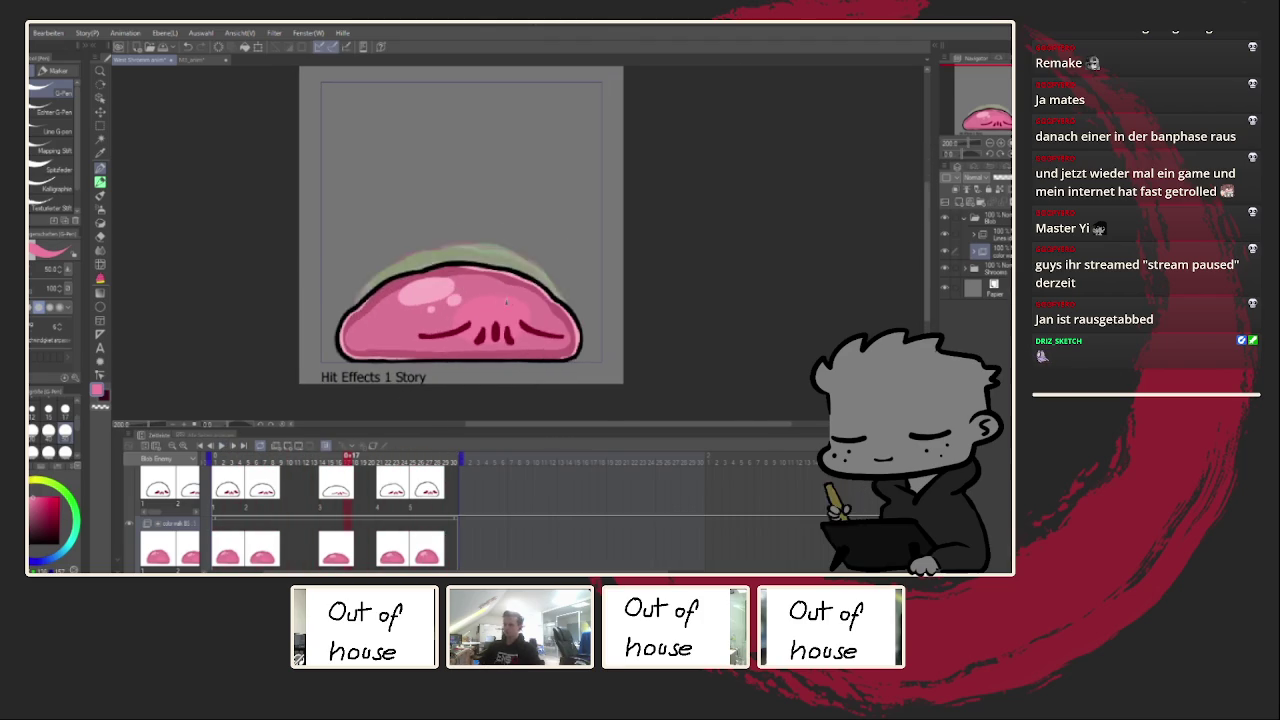
pyautogui.hotkey('ctrl', '+')
pyautogui.click(222, 555)
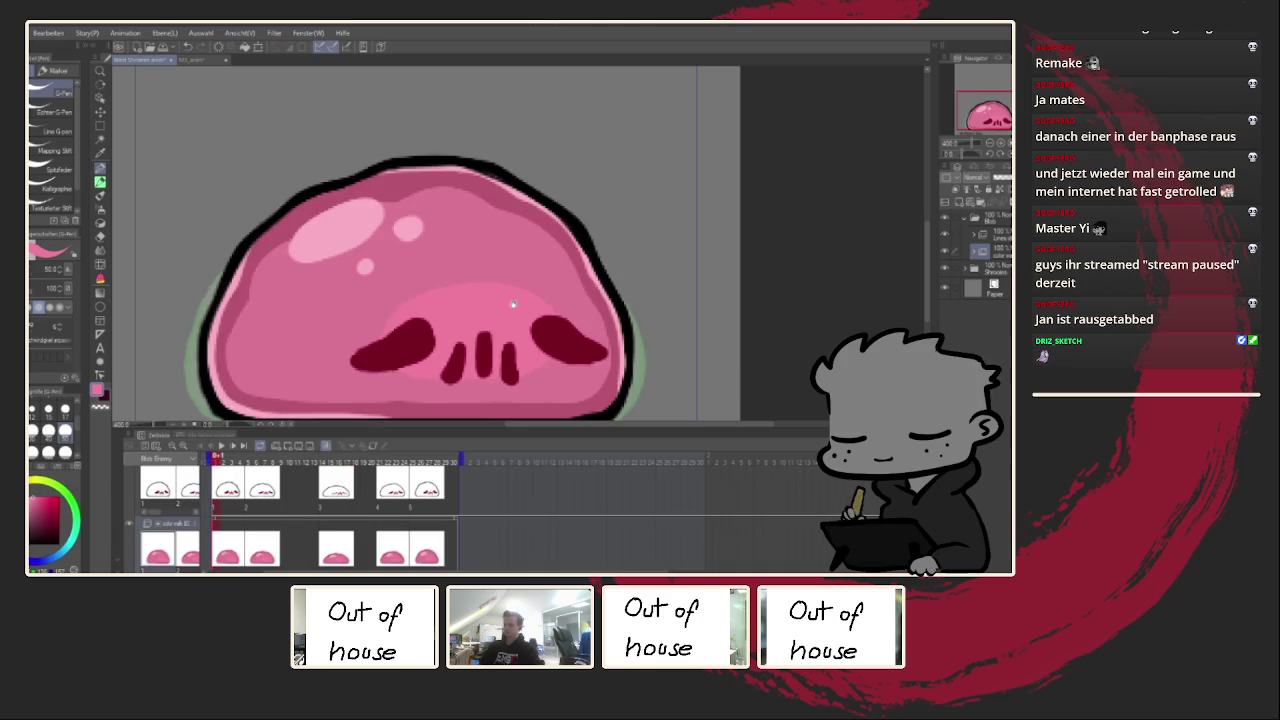
# Step: Turn off onion skin and open the Sub View reference image panel
pyautogui.scroll(-2, 713, 145)
pyautogui.scroll(-1, 713, 145)
pyautogui.click(326, 446)
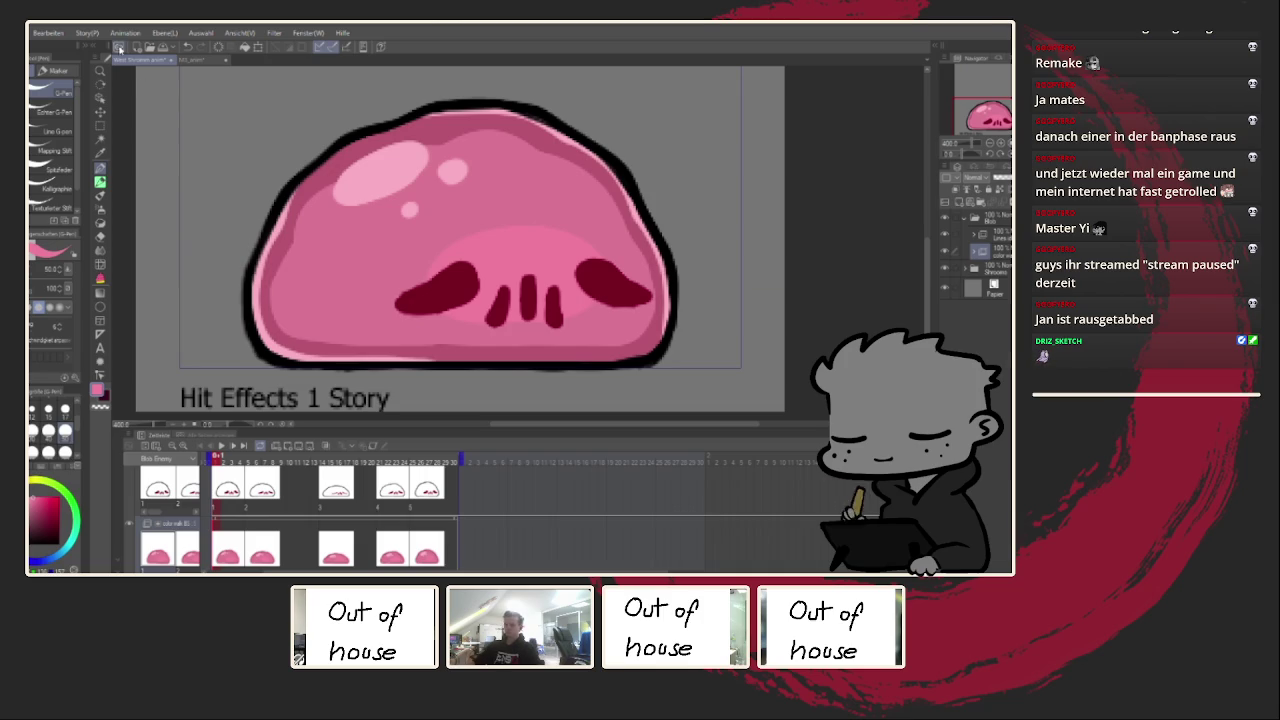
pyautogui.click(101, 44)
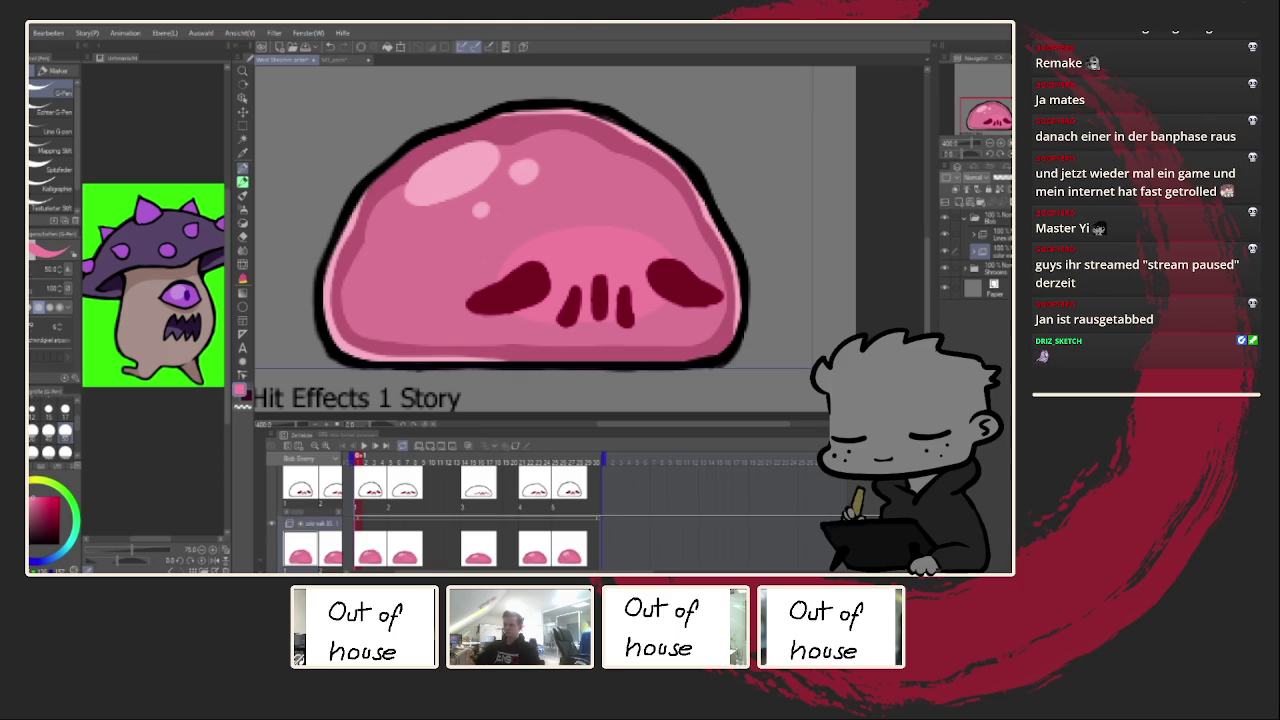
# Step: Switch the reference image to the pink slime and select lower layers in the Layer panel
pyautogui.click(198, 175)
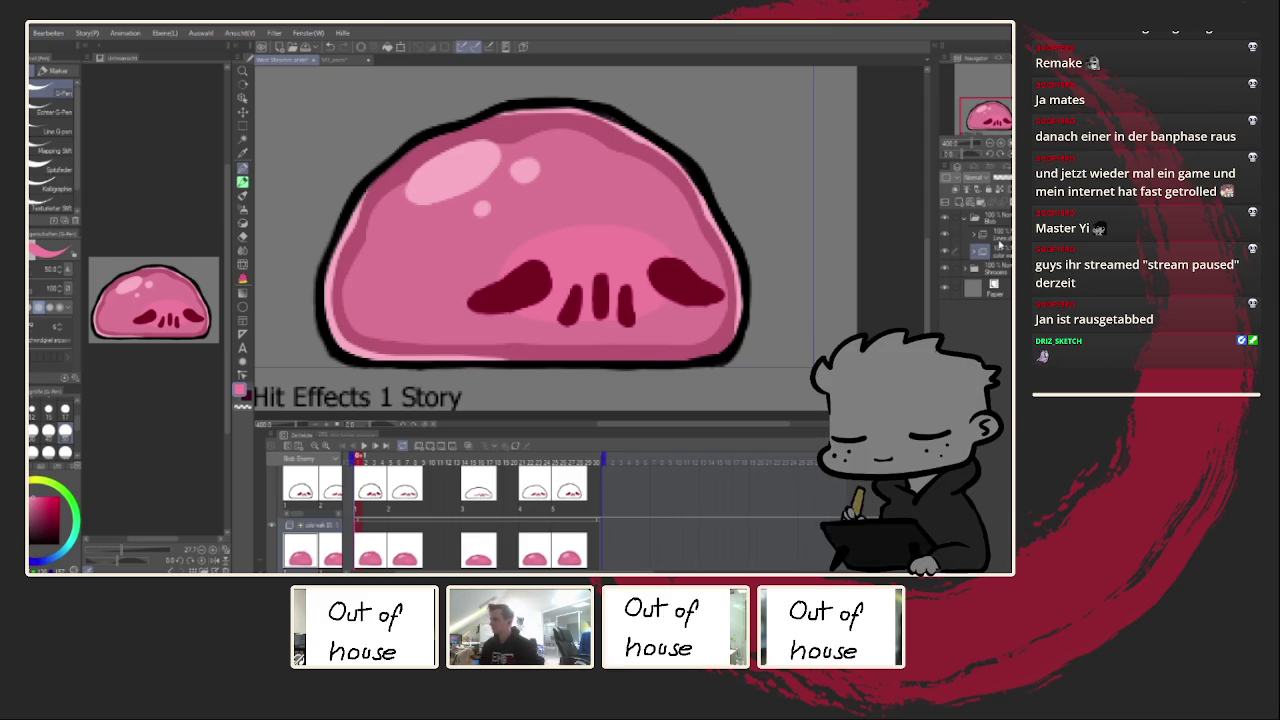
pyautogui.click(1000, 240)
pyautogui.click(1002, 253)
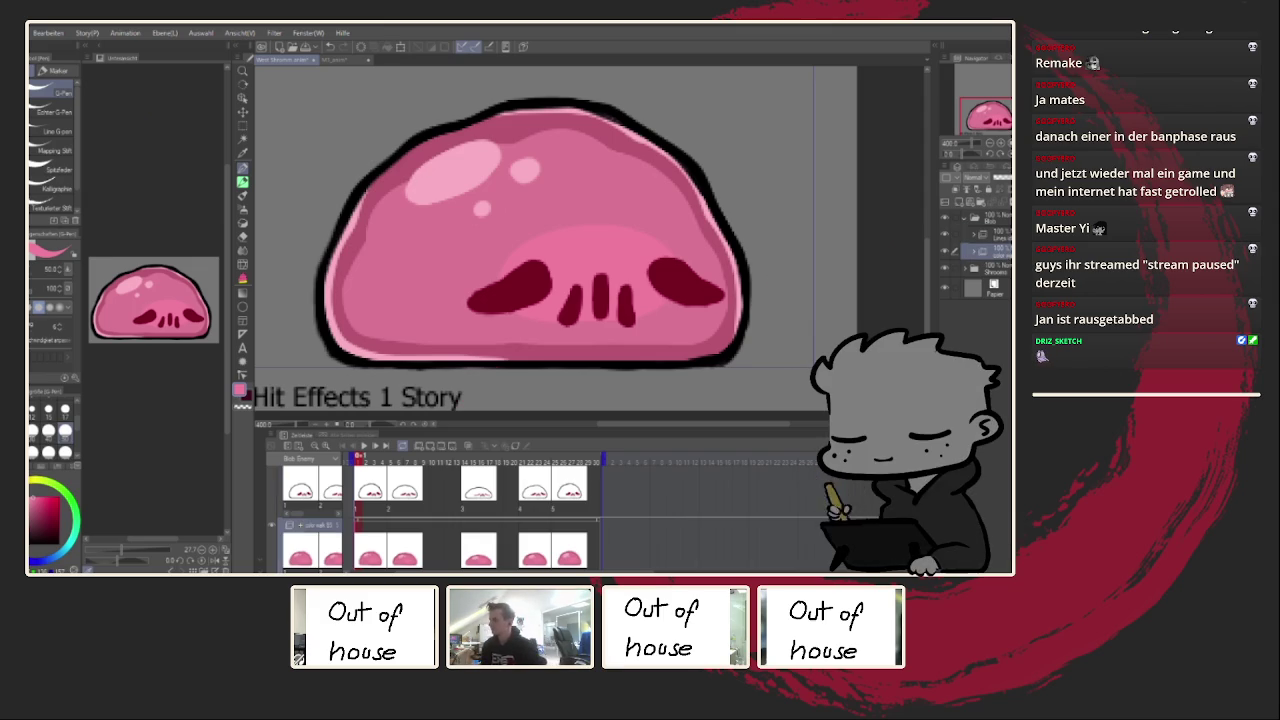
# Step: Select the upper layer and give the Lines folder its own track below
pyautogui.click(999, 236)
pyautogui.click(419, 449)
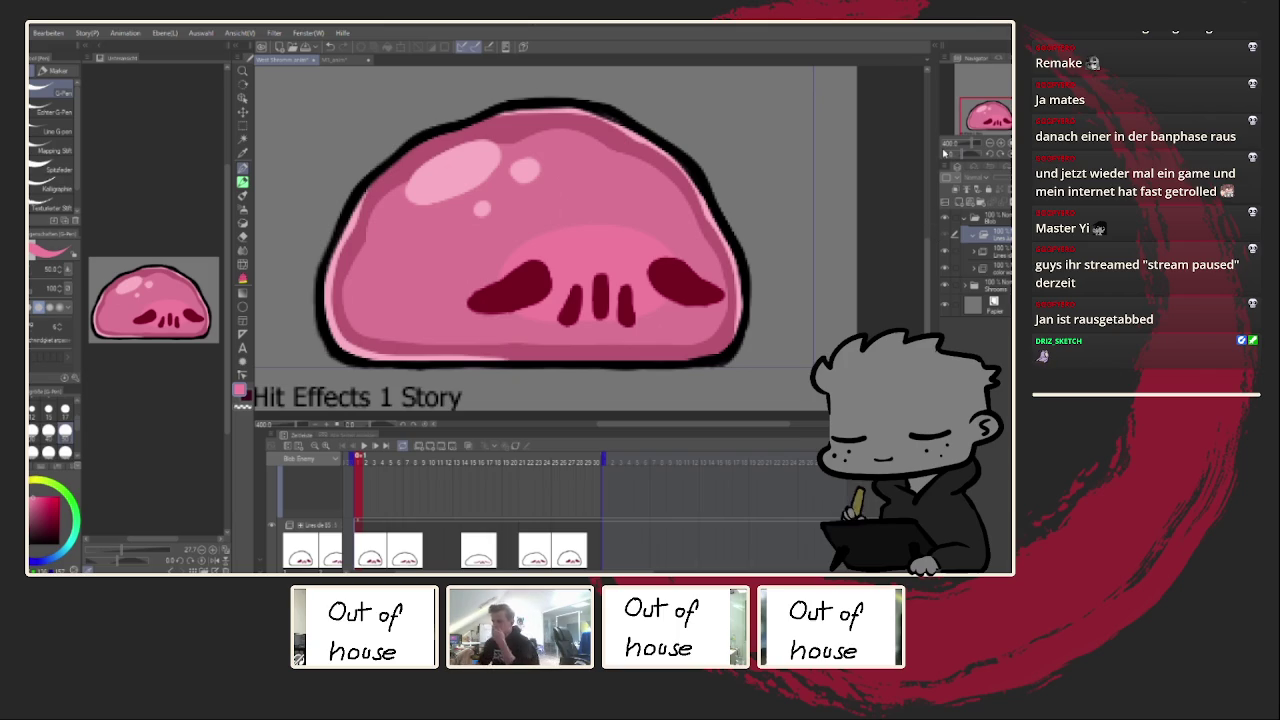
# Step: Assign the blob line art to frame 1, hide the colour fill, and add a blank cel after it
pyautogui.click(983, 250)
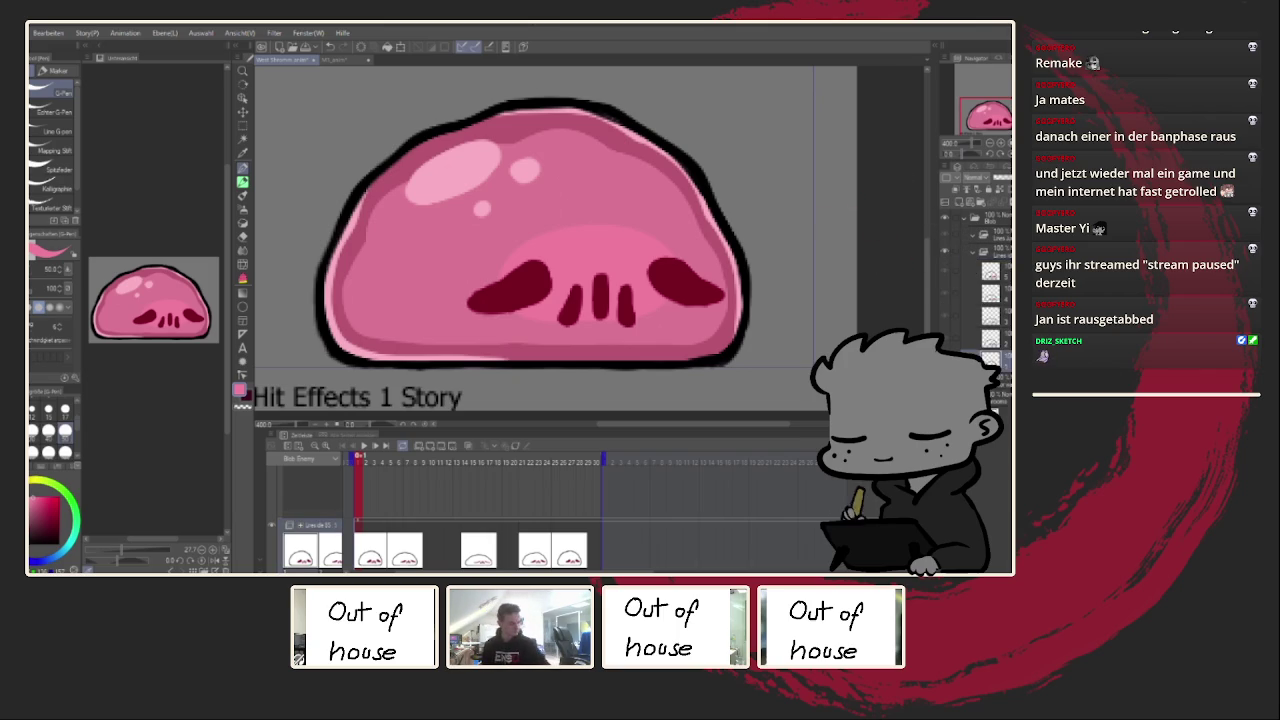
pyautogui.click(972, 251)
pyautogui.click(982, 236)
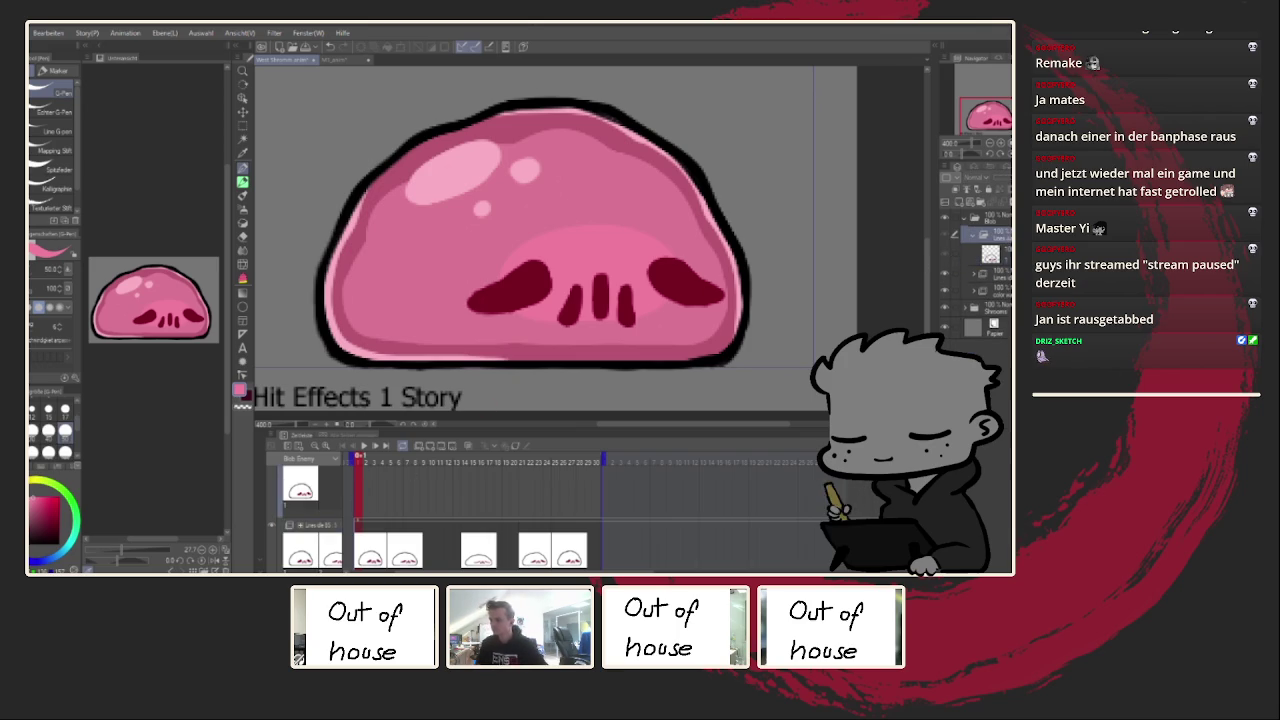
pyautogui.click(358, 491)
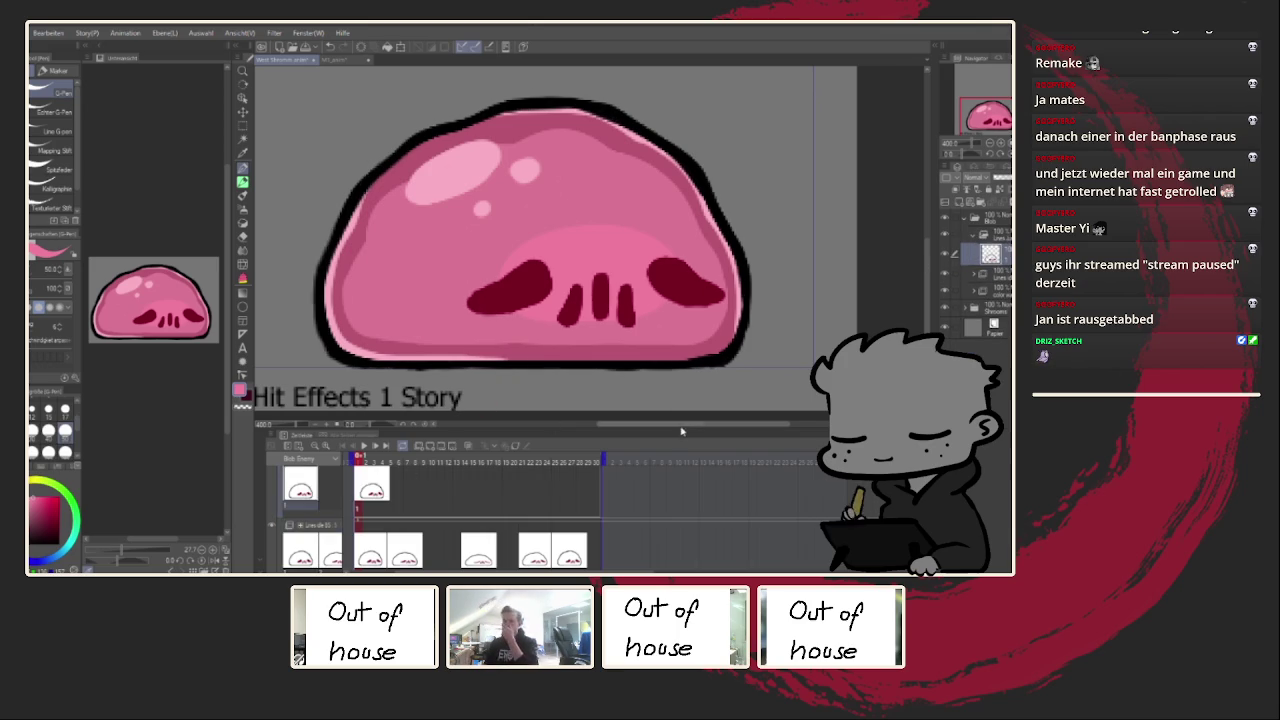
pyautogui.click(946, 287)
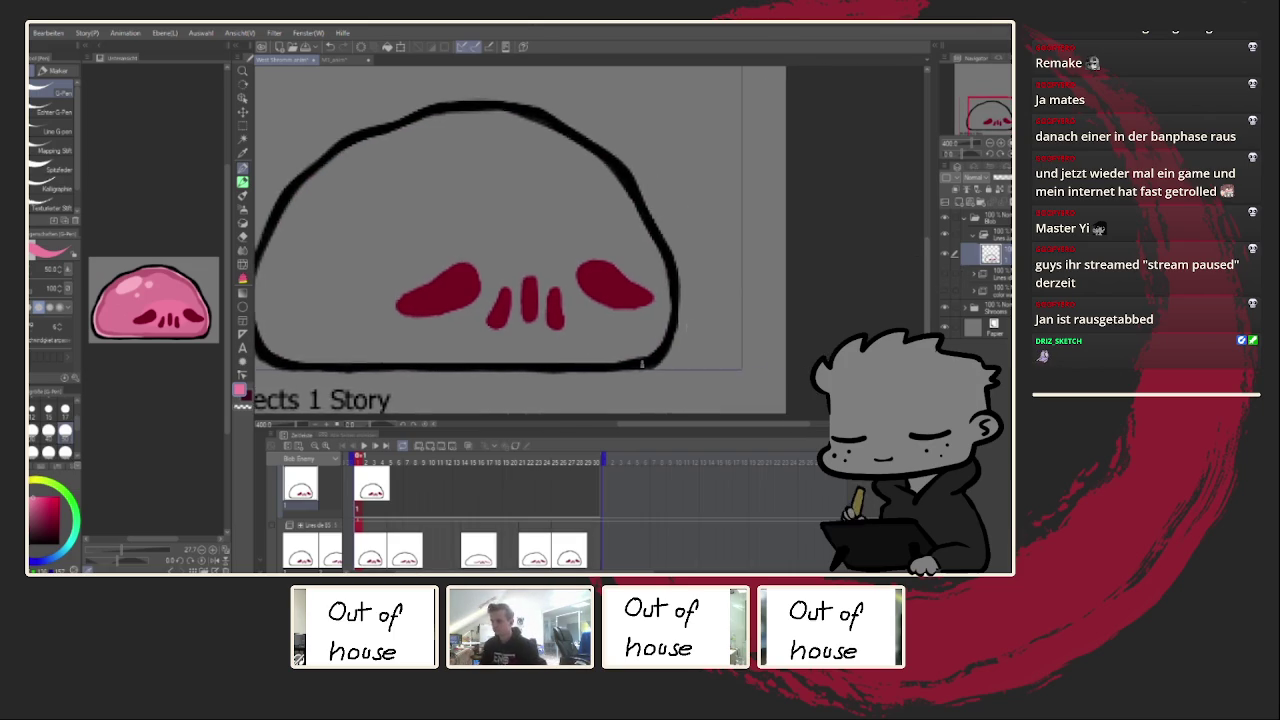
pyautogui.scroll(-3, 700, 316)
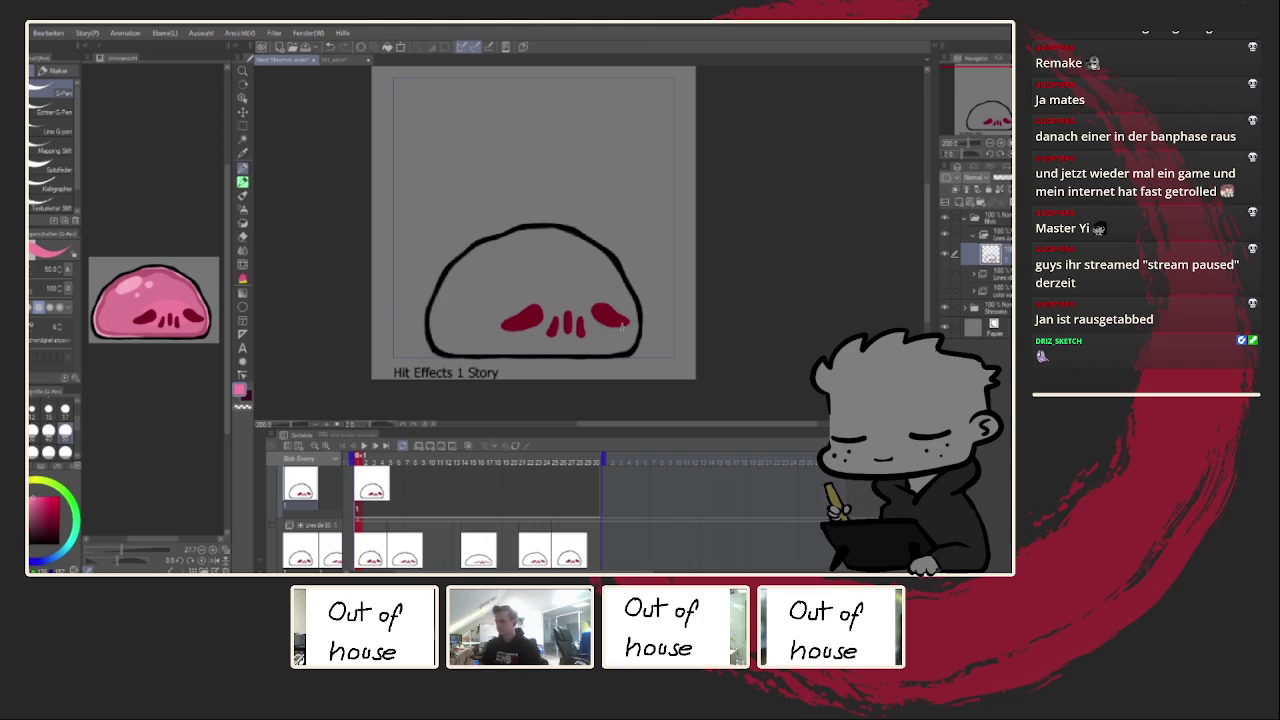
pyautogui.click(394, 487)
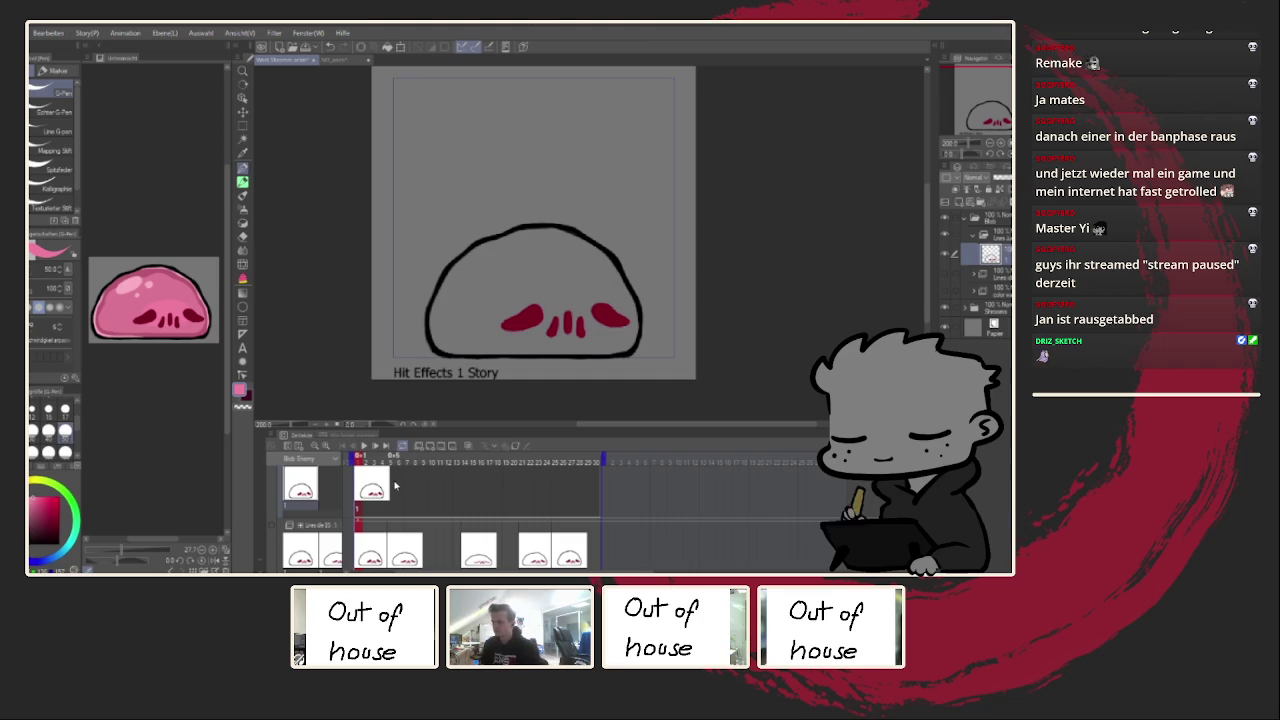
pyautogui.hotkey('ctrl', 'shift', 'n')
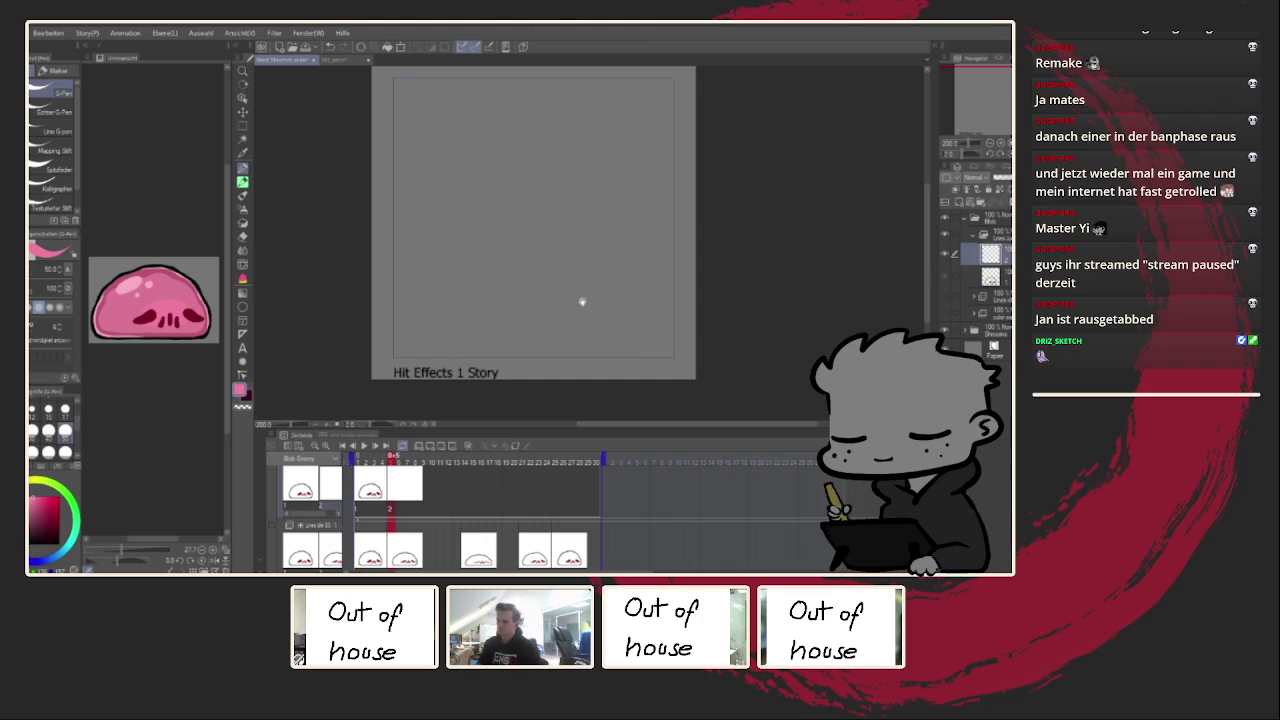
# Step: Turn on onion skin and try black outline strokes on the new cel, undoing them
pyautogui.click(468, 445)
pyautogui.moveTo(531, 351); pyautogui.dragTo(523, 379)
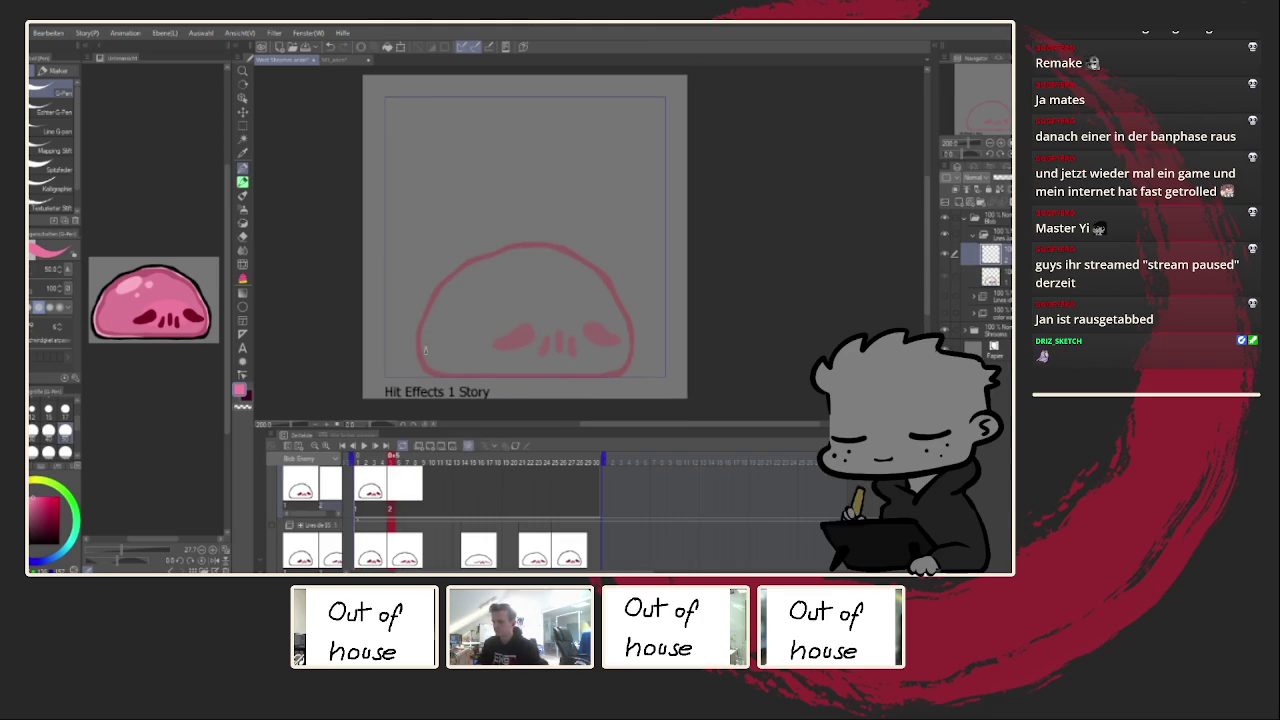
pyautogui.press('x')
pyautogui.moveTo(488, 322); pyautogui.dragTo(490, 376)
pyautogui.hotkey('ctrl', 'z')
pyautogui.hotkey('ctrl', 'z')
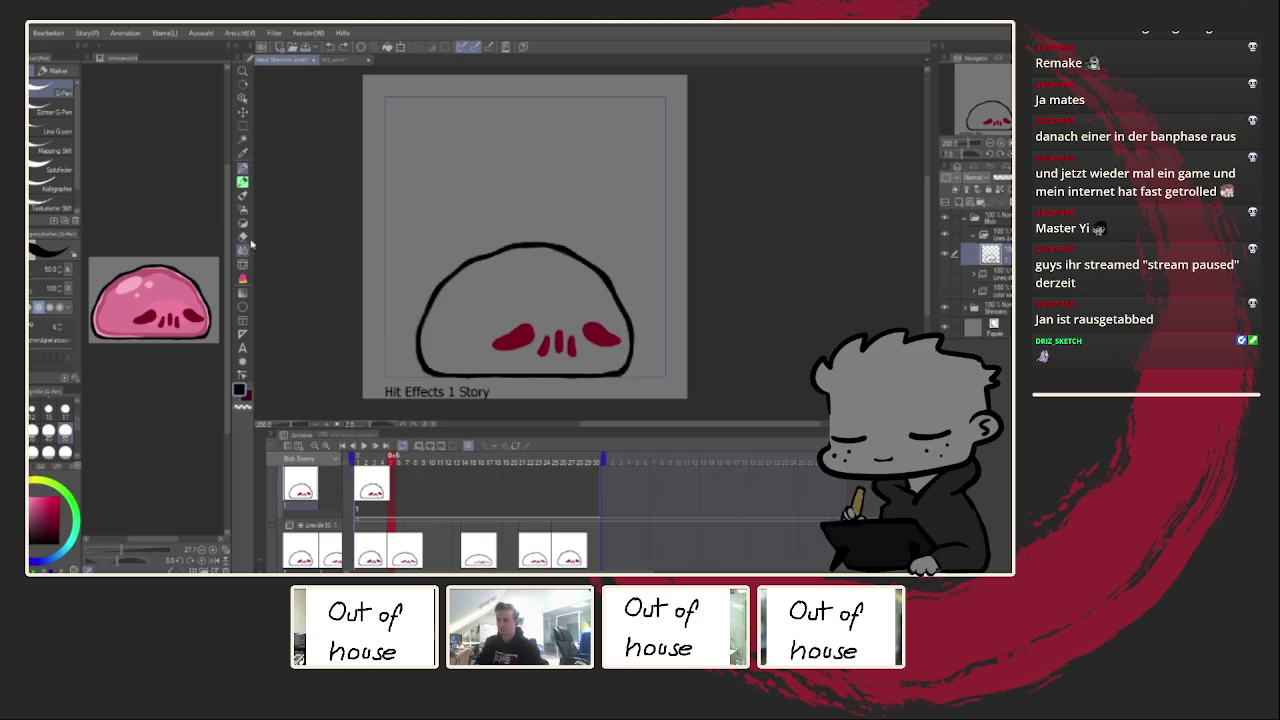
pyautogui.click(343, 46)
pyautogui.hotkey('ctrl', 'z')
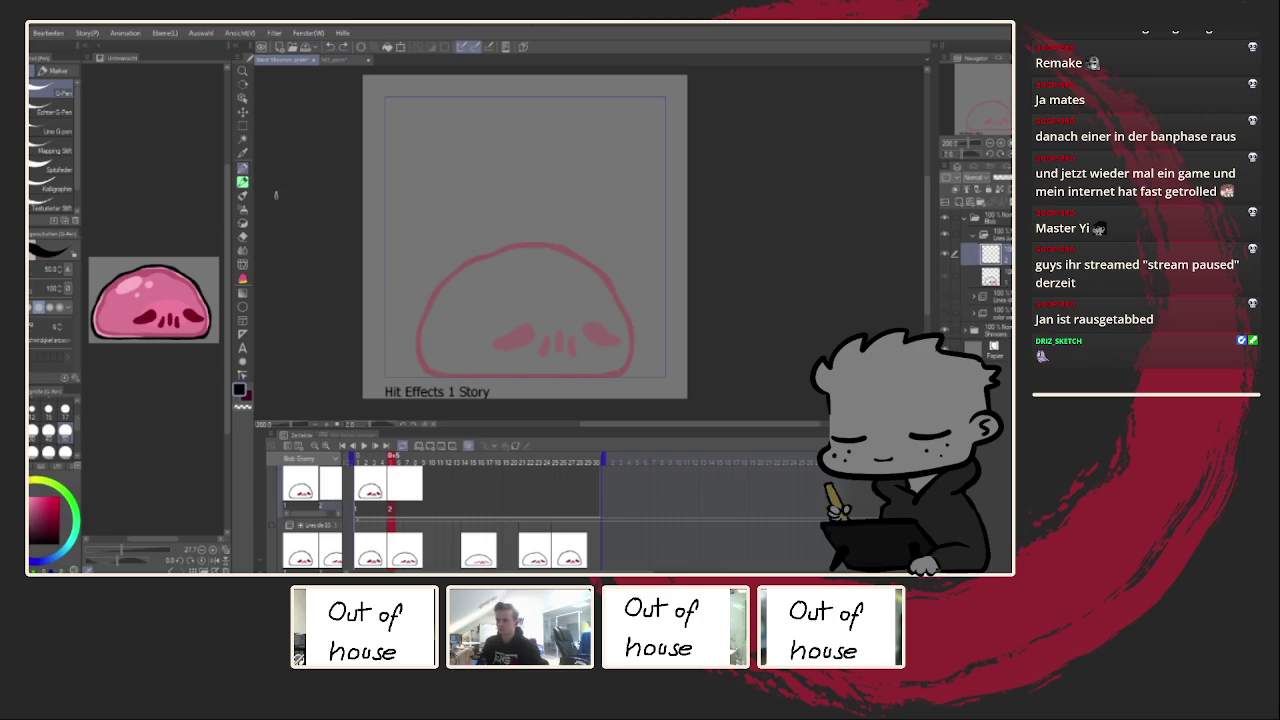
pyautogui.click(48, 408)
pyautogui.moveTo(447, 270); pyautogui.dragTo(456, 341)
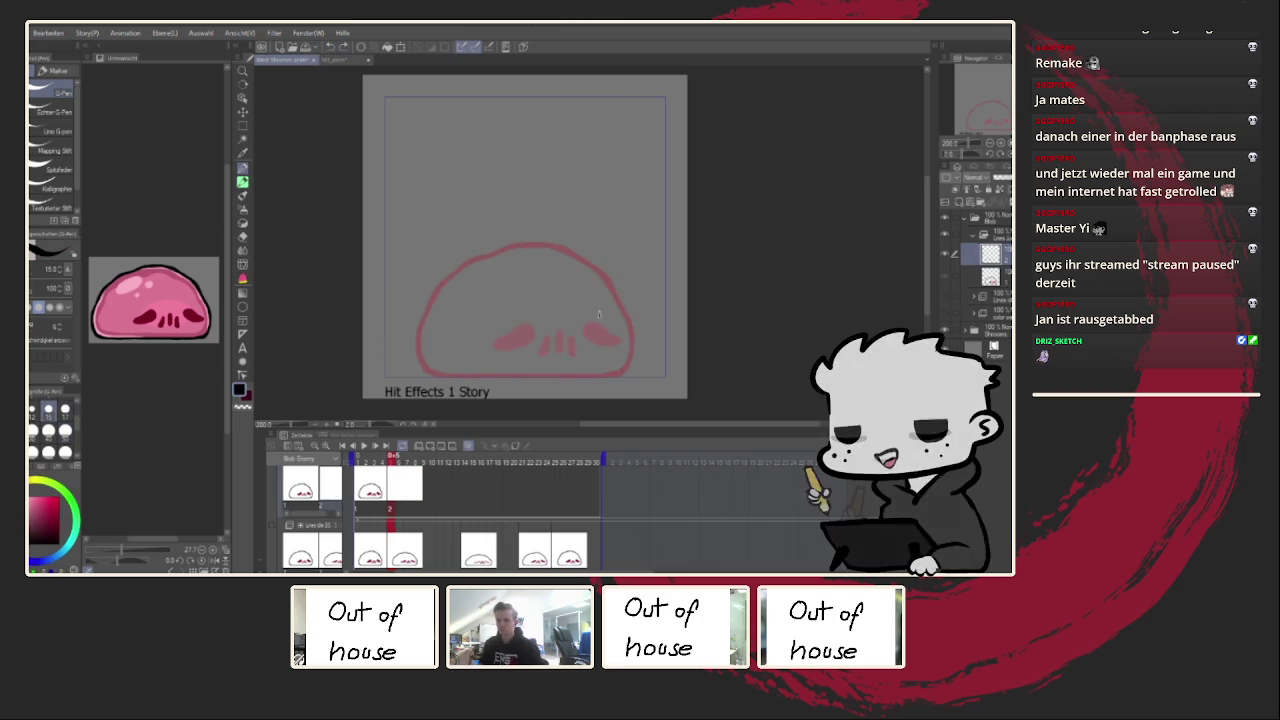
pyautogui.hotkey('ctrl', 'z')
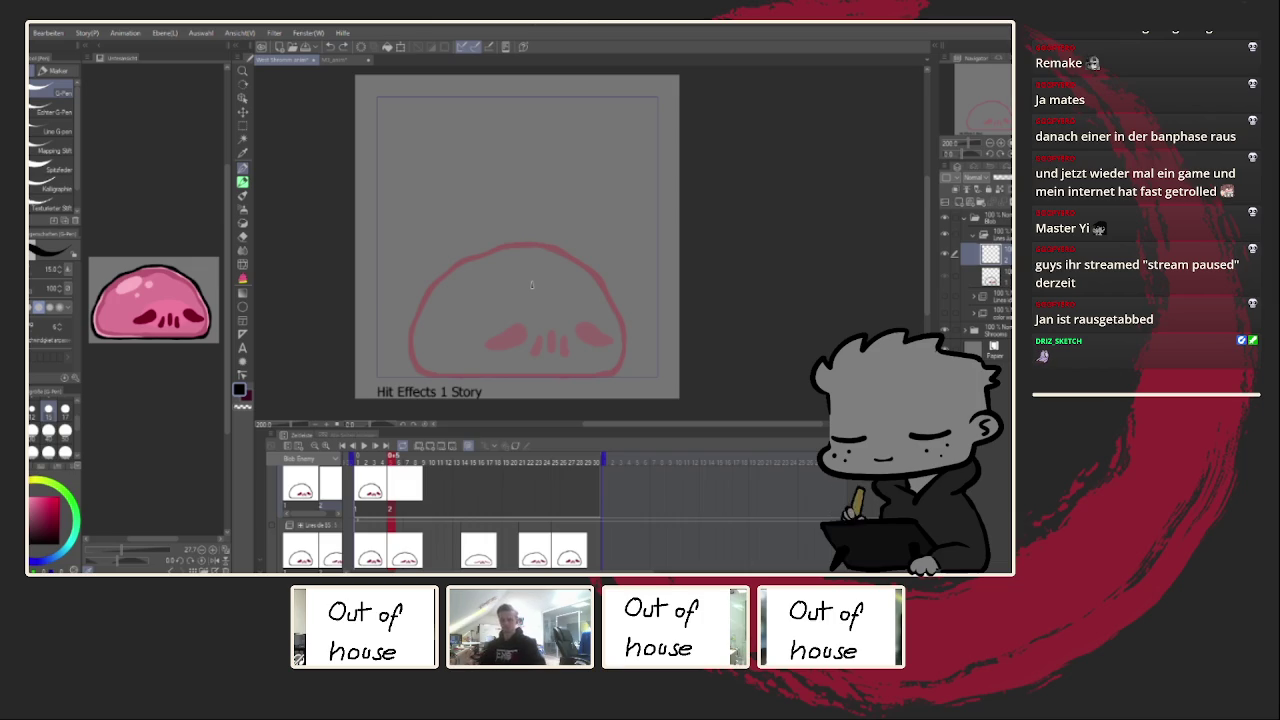
# Step: Undo the stray lower-left stroke and restore the removed frames from the first frame
pyautogui.moveTo(510, 326); pyautogui.dragTo(482, 284)
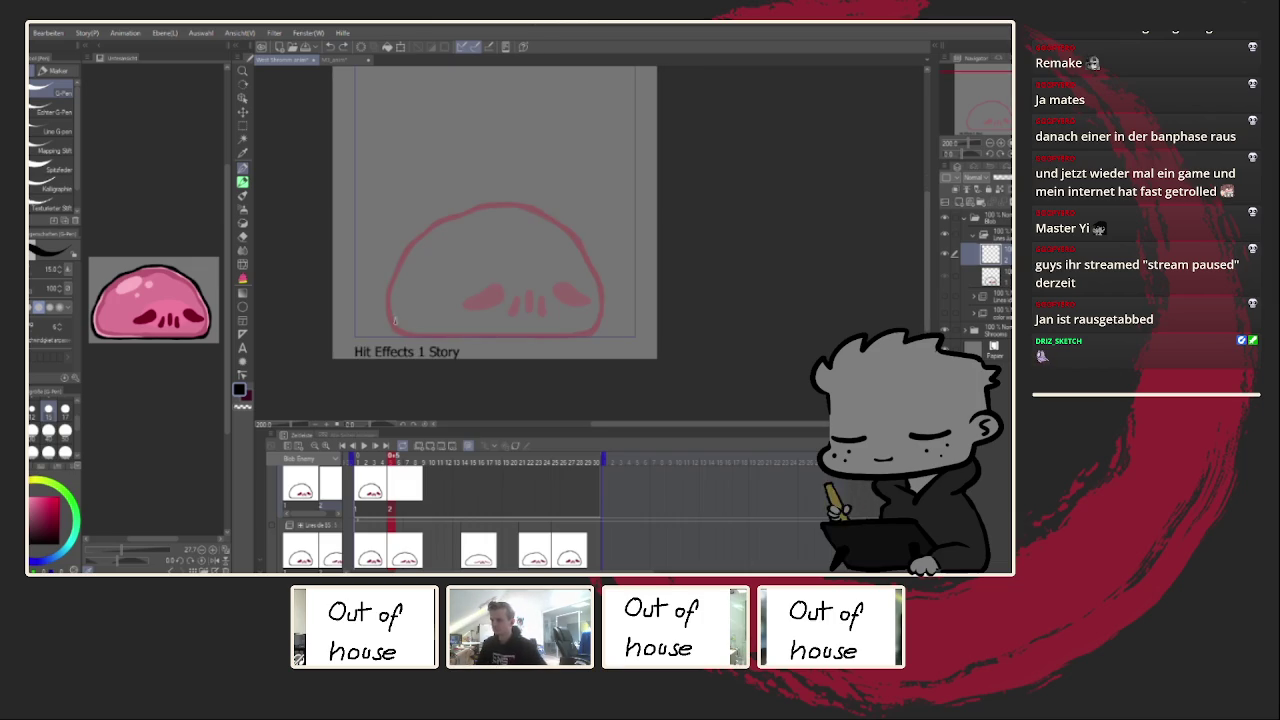
pyautogui.hotkey('ctrl', 'z')
pyautogui.hotkey('ctrl', 'z')
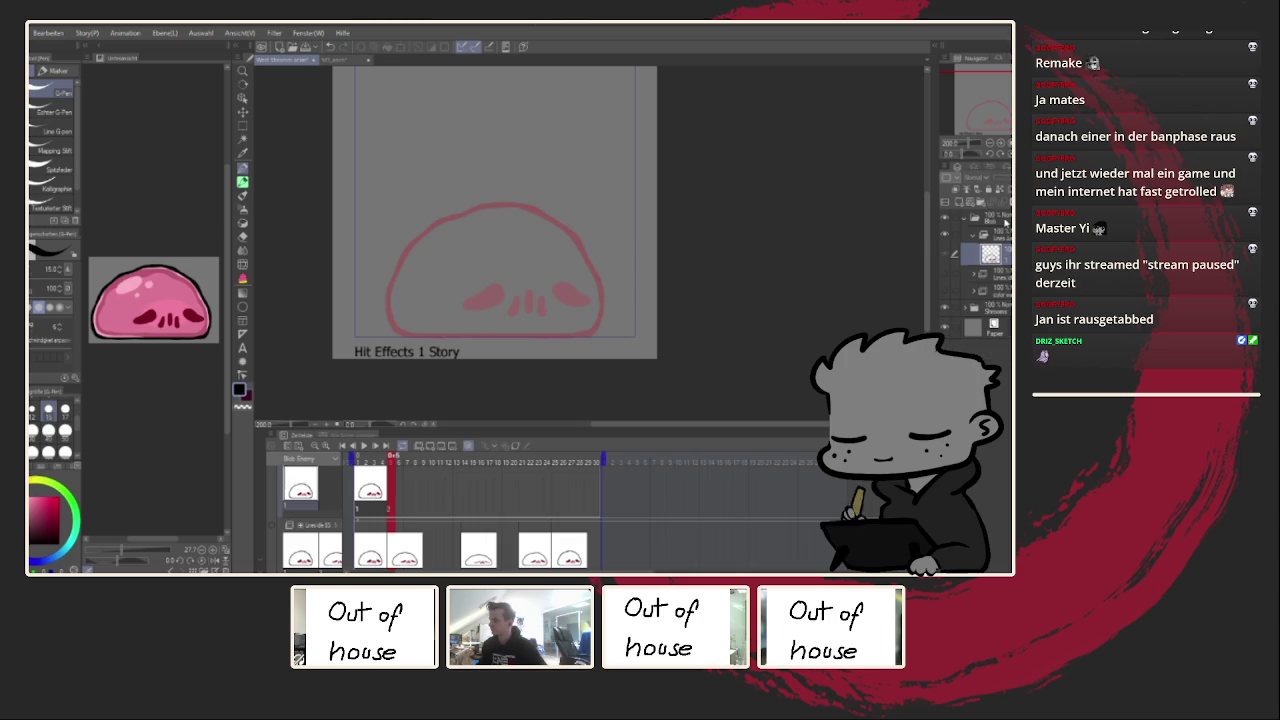
pyautogui.click(377, 489)
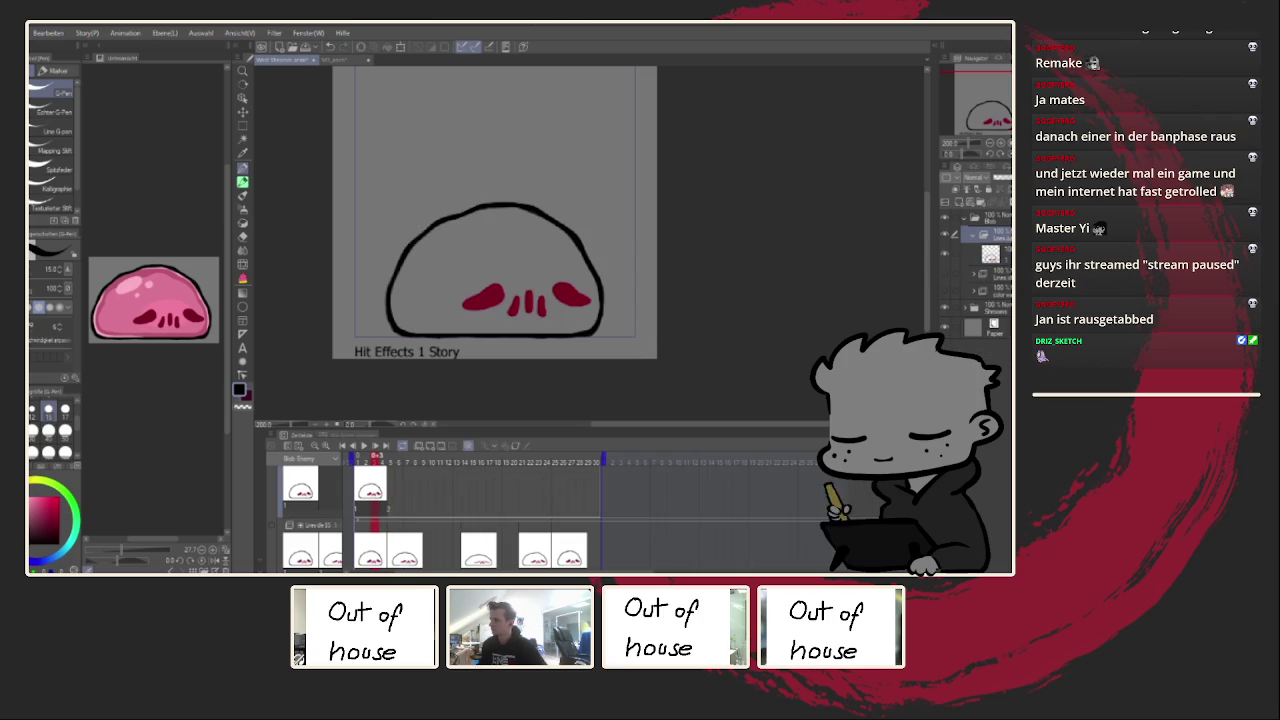
pyautogui.click(300, 489)
pyautogui.hotkey('ctrl', 'y')
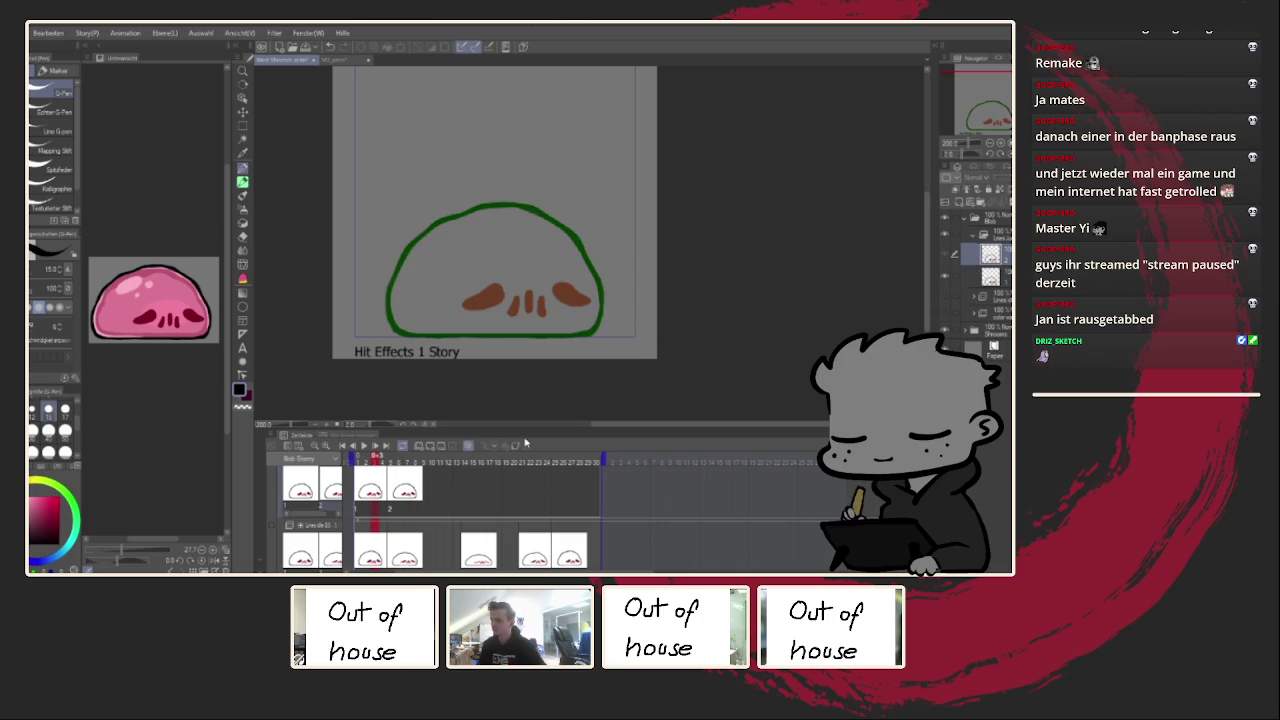
# Step: Try stretching the whole black line-art blob taller, then cancel the transform
pyautogui.click(400, 492)
pyautogui.hotkey('ctrl', 't')
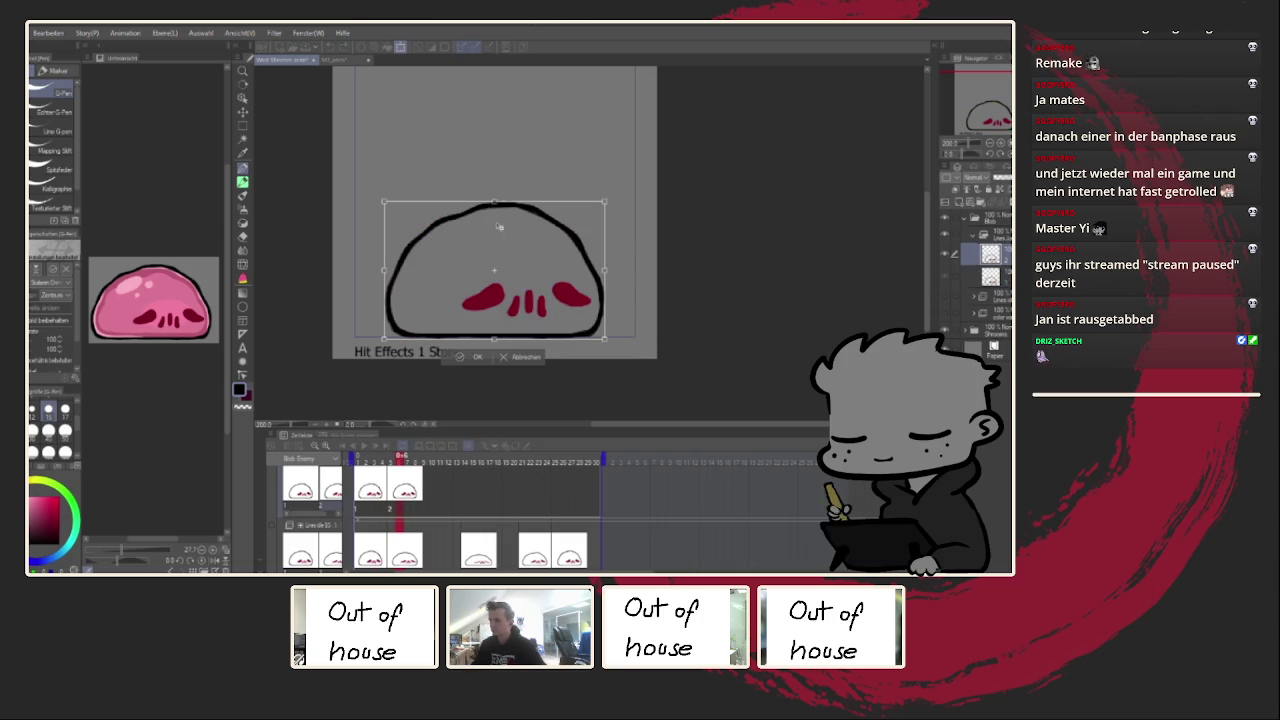
pyautogui.moveTo(495, 203); pyautogui.dragTo(495, 177)
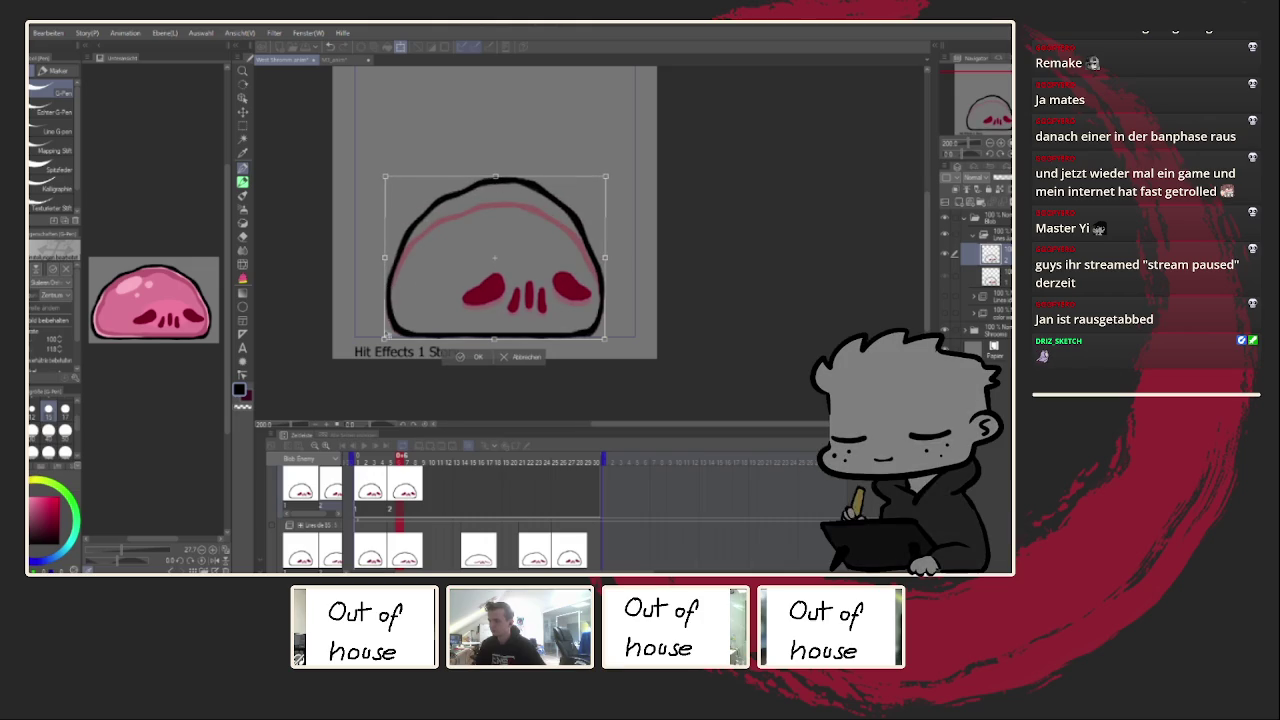
pyautogui.click(521, 357)
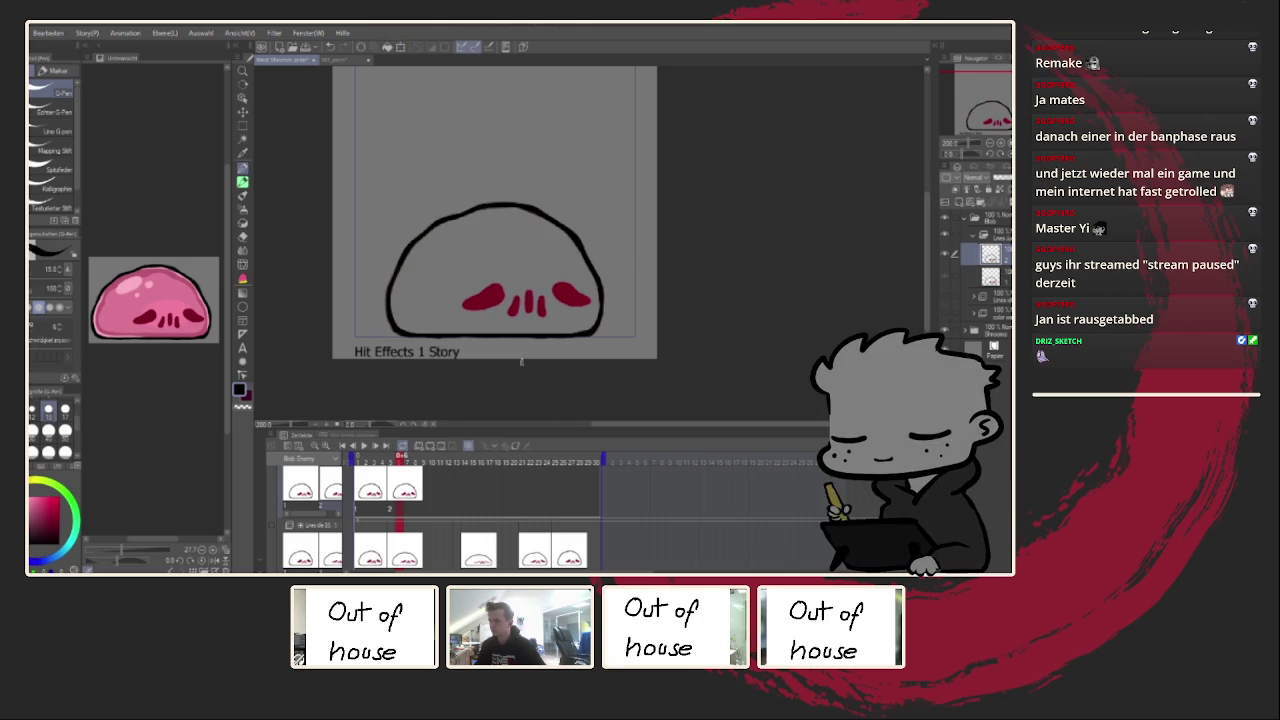
pyautogui.hotkey('ctrl', 't')
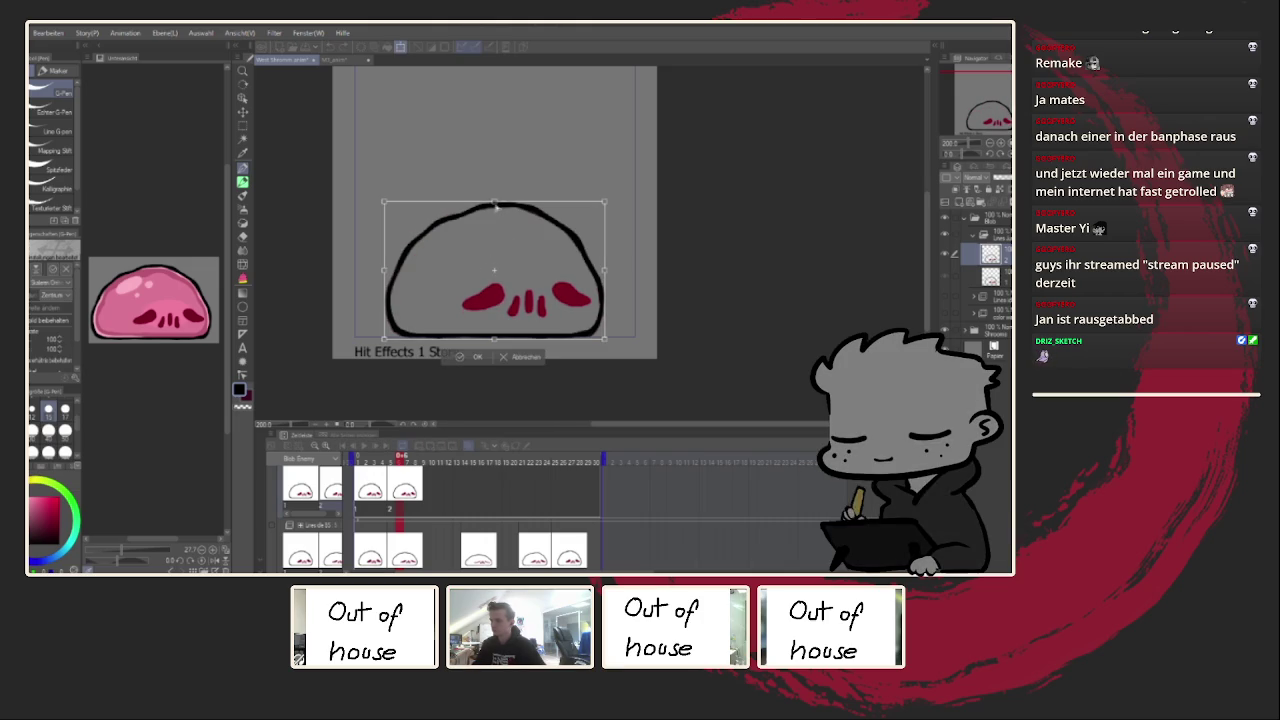
pyautogui.click(478, 357)
# Step: Lasso the outline excluding the red face features and stretch it taller
pyautogui.click(243, 127)
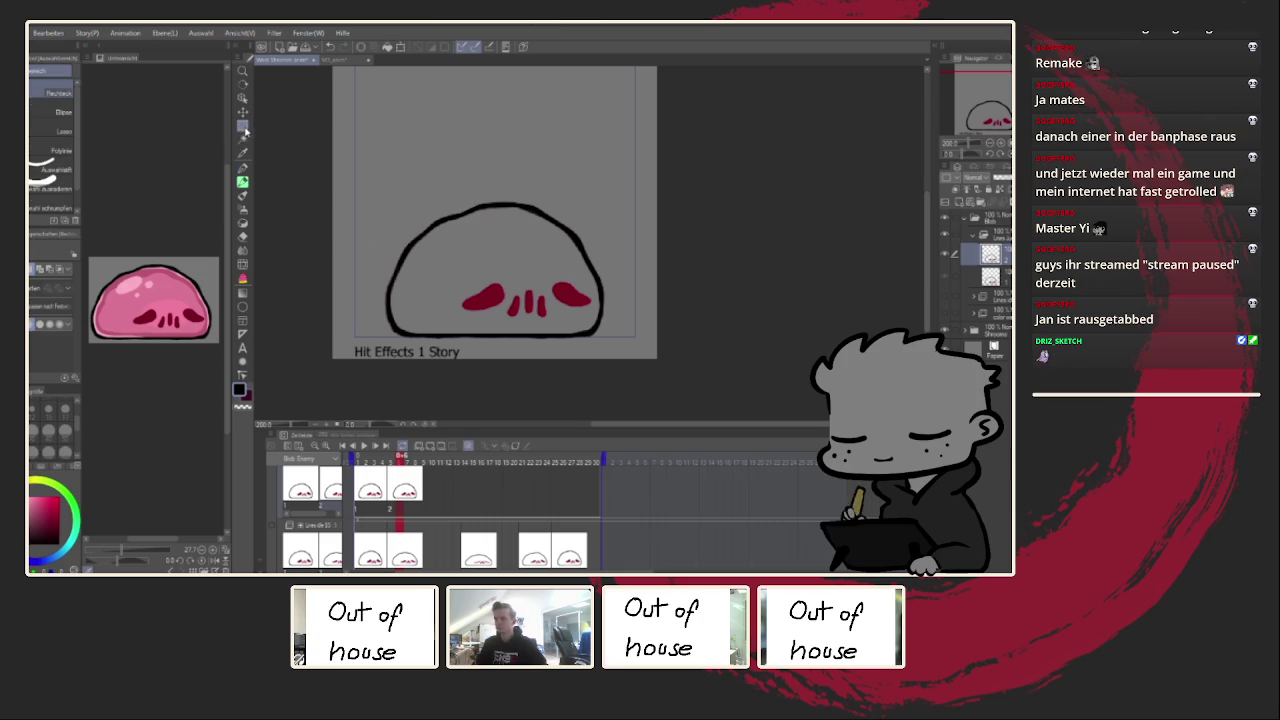
pyautogui.moveTo(465, 157)
pyautogui.mouseDown()
pyautogui.moveTo(503, 393)
pyautogui.moveTo(523, 195)
pyautogui.mouseUp()
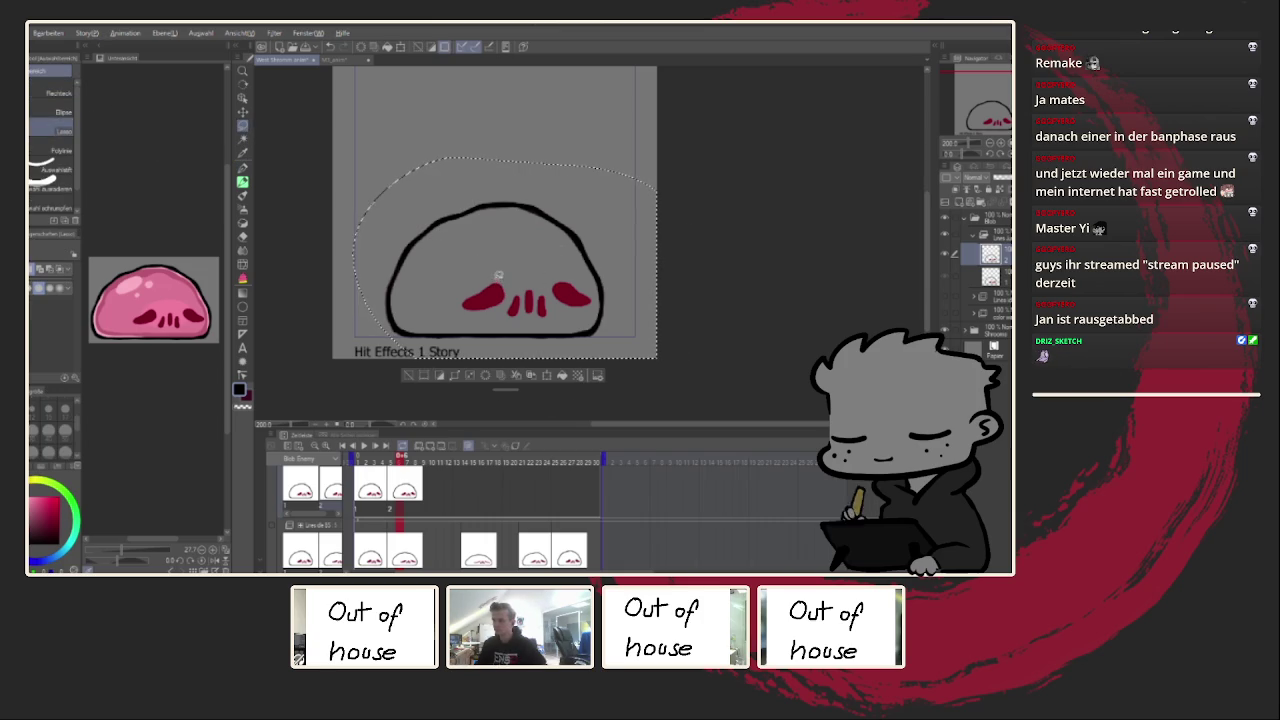
pyautogui.moveTo(530, 325); pyautogui.dragTo(525, 258)
pyautogui.hotkey('ctrl', 't')
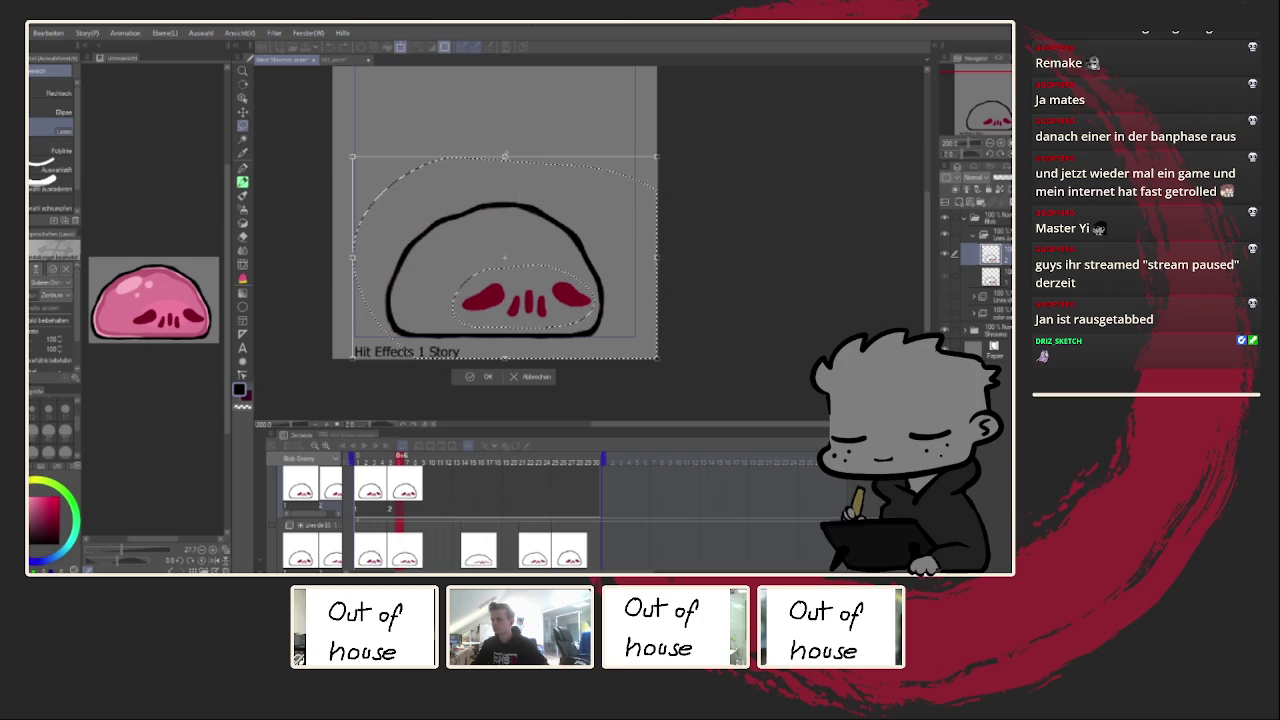
pyautogui.moveTo(505, 158); pyautogui.dragTo(508, 127)
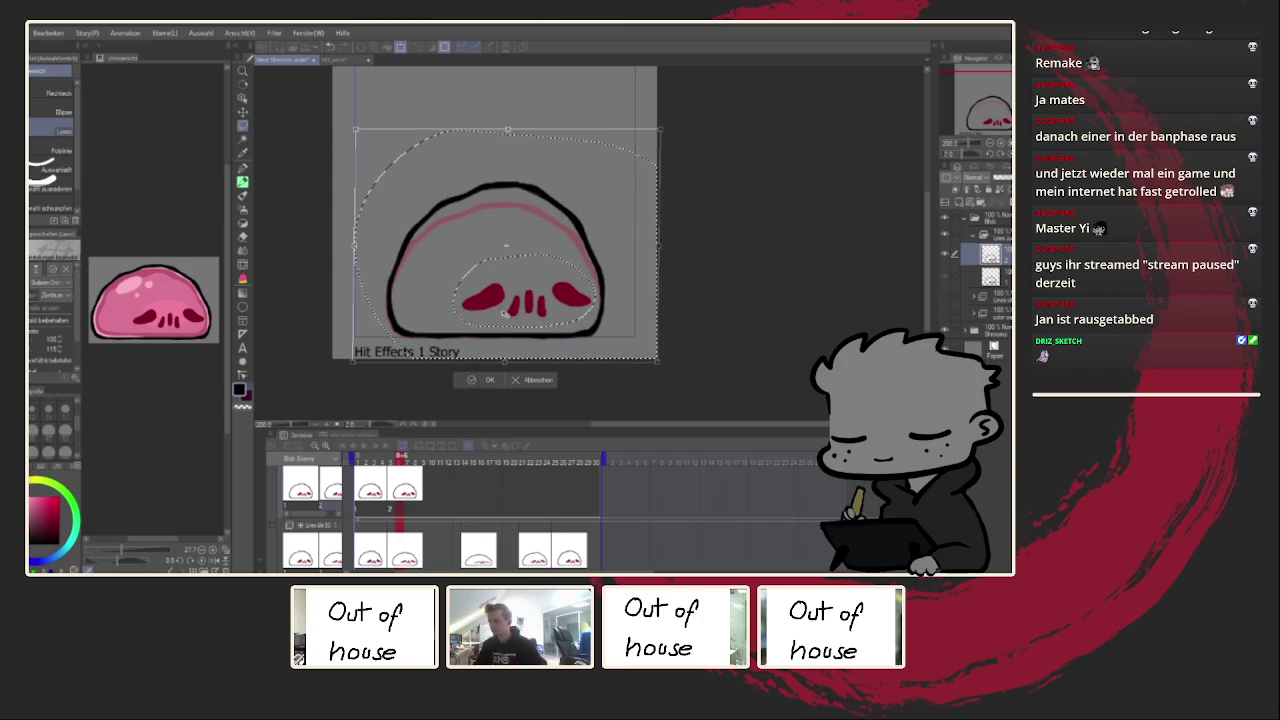
pyautogui.click(486, 377)
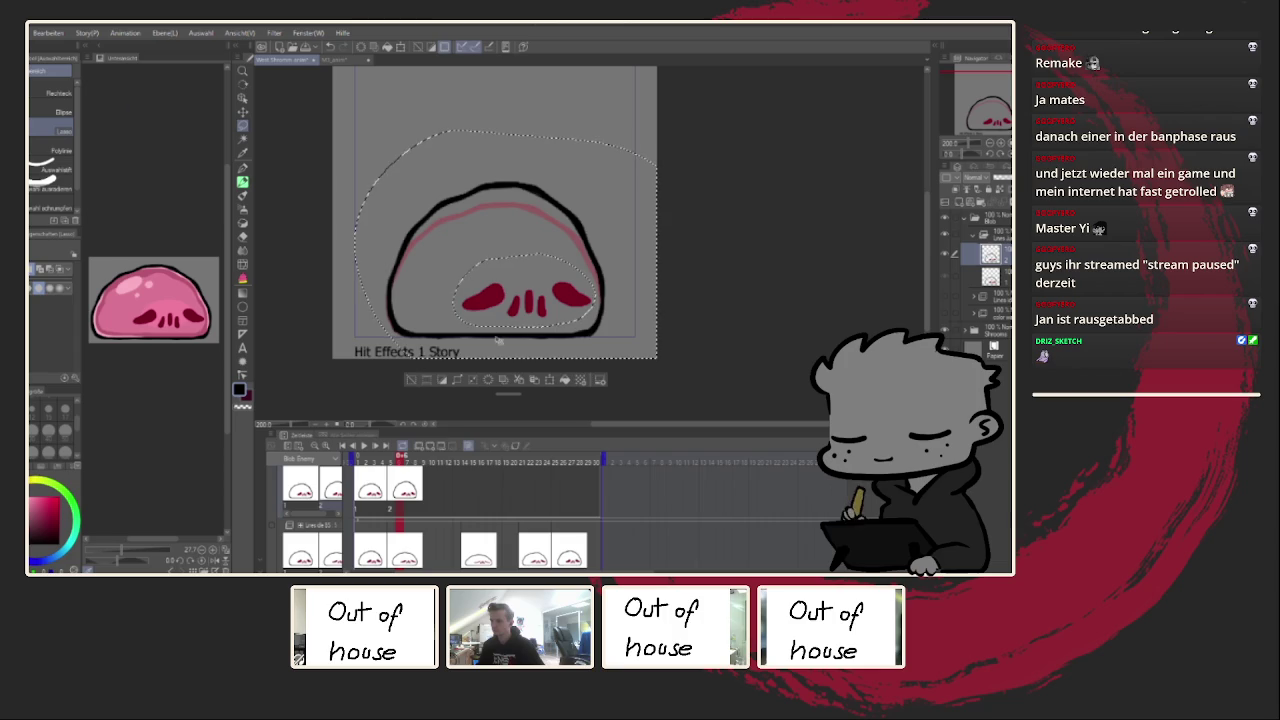
pyautogui.hotkey('ctrl', 't')
# Step: Lasso the red face features, move them up and stretch them slightly taller
pyautogui.click(536, 381)
pyautogui.scroll(2, 478, 277)
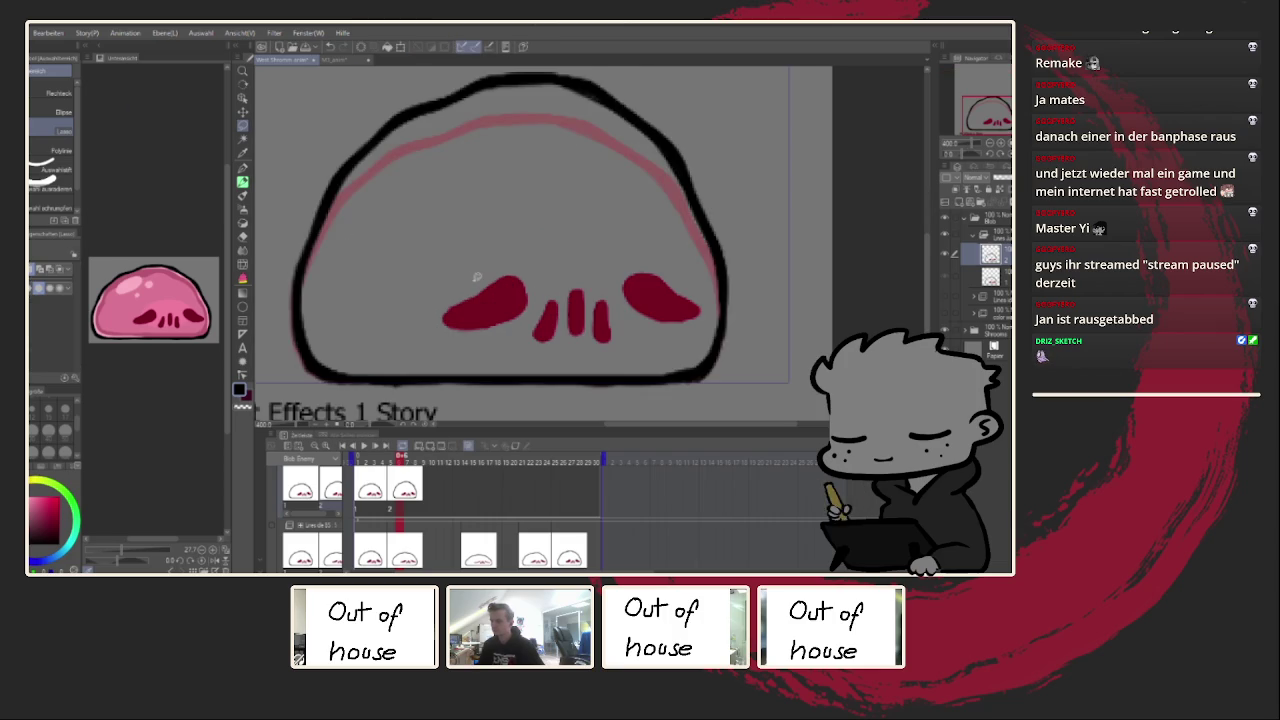
pyautogui.moveTo(703, 286); pyautogui.dragTo(468, 272)
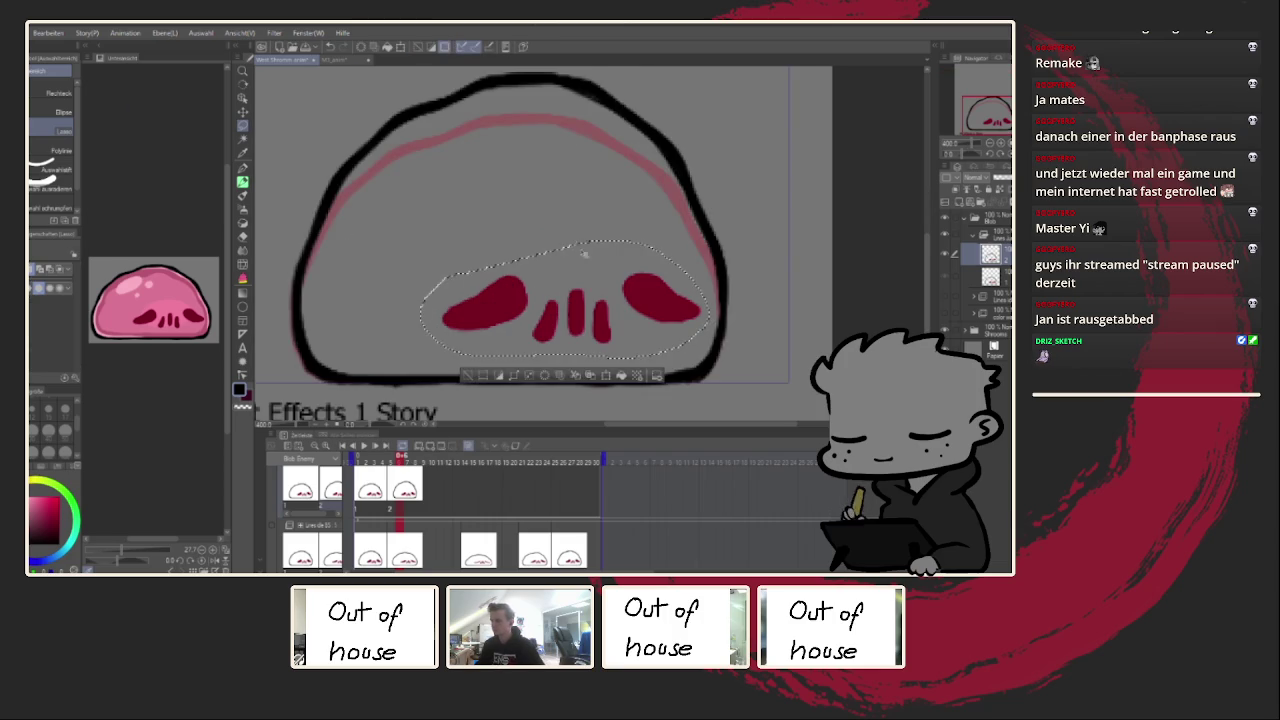
pyautogui.hotkey('ctrl', 't')
pyautogui.moveTo(565, 300); pyautogui.dragTo(565, 284)
pyautogui.moveTo(563, 226); pyautogui.dragTo(567, 205)
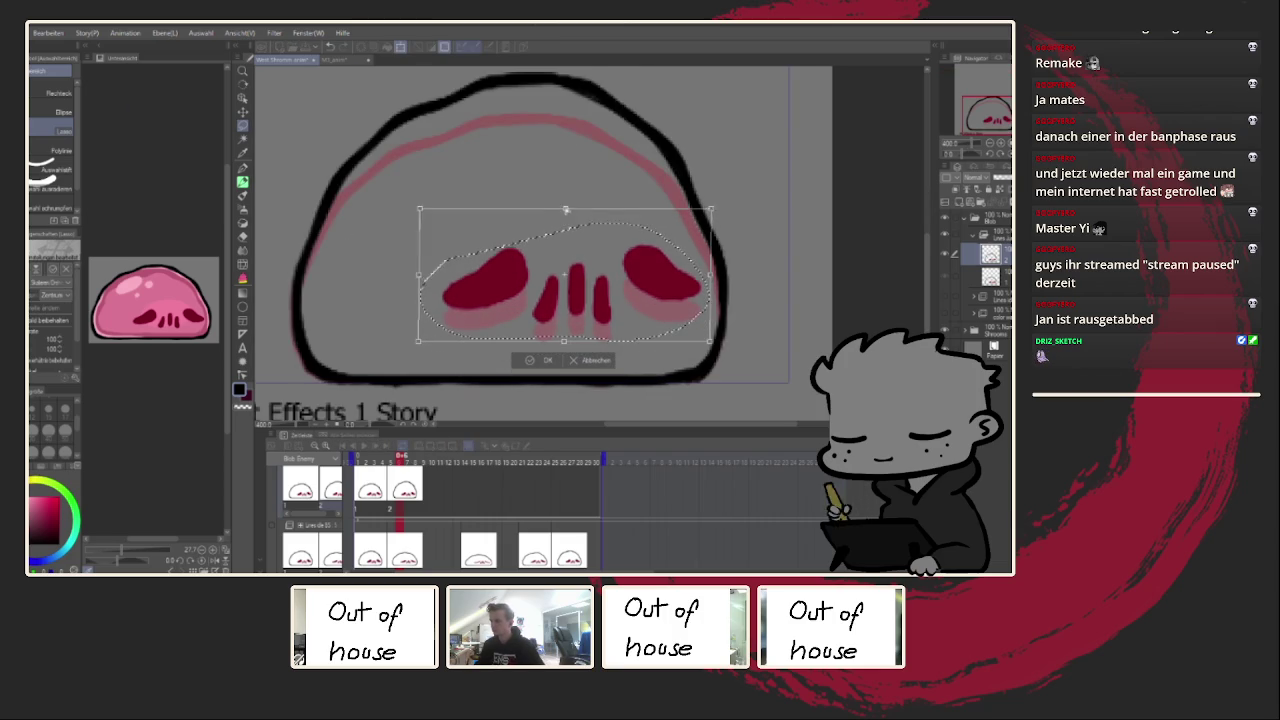
pyautogui.click(534, 361)
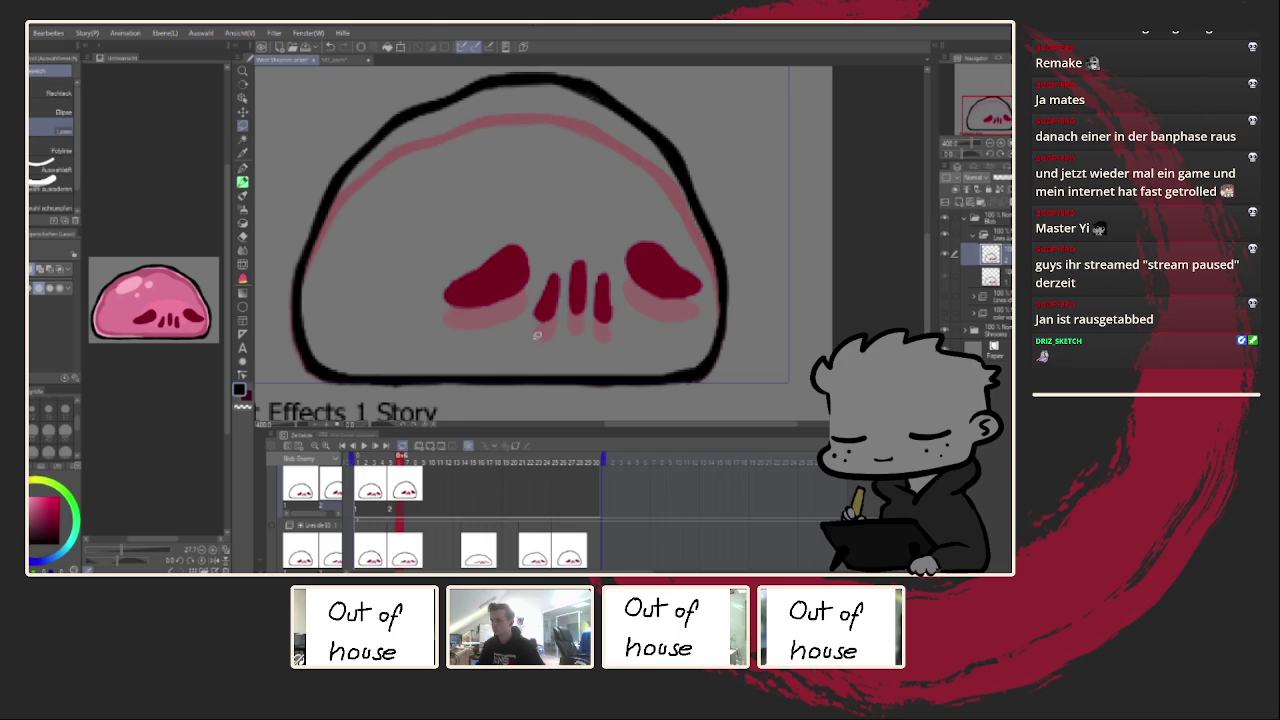
# Step: Undo the last two edits, clear the selection, and pick the Liquify tool
pyautogui.scroll(-2, 540, 330)
pyautogui.scroll(2, 544, 318)
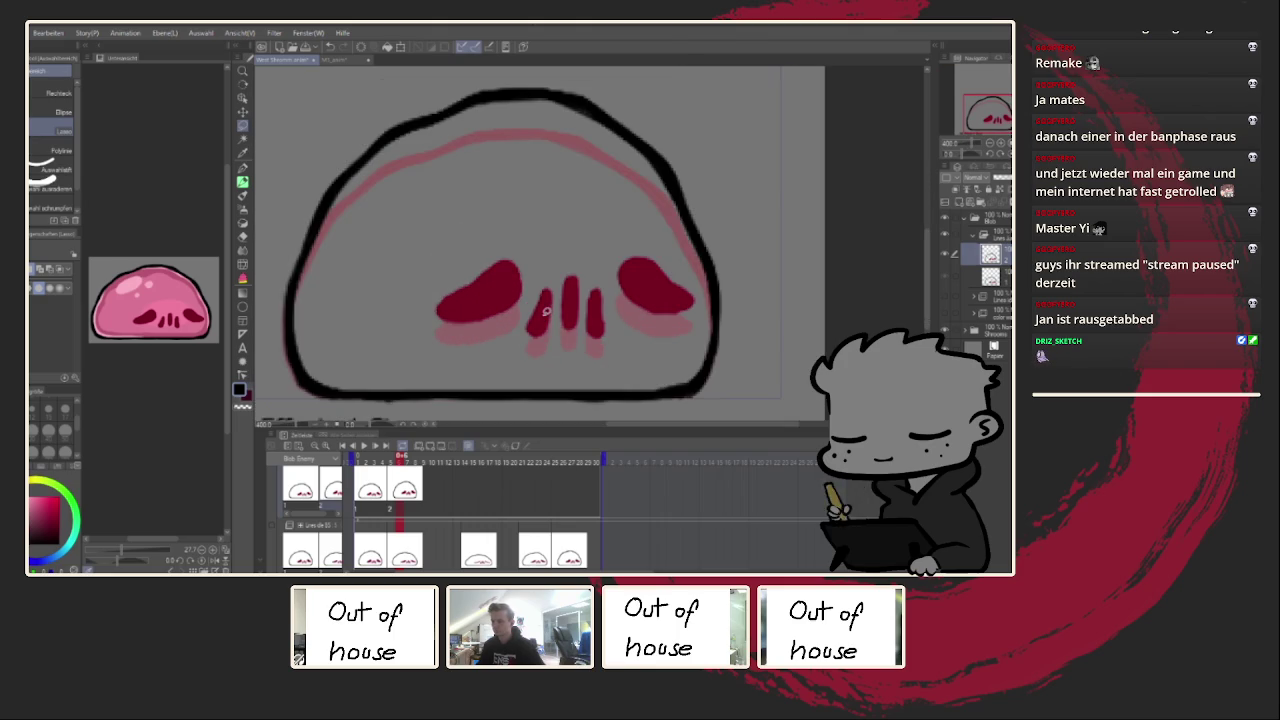
pyautogui.scroll(-2, 545, 312)
pyautogui.hotkey('ctrl', 'z')
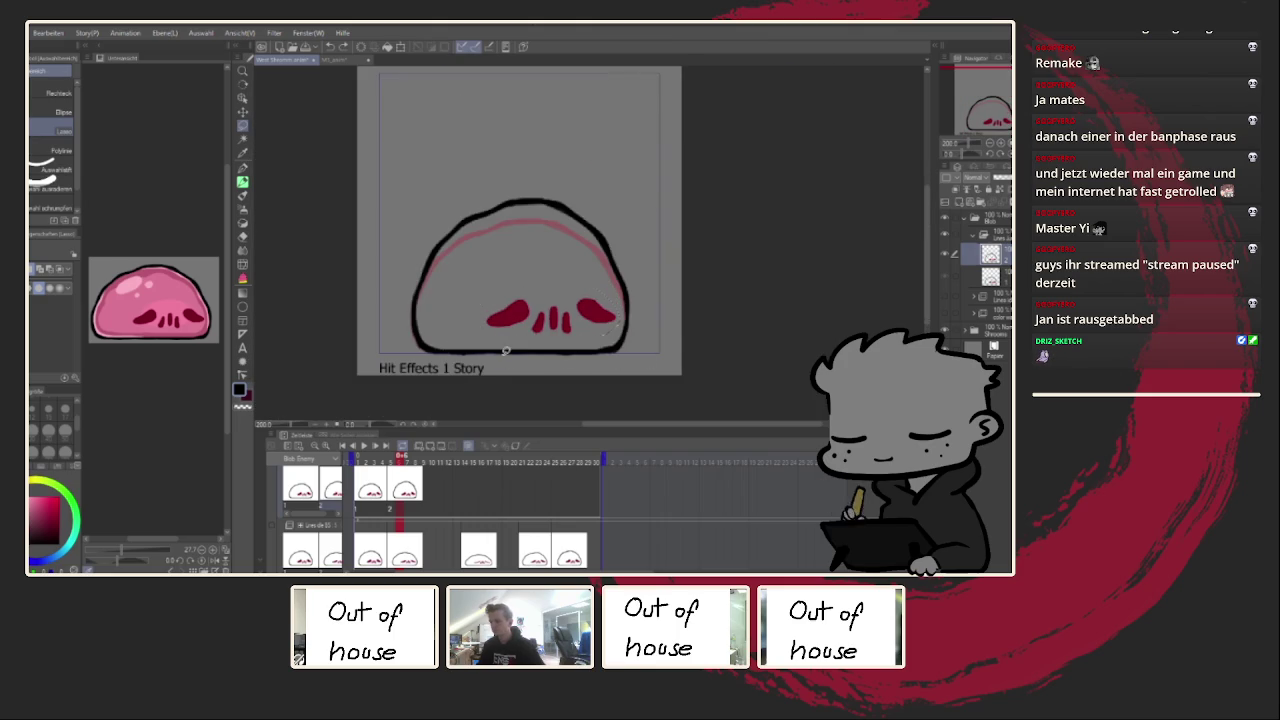
pyautogui.hotkey('ctrl', 'z')
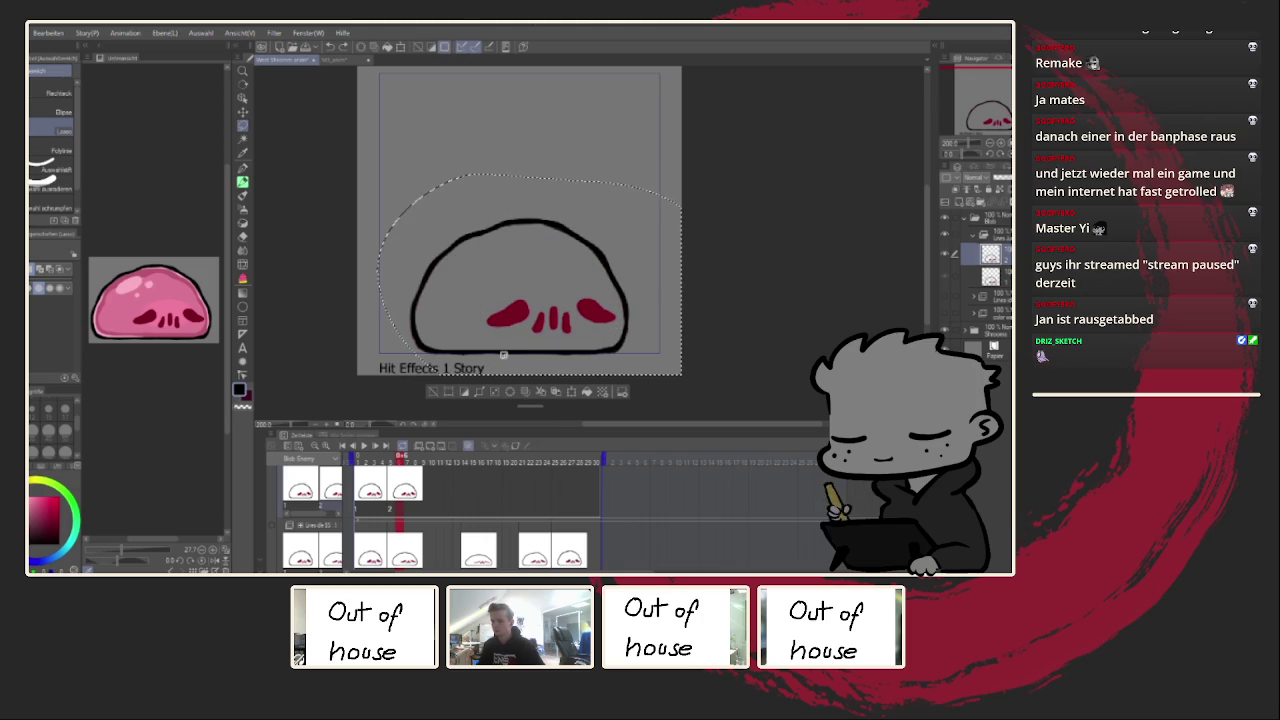
pyautogui.hotkey('ctrl', 'd')
pyautogui.hotkey('ctrl', 't')
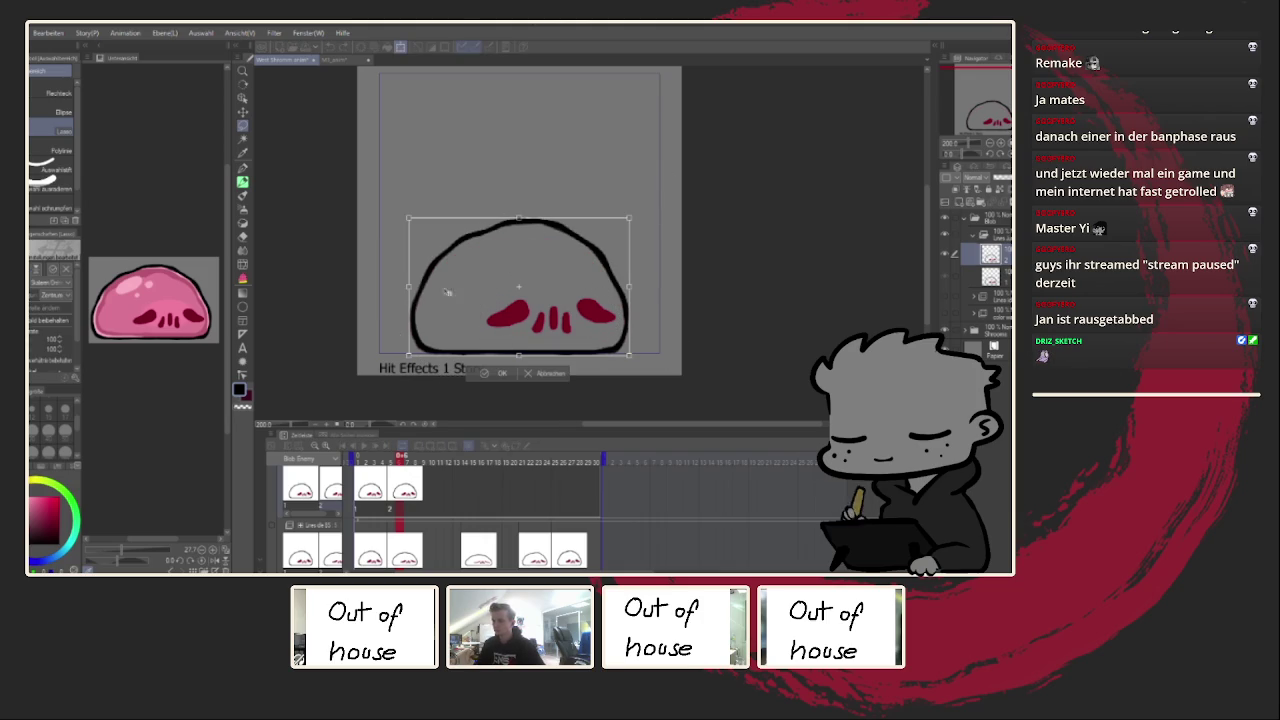
pyautogui.click(547, 374)
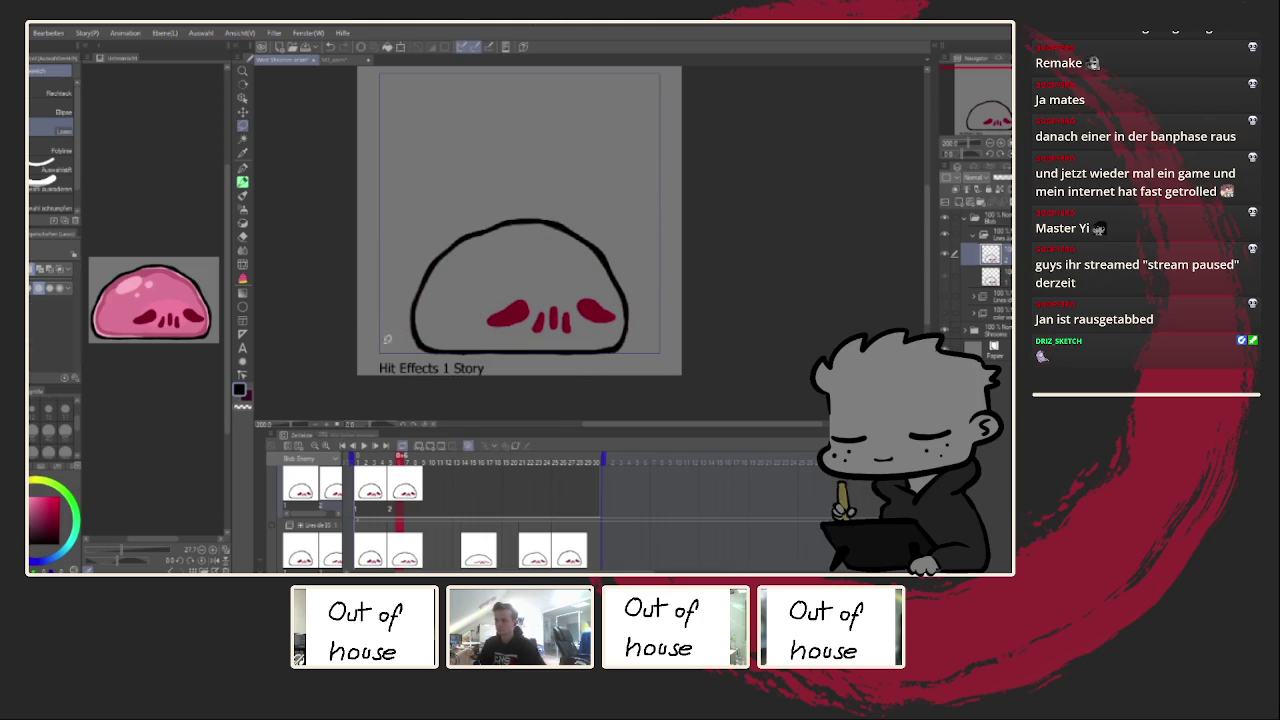
pyautogui.click(243, 293)
pyautogui.click(244, 276)
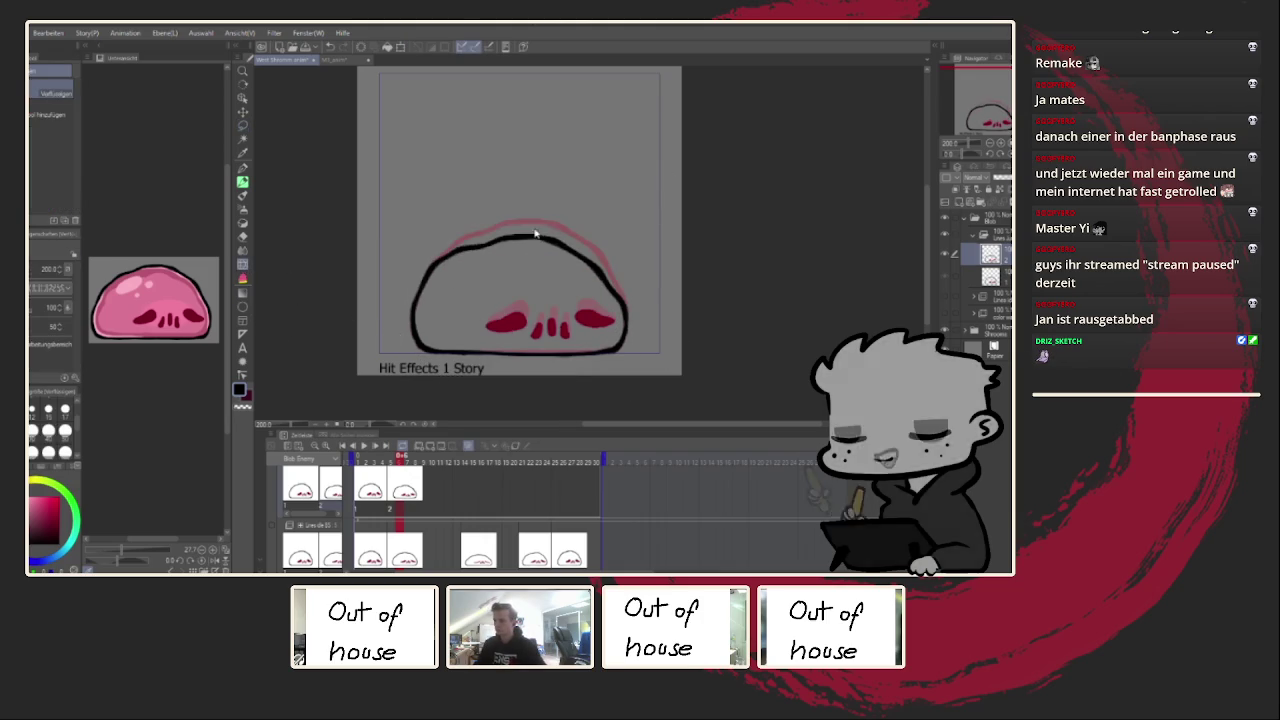
# Step: With a size-120 brush, try flattening the blob's top, then push a dip into its middle
pyautogui.scroll(-2, 57, 428)
pyautogui.click(65, 425)
pyautogui.moveTo(588, 243); pyautogui.dragTo(530, 255)
pyautogui.moveTo(526, 200); pyautogui.dragTo(527, 260)
pyautogui.hotkey('ctrl', 'z')
pyautogui.hotkey('ctrl', 'z')
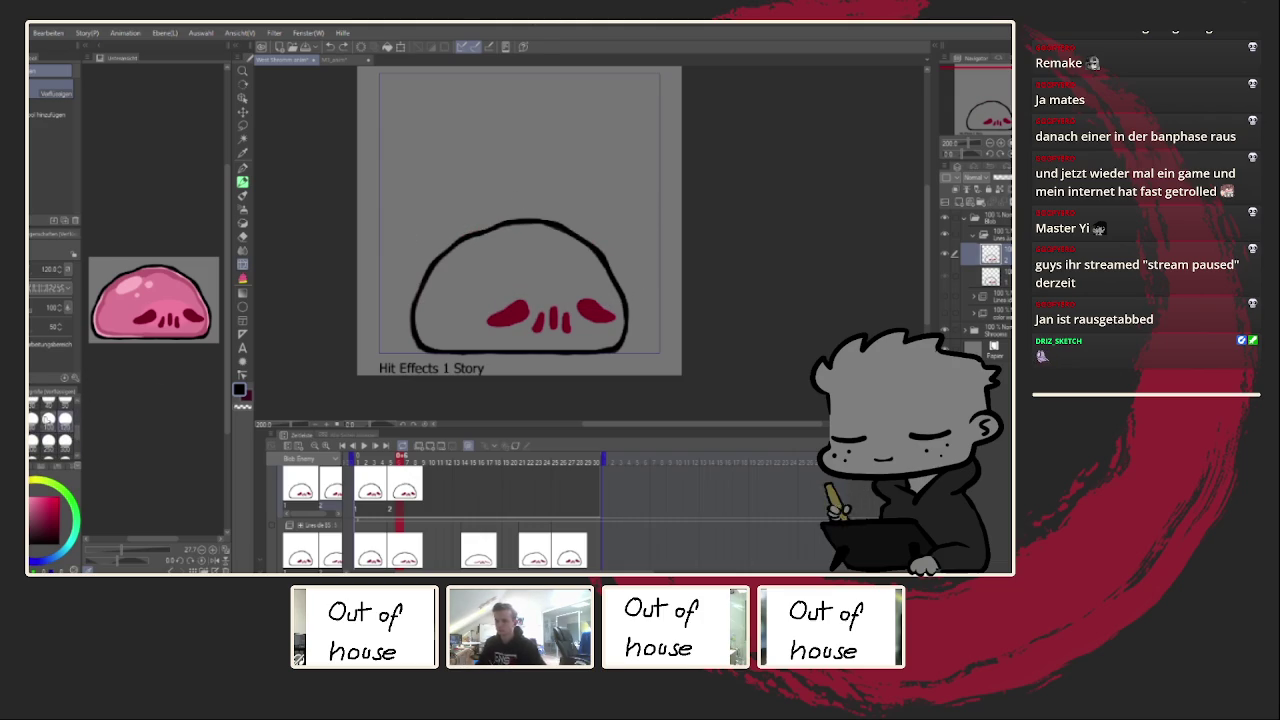
pyautogui.moveTo(527, 212); pyautogui.dragTo(531, 260)
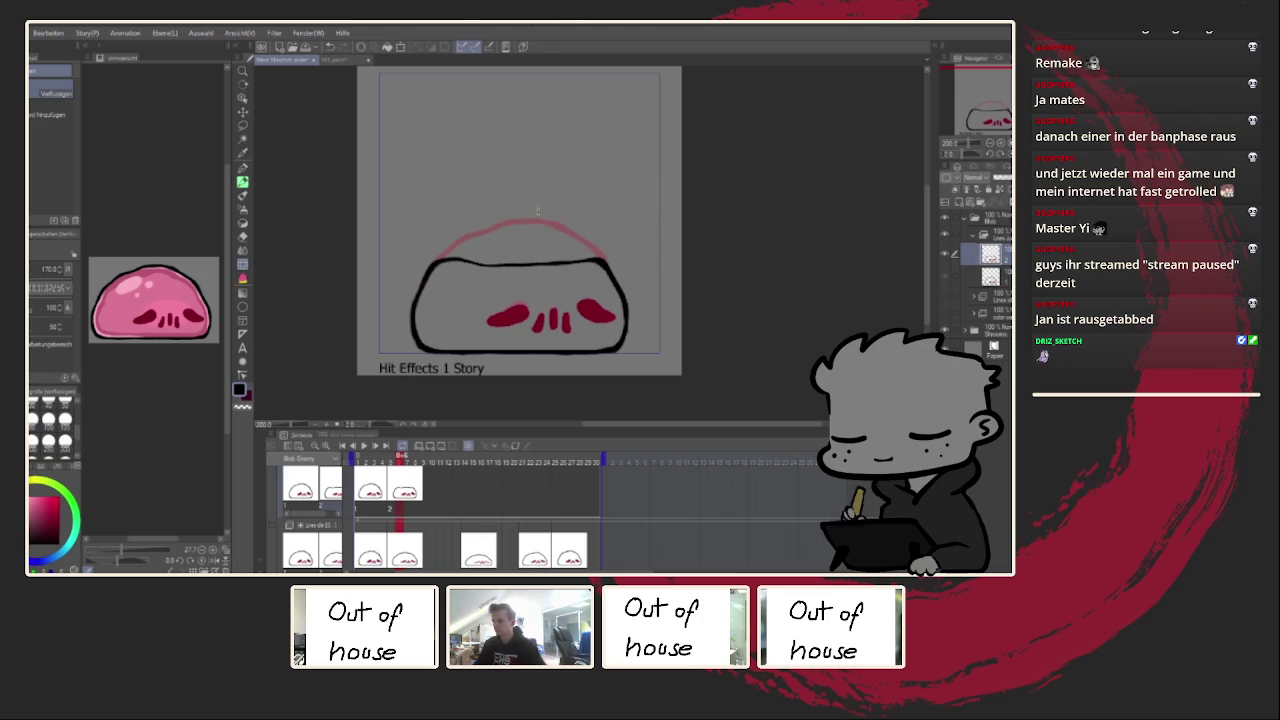
pyautogui.hotkey('ctrl', 'z')
pyautogui.hotkey('ctrl', 'z')
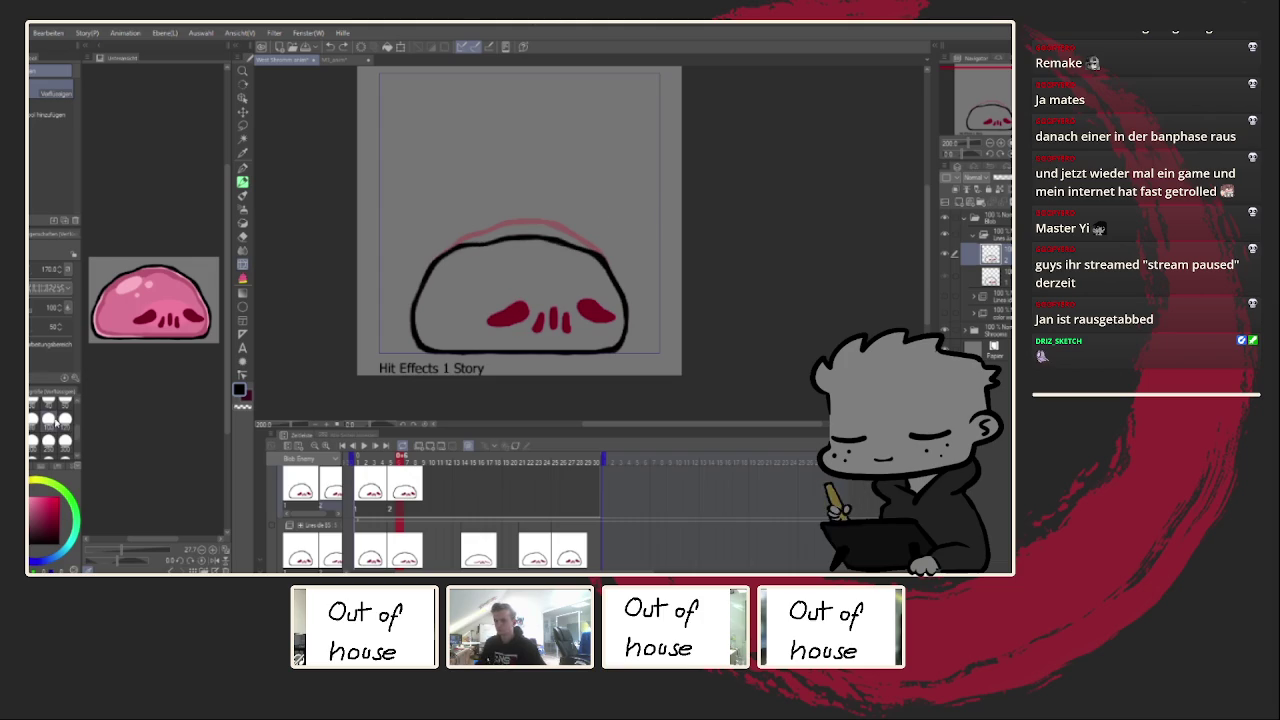
pyautogui.moveTo(527, 232); pyautogui.dragTo(524, 250)
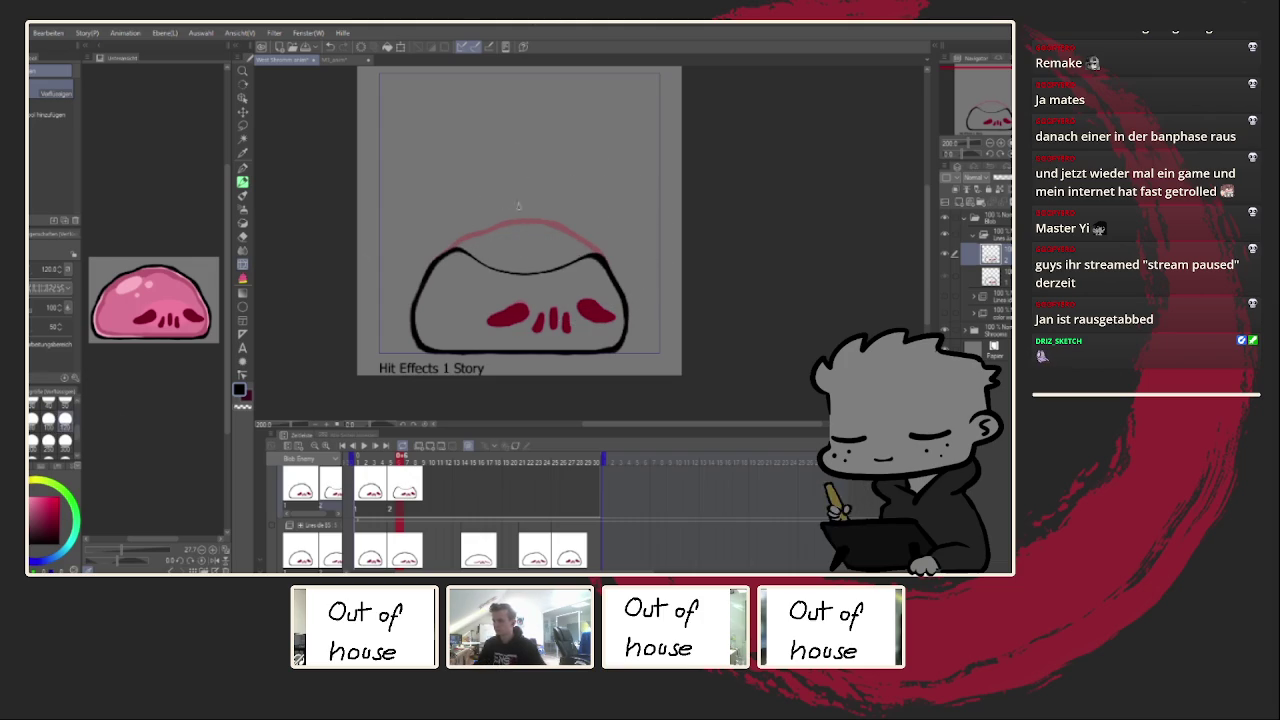
# Step: Lasso the red eyes and teeth, move them lower on the blob, and deselect
pyautogui.click(241, 121)
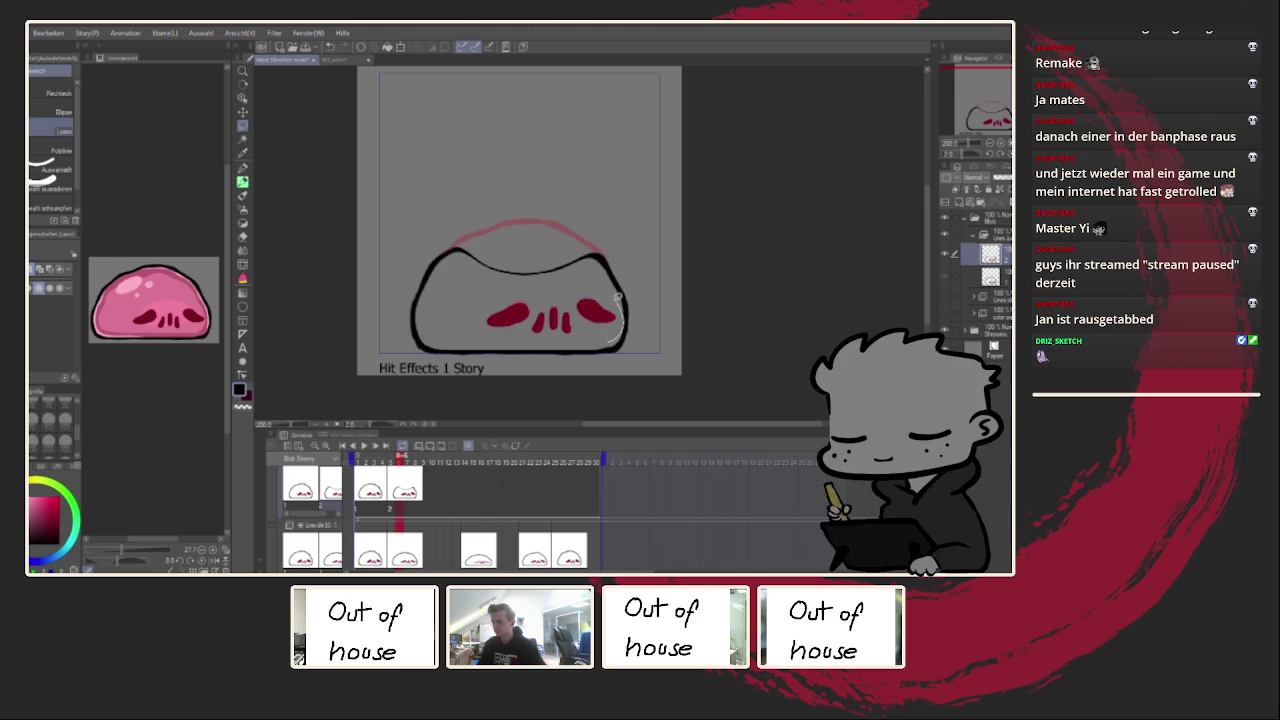
pyautogui.moveTo(471, 344); pyautogui.dragTo(468, 342)
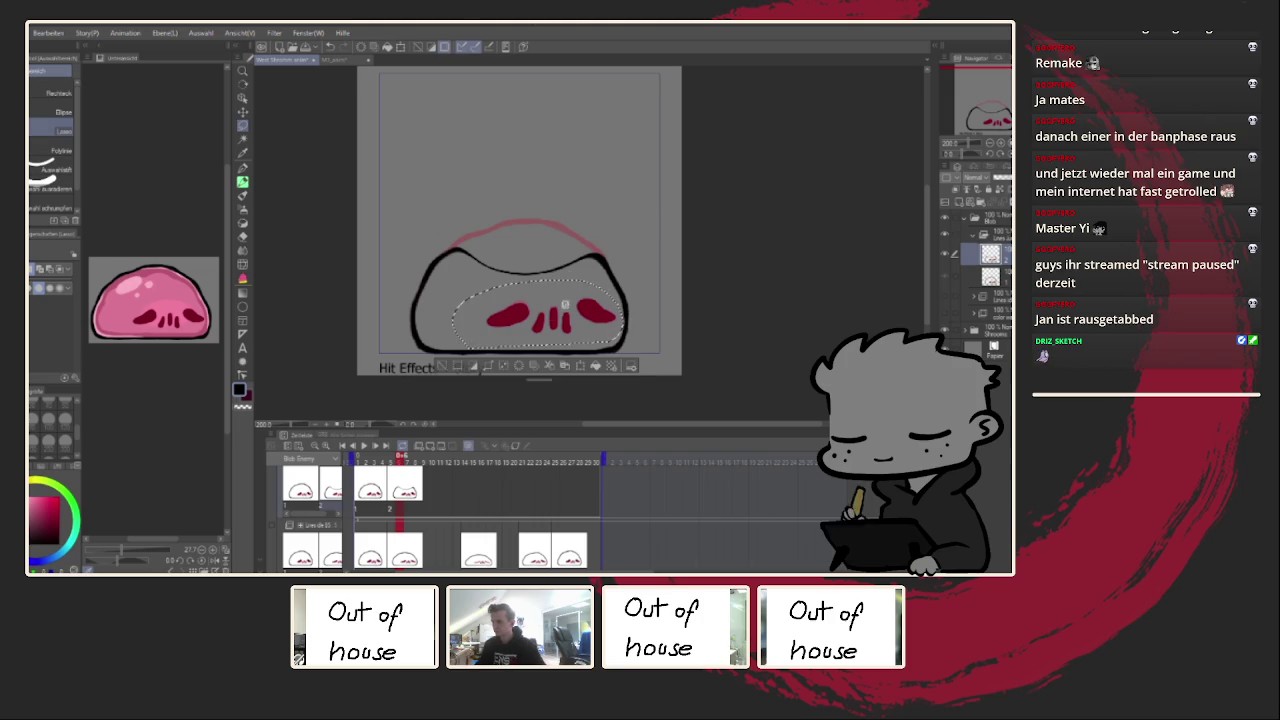
pyautogui.click(242, 251)
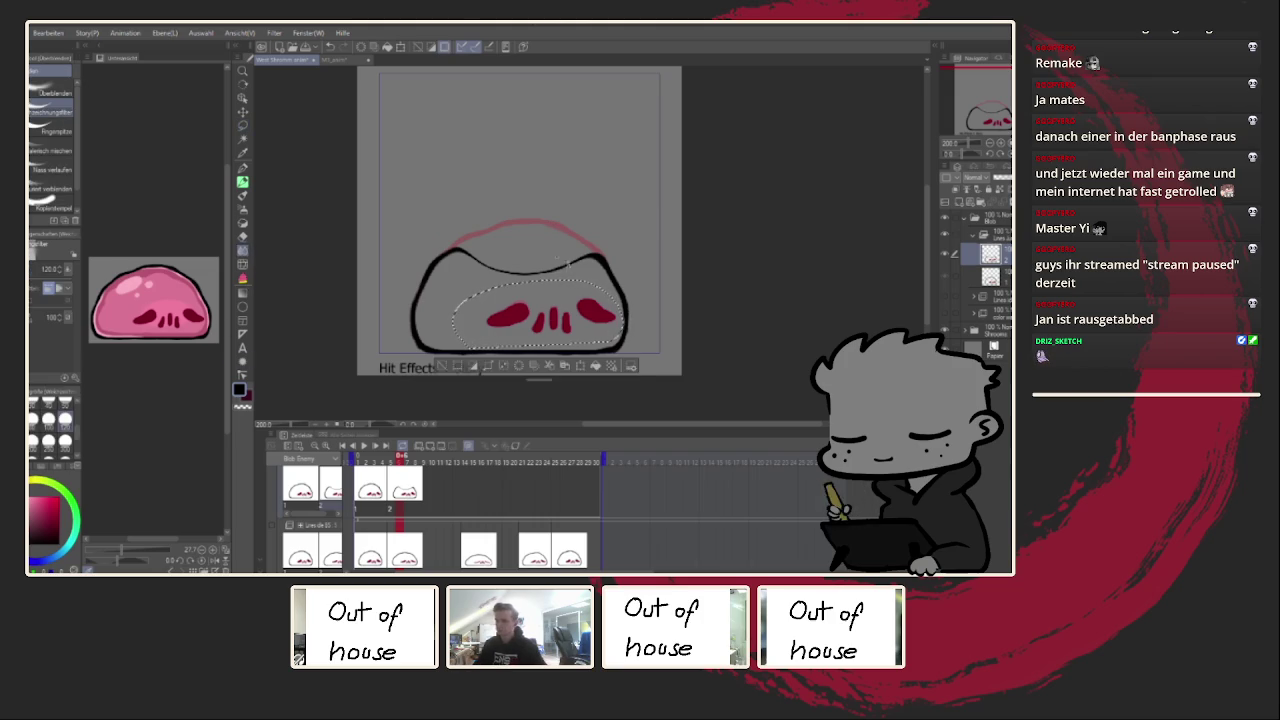
pyautogui.click(242, 263)
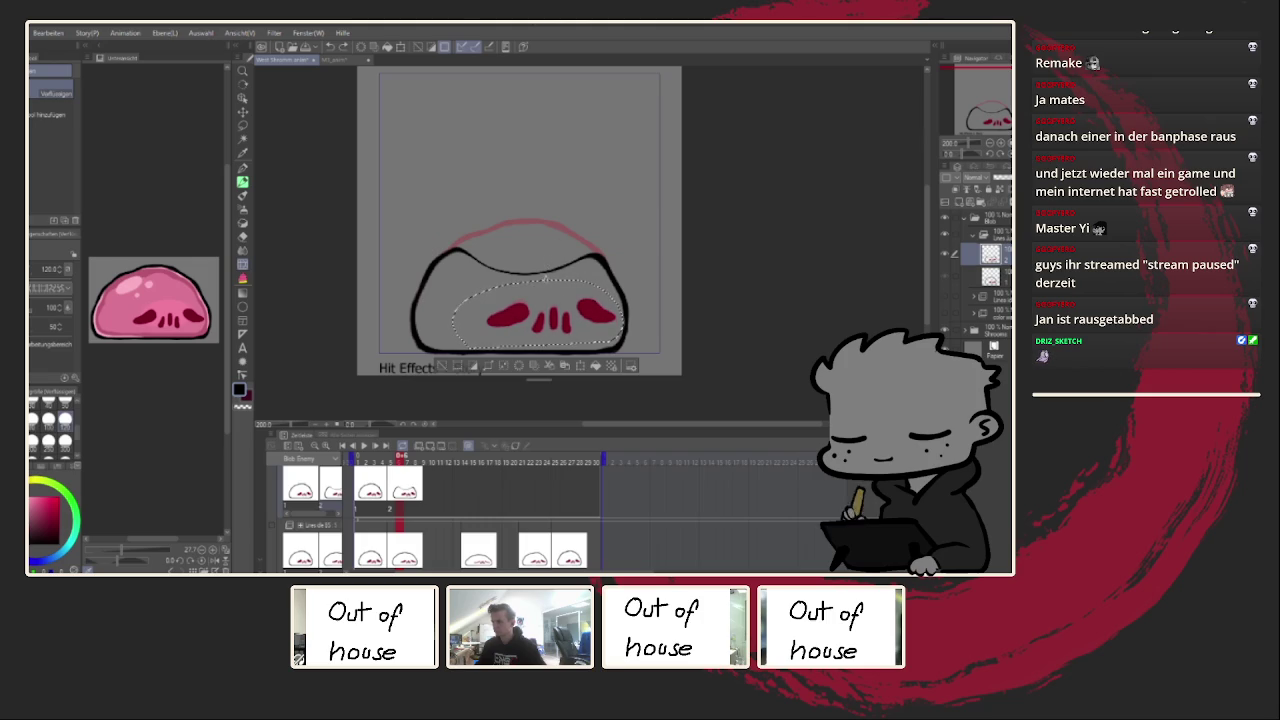
pyautogui.moveTo(502, 286); pyautogui.dragTo(572, 283)
pyautogui.hotkey('ctrl', 'z')
pyautogui.hotkey('ctrl', 'd')
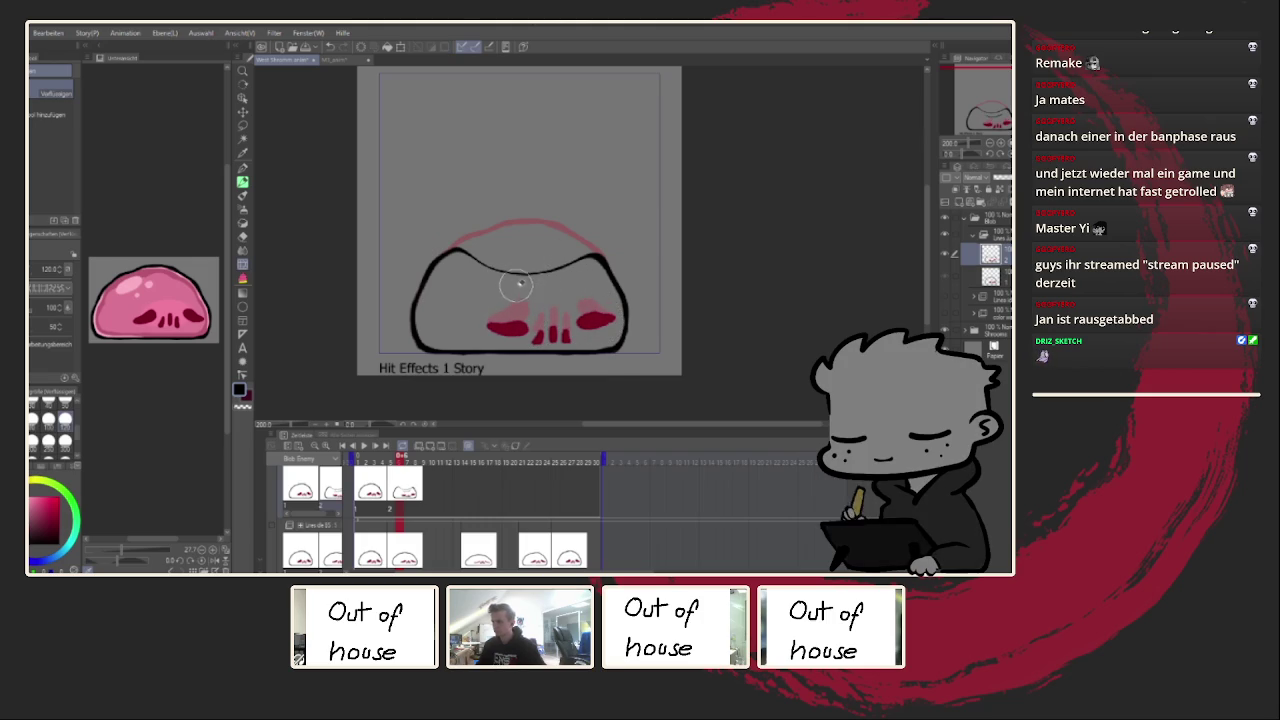
pyautogui.press('p')
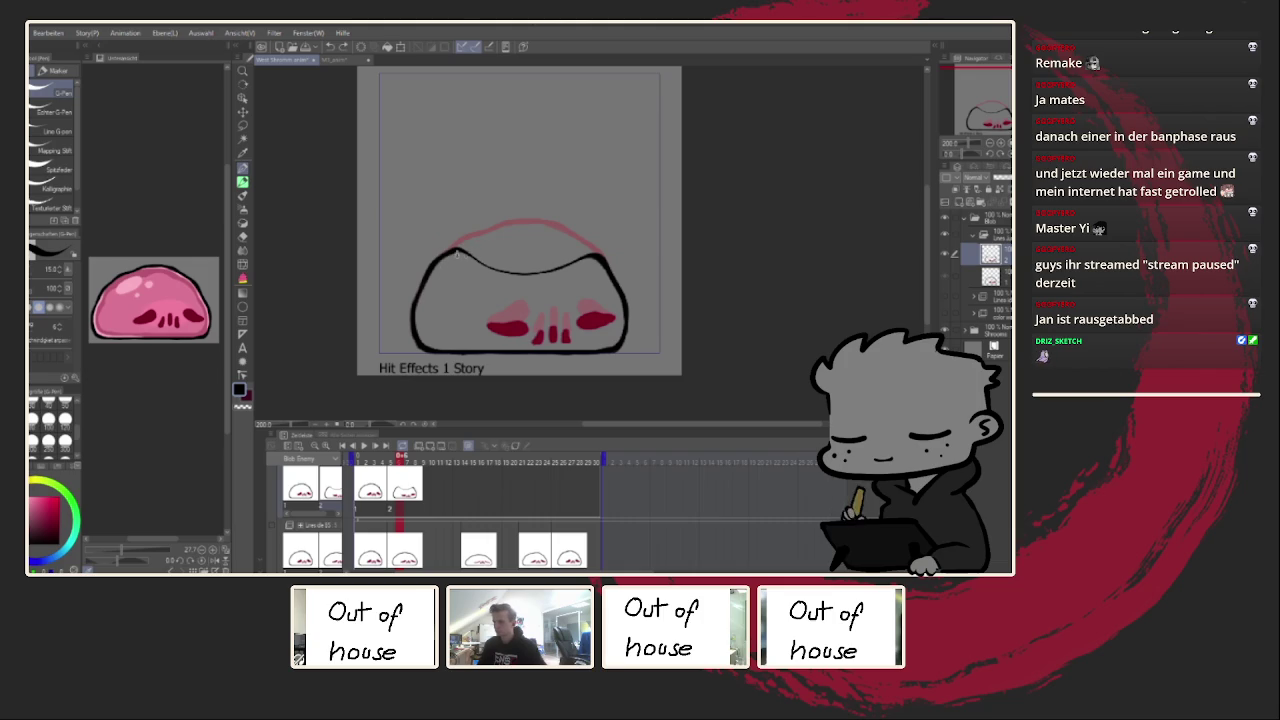
# Step: Replace the doubled upper-left stroke with one clean curve flowing into the top outline
pyautogui.scroll(1, 520, 270)
pyautogui.scroll(1, 520, 270)
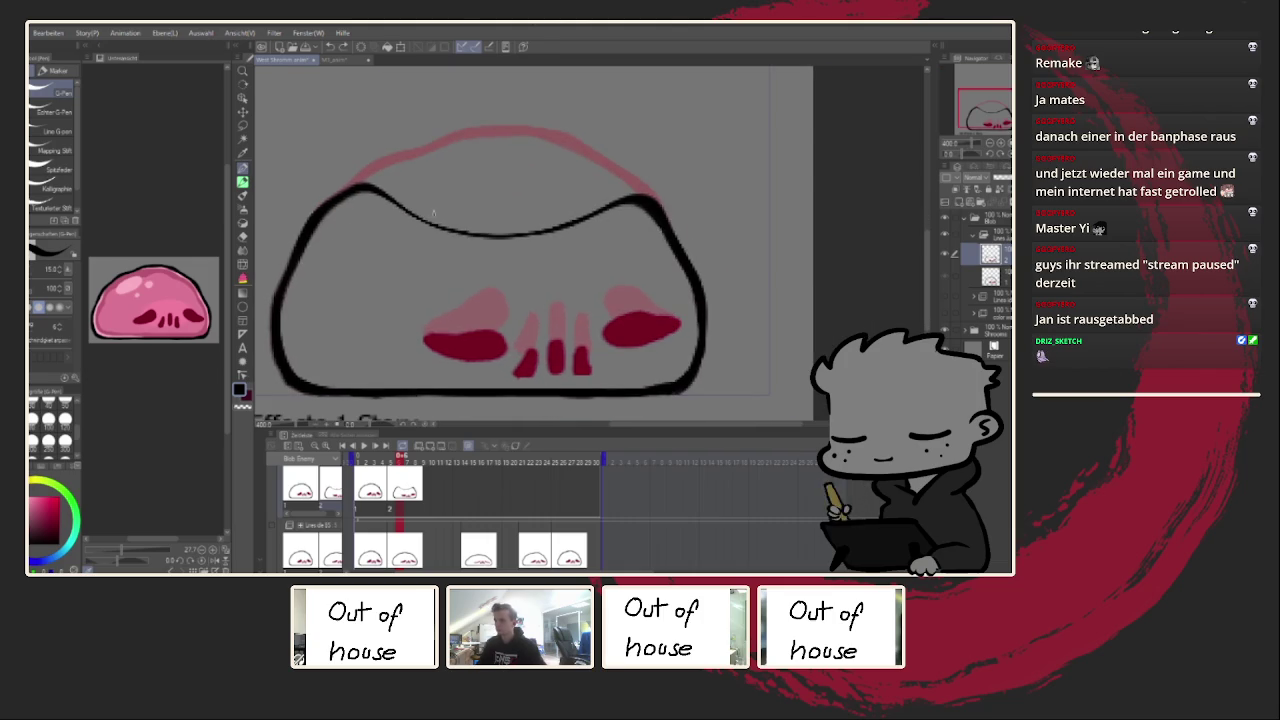
pyautogui.moveTo(372, 188)
pyautogui.mouseDown()
pyautogui.moveTo(465, 230)
pyautogui.moveTo(555, 232)
pyautogui.moveTo(665, 203)
pyautogui.mouseUp()
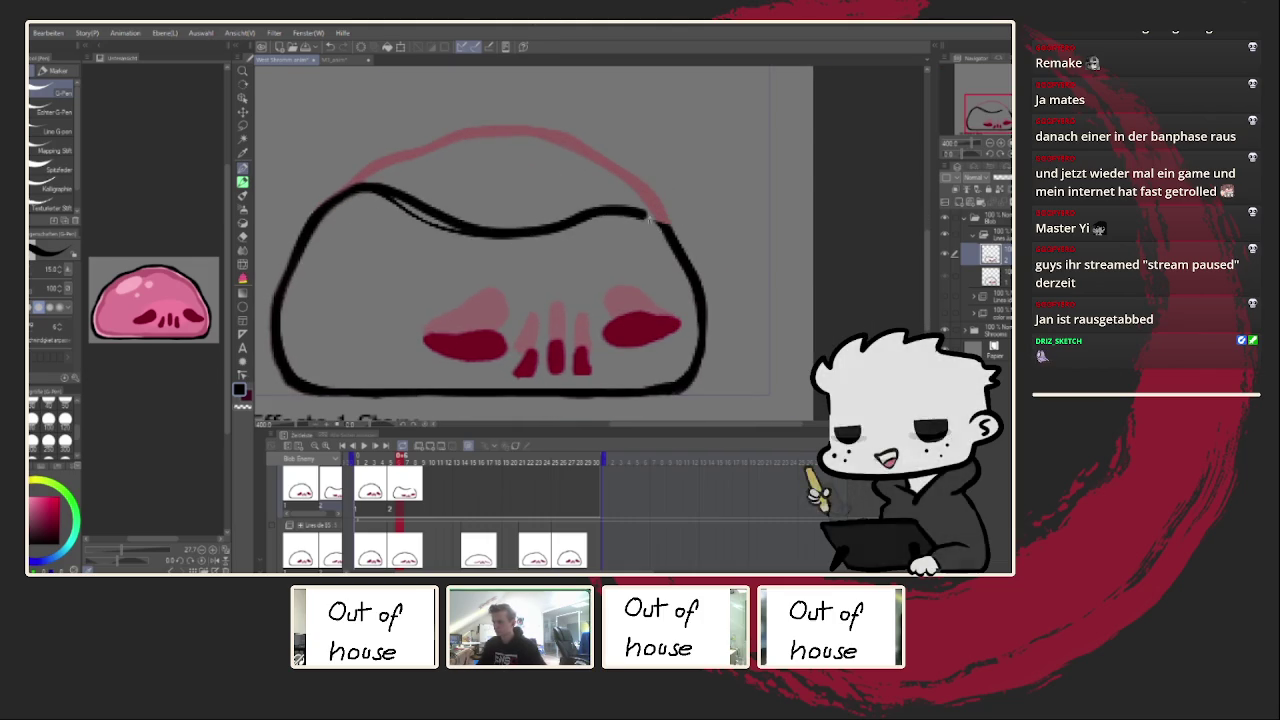
pyautogui.hotkey('ctrl', 'z')
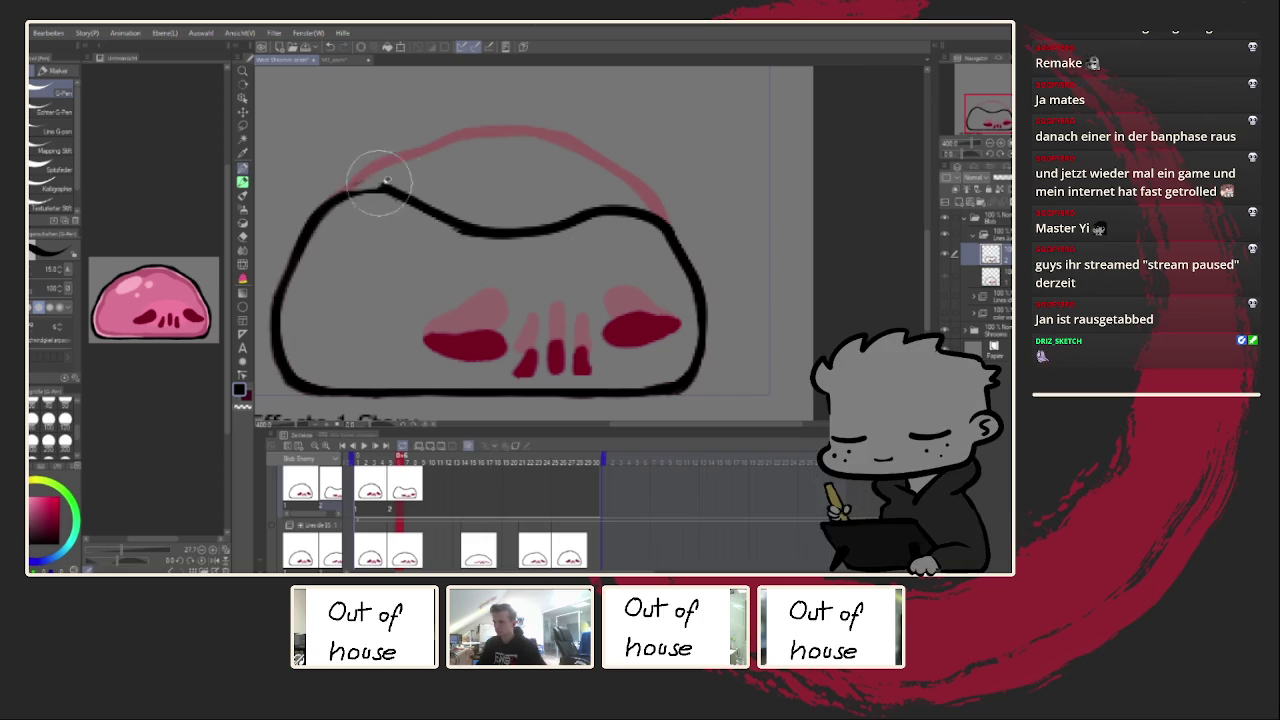
pyautogui.moveTo(305, 215); pyautogui.dragTo(358, 190)
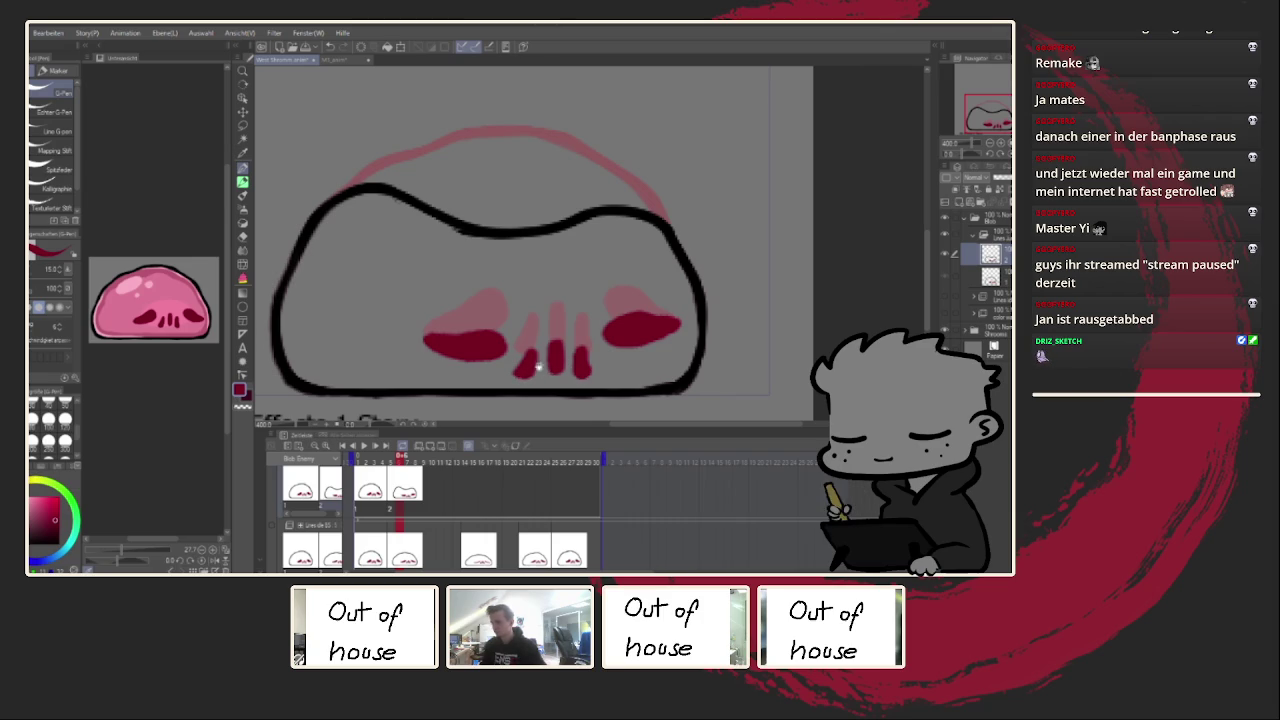
pyautogui.scroll(-2, 531, 372)
pyautogui.scroll(-3, 531, 372)
pyautogui.click(418, 463)
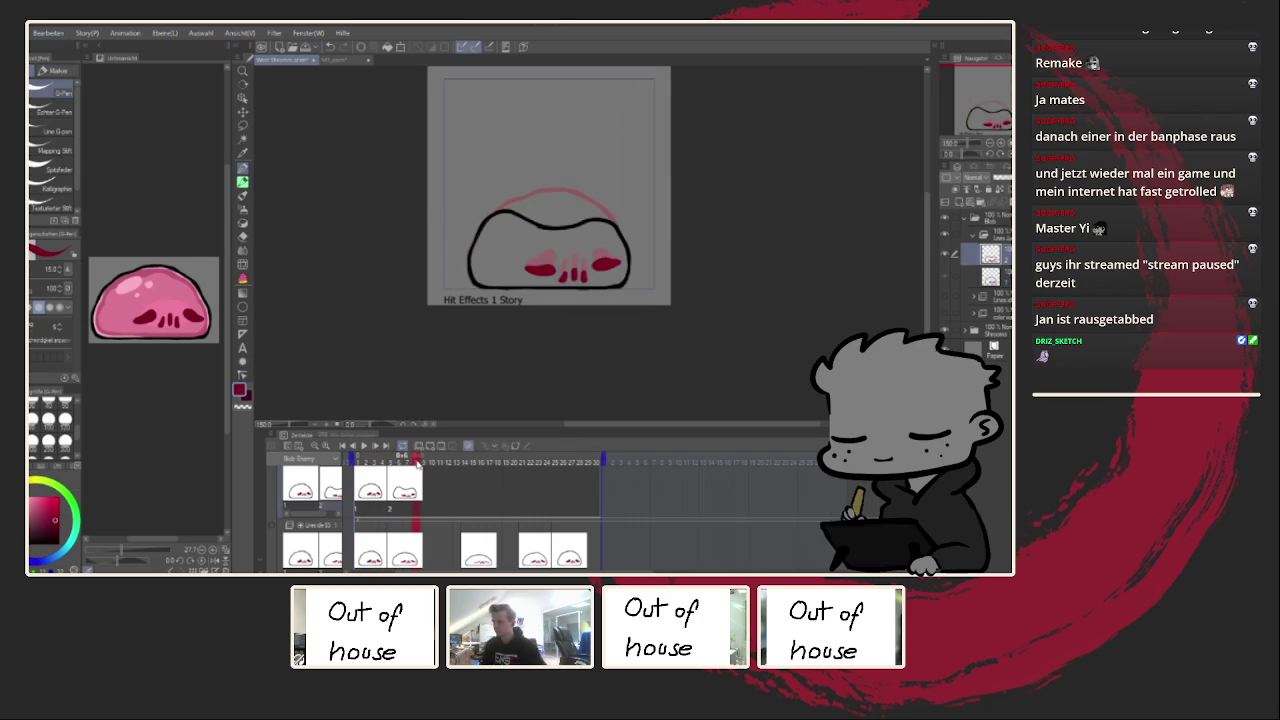
# Step: Liquify at size 250, then 170, pushing the upper-left outline out and deepening the top dip
pyautogui.moveTo(418, 463); pyautogui.dragTo(400, 463)
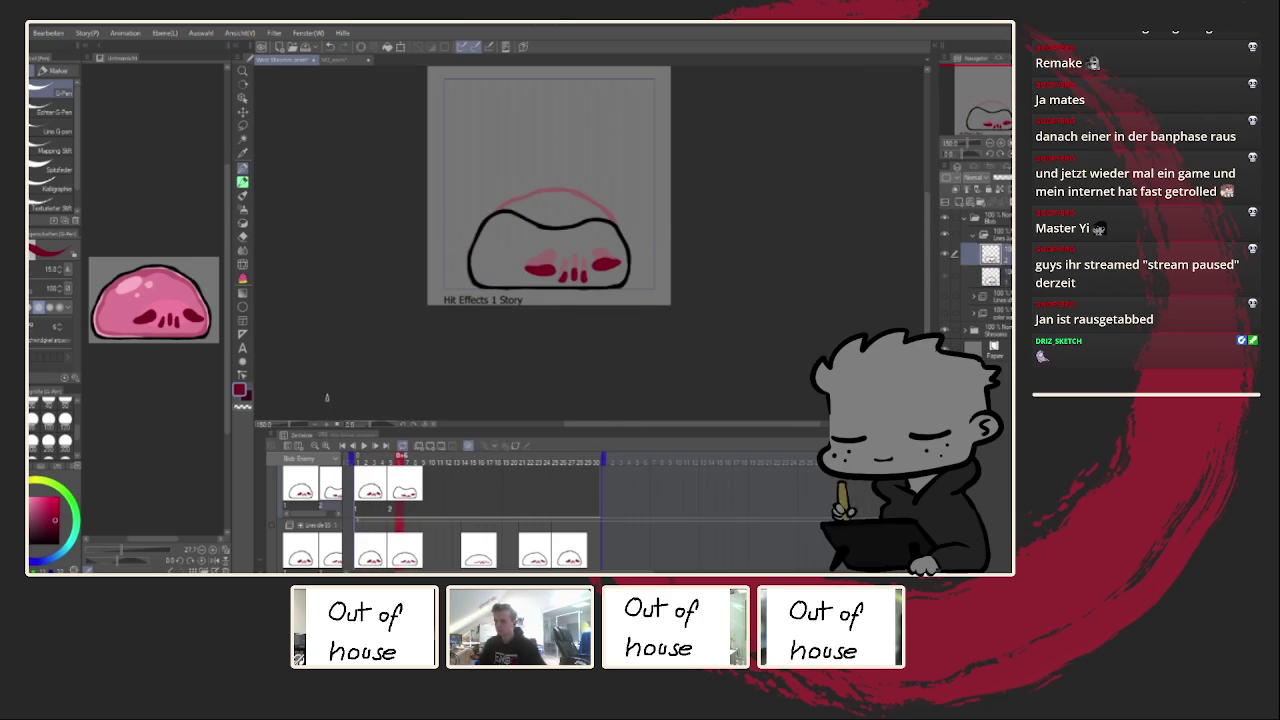
pyautogui.click(243, 265)
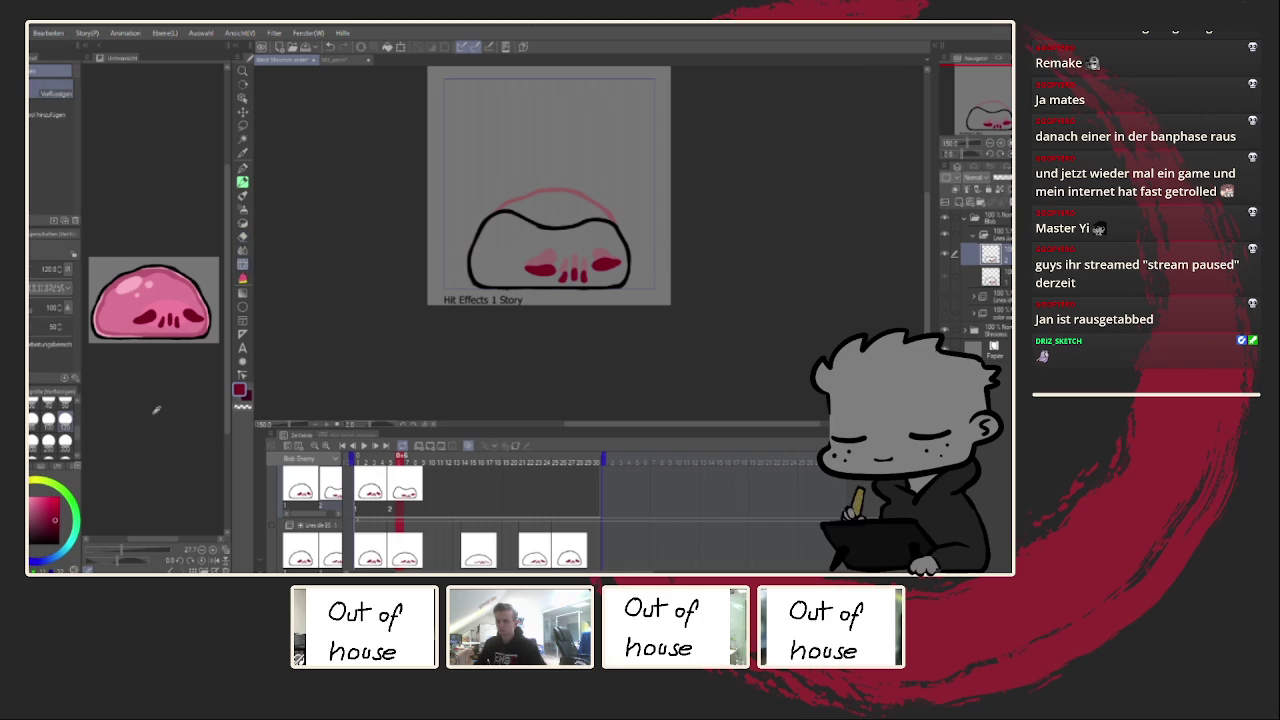
pyautogui.click(49, 440)
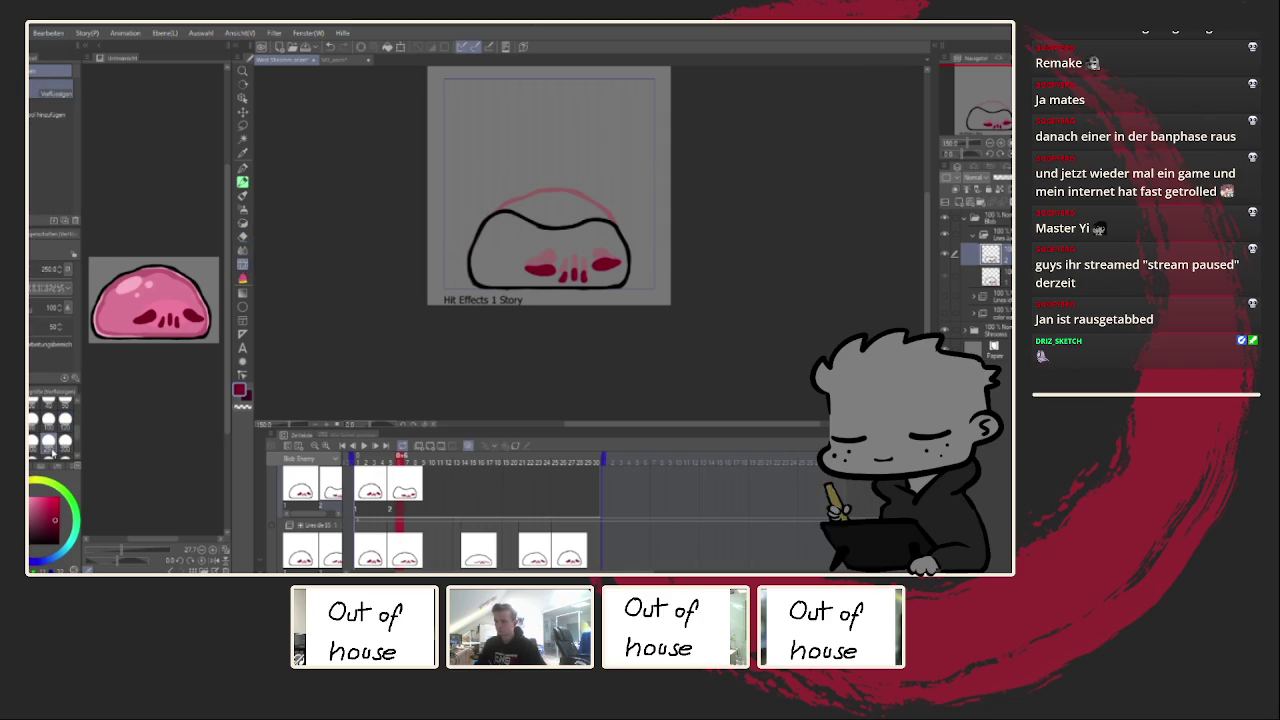
pyautogui.click(33, 440)
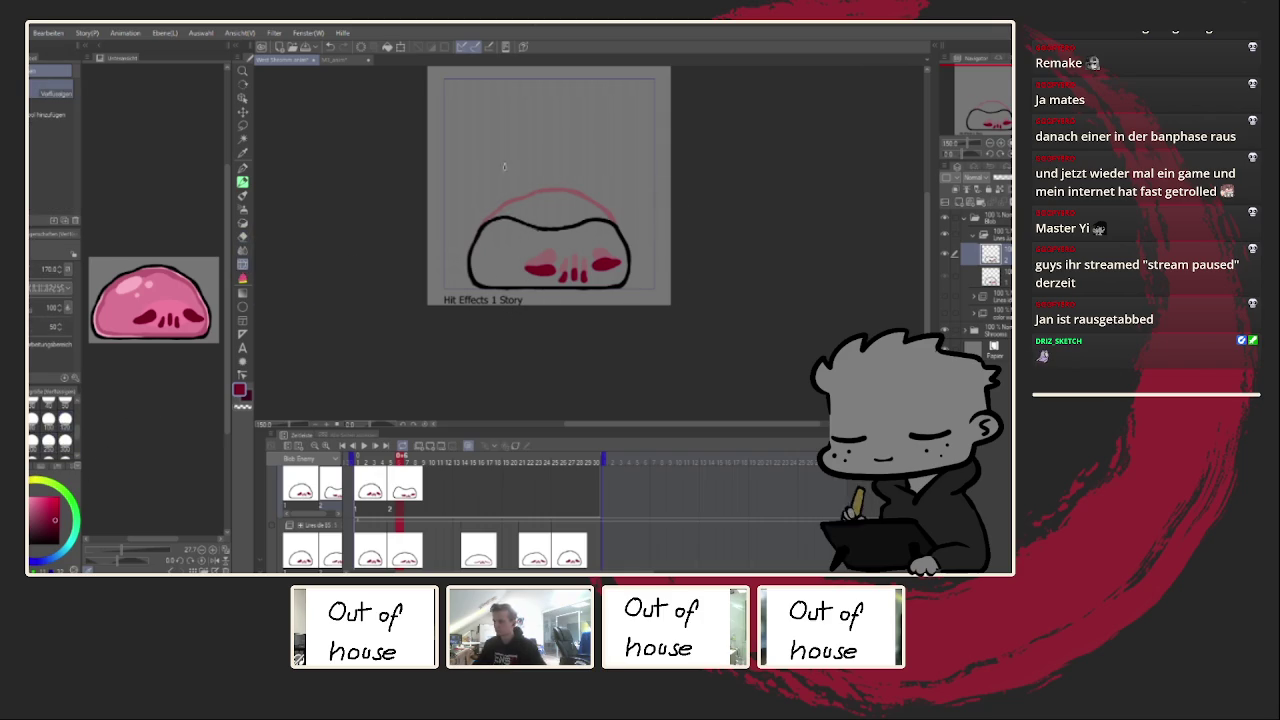
pyautogui.moveTo(480, 236)
pyautogui.mouseDown()
pyautogui.moveTo(457, 245)
pyautogui.moveTo(453, 226)
pyautogui.mouseUp()
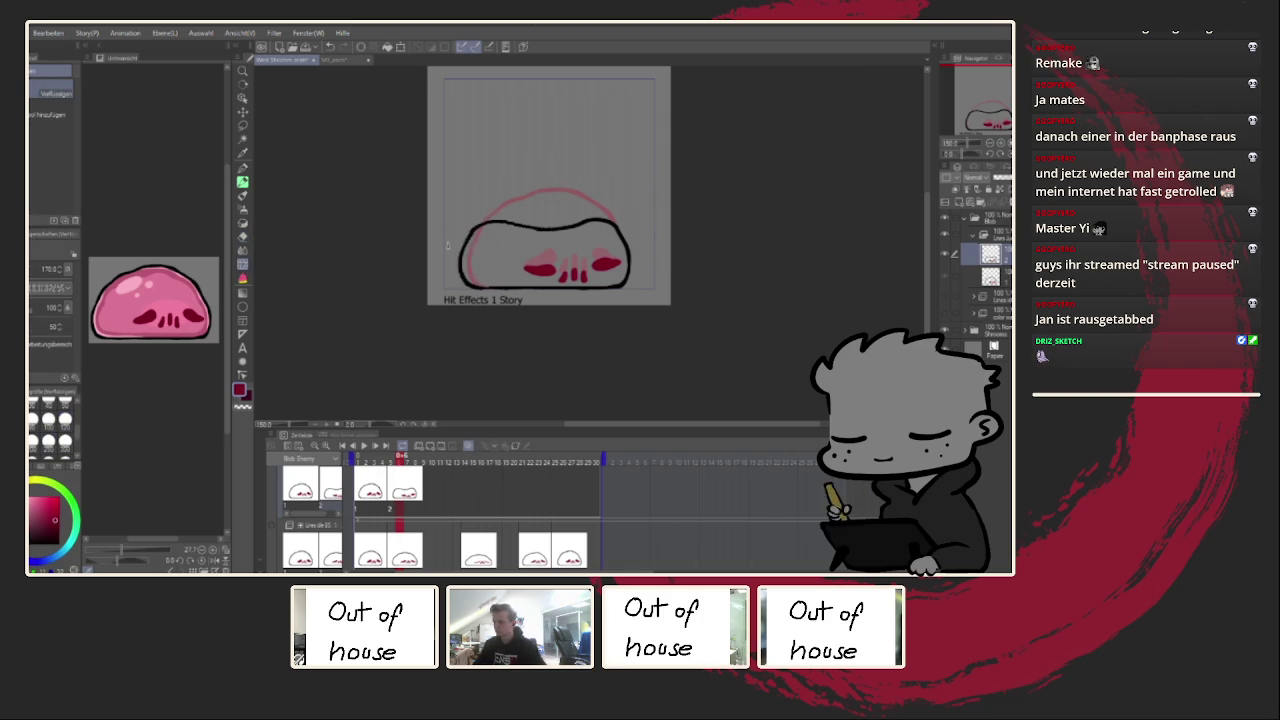
pyautogui.moveTo(513, 165); pyautogui.dragTo(700, 286)
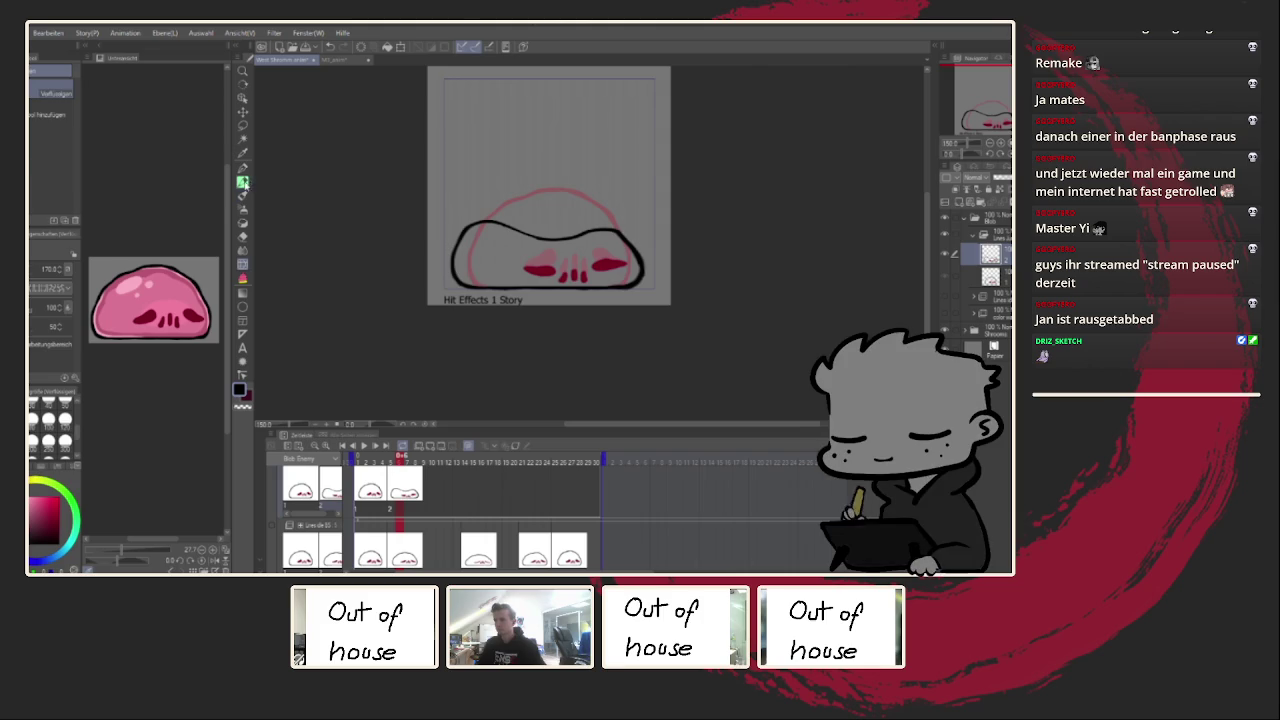
# Step: Flip the canvas to check the shape, trial a thinner right eye, undo it, and hide the sketch folder
pyautogui.press('p')
pyautogui.press('h')
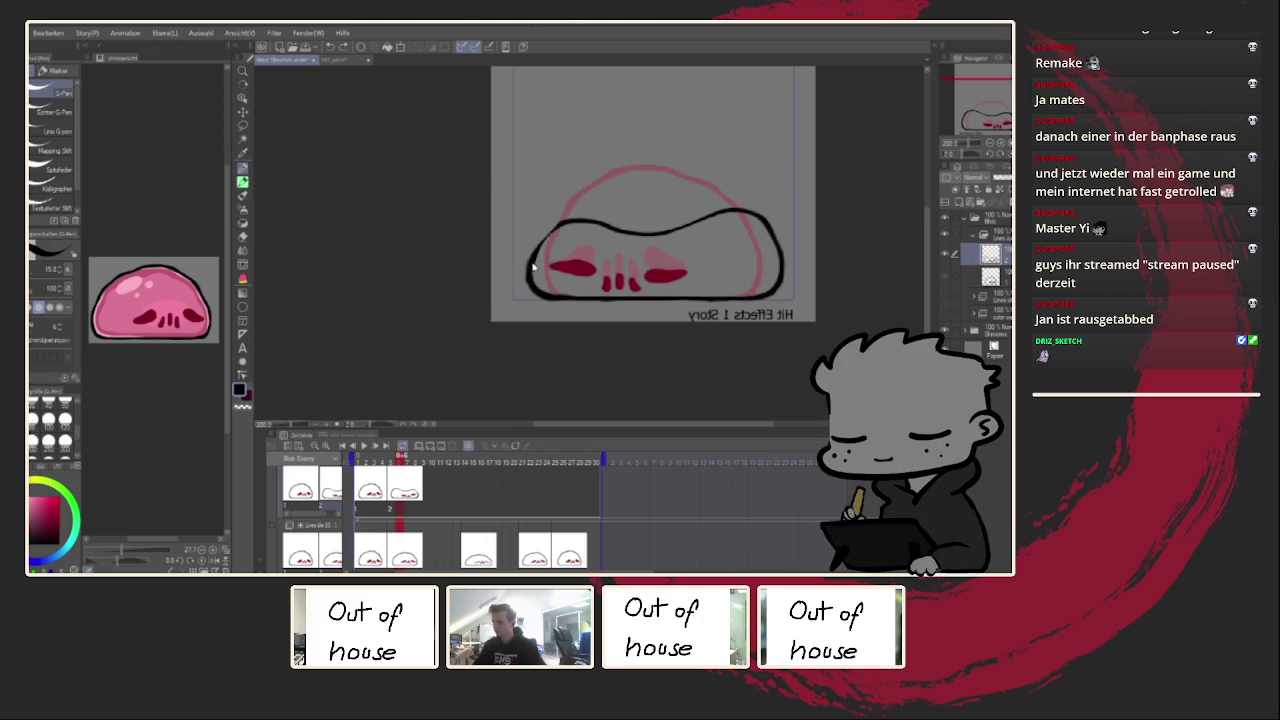
pyautogui.press('h')
pyautogui.scroll(2, 600, 255)
pyautogui.keyDown('alt'); pyautogui.click(595, 265); pyautogui.keyUp('alt')
pyautogui.moveTo(606, 253); pyautogui.dragTo(573, 278)
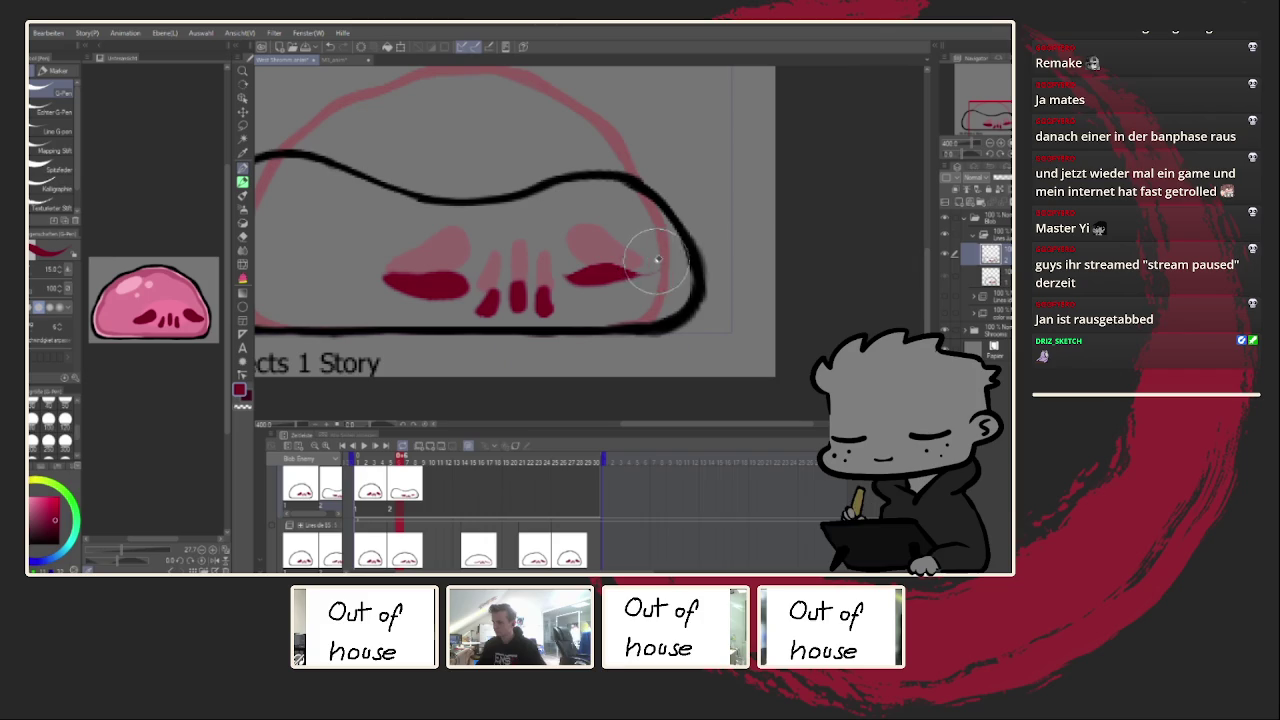
pyautogui.hotkey('ctrl', 'z')
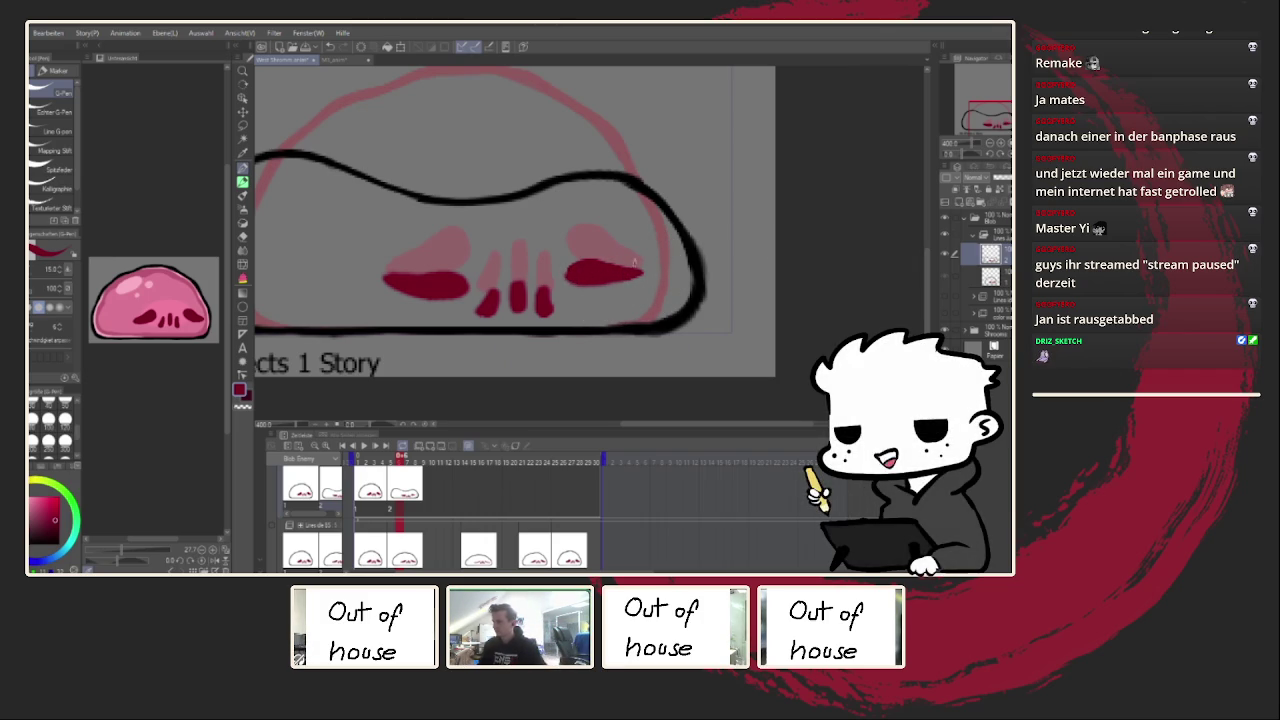
pyautogui.click(974, 241)
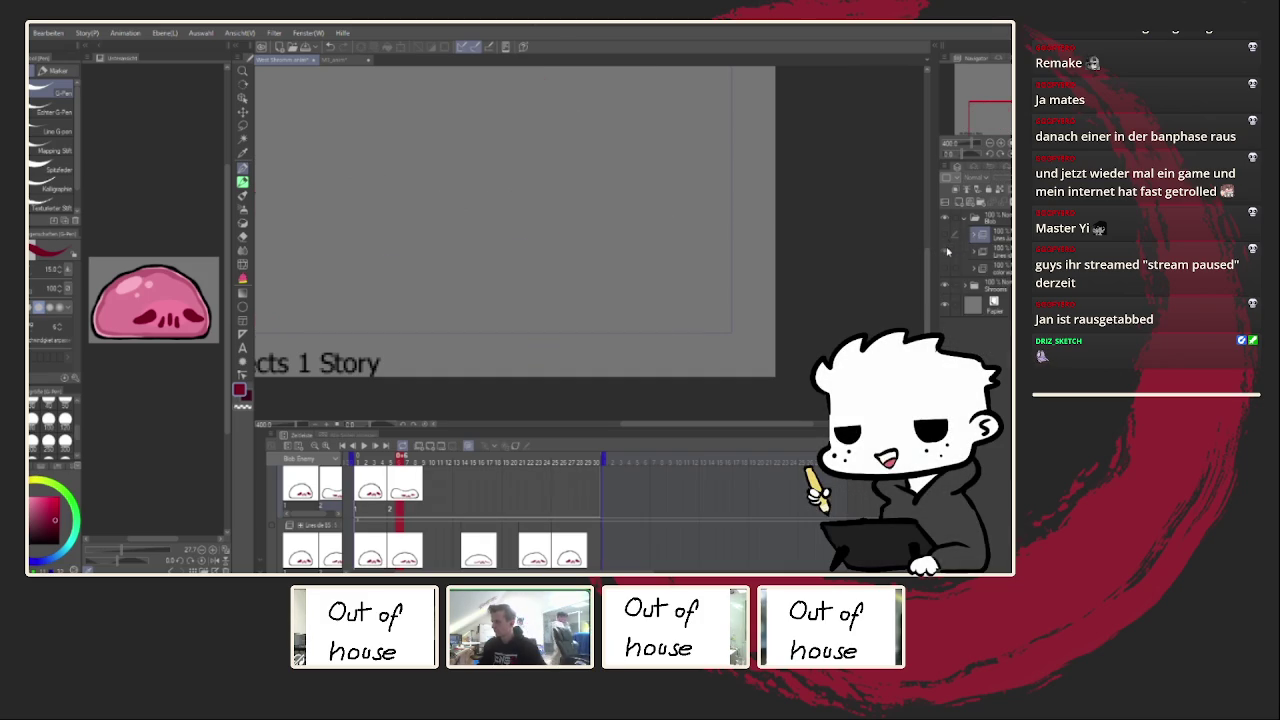
# Step: Zoom out to the whole coloured blob, play and stop the idle animation, then replay it
pyautogui.hotkey('ctrl', '-')
pyautogui.scroll(2, 689, 314)
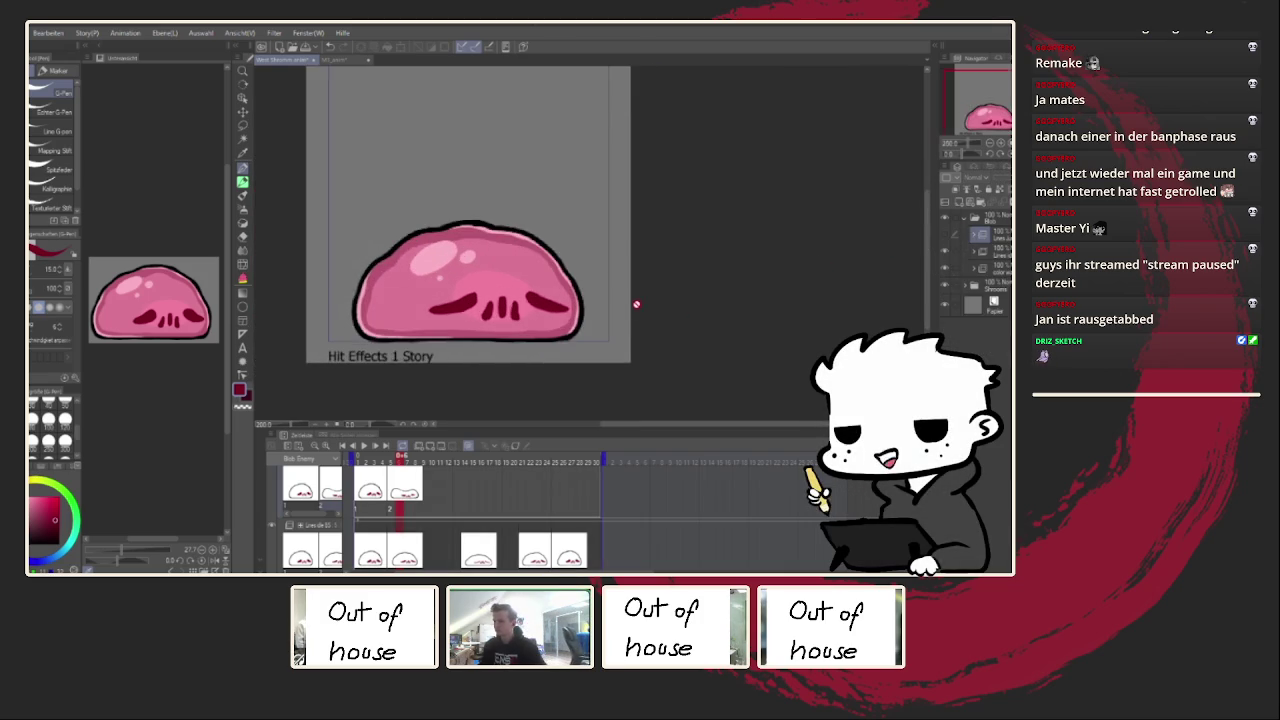
pyautogui.click(363, 446)
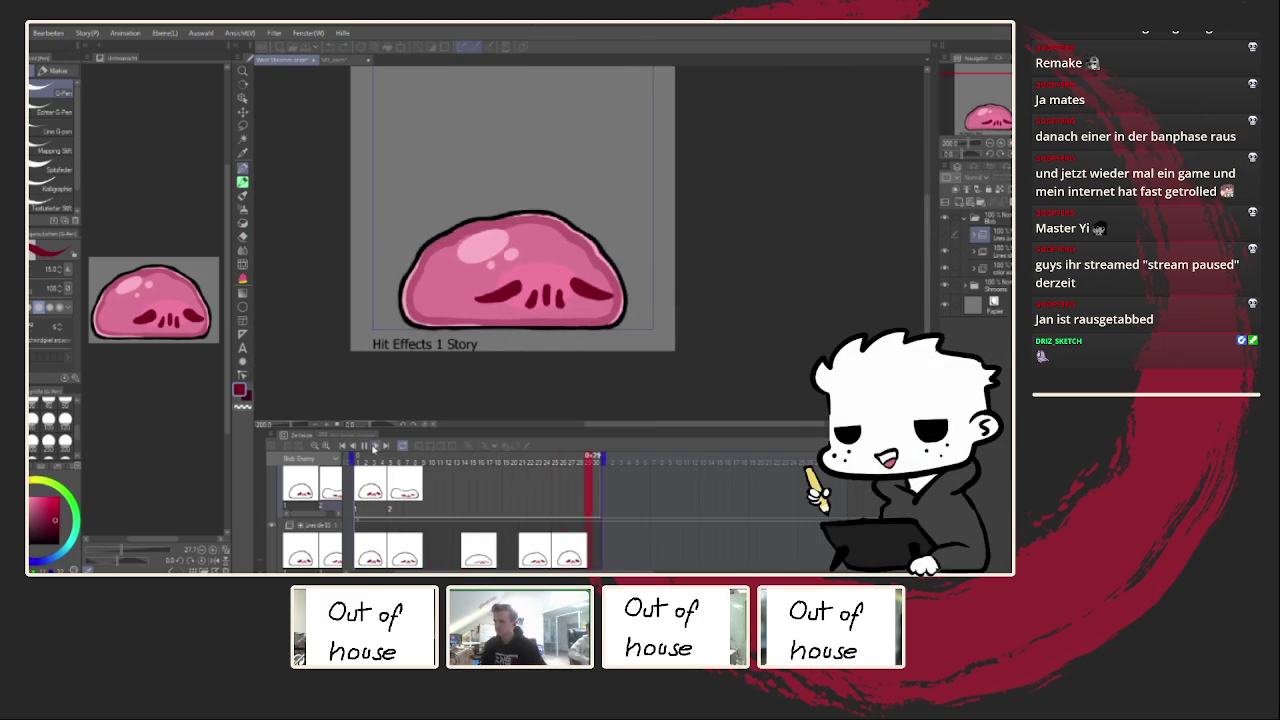
pyautogui.click(363, 446)
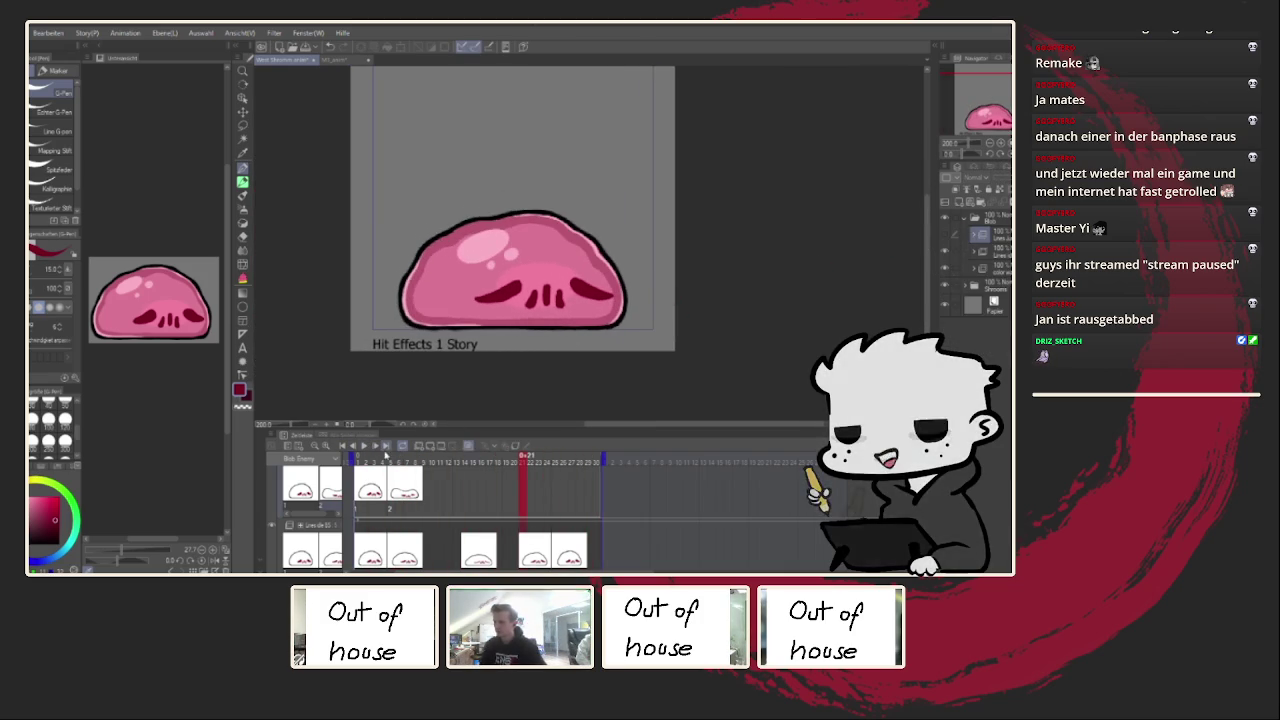
pyautogui.scroll(-1, 464, 519)
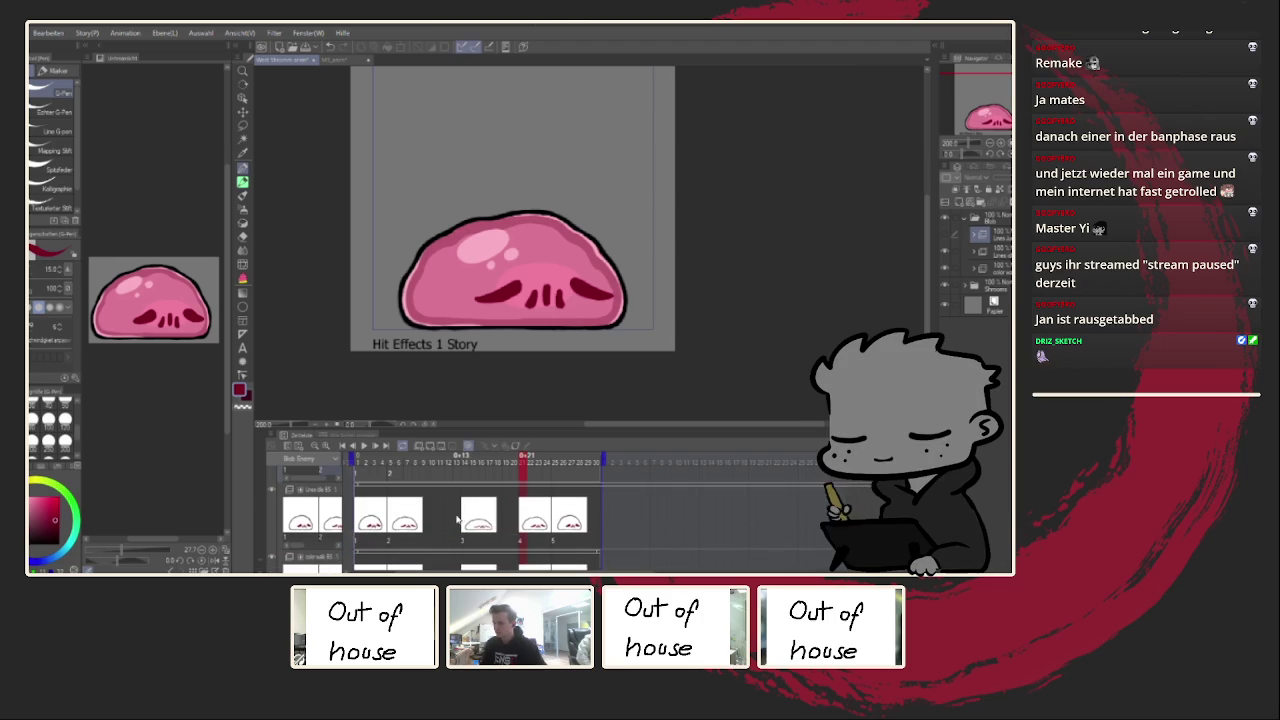
pyautogui.click(363, 446)
pyautogui.scroll(-1, 737, 303)
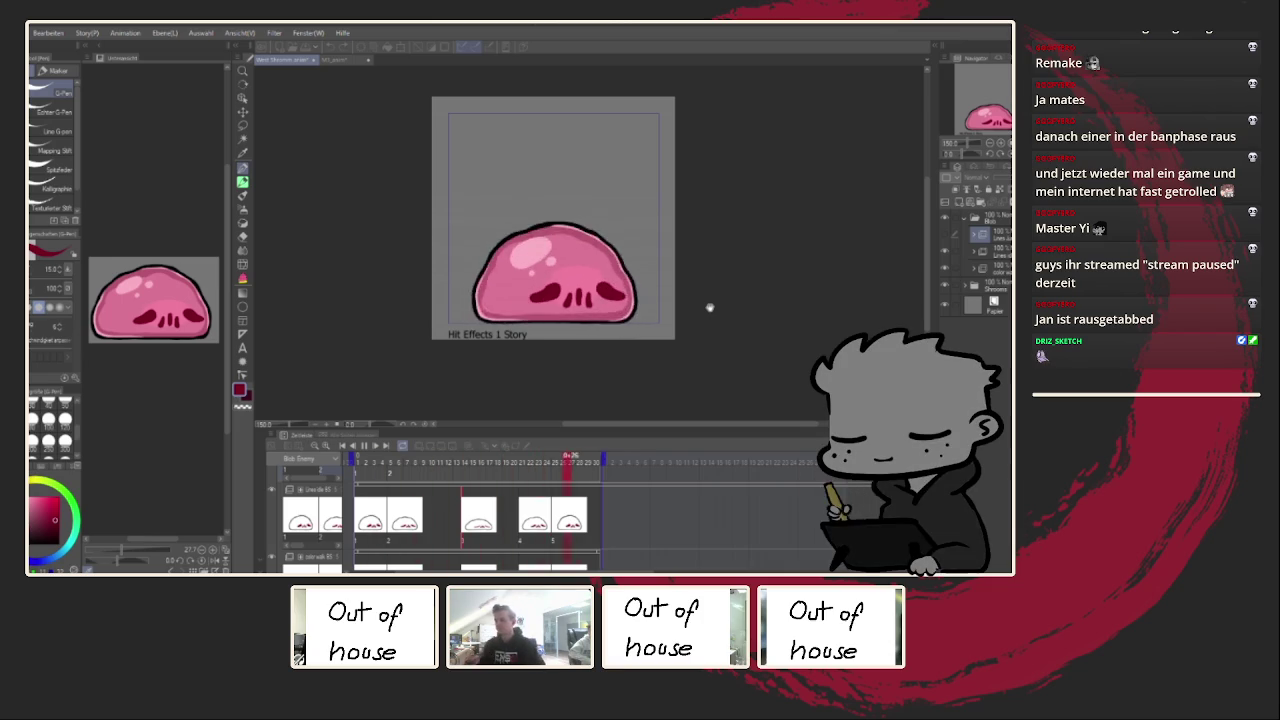
pyautogui.moveTo(760, 298); pyautogui.dragTo(698, 329)
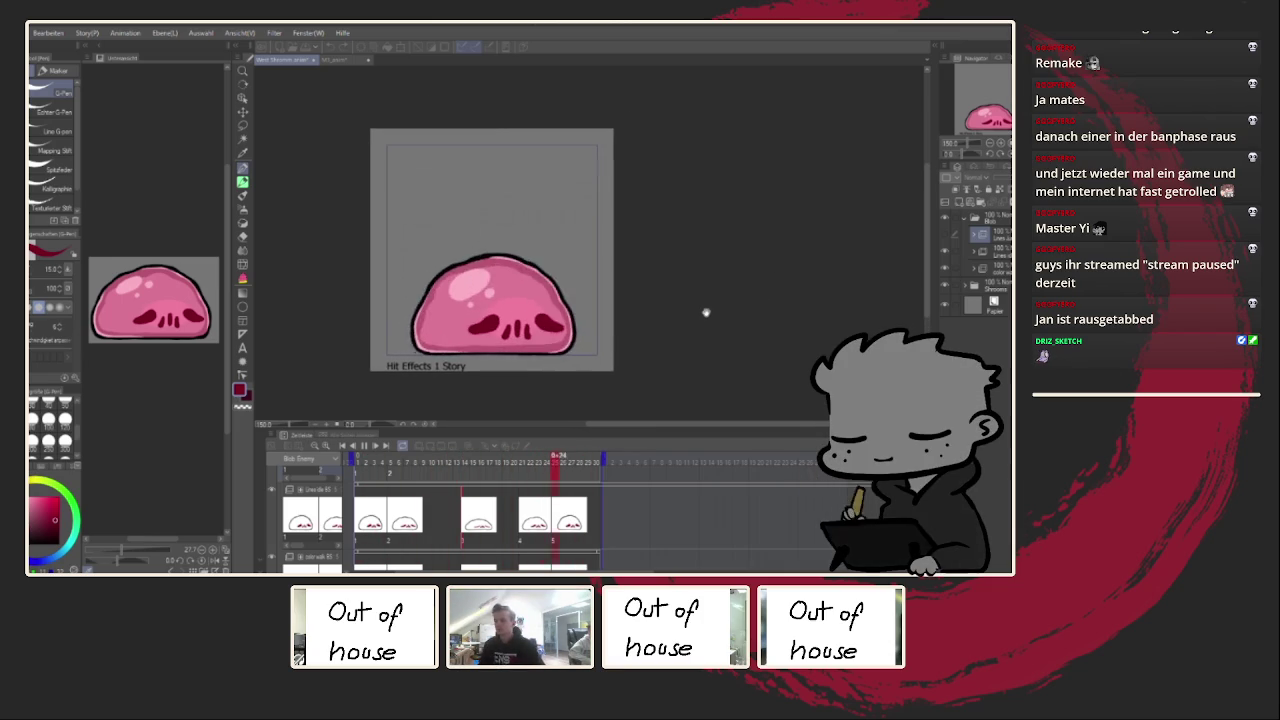
# Step: Switch to the other document and back to Hit Effects, then play and stop the animation
pyautogui.click(333, 59)
pyautogui.click(286, 60)
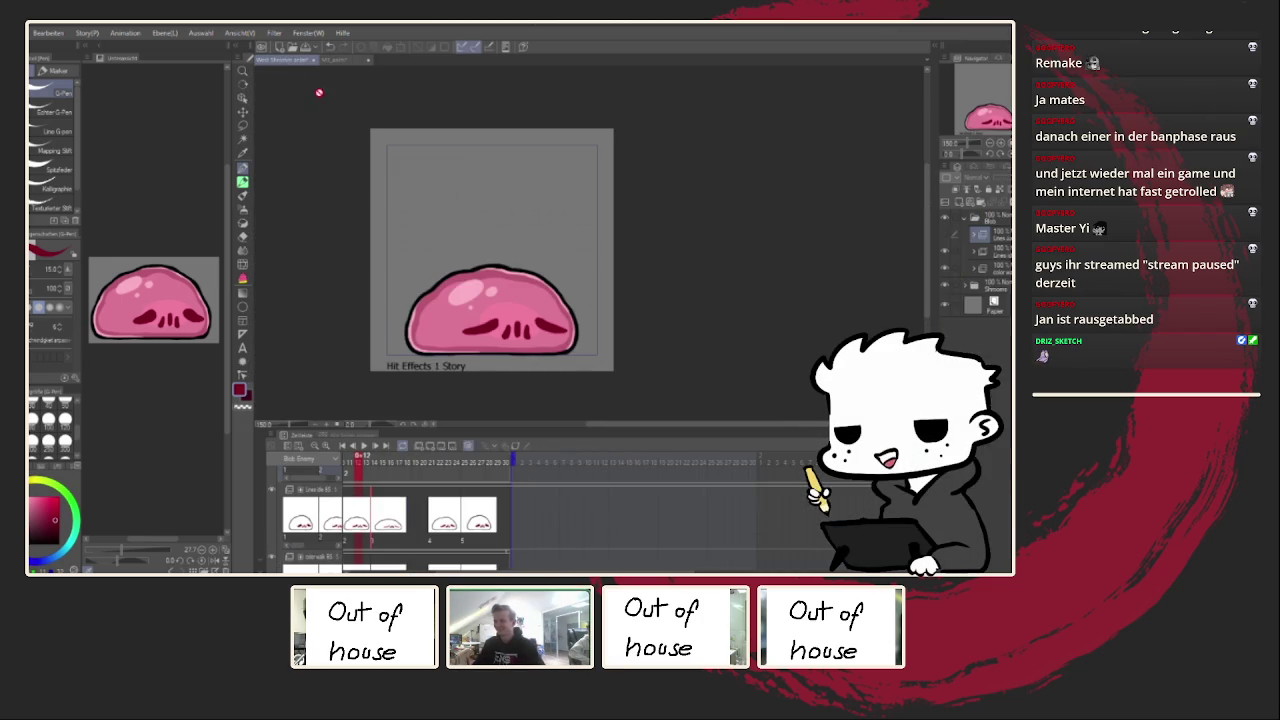
pyautogui.click(365, 446)
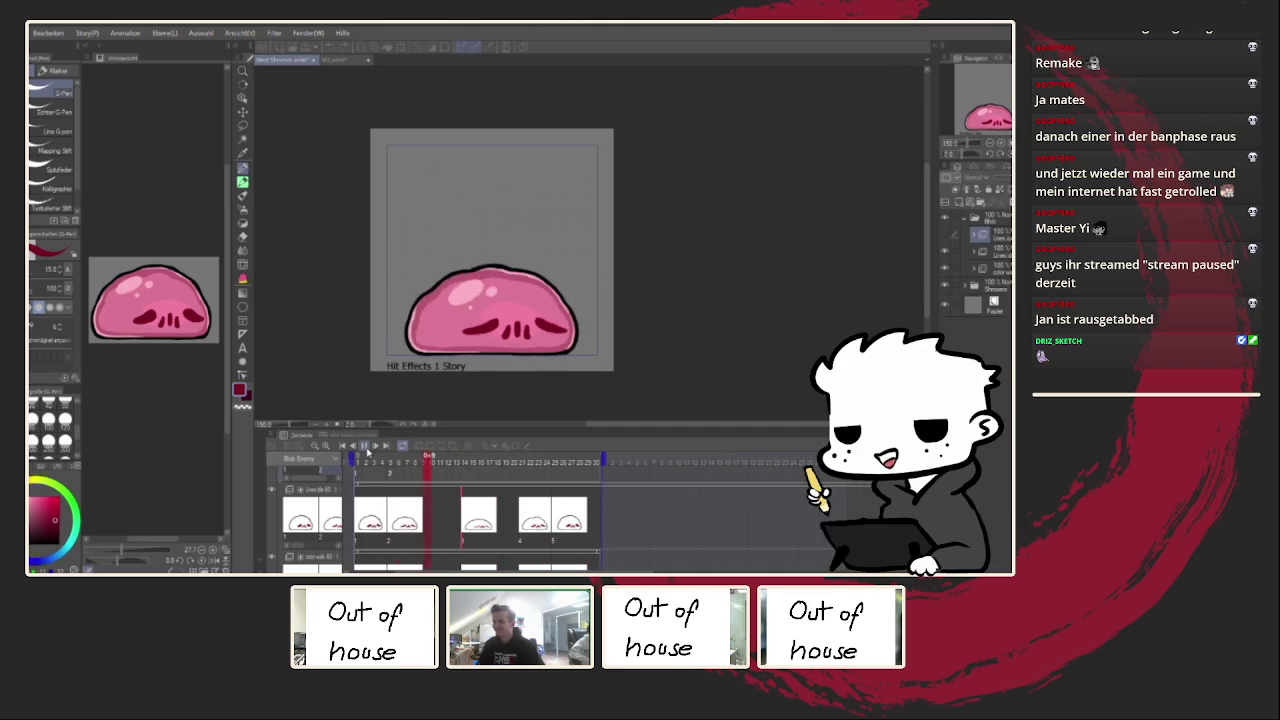
pyautogui.click(365, 446)
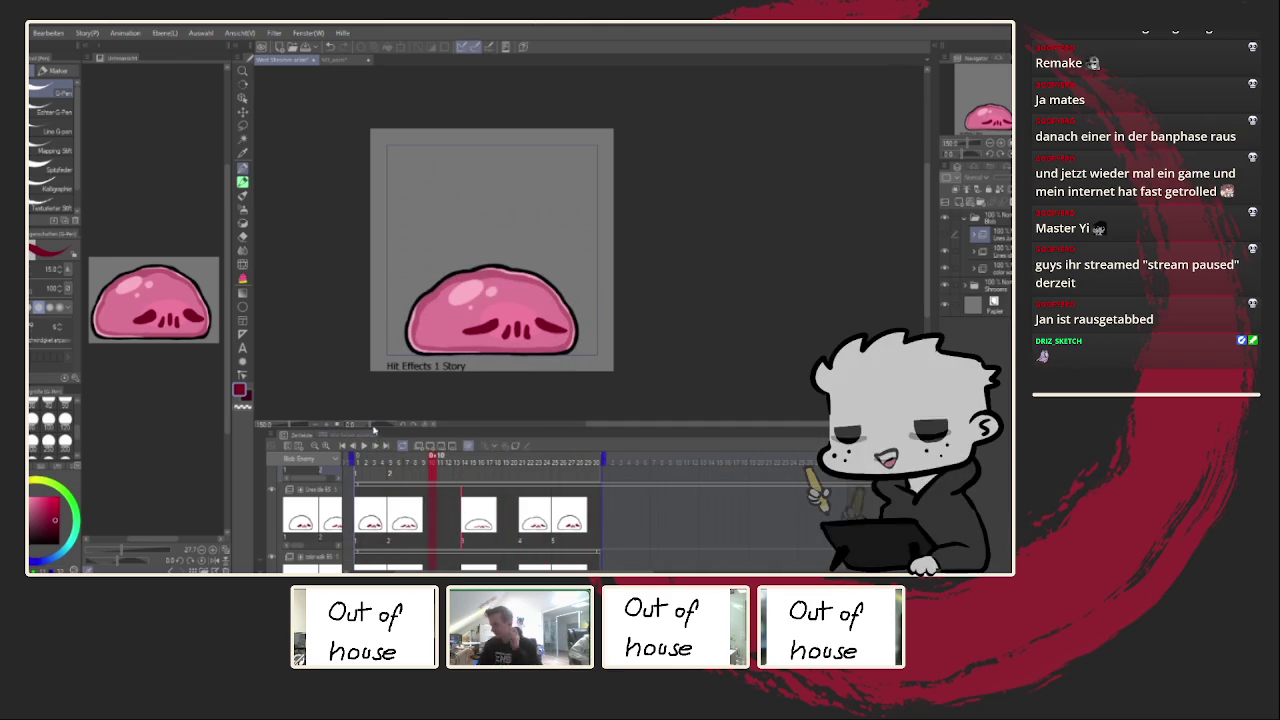